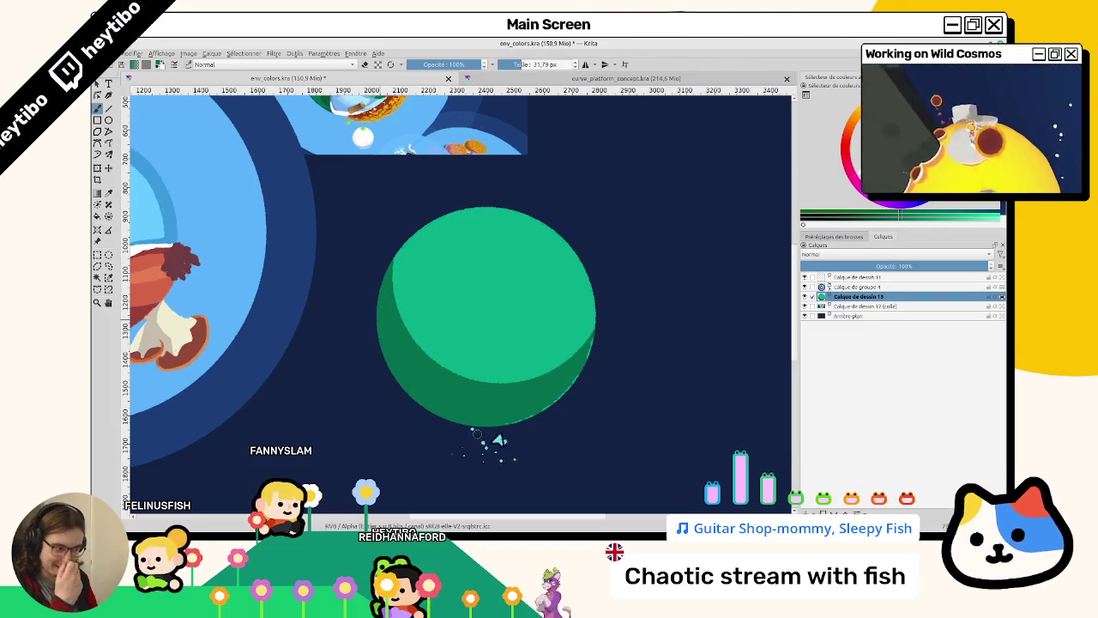
Add a new empty paint layer above the green circle and undo a trial cyan zigzag.
{"action": "left_click_drag", "start_coordinate": [477, 312], "coordinate": [513, 318]}
{"action": "left_click_drag", "start_coordinate": [431, 329], "coordinate": [409, 296]}
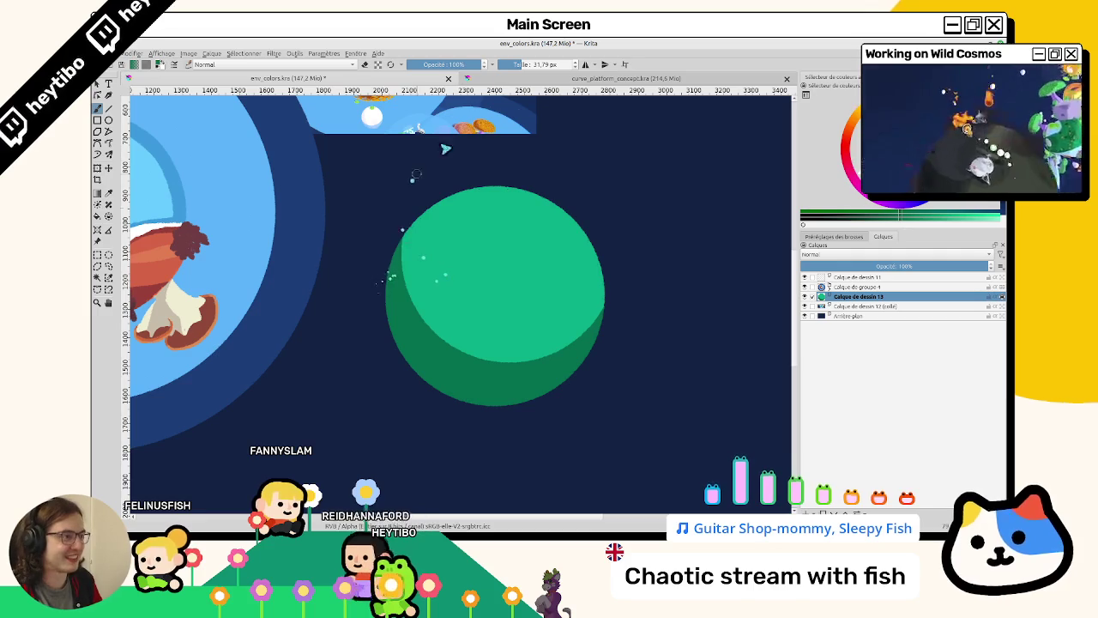
{"action": "left_click_drag", "start_coordinate": [435, 327], "coordinate": [473, 492]}
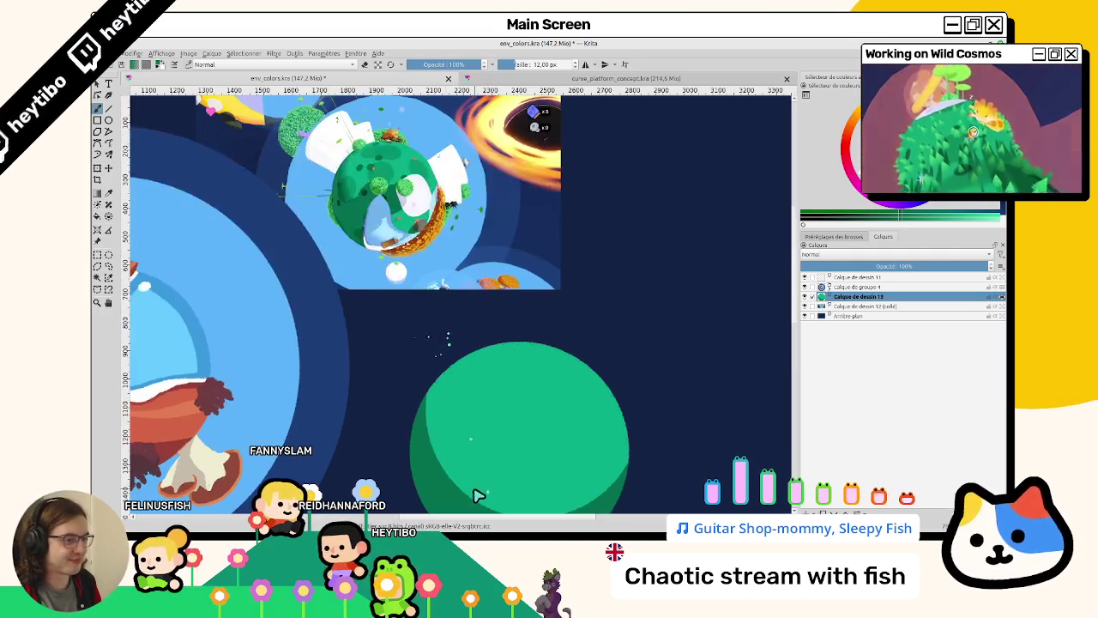
{"action": "left_click_drag", "start_coordinate": [436, 409], "coordinate": [623, 324]}
{"action": "key", "text": "Insert"}
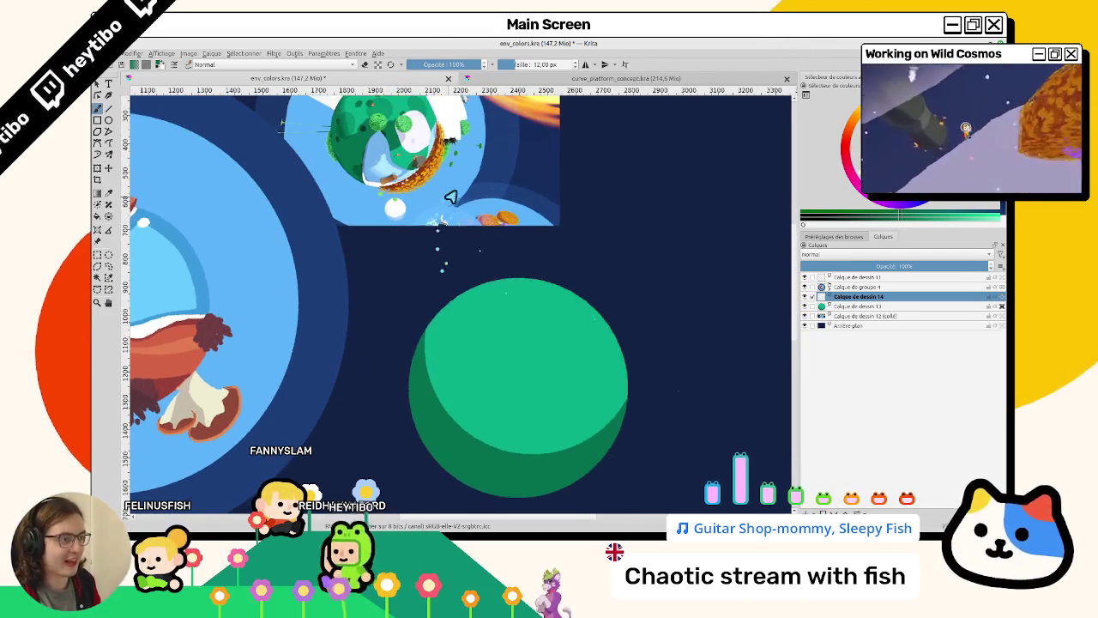
{"action": "scroll", "coordinate": [411, 223], "scroll_direction": "up", "scroll_amount": 3}
{"action": "left_click_drag", "start_coordinate": [371, 239], "coordinate": [544, 107]}
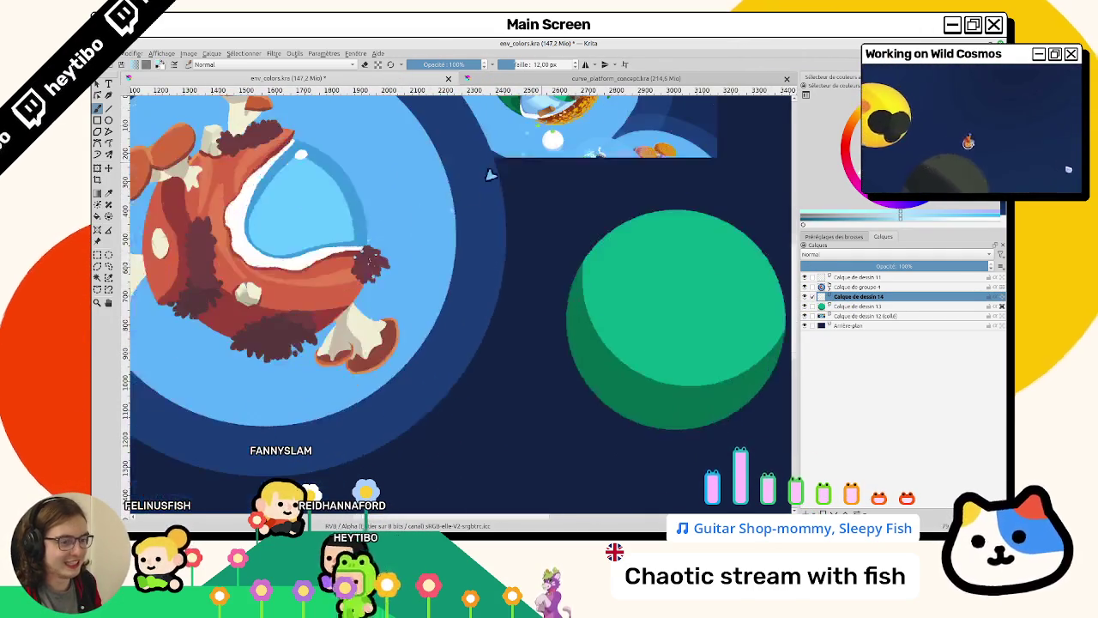
{"action": "mouse_move", "coordinate": [626, 319]}
{"action": "left_mouse_down"}
{"action": "mouse_move", "coordinate": [667, 318]}
{"action": "mouse_move", "coordinate": [634, 365]}
{"action": "left_mouse_up"}
{"action": "key", "text": "ctrl+z"}
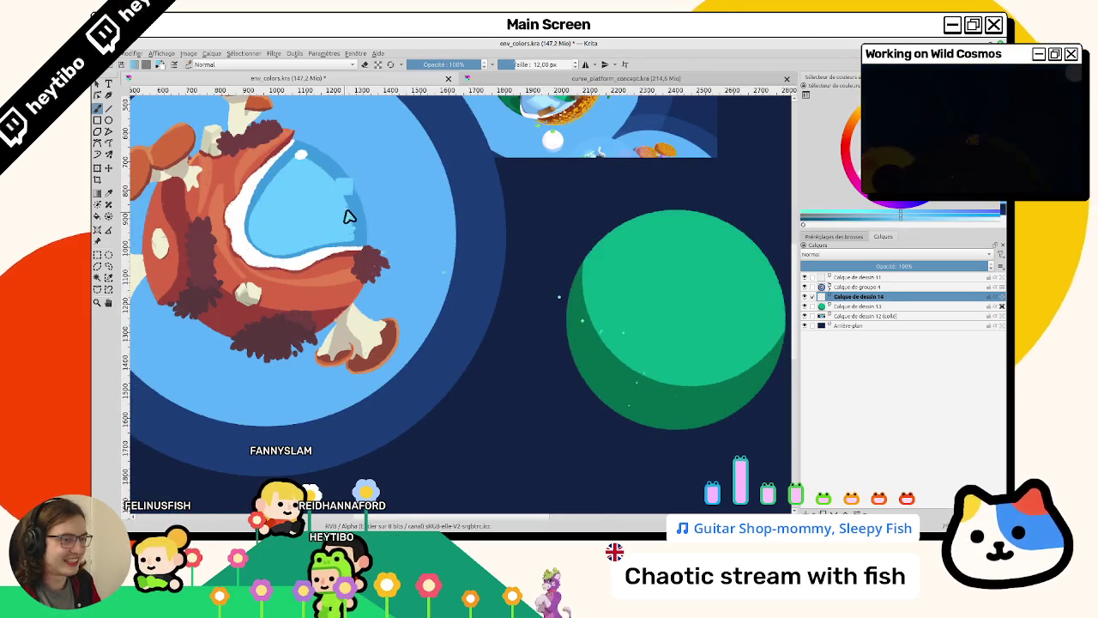
Draw another cyan zigzag on the circle and sample the circle's green colour.
{"action": "left_click_drag", "start_coordinate": [350, 211], "coordinate": [473, 168]}
{"action": "left_click_drag", "start_coordinate": [453, 226], "coordinate": [387, 232]}
{"action": "left_click_drag", "start_coordinate": [482, 240], "coordinate": [466, 223]}
{"action": "left_click_drag", "start_coordinate": [518, 246], "coordinate": [531, 315]}
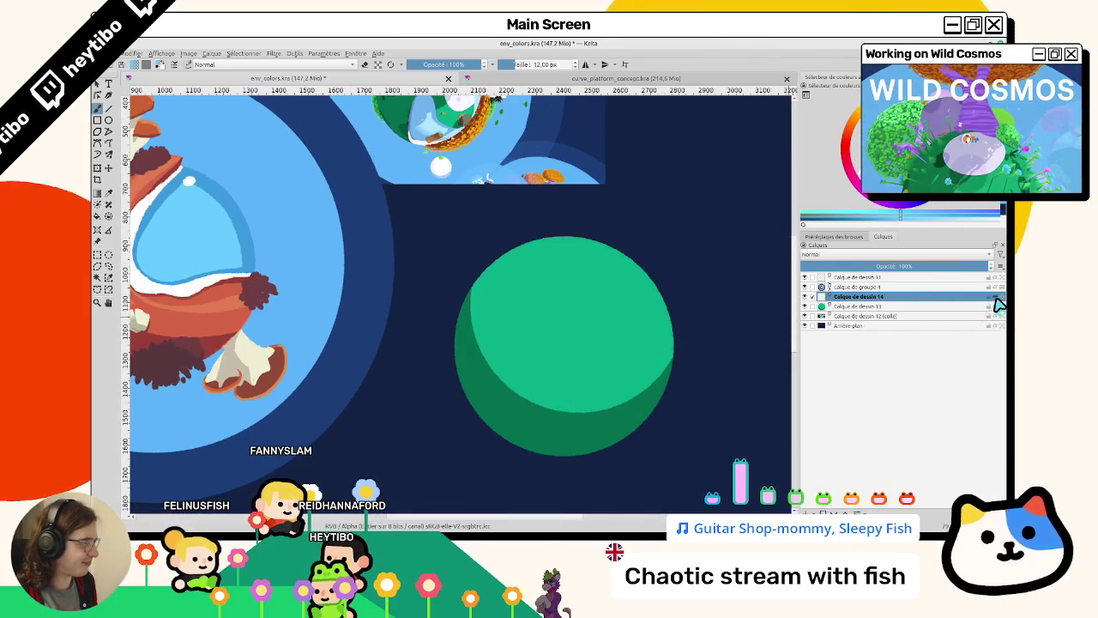
{"action": "left_click_drag", "start_coordinate": [504, 242], "coordinate": [436, 318]}
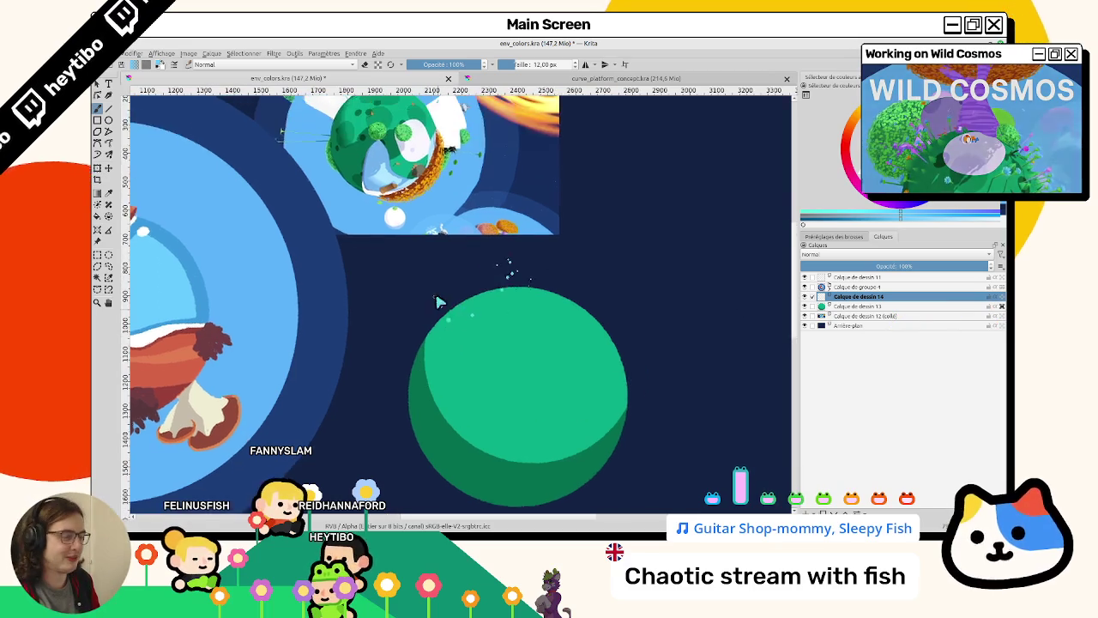
{"action": "left_click", "coordinate": [519, 375], "text": "ctrl"}
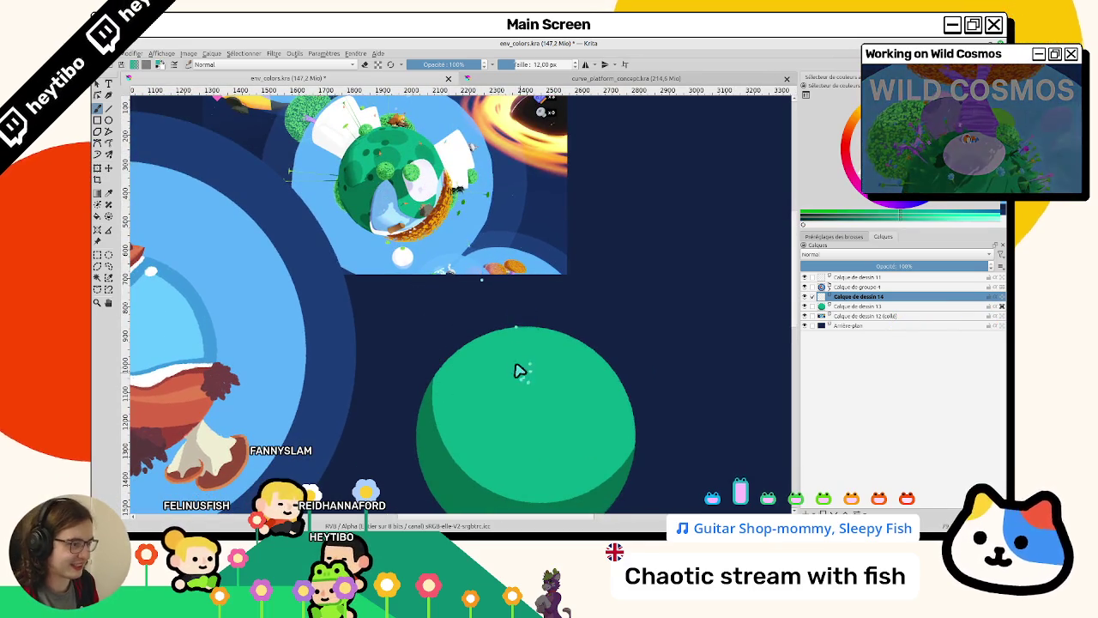
{"action": "left_click_drag", "start_coordinate": [466, 359], "coordinate": [478, 311]}
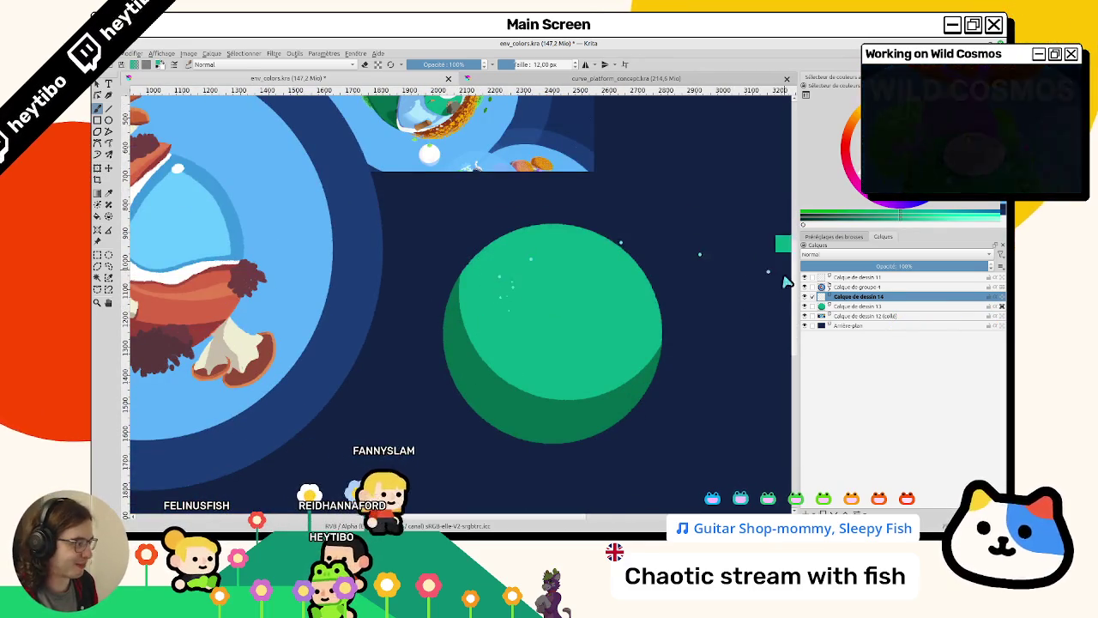
Select the circle's layer together with the new layer and group them with Ctrl+G.
{"action": "left_click", "coordinate": [805, 306]}
{"action": "left_click", "coordinate": [805, 306]}
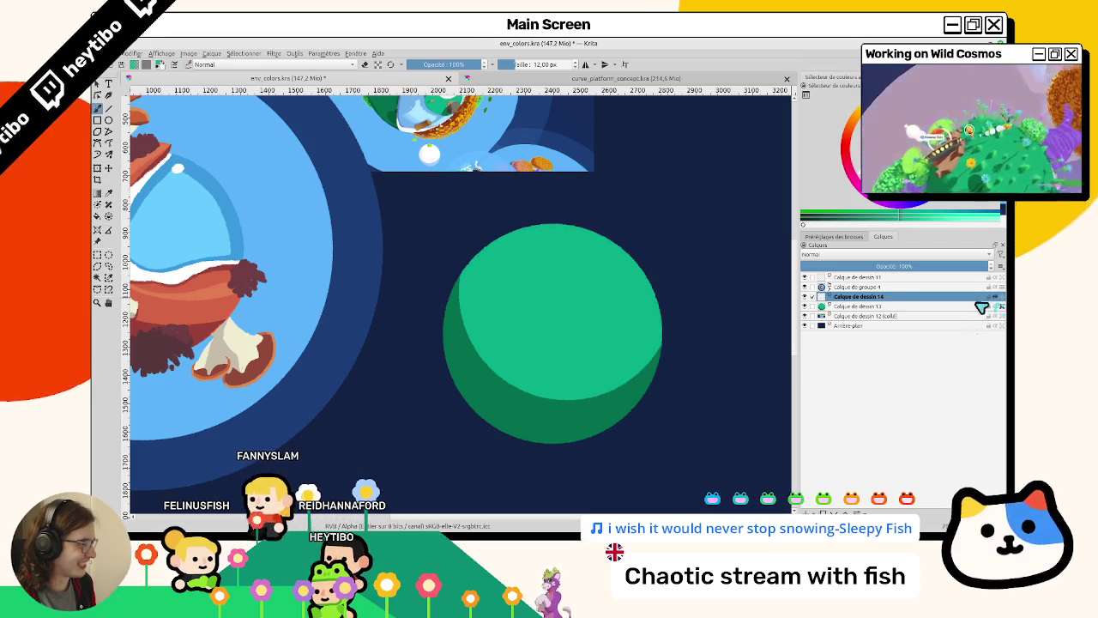
{"action": "left_click", "coordinate": [990, 307], "text": "ctrl"}
{"action": "key", "text": "ctrl+g"}
{"action": "left_click", "coordinate": [804, 316]}
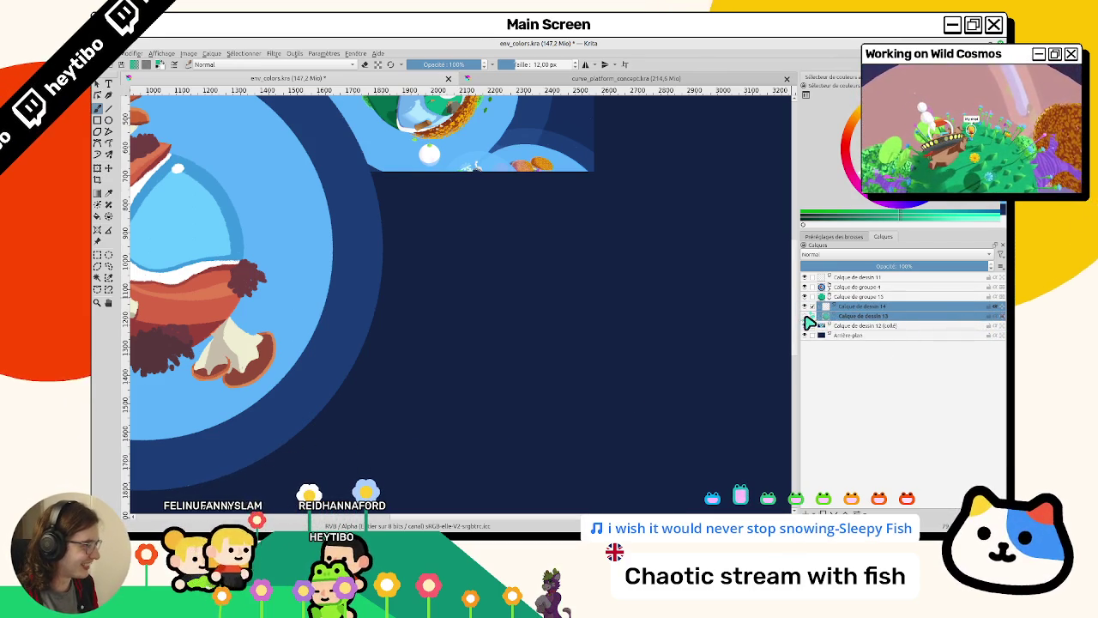
{"action": "left_click", "coordinate": [804, 316]}
{"action": "left_click", "coordinate": [804, 307]}
{"action": "left_click", "coordinate": [805, 306]}
{"action": "left_click", "coordinate": [858, 306]}
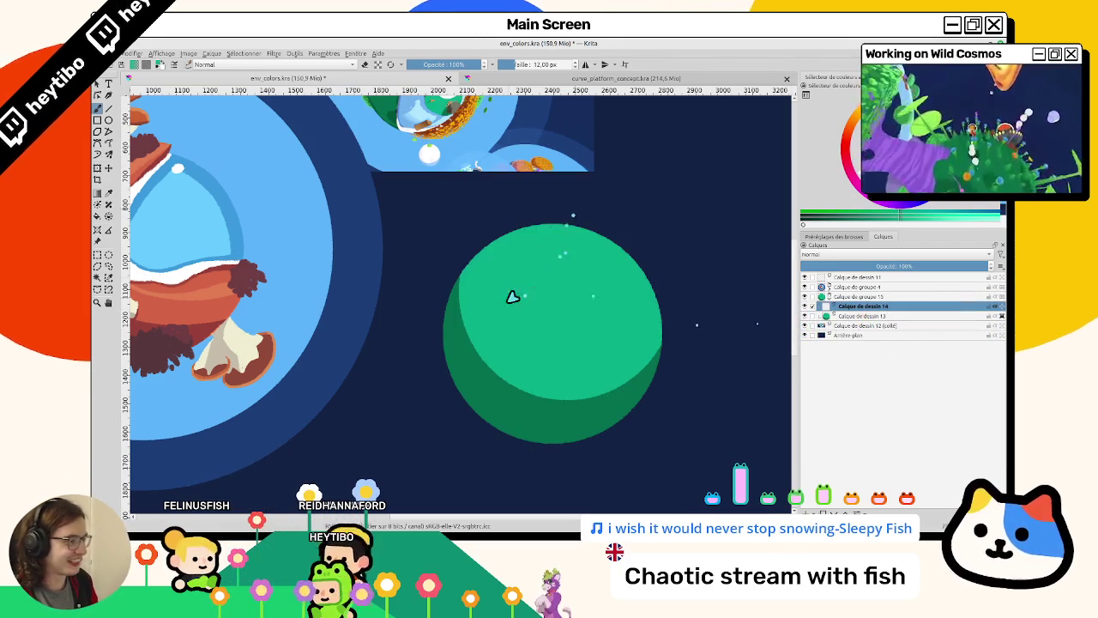
{"action": "scroll", "coordinate": [573, 247], "scroll_direction": "up", "scroll_amount": 2}
{"action": "scroll", "coordinate": [730, 279], "scroll_direction": "up", "scroll_amount": 2}
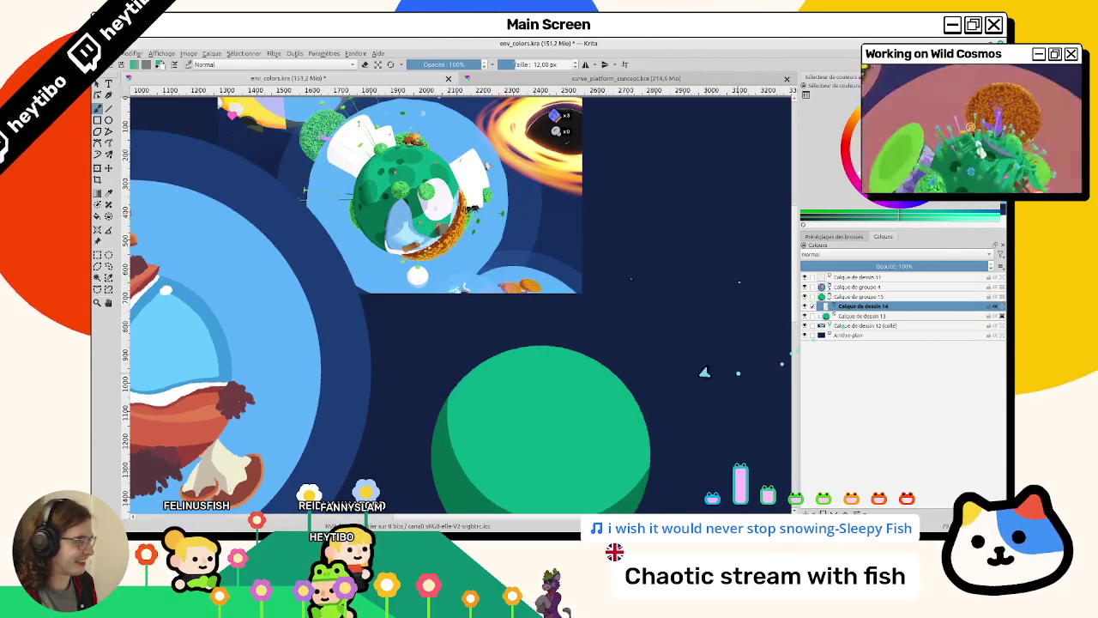
{"action": "scroll", "coordinate": [736, 372], "scroll_direction": "down", "scroll_amount": 2}
{"action": "left_click", "coordinate": [858, 316], "text": "ctrl"}
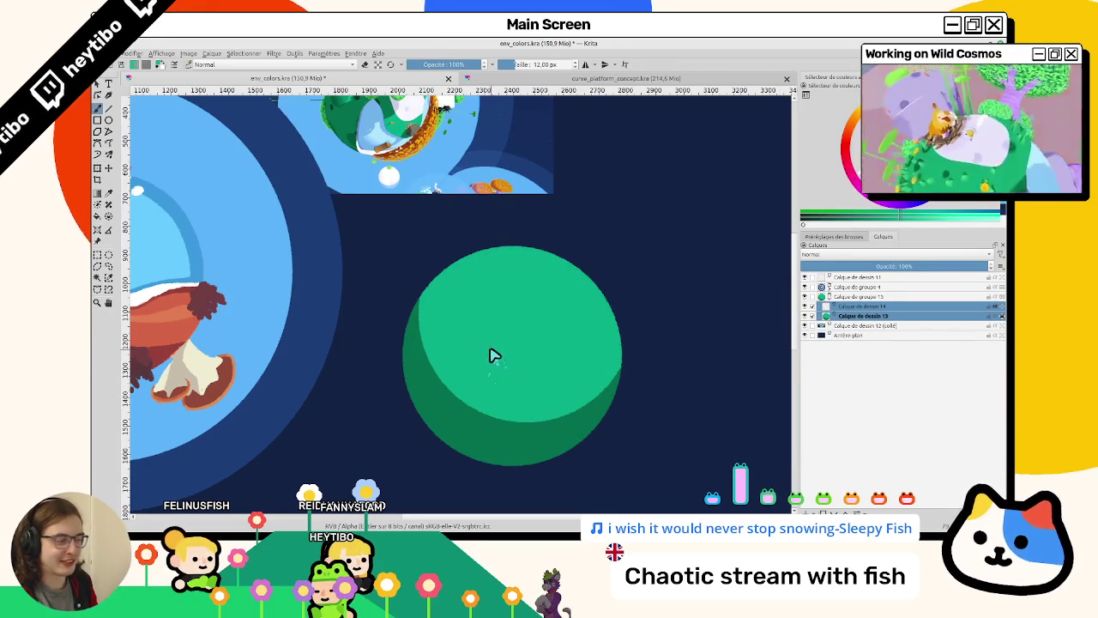
{"action": "scroll", "coordinate": [493, 355], "scroll_direction": "down", "scroll_amount": 2}
{"action": "key", "text": "ctrl+a"}
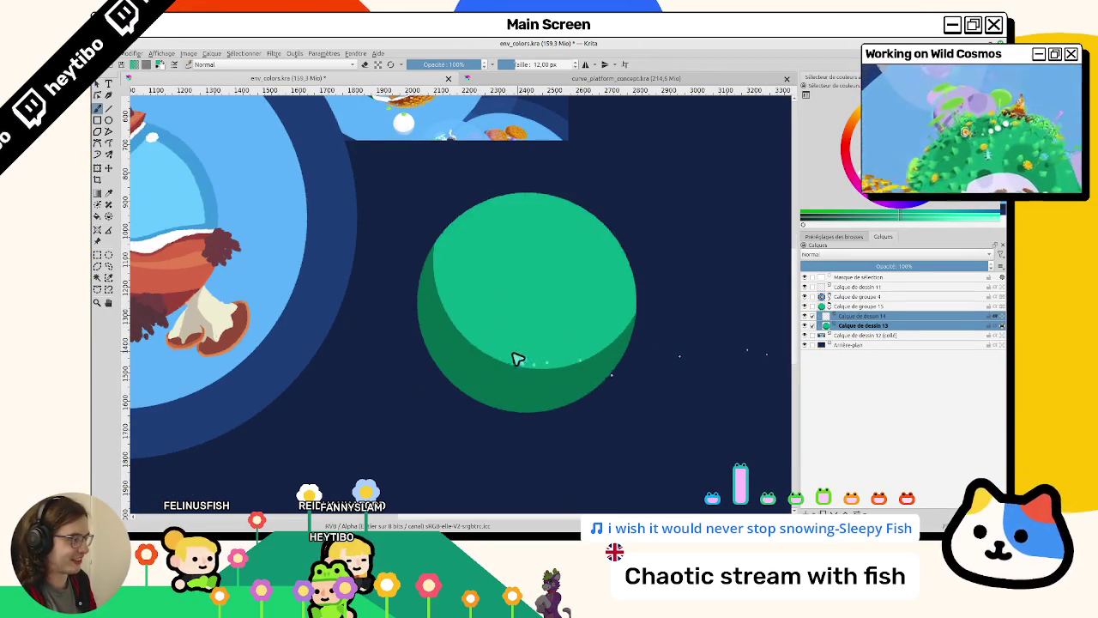
{"action": "key", "text": "ctrl+t"}
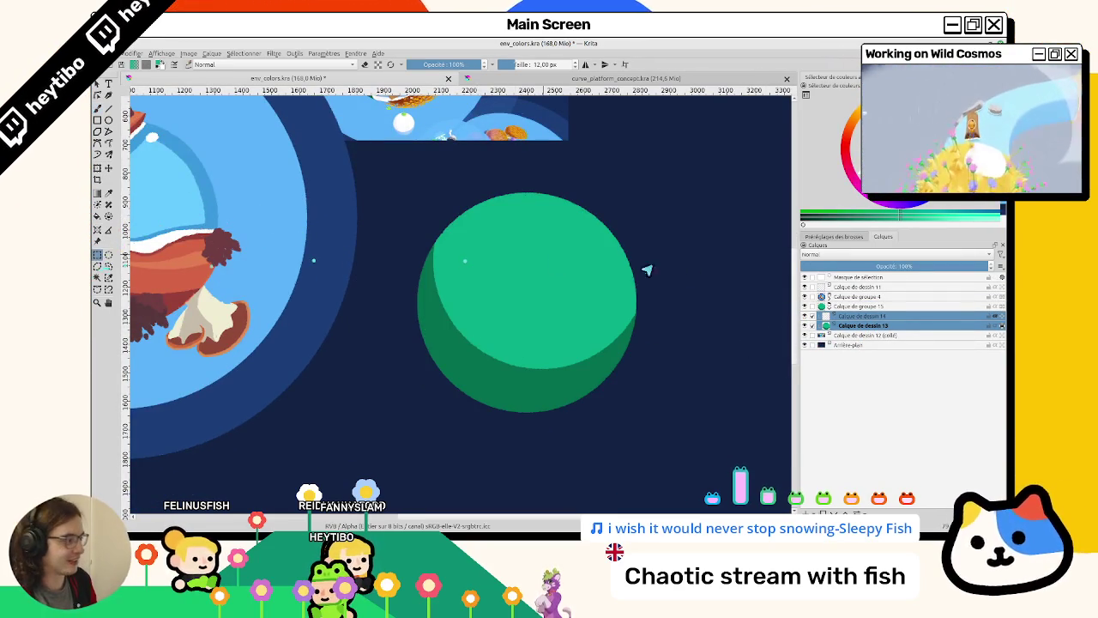
{"action": "key", "text": "ctrl+shift+a"}
{"action": "scroll", "coordinate": [580, 341], "scroll_direction": "down", "scroll_amount": 5}
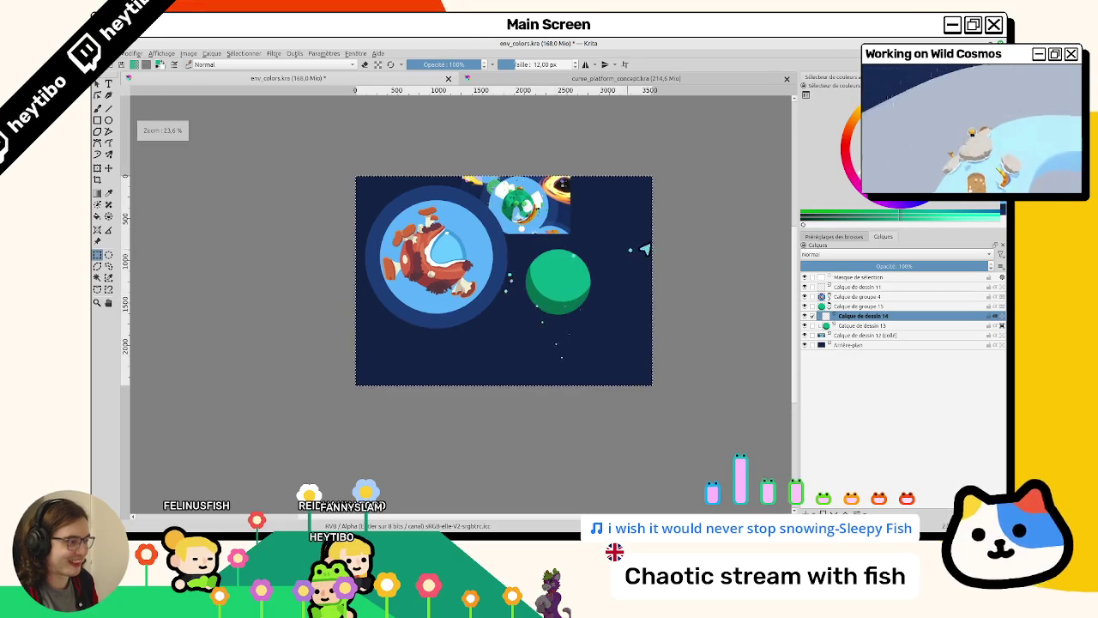
{"action": "left_click_drag", "start_coordinate": [538, 319], "coordinate": [512, 369]}
{"action": "key", "text": "ctrl+shift+a"}
{"action": "scroll", "coordinate": [561, 283], "scroll_direction": "up", "scroll_amount": 5}
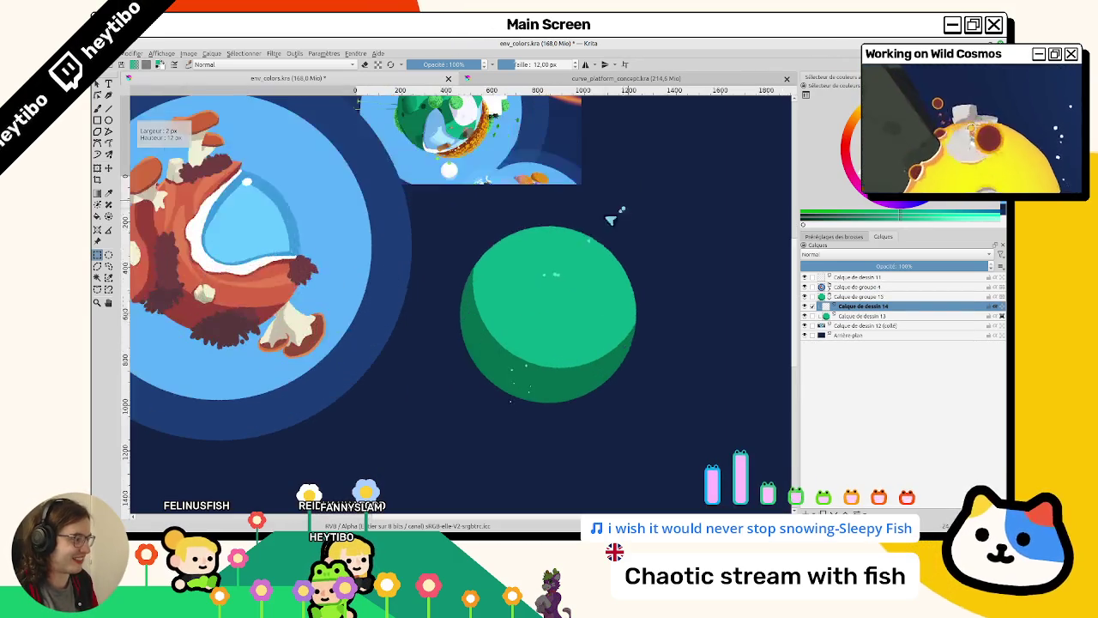
{"action": "scroll", "coordinate": [473, 218], "scroll_direction": "up", "scroll_amount": 3}
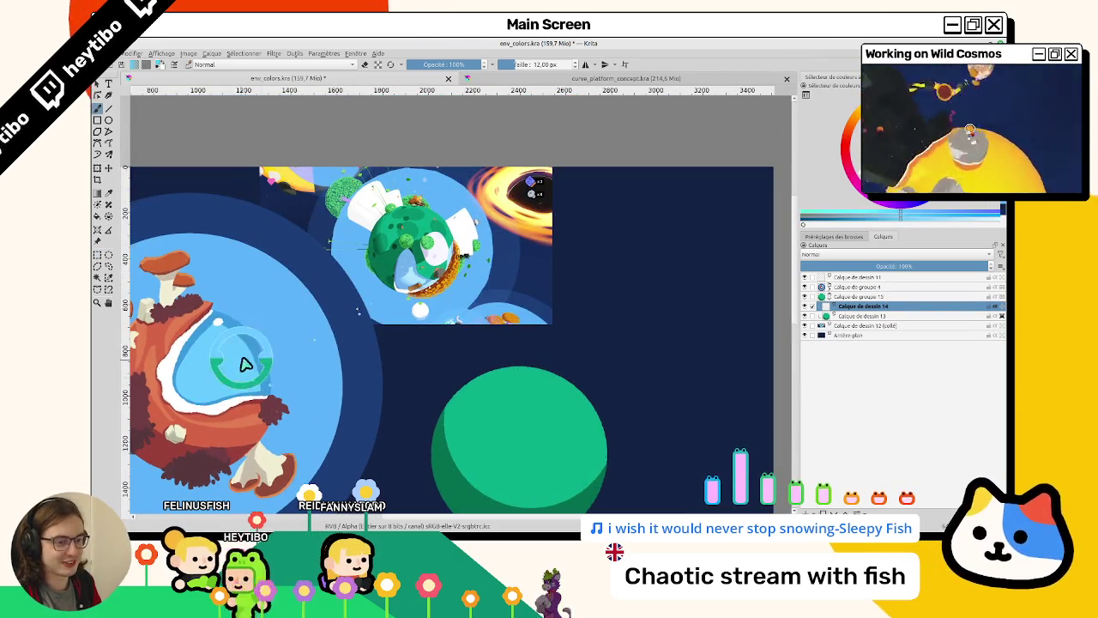
{"action": "scroll", "coordinate": [245, 363], "scroll_direction": "down", "scroll_amount": 3}
{"action": "scroll", "coordinate": [576, 250], "scroll_direction": "up", "scroll_amount": 3}
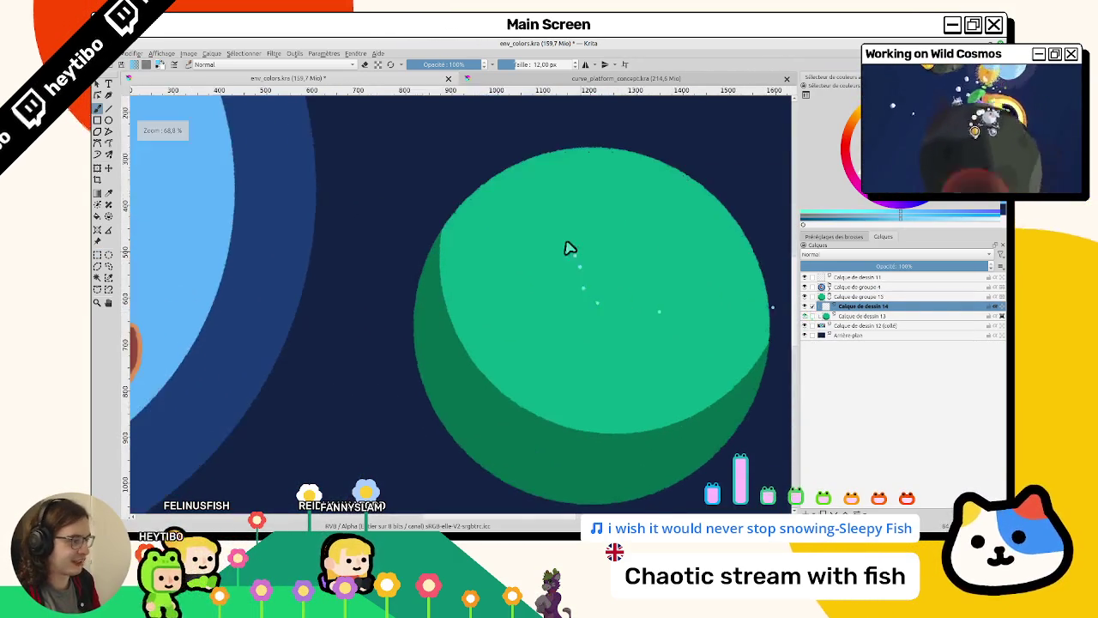
{"action": "scroll", "coordinate": [473, 237], "scroll_direction": "down", "scroll_amount": 2}
Draw a curved light-blue shoreline across the planet after discarding a first attempt.
{"action": "scroll", "coordinate": [460, 210], "scroll_direction": "up", "scroll_amount": 1}
{"action": "left_click_drag", "start_coordinate": [471, 195], "coordinate": [435, 319]}
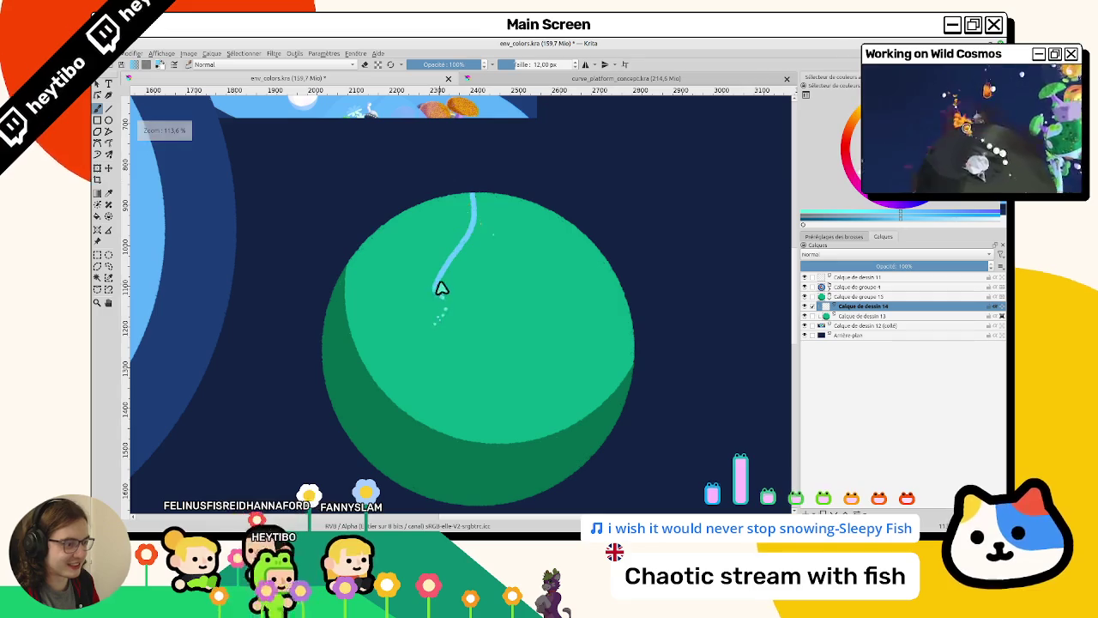
{"action": "key", "text": "ctrl+z"}
{"action": "key", "text": "ctrl+z"}
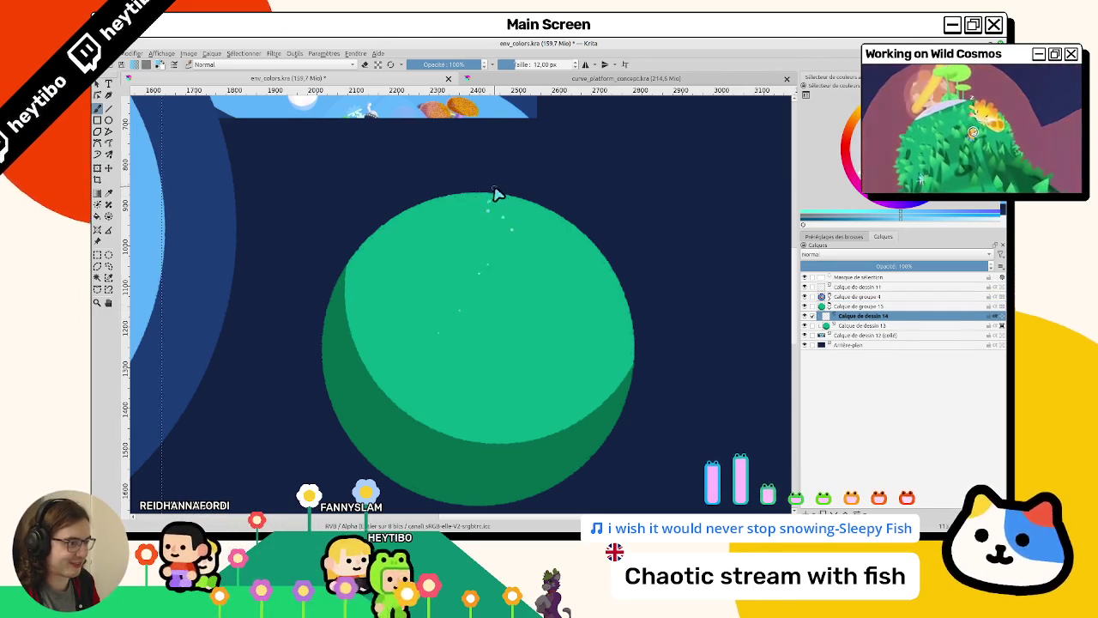
{"action": "key", "text": "ctrl+shift+z"}
{"action": "key", "text": "ctrl+z"}
{"action": "mouse_move", "coordinate": [507, 193]}
{"action": "left_mouse_down"}
{"action": "mouse_move", "coordinate": [485, 307]}
{"action": "mouse_move", "coordinate": [536, 369]}
{"action": "left_mouse_up"}
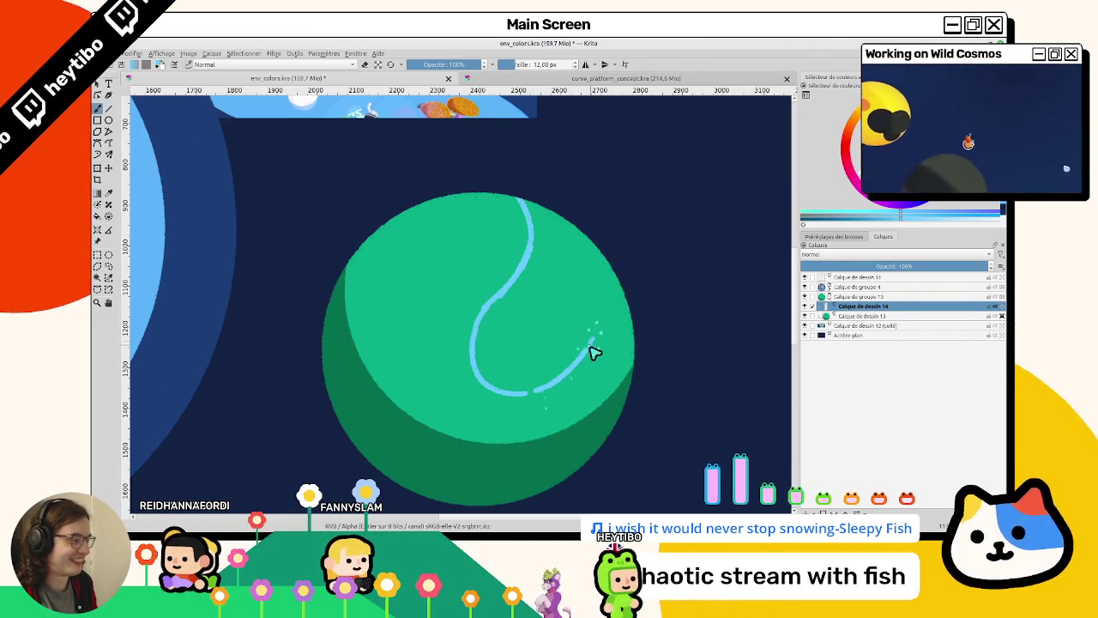
From a rotated view, outline a light-blue sea along the planet's left edge.
{"action": "mouse_move", "coordinate": [677, 320]}
{"action": "left_mouse_down"}
{"action": "mouse_move", "coordinate": [441, 321]}
{"action": "mouse_move", "coordinate": [405, 203]}
{"action": "left_mouse_up"}
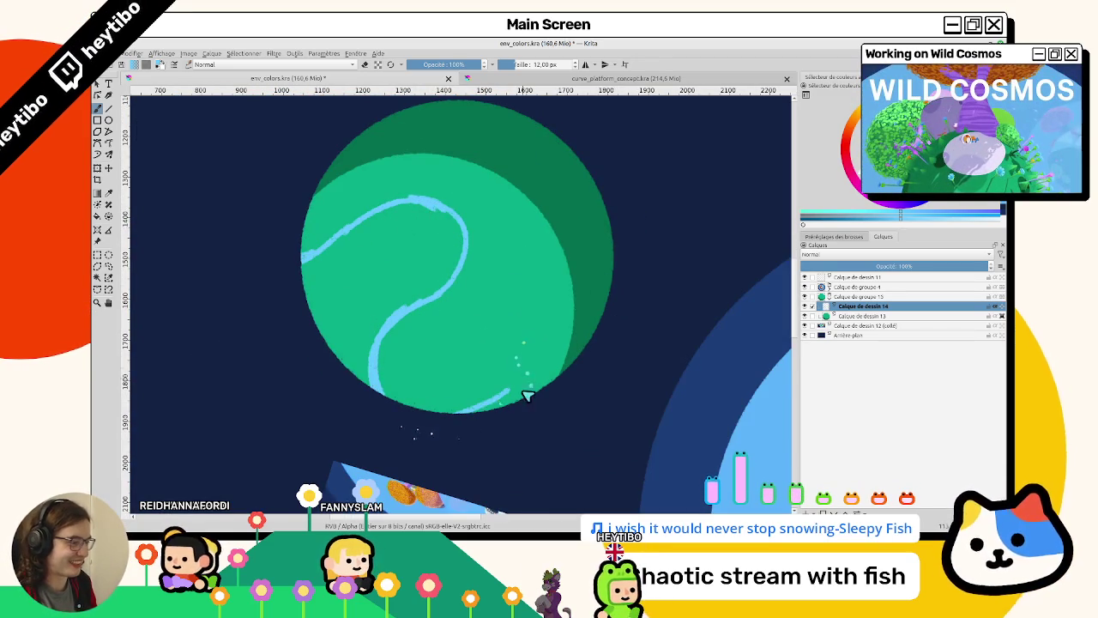
{"action": "left_click_drag", "start_coordinate": [606, 274], "coordinate": [302, 356]}
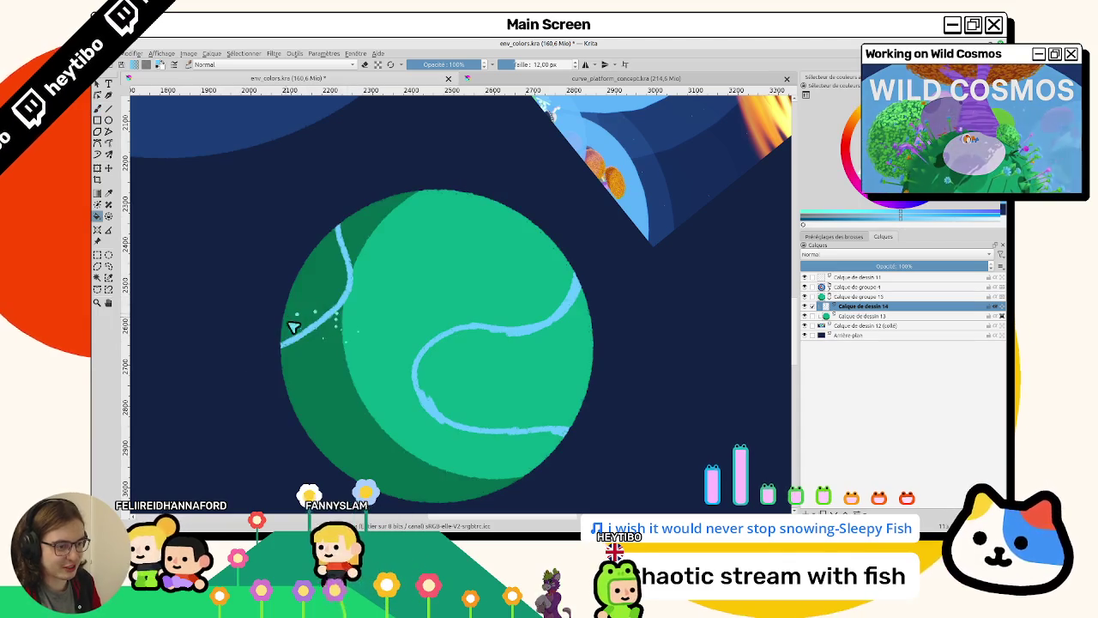
{"action": "left_click_drag", "start_coordinate": [289, 318], "coordinate": [283, 348]}
{"action": "left_click_drag", "start_coordinate": [336, 237], "coordinate": [282, 343]}
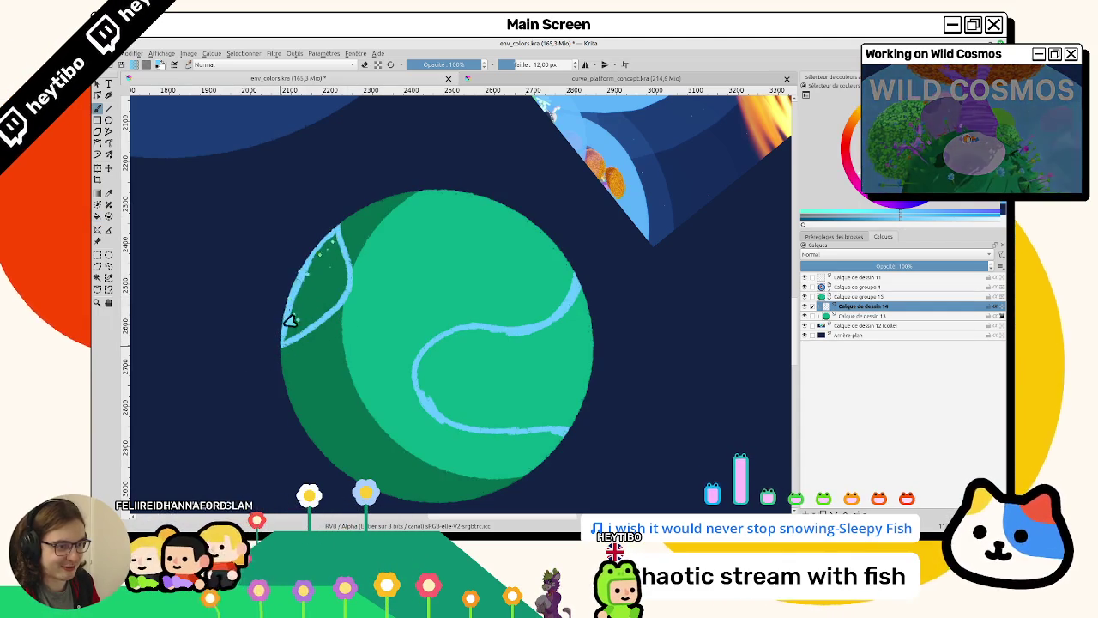
Fill the left-edge sea and the central swirl outline with light blue.
{"action": "key", "text": "f"}
{"action": "left_click", "coordinate": [309, 279]}
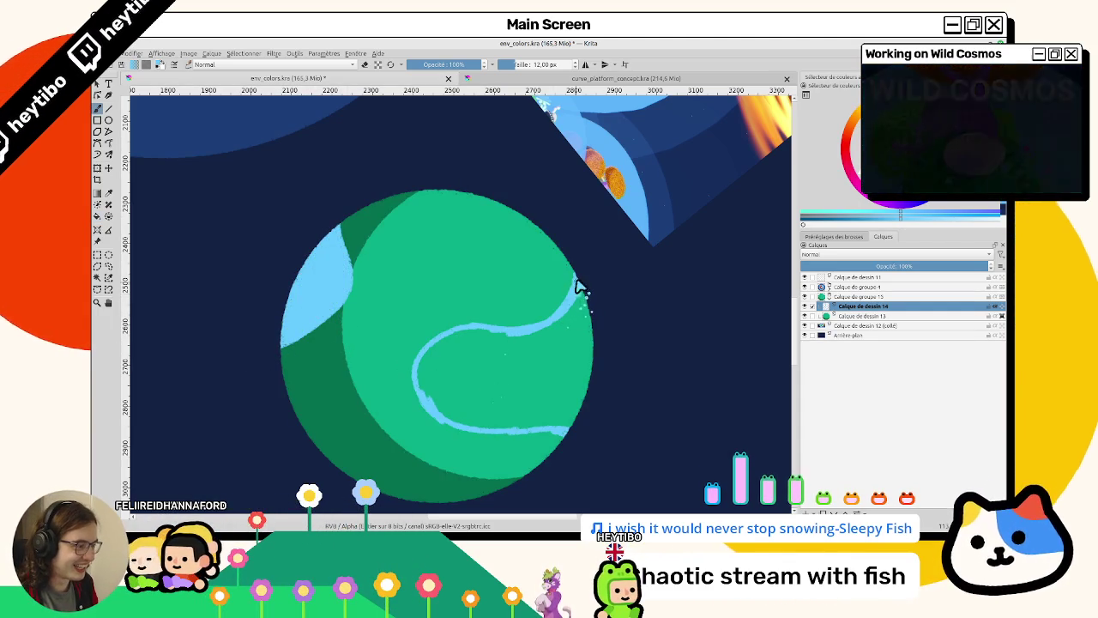
{"action": "left_click", "coordinate": [573, 424]}
{"action": "mouse_move", "coordinate": [569, 417]}
{"action": "left_mouse_down"}
{"action": "mouse_move", "coordinate": [455, 232]}
{"action": "mouse_move", "coordinate": [506, 276]}
{"action": "left_mouse_up"}
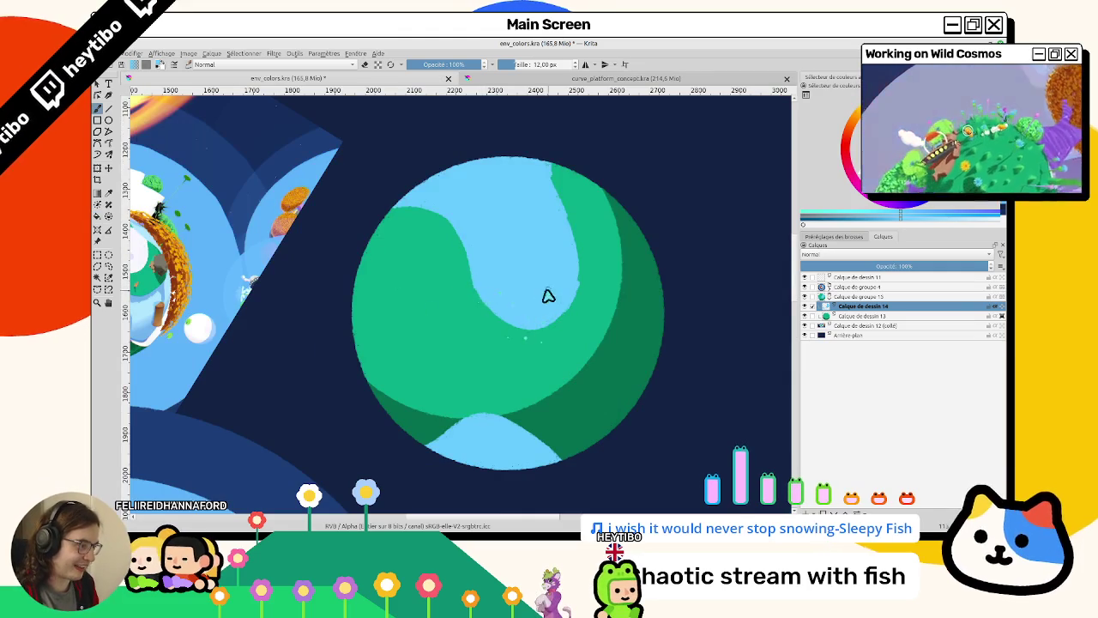
{"action": "left_click_drag", "start_coordinate": [536, 326], "coordinate": [420, 241]}
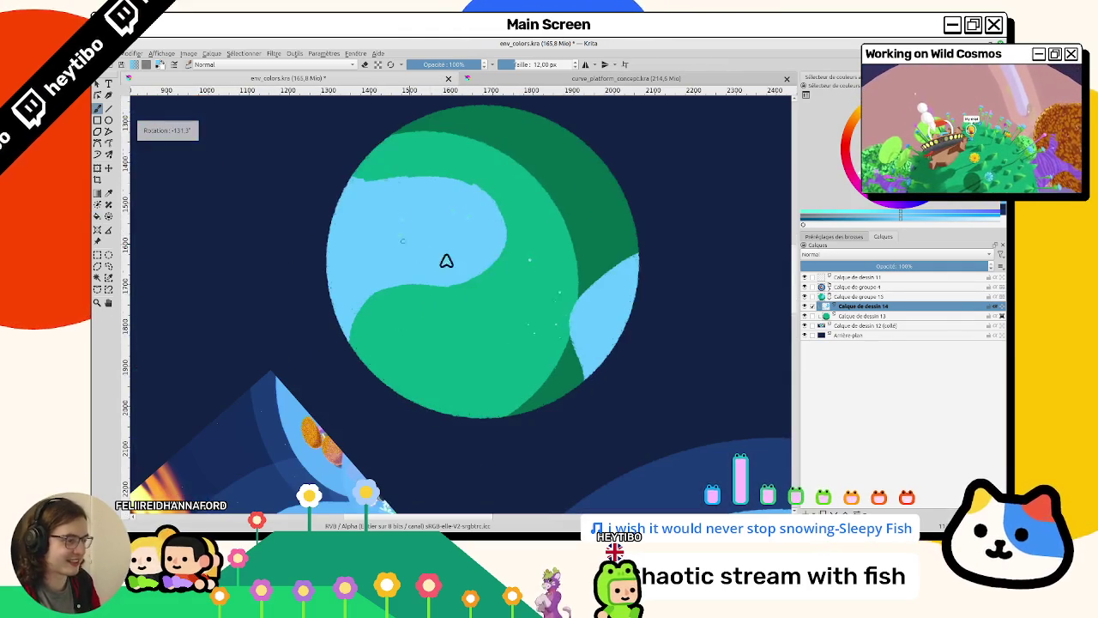
{"action": "key", "text": "Page_Down"}
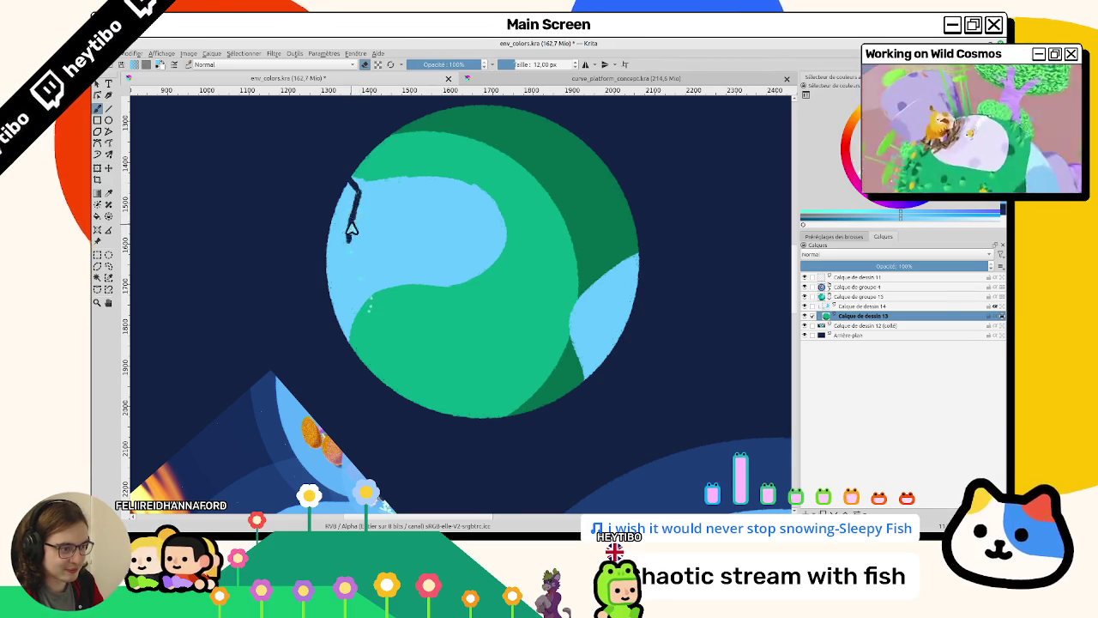
Rotate the view around the planet and toggle the planet layer off and on to compare.
{"action": "mouse_move", "coordinate": [397, 406]}
{"action": "left_mouse_down"}
{"action": "mouse_move", "coordinate": [367, 383]}
{"action": "mouse_move", "coordinate": [380, 397]}
{"action": "mouse_move", "coordinate": [503, 392]}
{"action": "mouse_move", "coordinate": [498, 277]}
{"action": "left_mouse_up"}
{"action": "key", "text": "5"}
{"action": "mouse_move", "coordinate": [432, 328]}
{"action": "left_mouse_down"}
{"action": "mouse_move", "coordinate": [375, 252]}
{"action": "mouse_move", "coordinate": [282, 309]}
{"action": "left_mouse_up"}
{"action": "mouse_move", "coordinate": [386, 307]}
{"action": "left_mouse_down"}
{"action": "mouse_move", "coordinate": [497, 343]}
{"action": "mouse_move", "coordinate": [440, 311]}
{"action": "mouse_move", "coordinate": [359, 292]}
{"action": "left_mouse_up"}
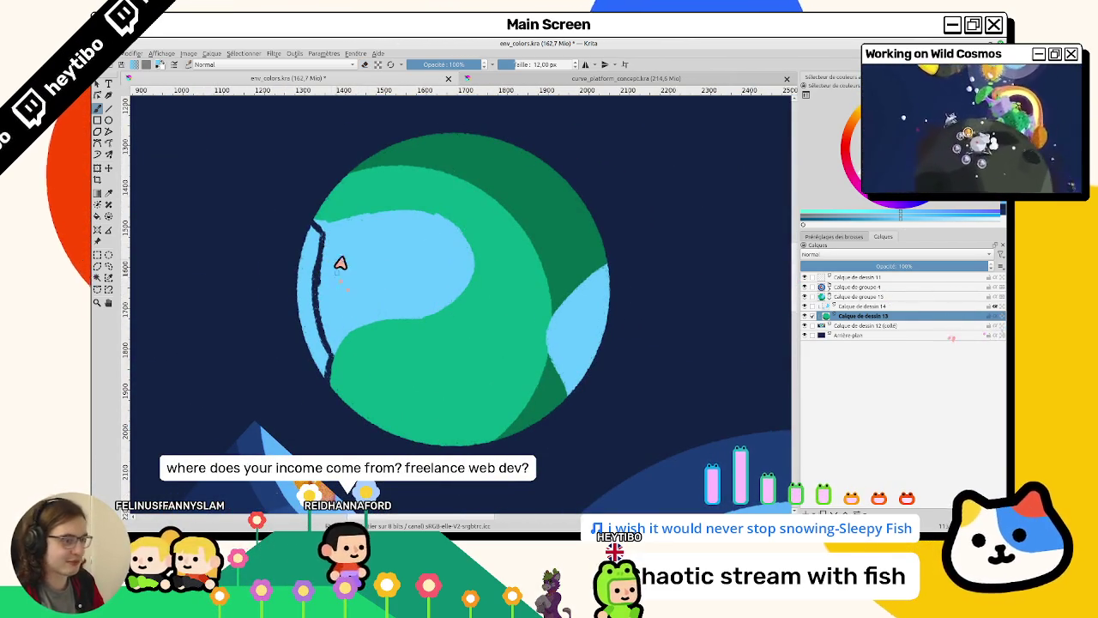
{"action": "left_click", "coordinate": [804, 316]}
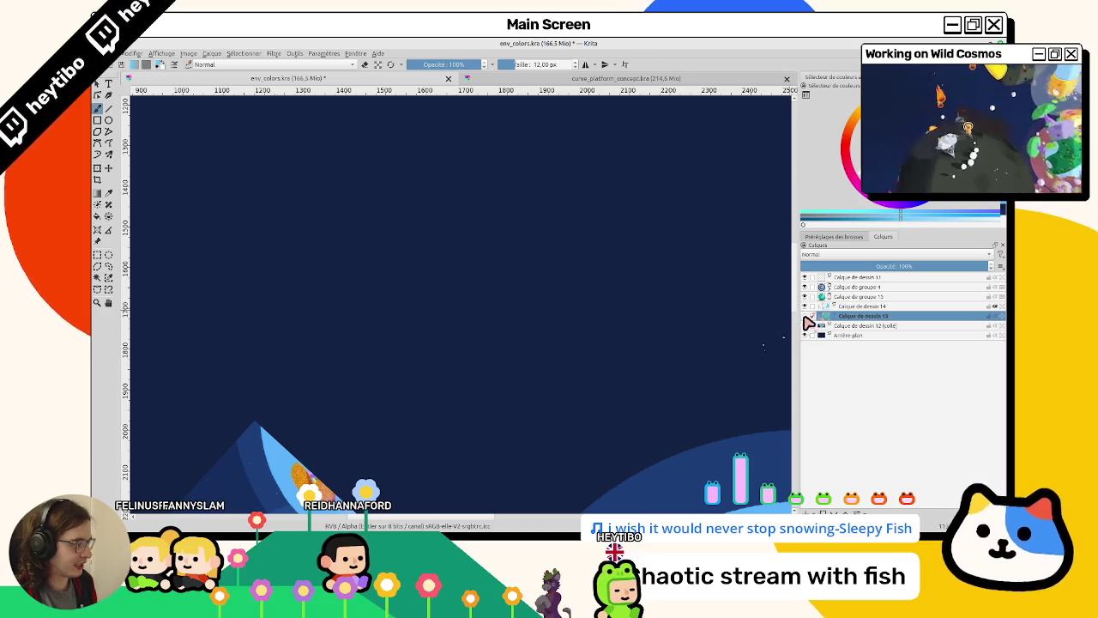
{"action": "left_click", "coordinate": [804, 316]}
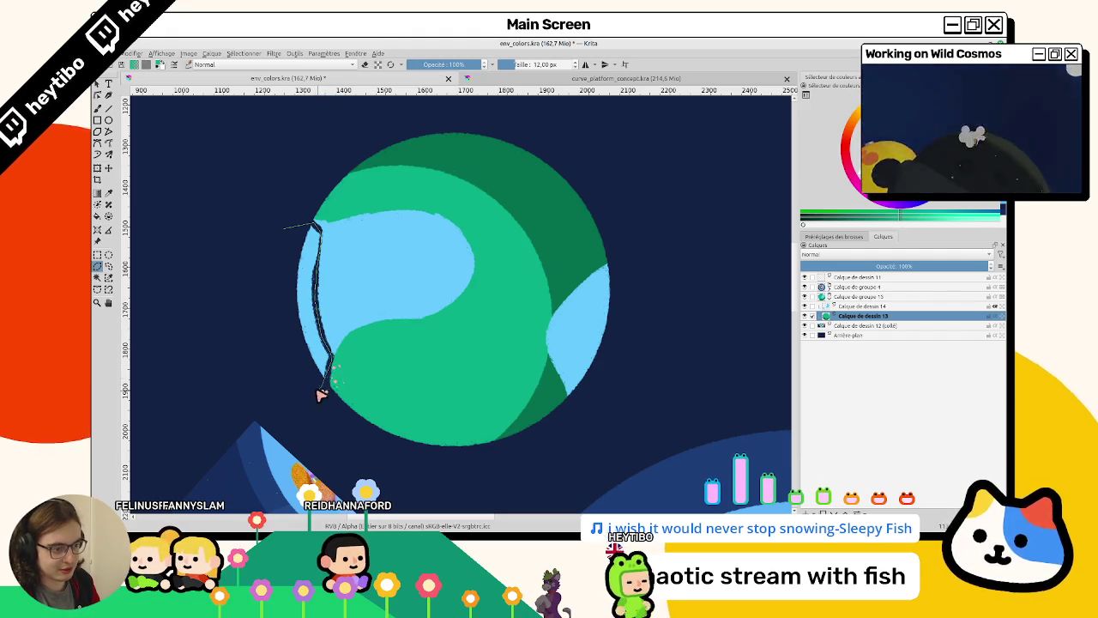
Lasso the stray light-blue strip on the left rim, delete it, and deselect.
{"action": "left_click_drag", "start_coordinate": [322, 394], "coordinate": [280, 237]}
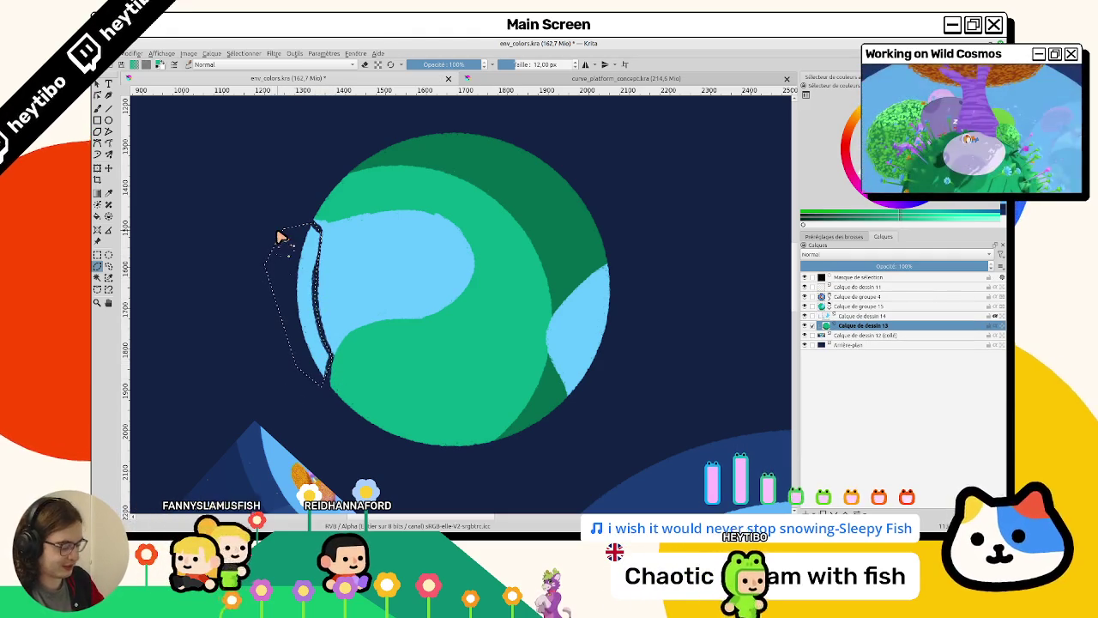
{"action": "key", "text": "Delete"}
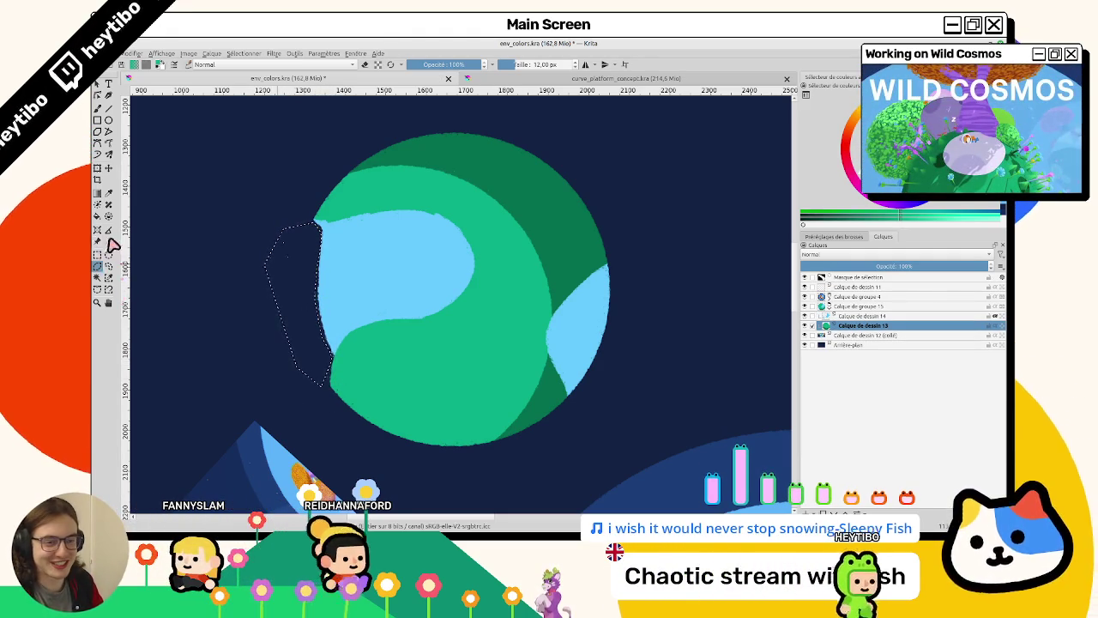
{"action": "left_click", "coordinate": [97, 108]}
{"action": "key", "text": "ctrl+shift+a"}
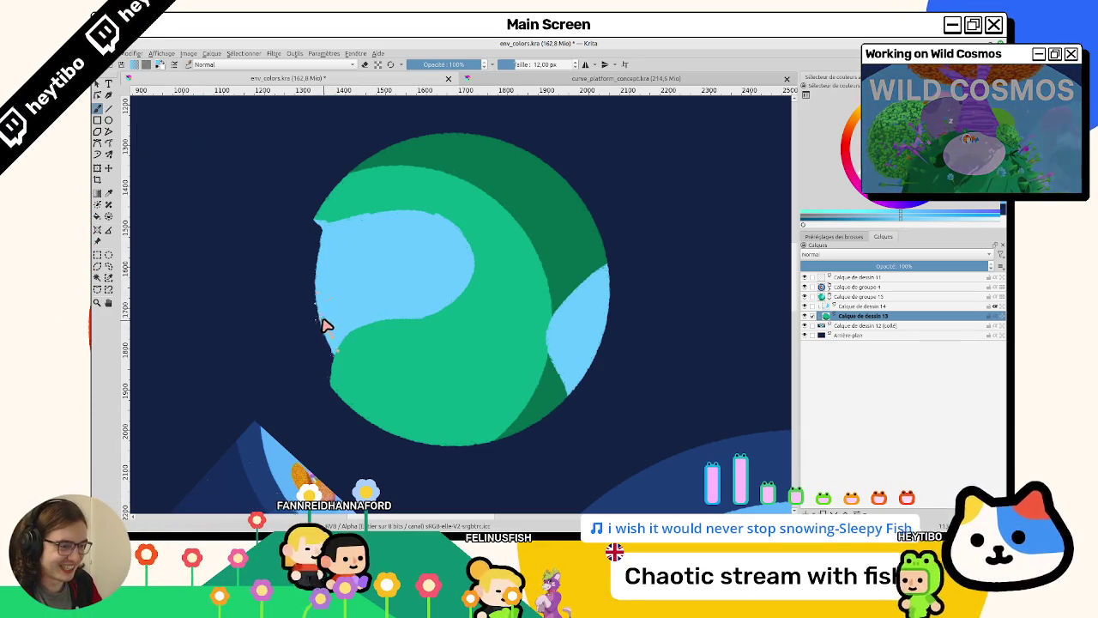
{"action": "key", "text": "m"}
Toggle the seas layer's visibility repeatedly to compare the result.
{"action": "left_click", "coordinate": [806, 307]}
{"action": "left_click", "coordinate": [805, 306]}
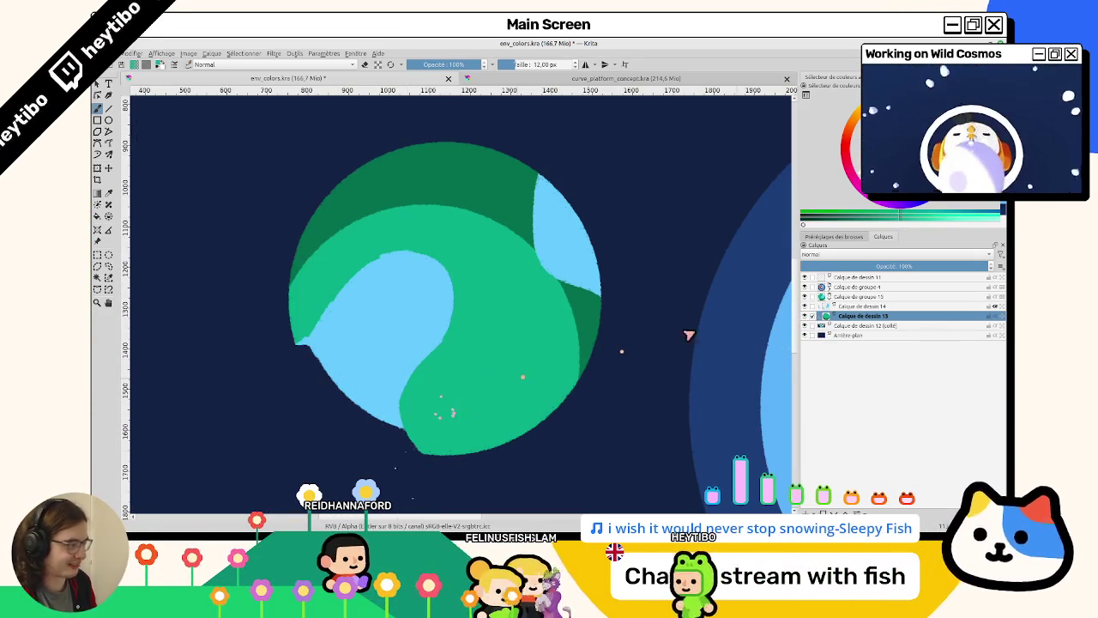
{"action": "left_click", "coordinate": [805, 306]}
{"action": "left_click", "coordinate": [806, 306]}
{"action": "left_click", "coordinate": [806, 306]}
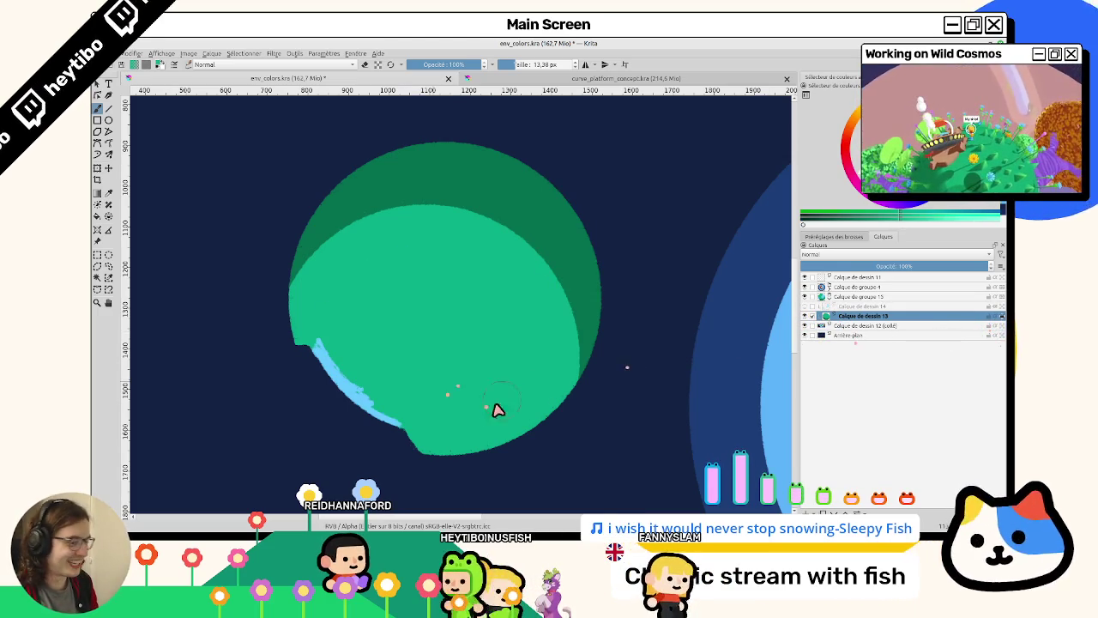
Restore and select the seas layer, set the brush to 12 px, and sample dark green.
{"action": "key", "text": "ctrl+z"}
{"action": "left_click", "coordinate": [805, 306]}
{"action": "left_click", "coordinate": [865, 307]}
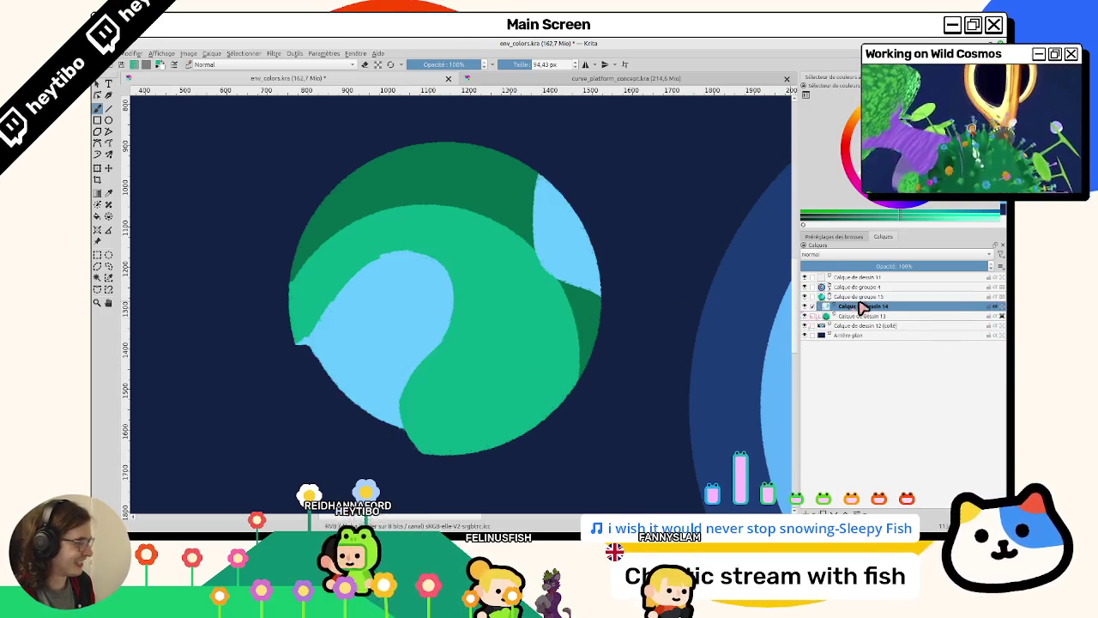
{"action": "left_click", "coordinate": [390, 64]}
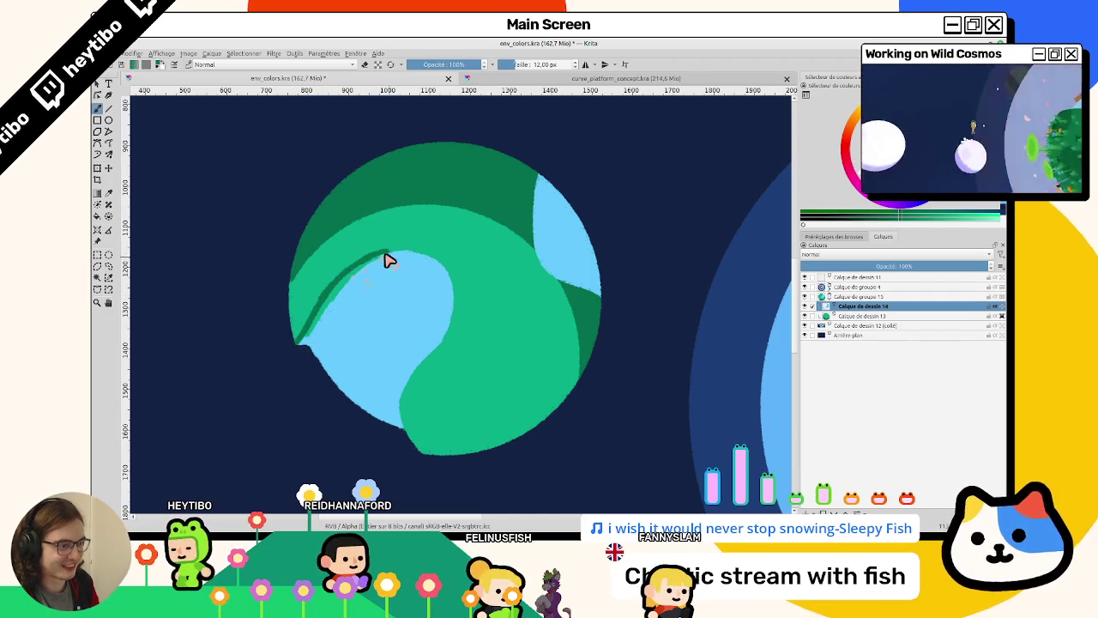
{"action": "mouse_move", "coordinate": [407, 440]}
{"action": "left_mouse_down"}
{"action": "mouse_move", "coordinate": [378, 346]}
{"action": "mouse_move", "coordinate": [380, 411]}
{"action": "left_mouse_up"}
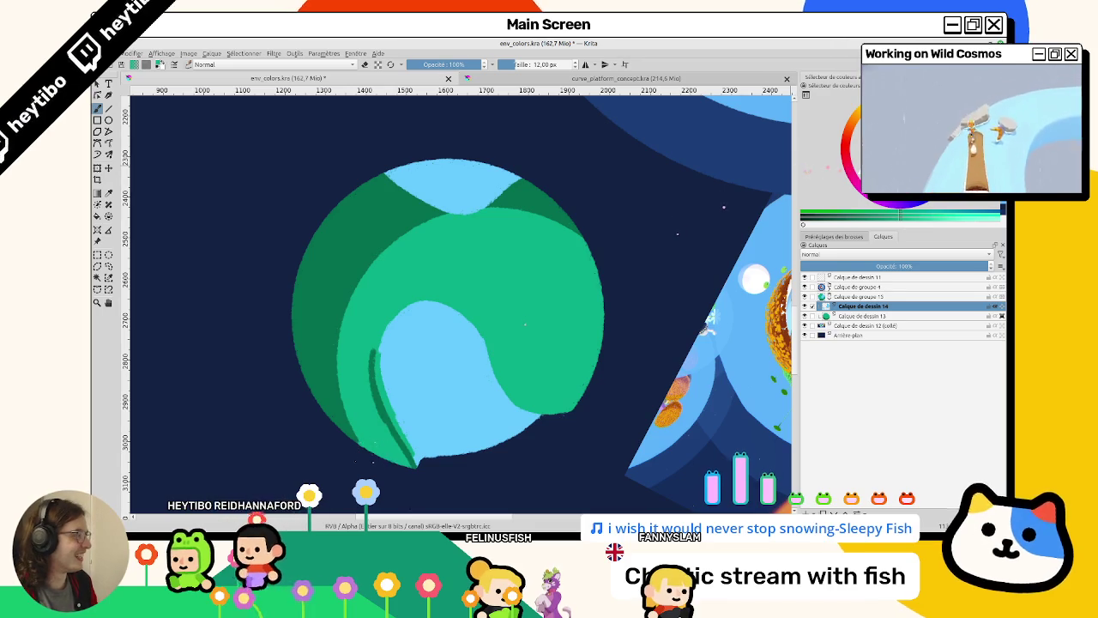
{"action": "left_click", "coordinate": [523, 387], "text": "ctrl"}
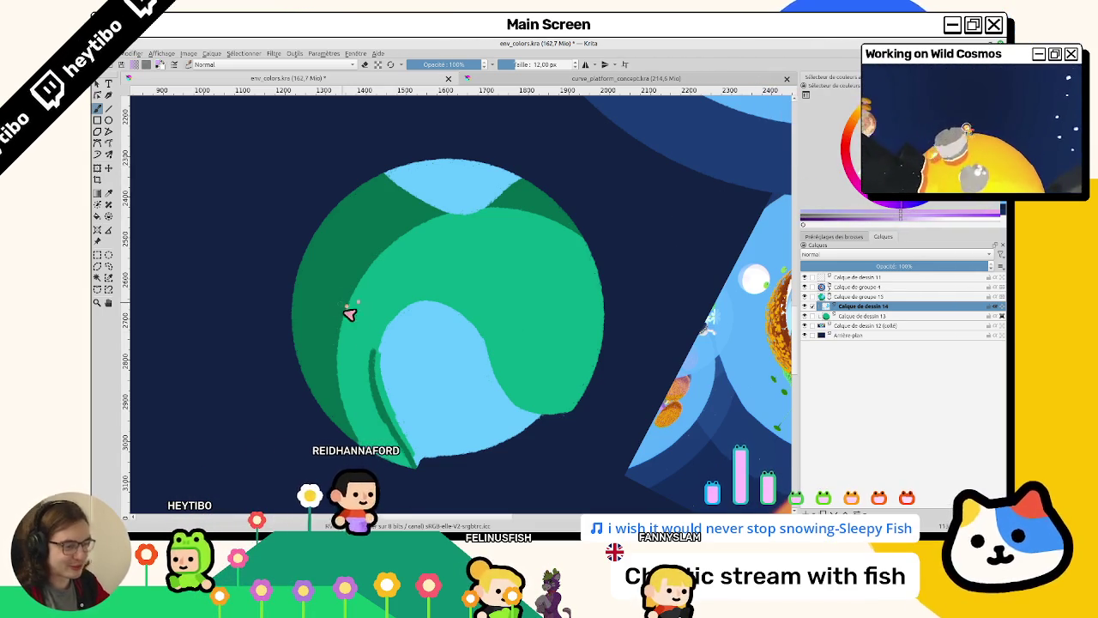
Rotate and zoom the view around the planet to work along the sea's edges.
{"action": "scroll", "coordinate": [373, 360], "scroll_direction": "down", "scroll_amount": 1}
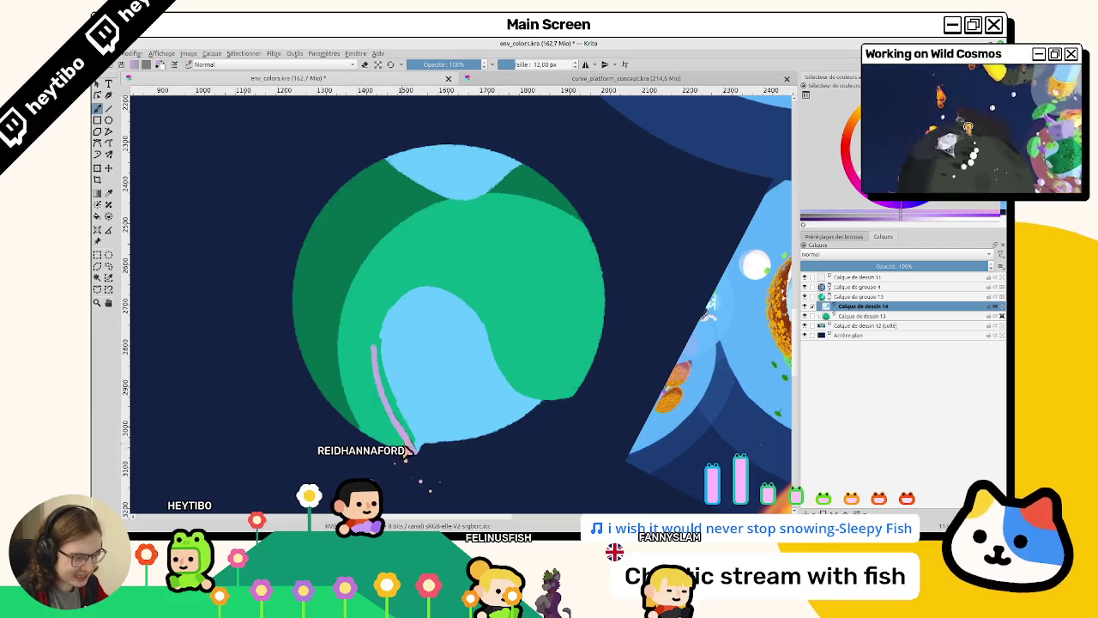
{"action": "left_click_drag", "start_coordinate": [410, 448], "coordinate": [470, 164]}
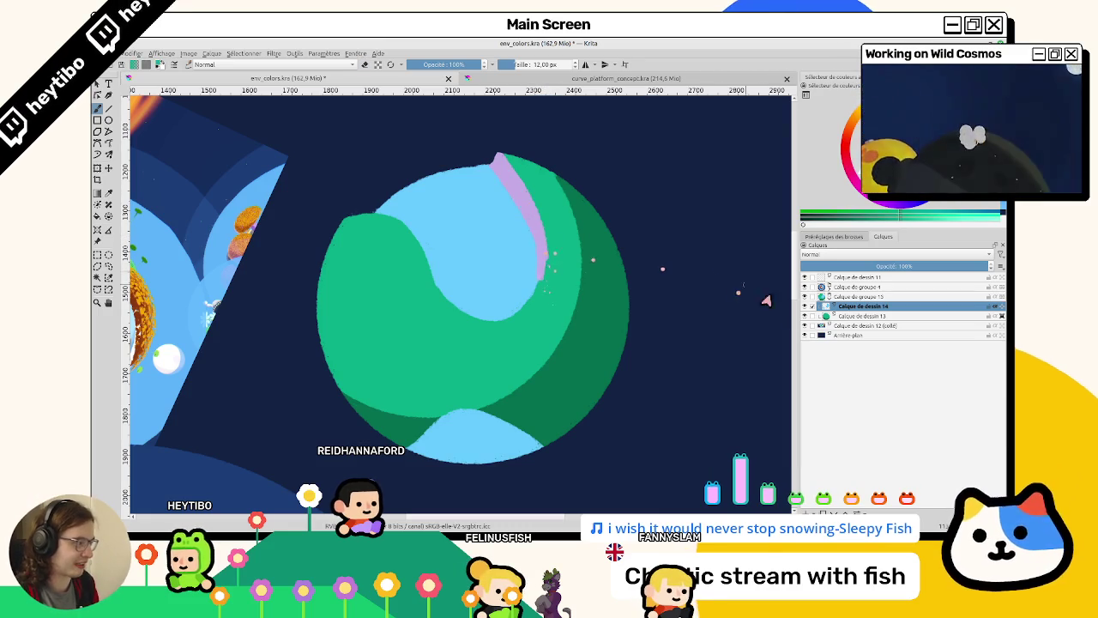
{"action": "key", "text": "4"}
{"action": "key", "text": "4"}
{"action": "key", "text": "4"}
{"action": "key", "text": "4"}
{"action": "key", "text": "4"}
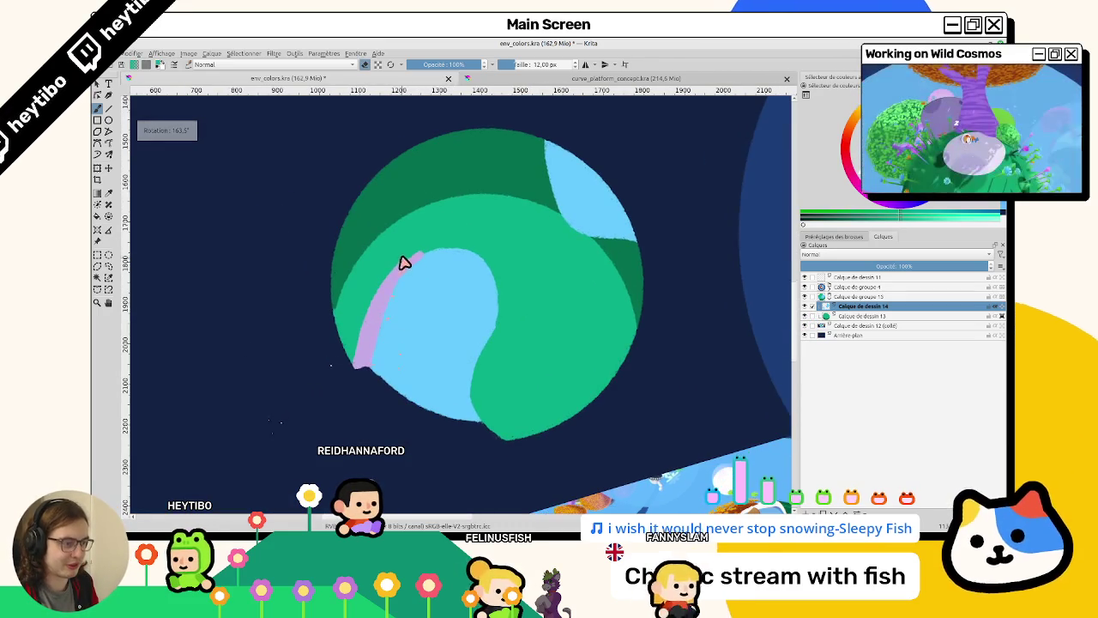
{"action": "scroll", "coordinate": [363, 392], "scroll_direction": "down", "scroll_amount": 2}
{"action": "scroll", "coordinate": [498, 350], "scroll_direction": "down", "scroll_amount": 2}
{"action": "scroll", "coordinate": [517, 318], "scroll_direction": "down", "scroll_amount": 3}
{"action": "scroll", "coordinate": [517, 317], "scroll_direction": "up", "scroll_amount": 5}
{"action": "scroll", "coordinate": [548, 215], "scroll_direction": "up", "scroll_amount": 2}
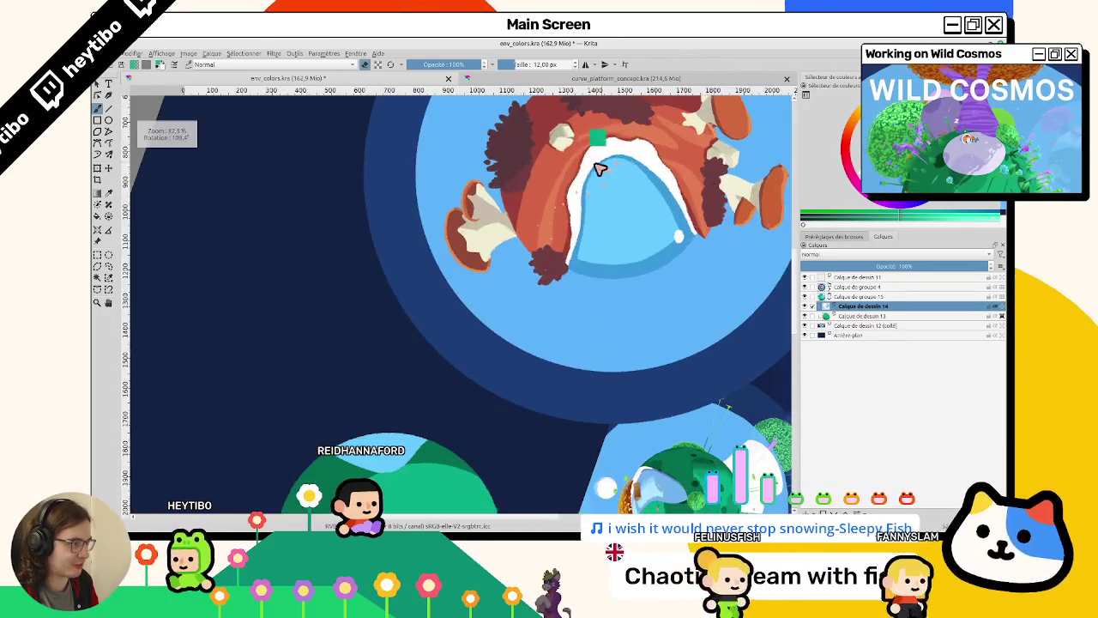
{"action": "scroll", "coordinate": [391, 300], "scroll_direction": "down", "scroll_amount": 2}
{"action": "scroll", "coordinate": [391, 300], "scroll_direction": "up", "scroll_amount": 2}
{"action": "key", "text": "6"}
{"action": "key", "text": "6"}
{"action": "key", "text": "6"}
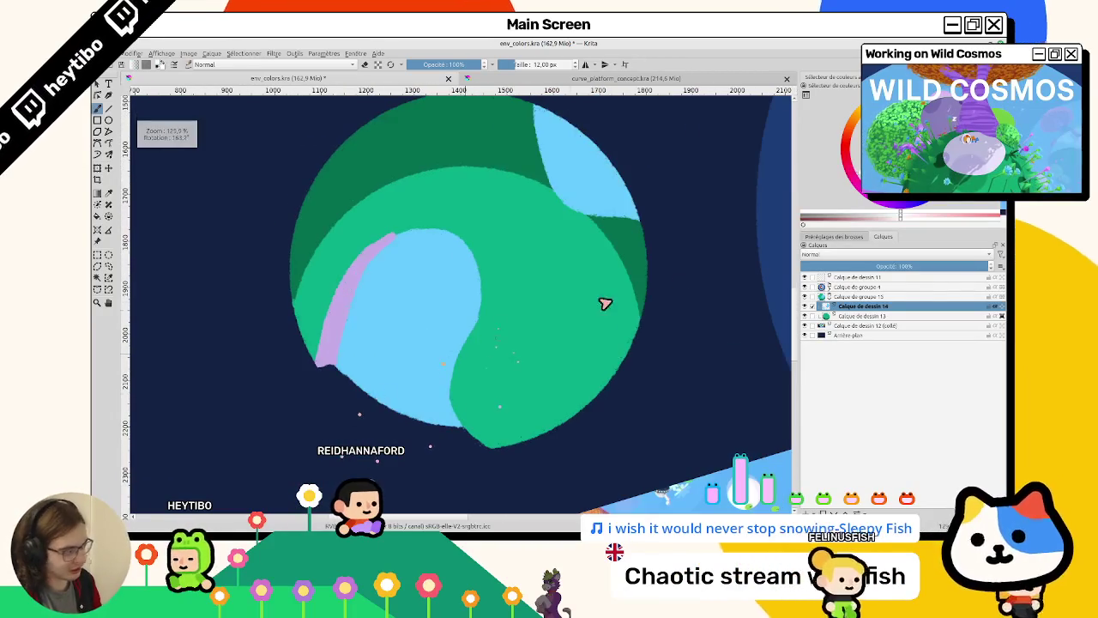
Toggle the seas layer to compare, then try and undo a white highlight along the lavender cliff.
{"action": "left_click", "coordinate": [805, 314]}
{"action": "left_click", "coordinate": [804, 308]}
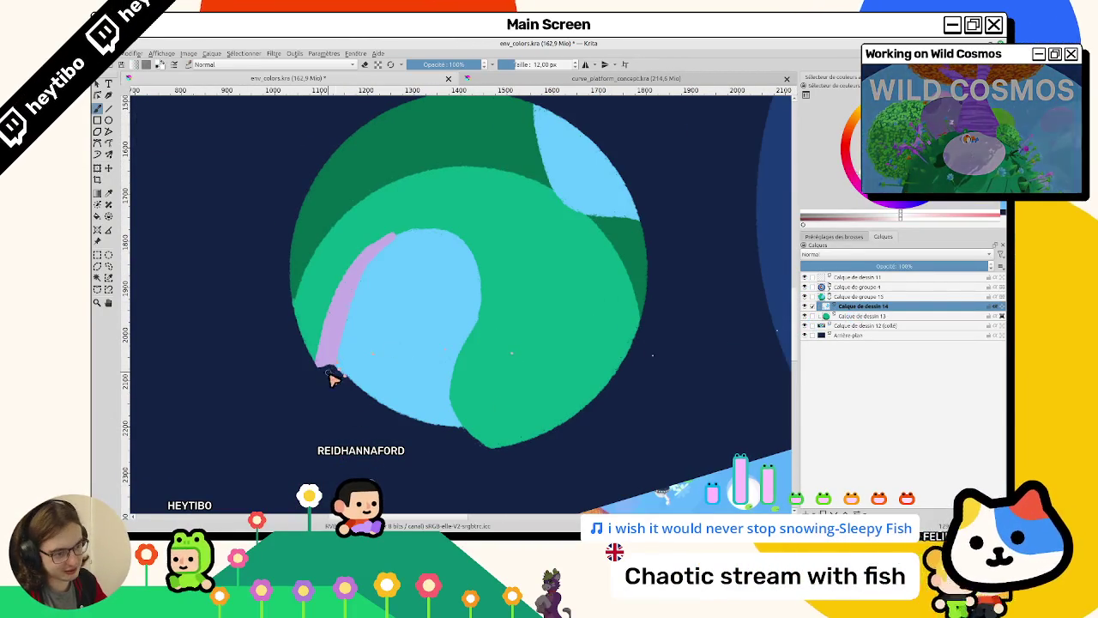
{"action": "key", "text": "ctrl+z"}
{"action": "mouse_move", "coordinate": [335, 375]}
{"action": "left_mouse_down"}
{"action": "mouse_move", "coordinate": [380, 247]}
{"action": "mouse_move", "coordinate": [444, 233]}
{"action": "mouse_move", "coordinate": [501, 241]}
{"action": "mouse_move", "coordinate": [501, 261]}
{"action": "left_mouse_up"}
{"action": "key", "text": "ctrl+z"}
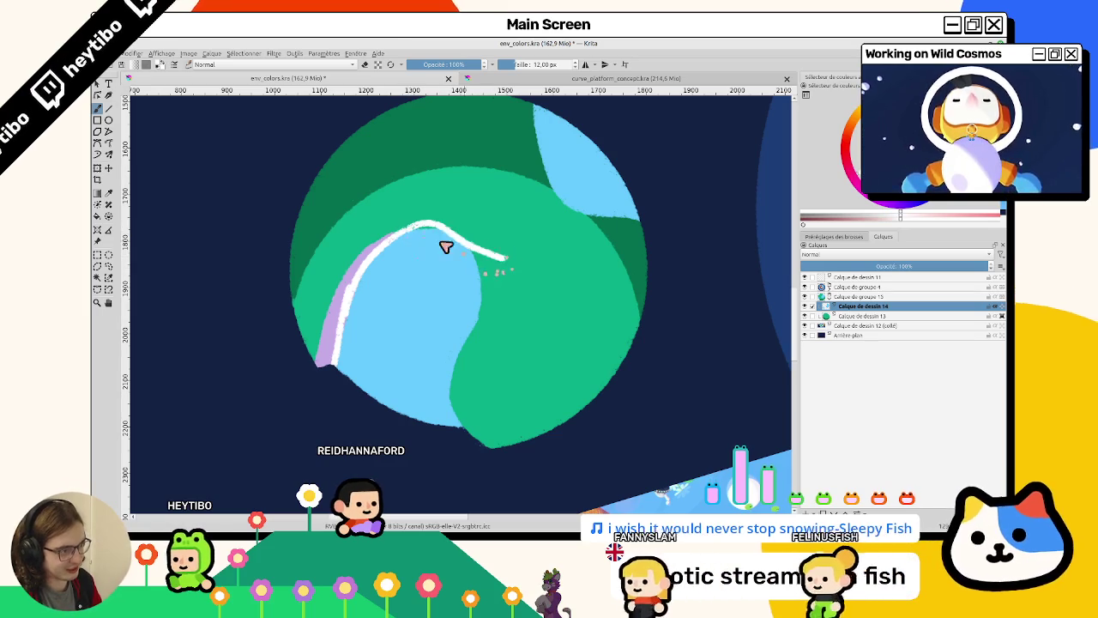
Paint a white shoreline along the sea's inner edge, undoing its stray top part.
{"action": "key", "text": "ctrl+z"}
{"action": "mouse_move", "coordinate": [403, 243]}
{"action": "left_mouse_down"}
{"action": "mouse_move", "coordinate": [497, 282]}
{"action": "mouse_move", "coordinate": [497, 328]}
{"action": "mouse_move", "coordinate": [462, 387]}
{"action": "left_mouse_up"}
{"action": "mouse_move", "coordinate": [497, 429]}
{"action": "left_mouse_down"}
{"action": "mouse_move", "coordinate": [429, 206]}
{"action": "mouse_move", "coordinate": [454, 257]}
{"action": "mouse_move", "coordinate": [429, 353]}
{"action": "left_mouse_up"}
{"action": "key", "text": "5"}
{"action": "mouse_move", "coordinate": [362, 309]}
{"action": "left_mouse_down"}
{"action": "mouse_move", "coordinate": [468, 203]}
{"action": "mouse_move", "coordinate": [446, 282]}
{"action": "mouse_move", "coordinate": [482, 188]}
{"action": "left_mouse_up"}
{"action": "key", "text": "ctrl+z"}
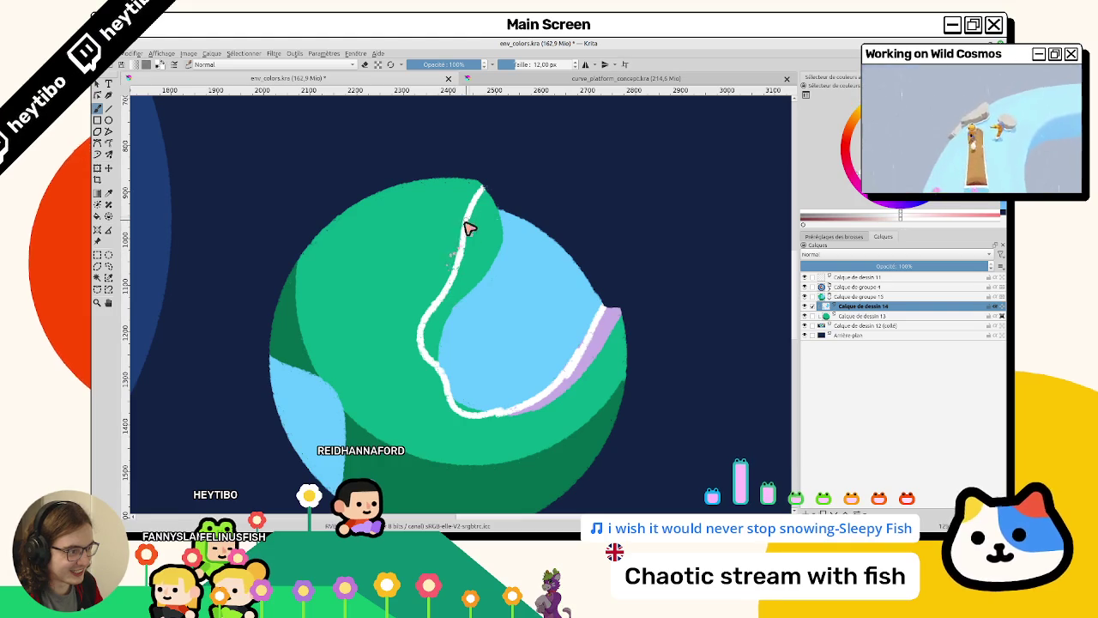
Thicken the white shore band down to the lavender cliff with more white strokes.
{"action": "left_click_drag", "start_coordinate": [470, 223], "coordinate": [455, 297]}
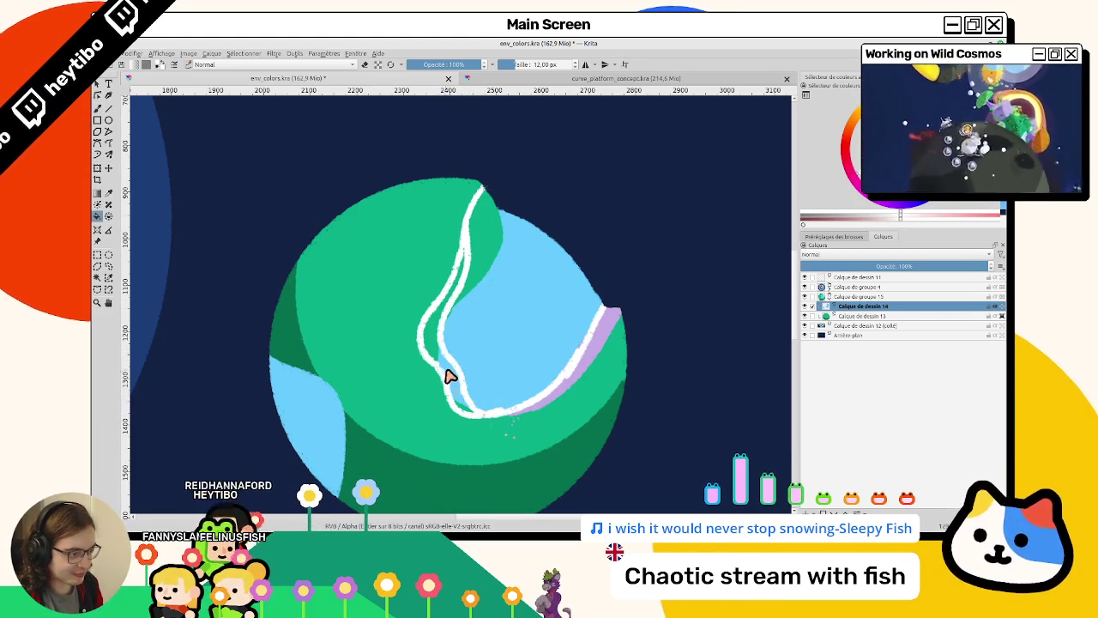
{"action": "left_click_drag", "start_coordinate": [446, 377], "coordinate": [456, 397]}
{"action": "mouse_move", "coordinate": [433, 361]}
{"action": "left_mouse_down"}
{"action": "mouse_move", "coordinate": [425, 338]}
{"action": "mouse_move", "coordinate": [455, 274]}
{"action": "left_mouse_up"}
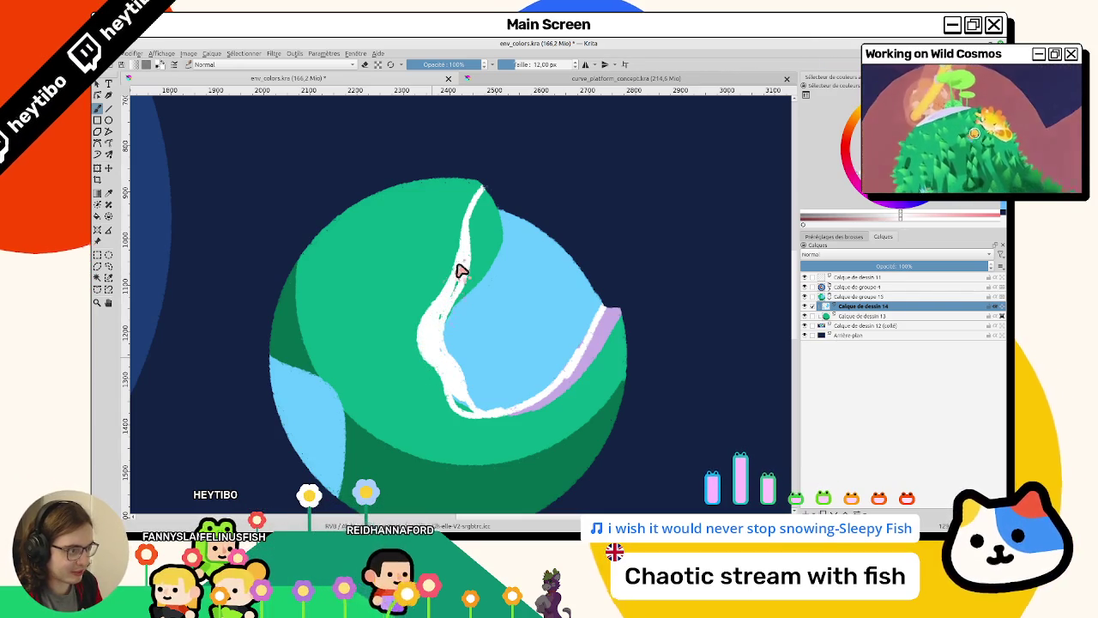
{"action": "left_click_drag", "start_coordinate": [458, 399], "coordinate": [467, 415]}
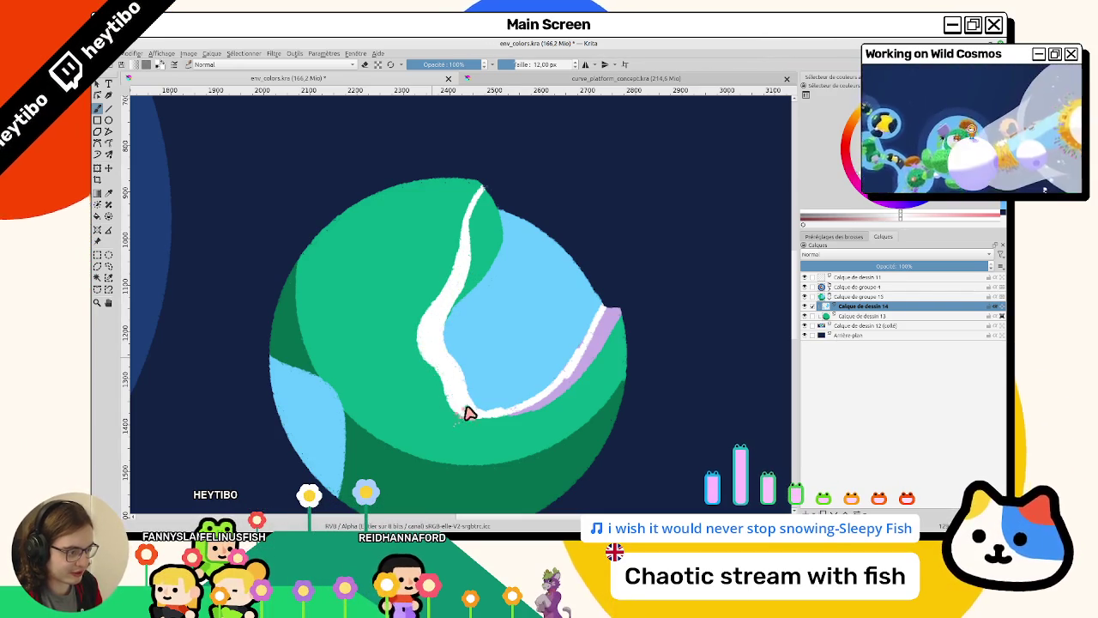
{"action": "key", "text": "Page_Down"}
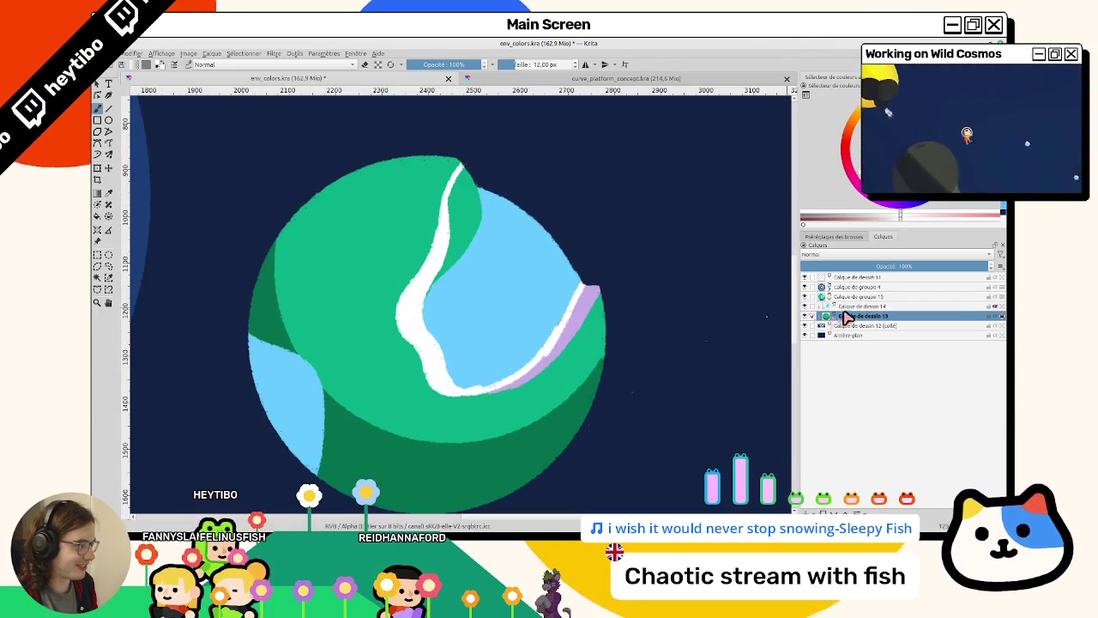
Sample the sea's light blue on the seas layer, then switch to the planet's base layer.
{"action": "left_click", "coordinate": [861, 307]}
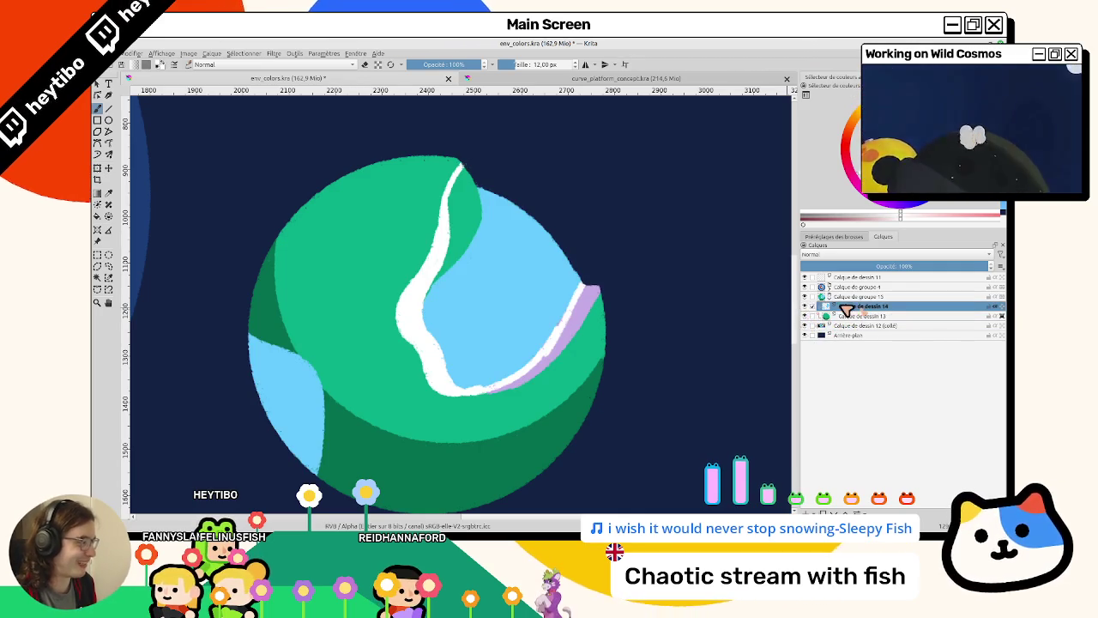
{"action": "left_click", "coordinate": [431, 298], "text": "ctrl"}
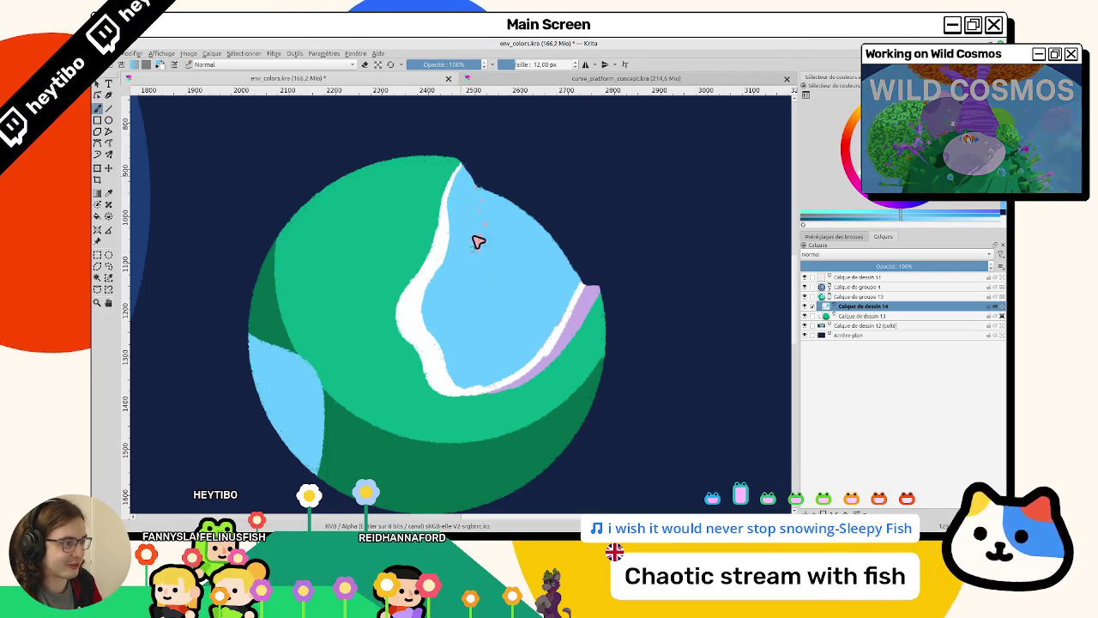
{"action": "mouse_move", "coordinate": [473, 263]}
{"action": "left_mouse_down"}
{"action": "mouse_move", "coordinate": [514, 436]}
{"action": "mouse_move", "coordinate": [749, 324]}
{"action": "left_mouse_up"}
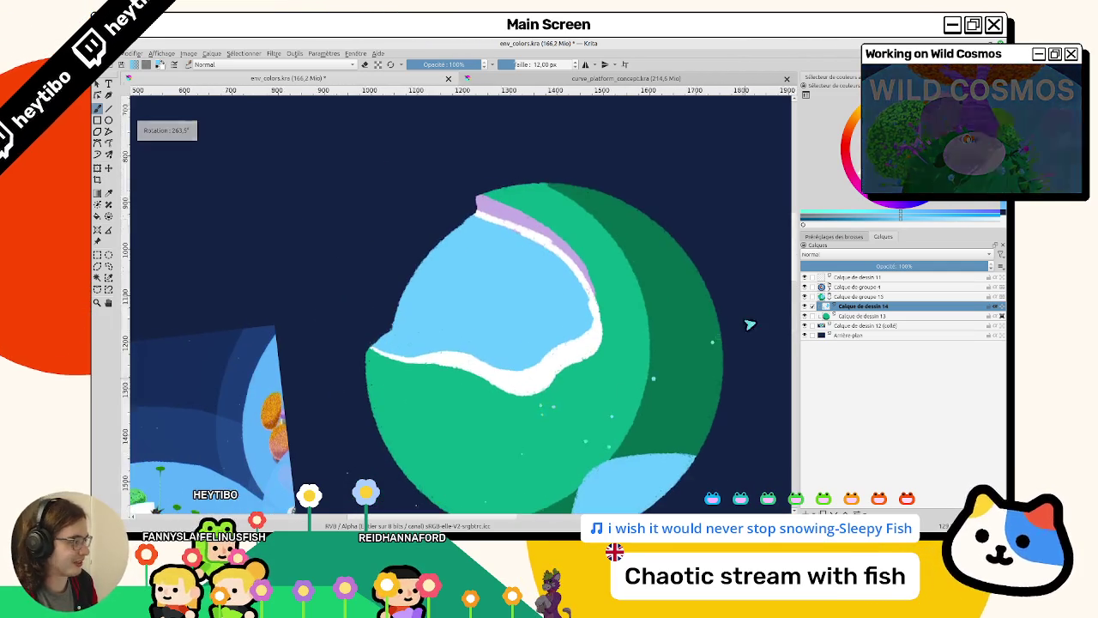
{"action": "left_click", "coordinate": [857, 316]}
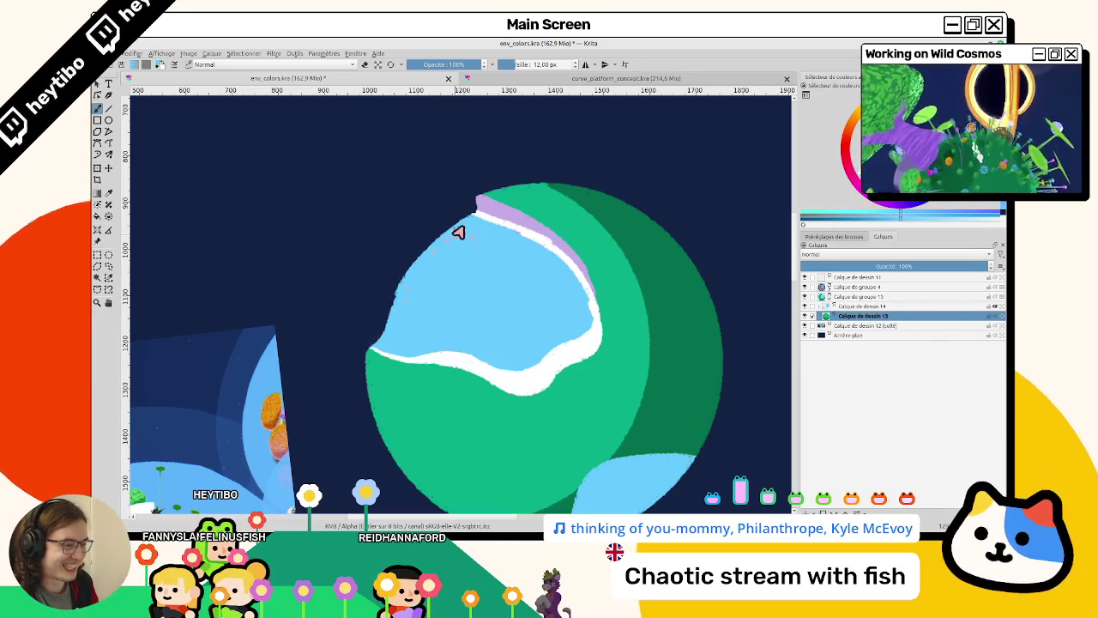
{"action": "scroll", "coordinate": [397, 314], "scroll_direction": "down", "scroll_amount": 2}
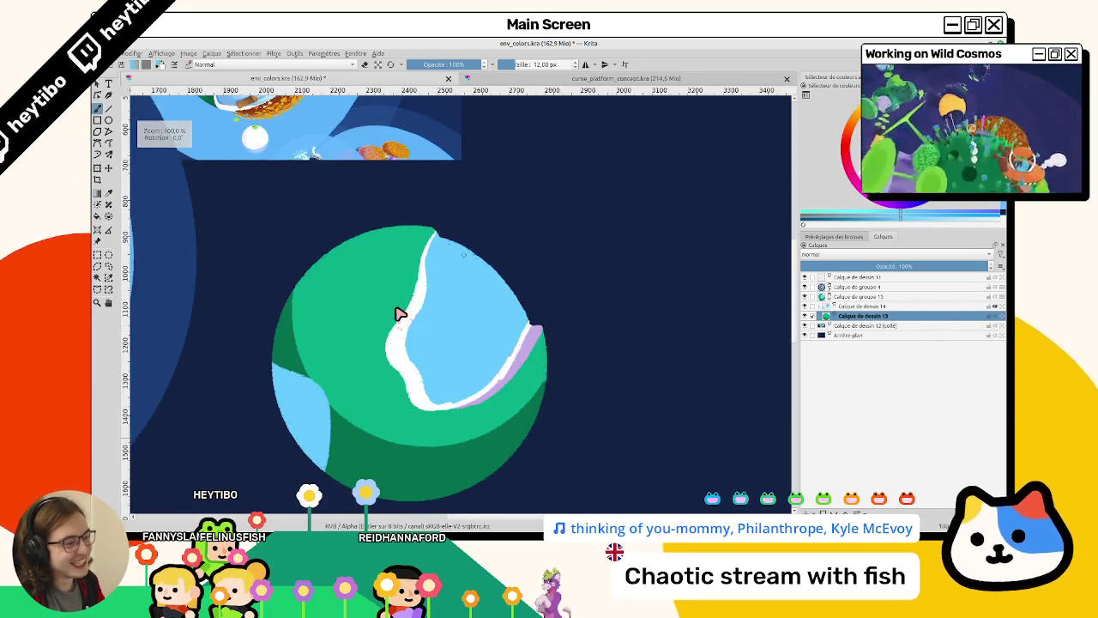
{"action": "scroll", "coordinate": [443, 318], "scroll_direction": "down", "scroll_amount": 1}
{"action": "scroll", "coordinate": [429, 257], "scroll_direction": "up", "scroll_amount": 2}
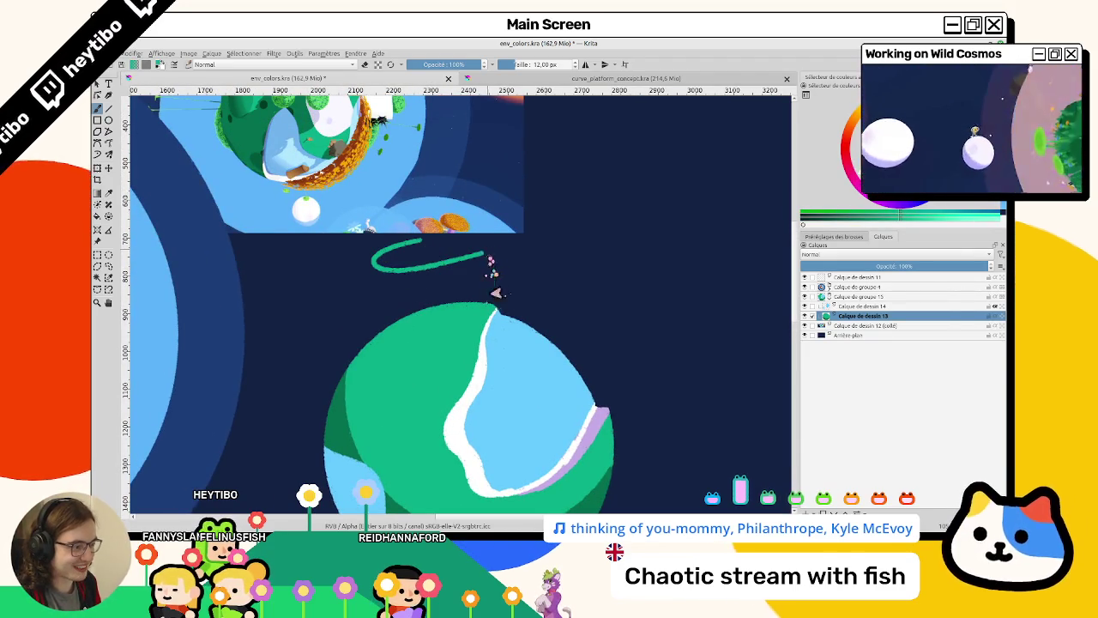
Undo the green test stroke and merge the shoreline strokes layer down with Ctrl+E.
{"action": "key", "text": "ctrl+z"}
{"action": "key", "text": "ctrl+z"}
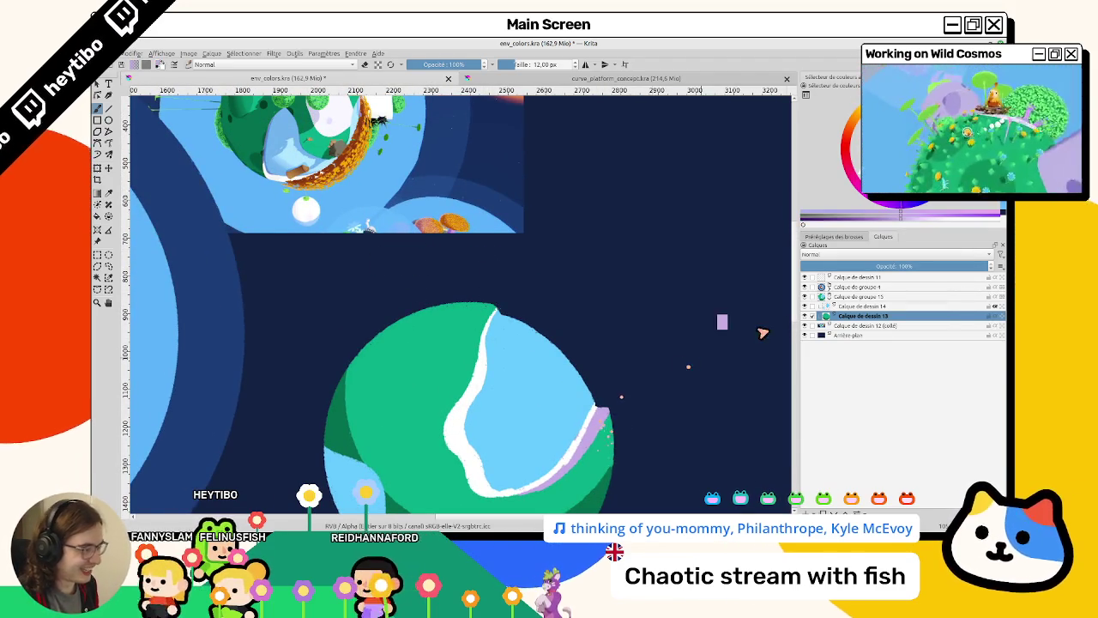
{"action": "left_click", "coordinate": [805, 306]}
{"action": "left_click", "coordinate": [804, 306]}
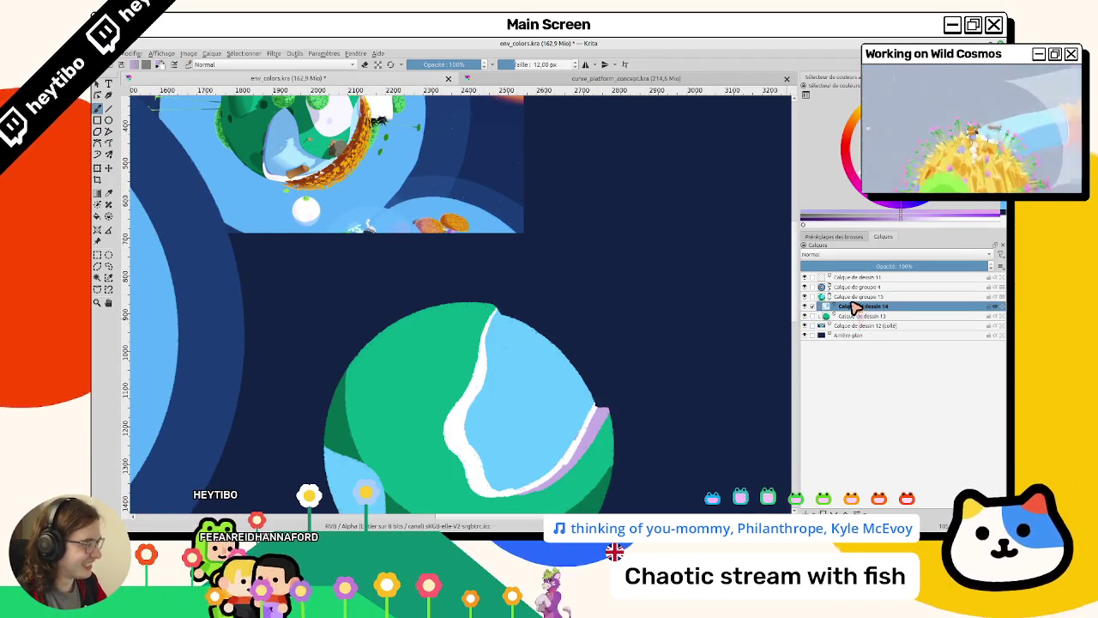
{"action": "right_click", "coordinate": [819, 305]}
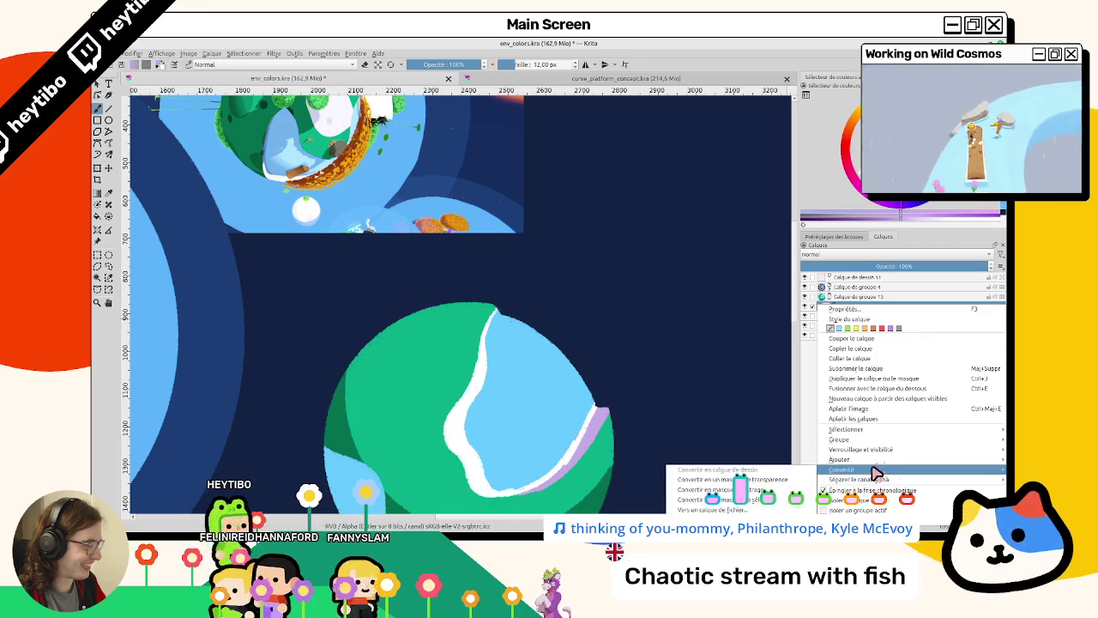
{"action": "left_click", "coordinate": [864, 391]}
{"action": "key", "text": "ctrl+e"}
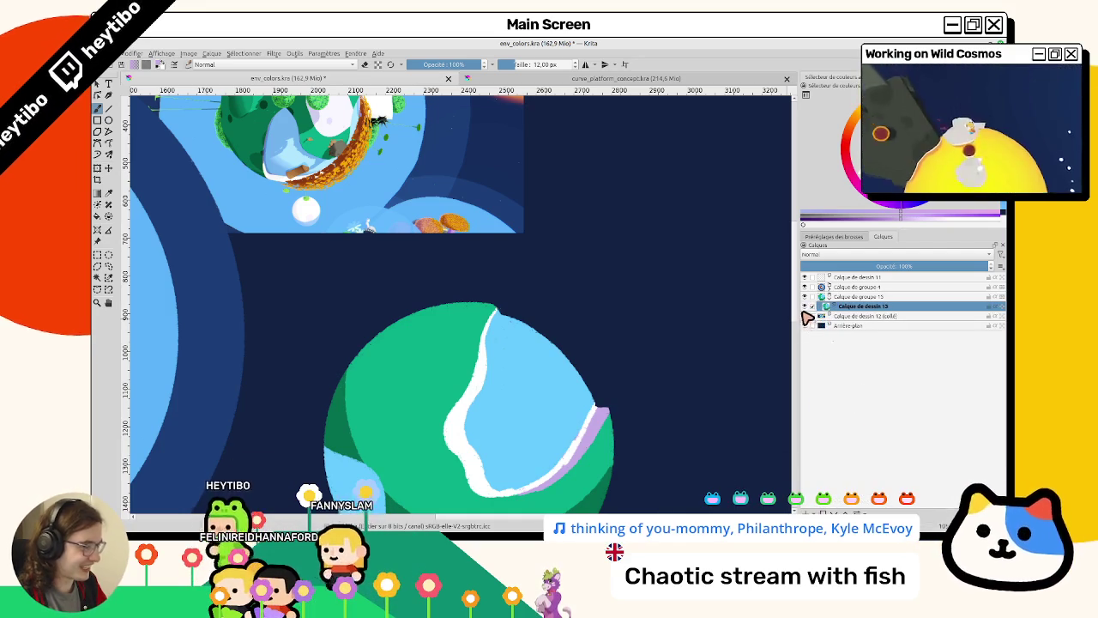
Draw a lavender outline along the planet's upper-left edge, discarding the first curves.
{"action": "left_click_drag", "start_coordinate": [453, 237], "coordinate": [378, 319]}
{"action": "key", "text": "ctrl+z"}
{"action": "mouse_move", "coordinate": [410, 243]}
{"action": "left_mouse_down"}
{"action": "mouse_move", "coordinate": [446, 298]}
{"action": "mouse_move", "coordinate": [482, 276]}
{"action": "mouse_move", "coordinate": [491, 283]}
{"action": "left_mouse_up"}
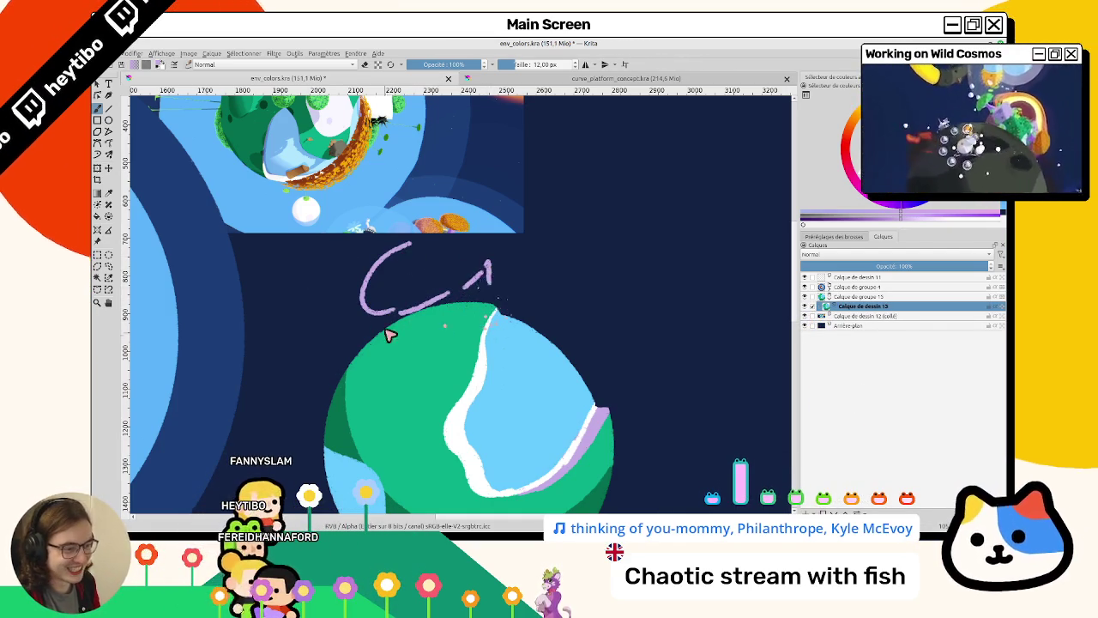
{"action": "key", "text": "ctrl+z"}
{"action": "mouse_move", "coordinate": [382, 328]}
{"action": "left_mouse_down"}
{"action": "mouse_move", "coordinate": [376, 395]}
{"action": "mouse_move", "coordinate": [433, 387]}
{"action": "mouse_move", "coordinate": [467, 359]}
{"action": "left_mouse_up"}
{"action": "mouse_move", "coordinate": [417, 410]}
{"action": "left_mouse_down"}
{"action": "mouse_move", "coordinate": [492, 314]}
{"action": "mouse_move", "coordinate": [380, 275]}
{"action": "mouse_move", "coordinate": [537, 343]}
{"action": "mouse_move", "coordinate": [458, 331]}
{"action": "left_mouse_up"}
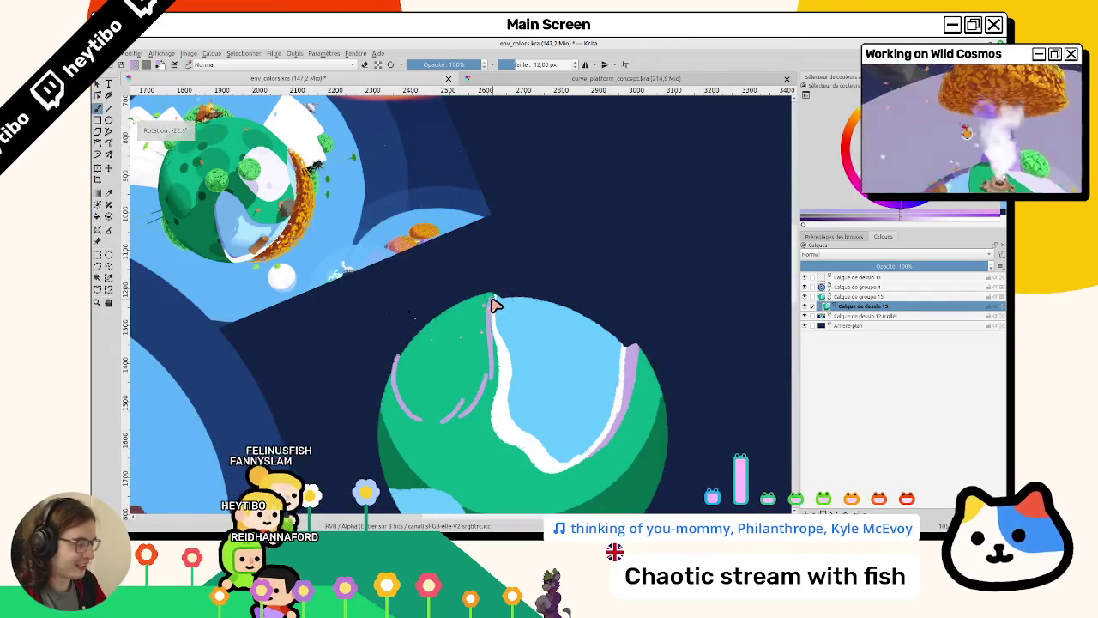
{"action": "key", "text": "5"}
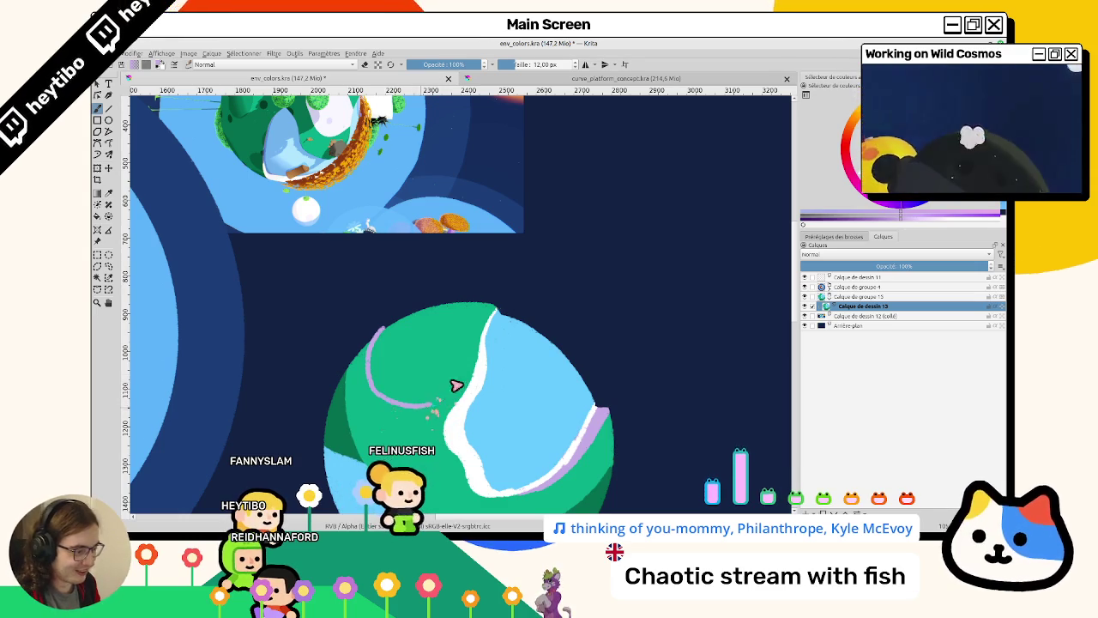
{"action": "left_click_drag", "start_coordinate": [437, 408], "coordinate": [464, 364]}
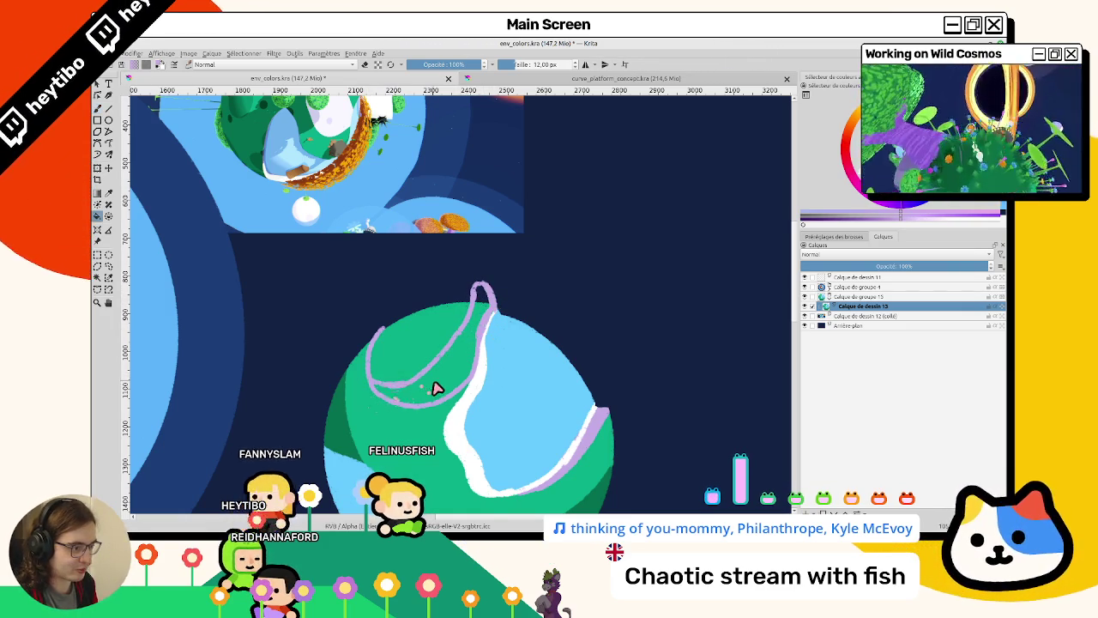
Fill the lavender outline solid and widen the planet's upper-left rim with green.
{"action": "left_click_drag", "start_coordinate": [399, 385], "coordinate": [433, 386]}
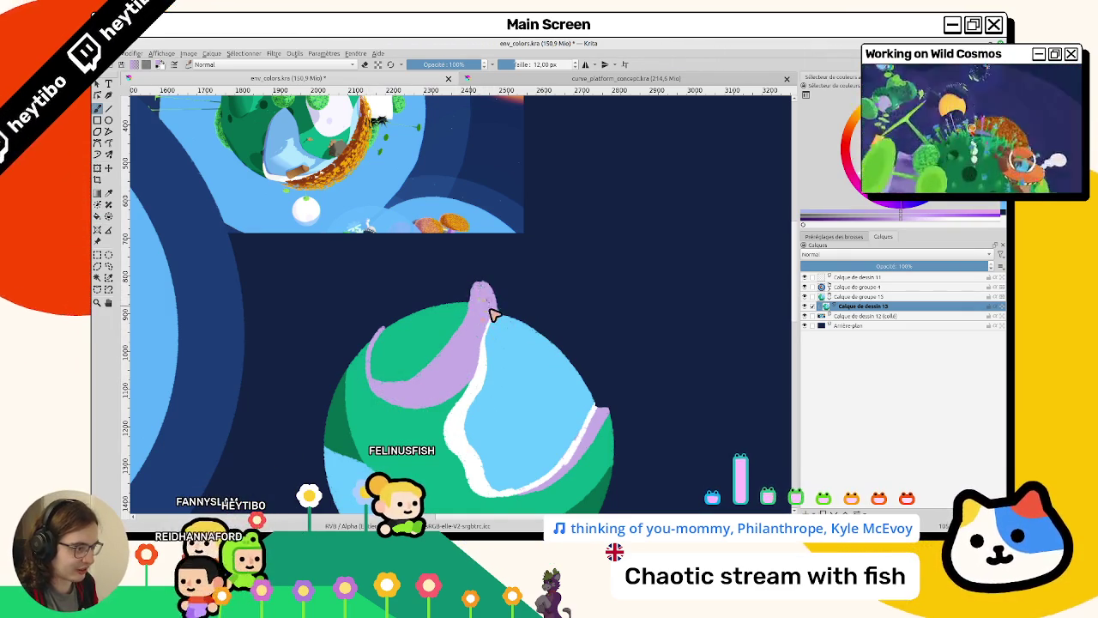
{"action": "mouse_move", "coordinate": [479, 296]}
{"action": "left_mouse_down"}
{"action": "mouse_move", "coordinate": [445, 277]}
{"action": "mouse_move", "coordinate": [453, 331]}
{"action": "left_mouse_up"}
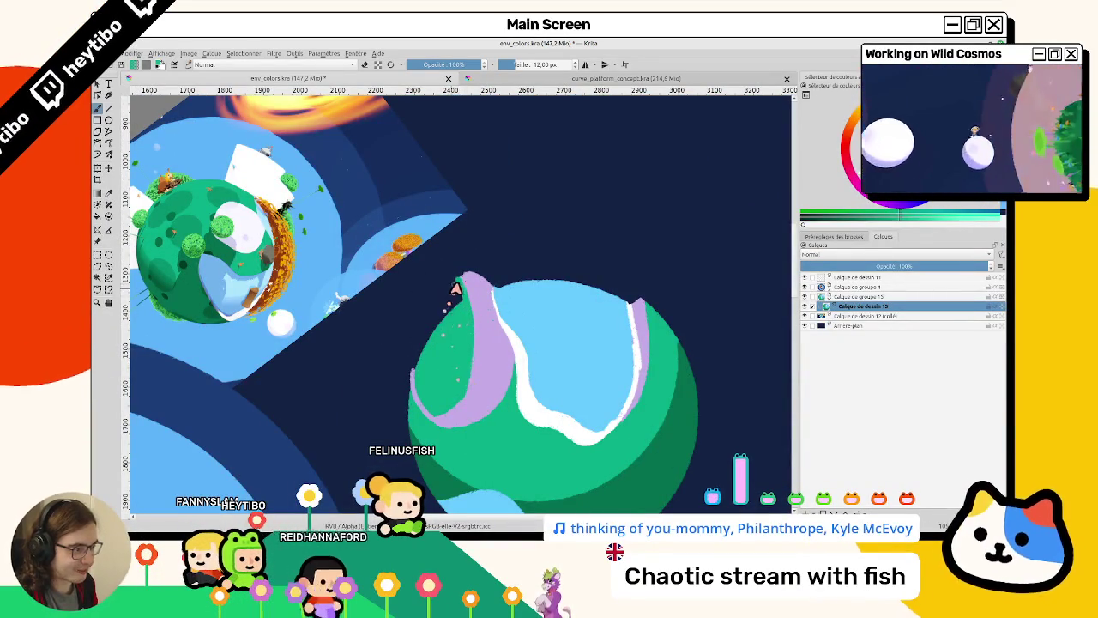
{"action": "left_click_drag", "start_coordinate": [462, 279], "coordinate": [412, 397]}
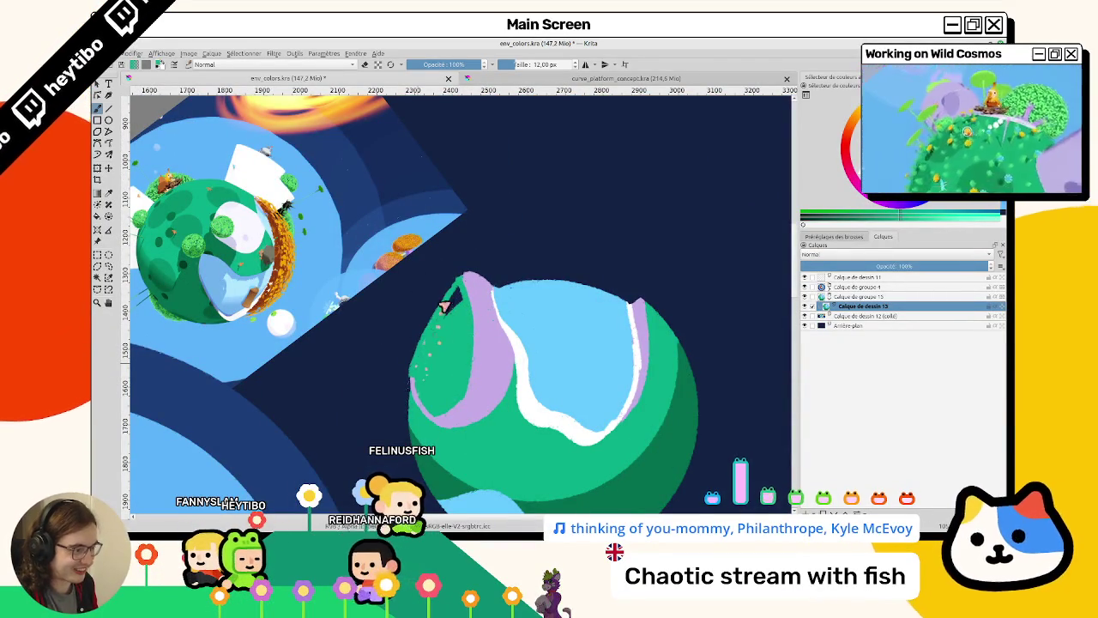
{"action": "left_click_drag", "start_coordinate": [436, 318], "coordinate": [455, 304]}
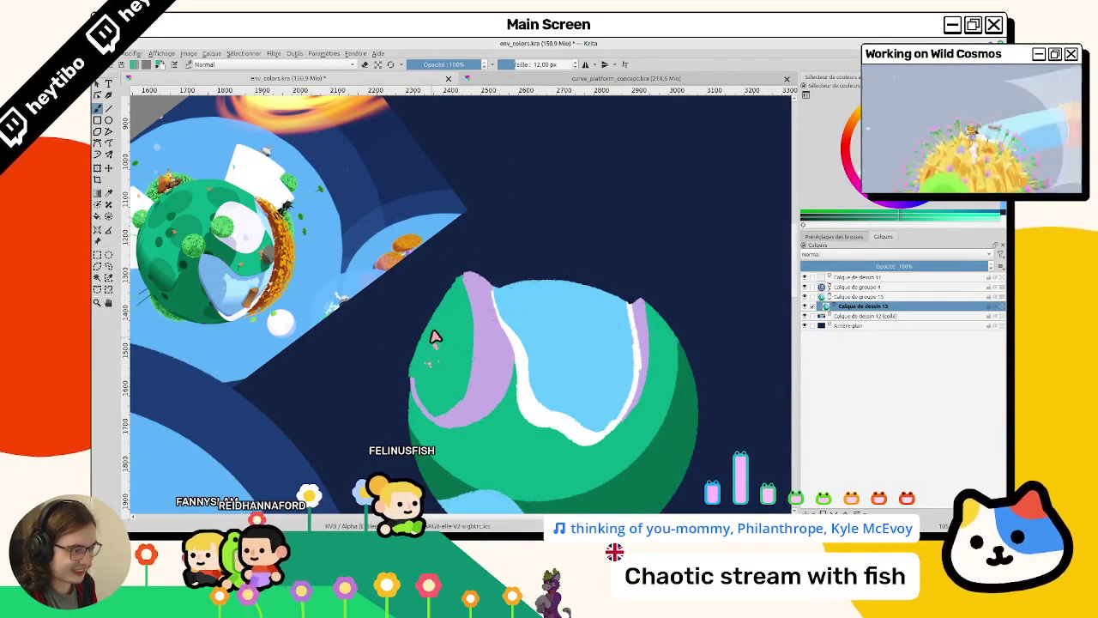
{"action": "left_click_drag", "start_coordinate": [417, 394], "coordinate": [415, 397]}
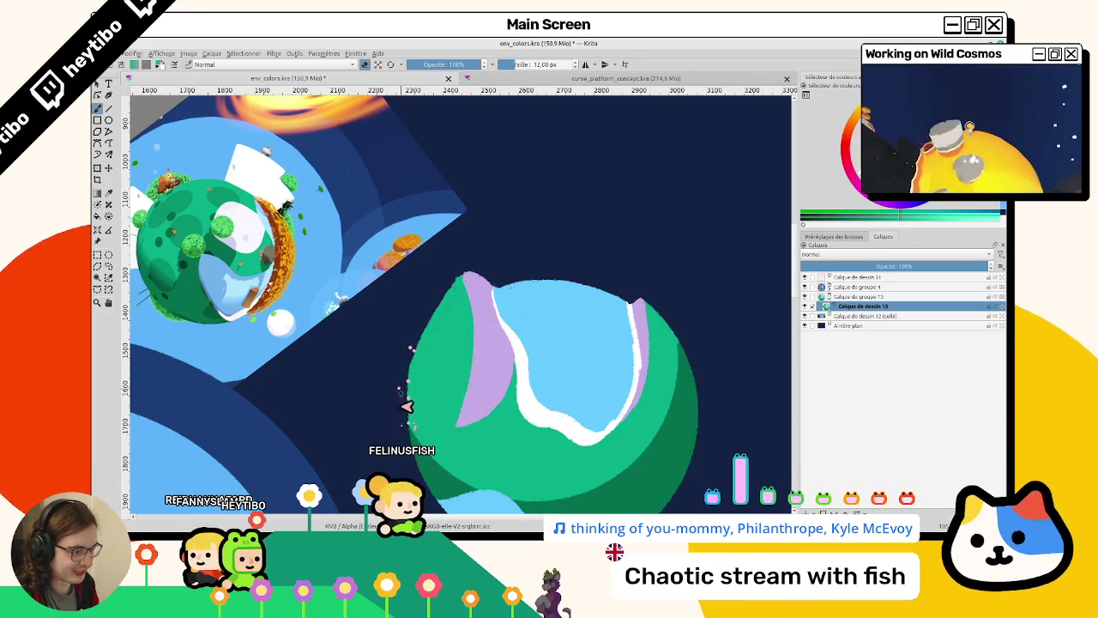
{"action": "key", "text": "m"}
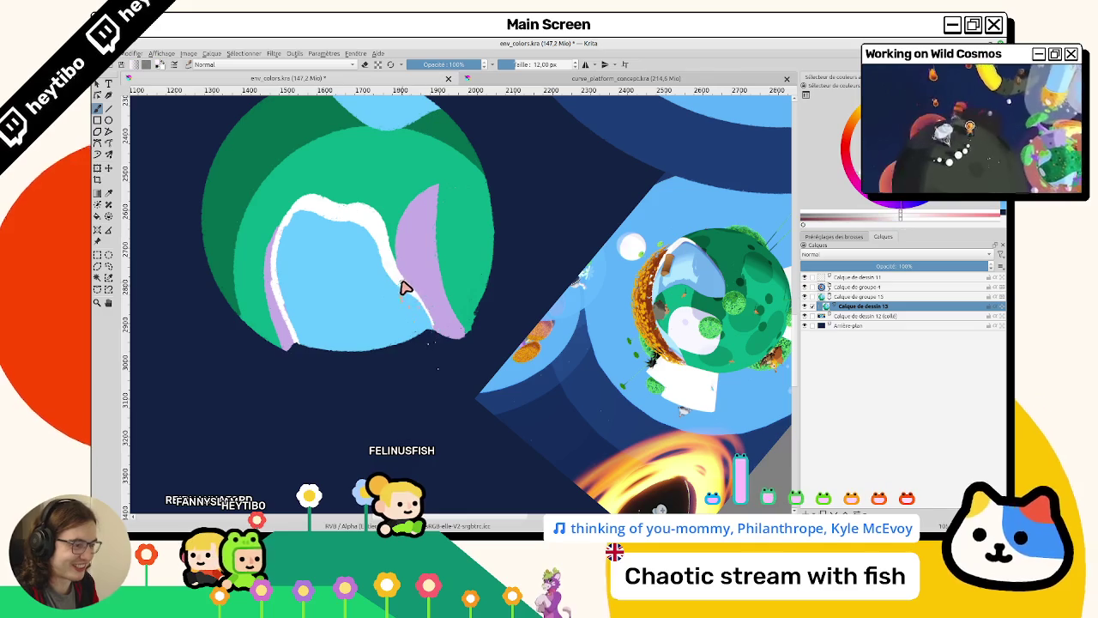
Extend the white shoreline along the lavender cliff and touch up the green edge.
{"action": "left_click_drag", "start_coordinate": [404, 286], "coordinate": [434, 341]}
{"action": "left_click_drag", "start_coordinate": [464, 295], "coordinate": [449, 310]}
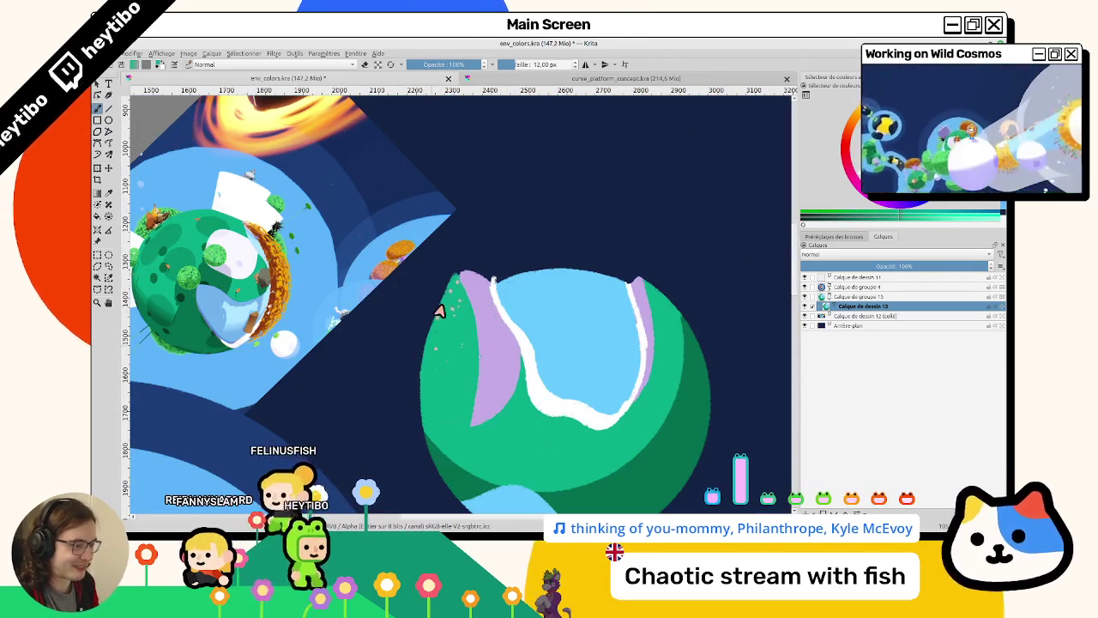
{"action": "key", "text": "5"}
{"action": "mouse_move", "coordinate": [429, 372]}
{"action": "left_mouse_down"}
{"action": "mouse_move", "coordinate": [375, 343]}
{"action": "mouse_move", "coordinate": [367, 360]}
{"action": "left_mouse_up"}
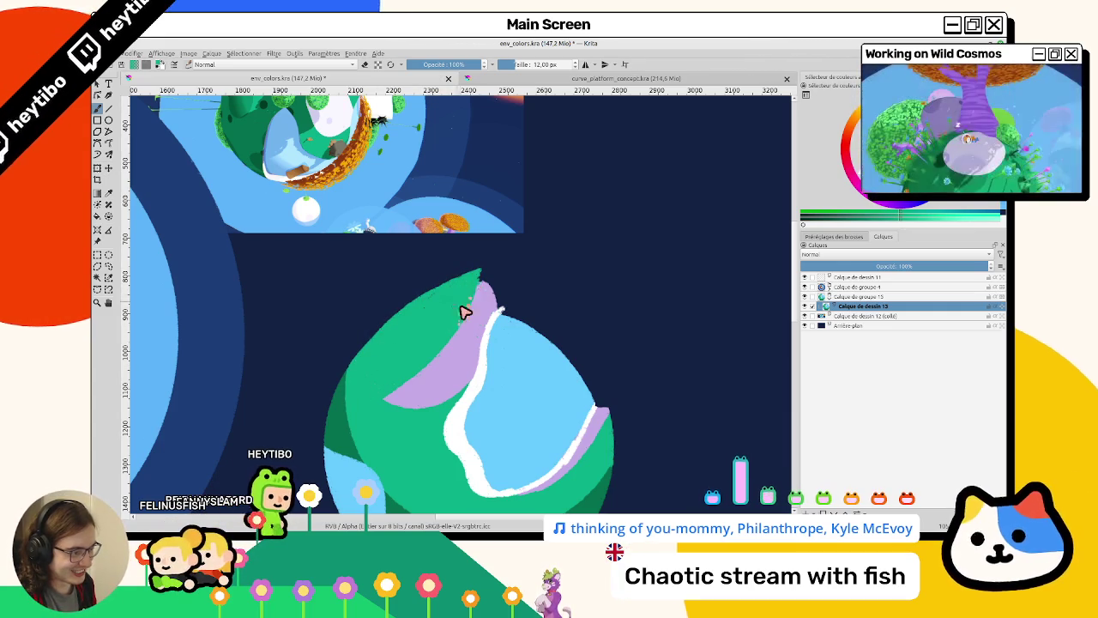
Sample the lavender, paint over the lower cliff edge, and switch to the eraser.
{"action": "left_click_drag", "start_coordinate": [471, 306], "coordinate": [436, 320]}
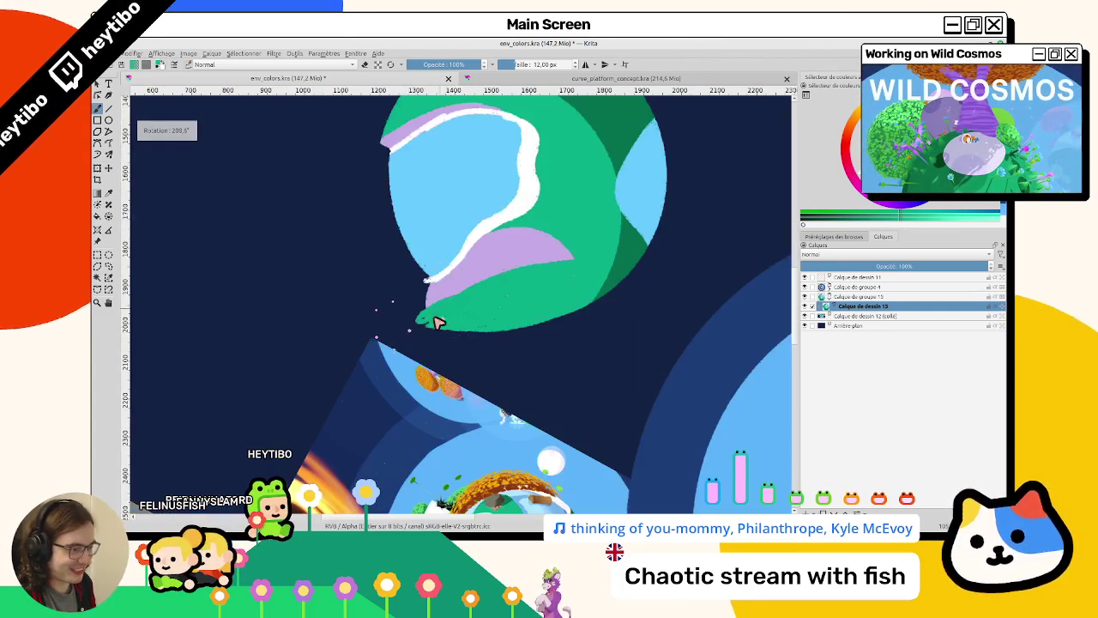
{"action": "left_click", "coordinate": [435, 296], "text": "ctrl"}
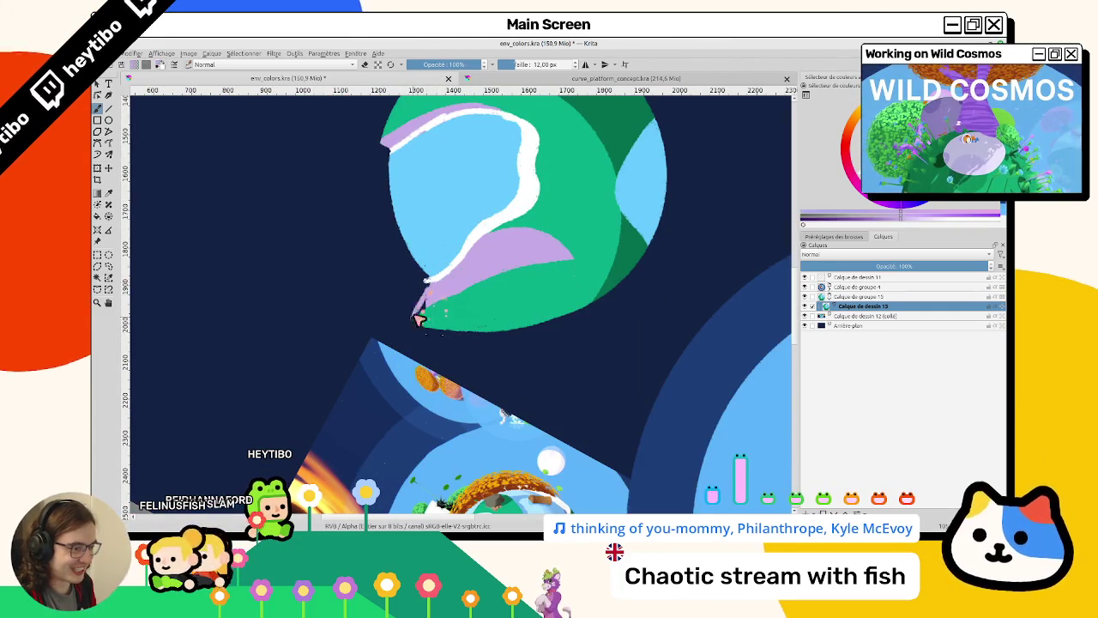
{"action": "mouse_move", "coordinate": [431, 312]}
{"action": "left_mouse_down"}
{"action": "mouse_move", "coordinate": [455, 273]}
{"action": "mouse_move", "coordinate": [424, 287]}
{"action": "left_mouse_up"}
{"action": "key", "text": "e"}
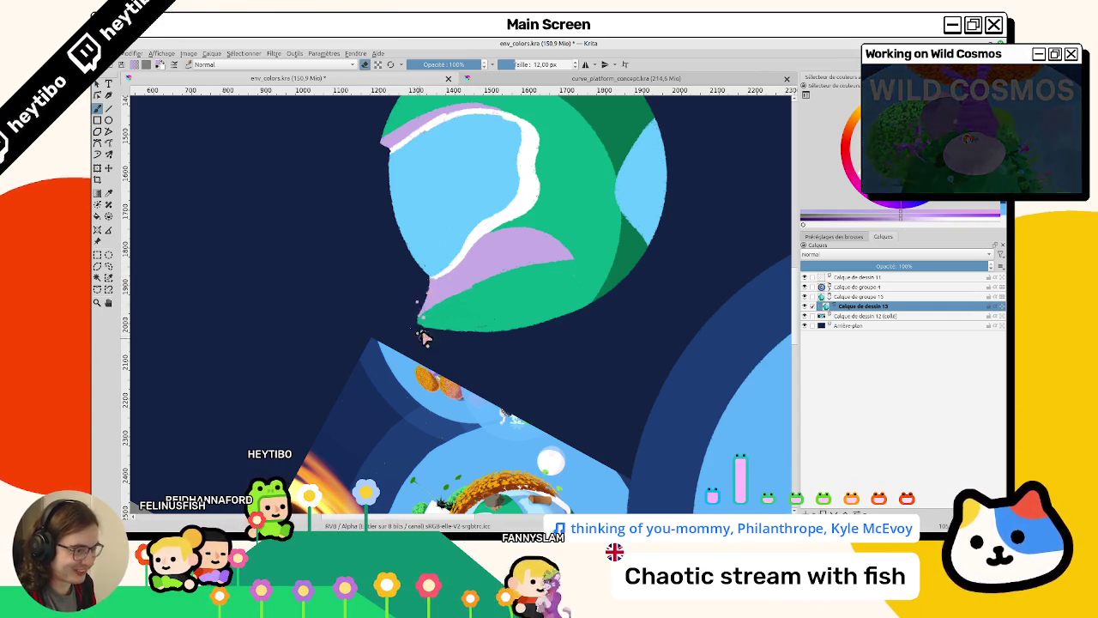
{"action": "mouse_move", "coordinate": [471, 345]}
{"action": "left_mouse_down"}
{"action": "mouse_move", "coordinate": [473, 262]}
{"action": "mouse_move", "coordinate": [460, 294]}
{"action": "mouse_move", "coordinate": [544, 318]}
{"action": "mouse_move", "coordinate": [484, 368]}
{"action": "mouse_move", "coordinate": [417, 286]}
{"action": "mouse_move", "coordinate": [435, 271]}
{"action": "left_mouse_up"}
{"action": "key", "text": "5"}
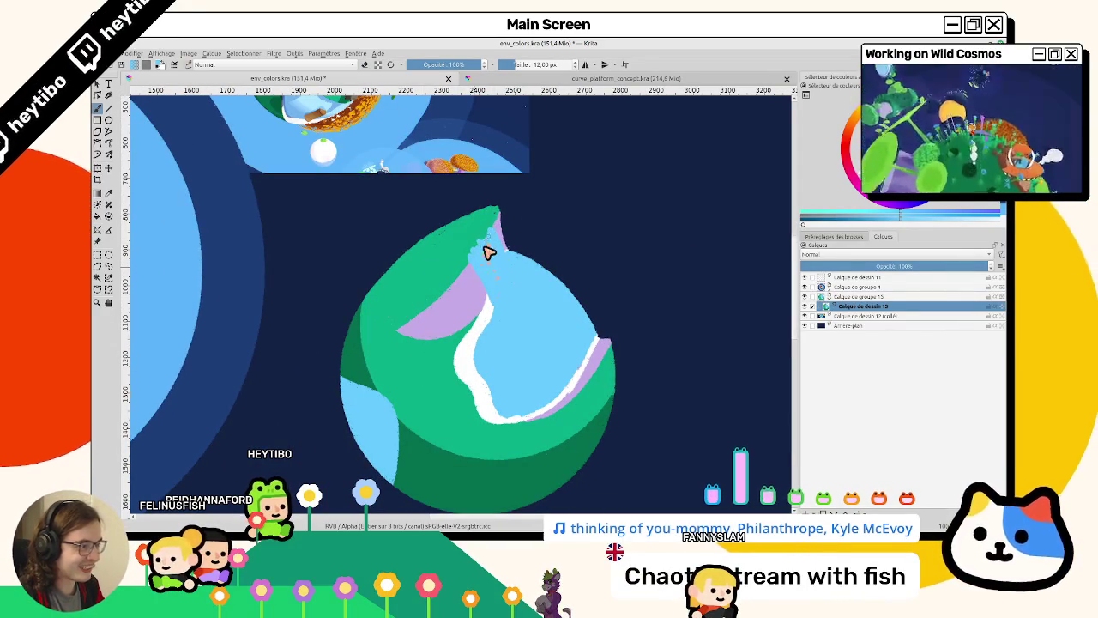
Fill a light-blue sea patch at the planet's upper-left edge, then mirror the view and back.
{"action": "mouse_move", "coordinate": [493, 276]}
{"action": "left_mouse_down"}
{"action": "mouse_move", "coordinate": [563, 287]}
{"action": "mouse_move", "coordinate": [522, 437]}
{"action": "mouse_move", "coordinate": [420, 306]}
{"action": "left_mouse_up"}
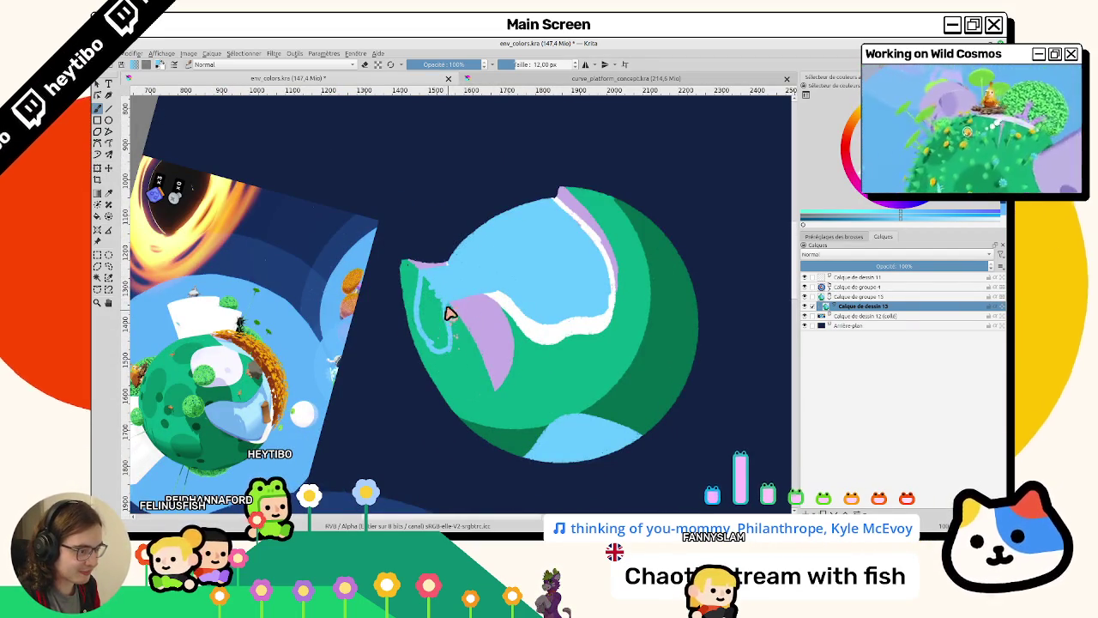
{"action": "left_click_drag", "start_coordinate": [435, 318], "coordinate": [437, 309]}
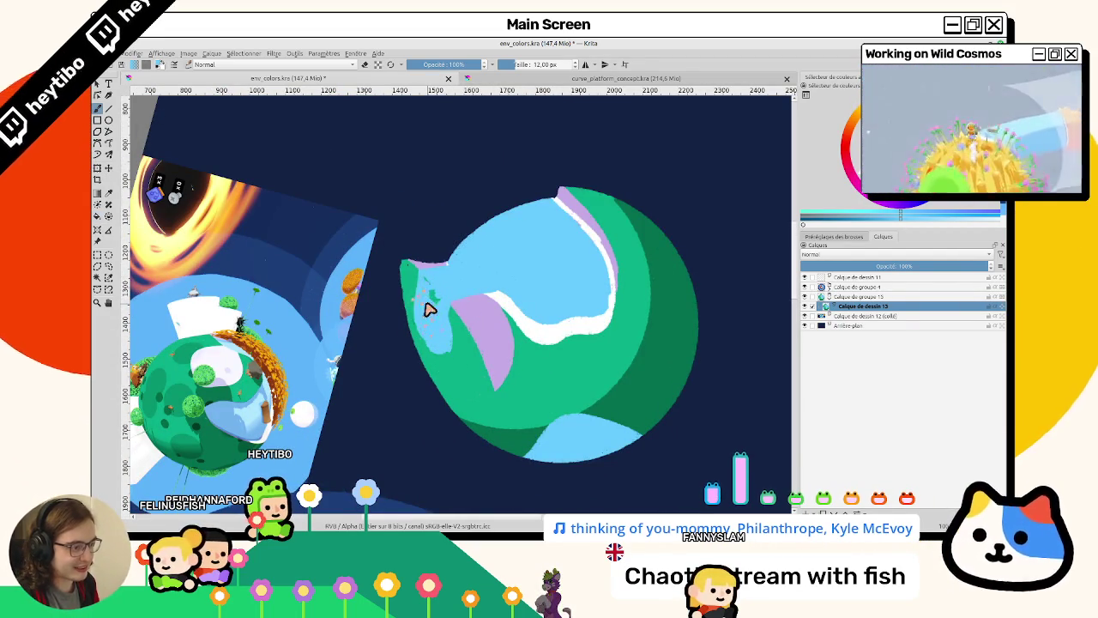
{"action": "key", "text": "m"}
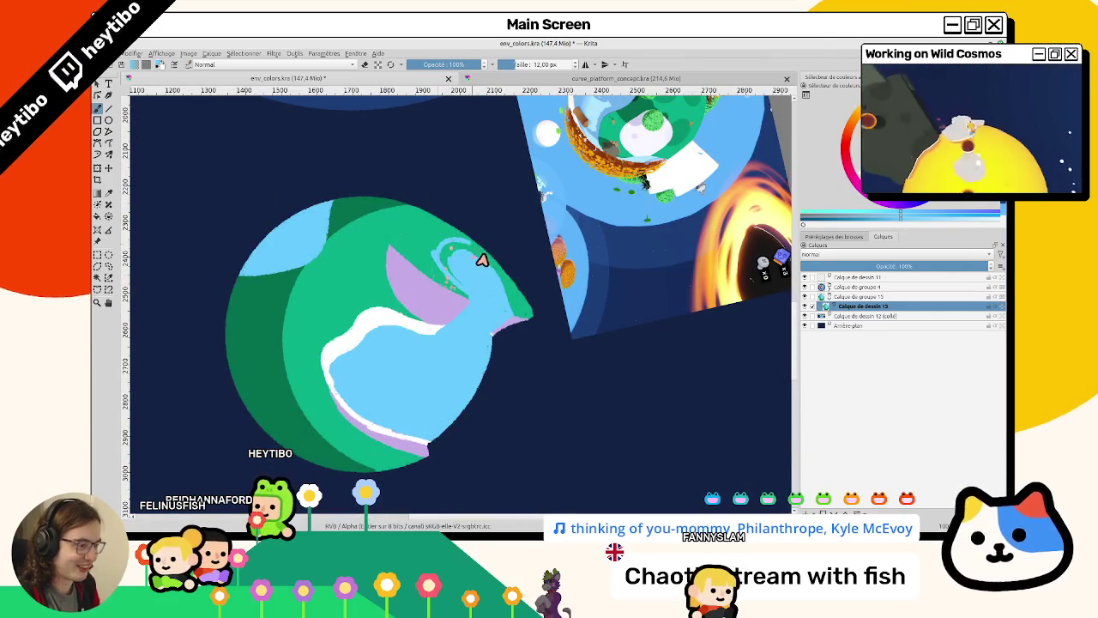
{"action": "key", "text": "m"}
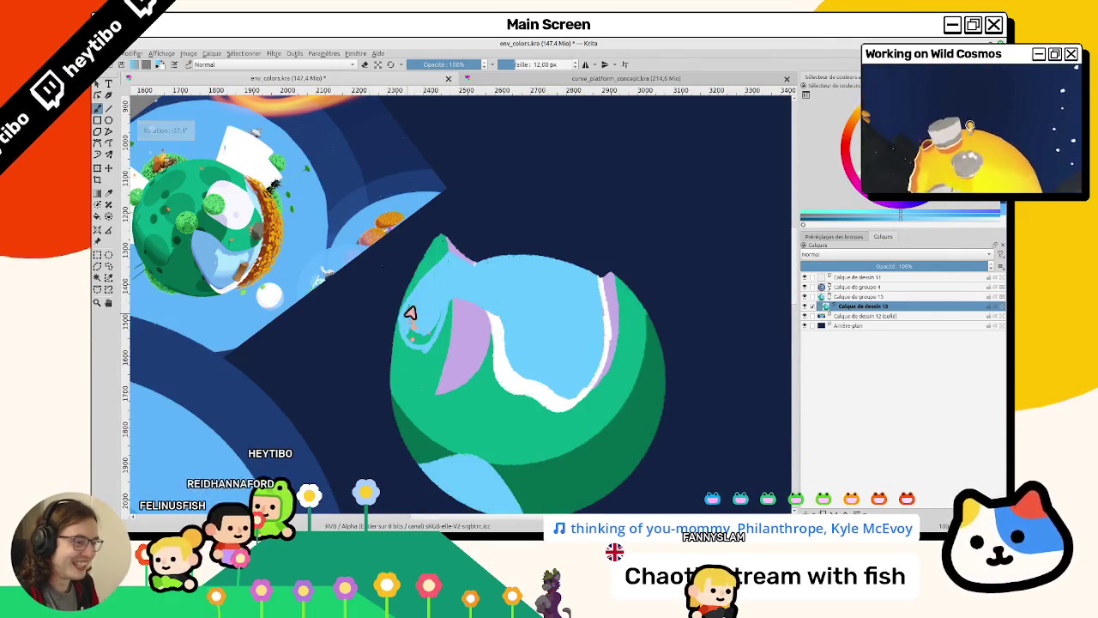
Zoom in on the planet's edge and paint dark blue over the light-blue rim.
{"action": "mouse_move", "coordinate": [443, 260]}
{"action": "left_mouse_down"}
{"action": "mouse_move", "coordinate": [443, 336]}
{"action": "mouse_move", "coordinate": [480, 386]}
{"action": "mouse_move", "coordinate": [992, 311]}
{"action": "left_mouse_up"}
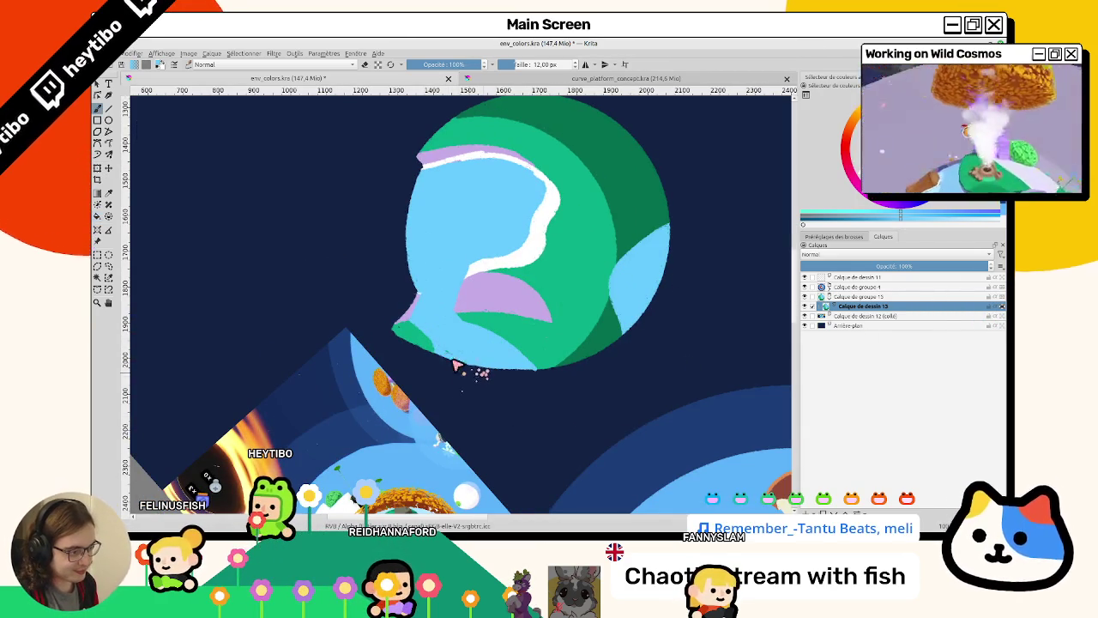
{"action": "mouse_move", "coordinate": [463, 367]}
{"action": "left_mouse_down"}
{"action": "mouse_move", "coordinate": [436, 375]}
{"action": "mouse_move", "coordinate": [409, 318]}
{"action": "mouse_move", "coordinate": [436, 342]}
{"action": "left_mouse_up"}
{"action": "scroll", "coordinate": [434, 317], "scroll_direction": "down", "scroll_amount": 6}
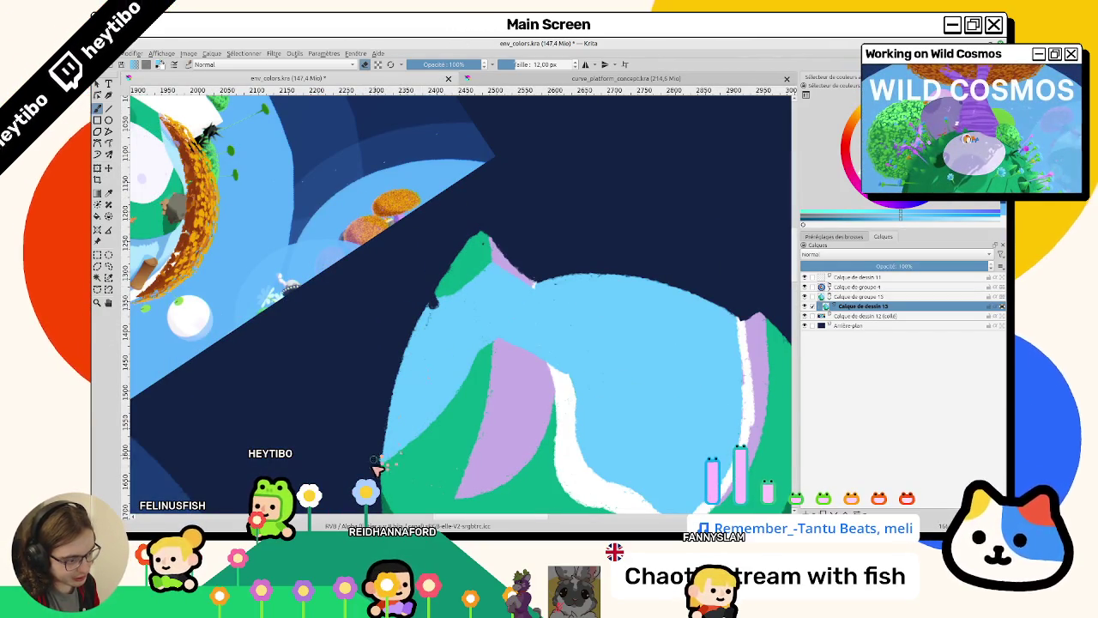
{"action": "left_click_drag", "start_coordinate": [385, 459], "coordinate": [397, 433]}
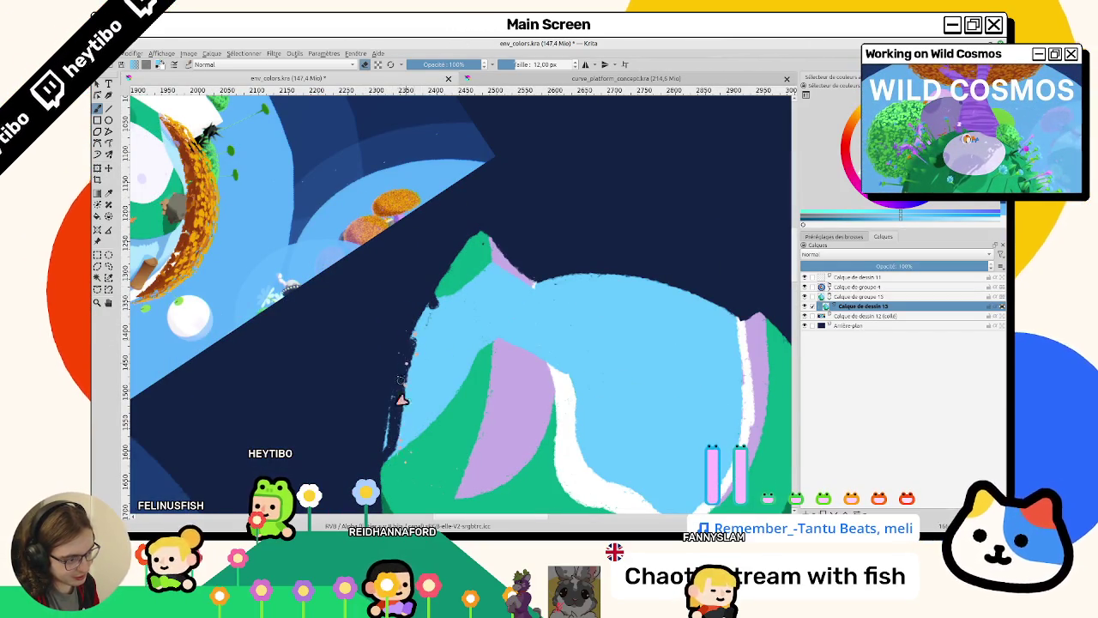
{"action": "left_click_drag", "start_coordinate": [409, 353], "coordinate": [435, 280]}
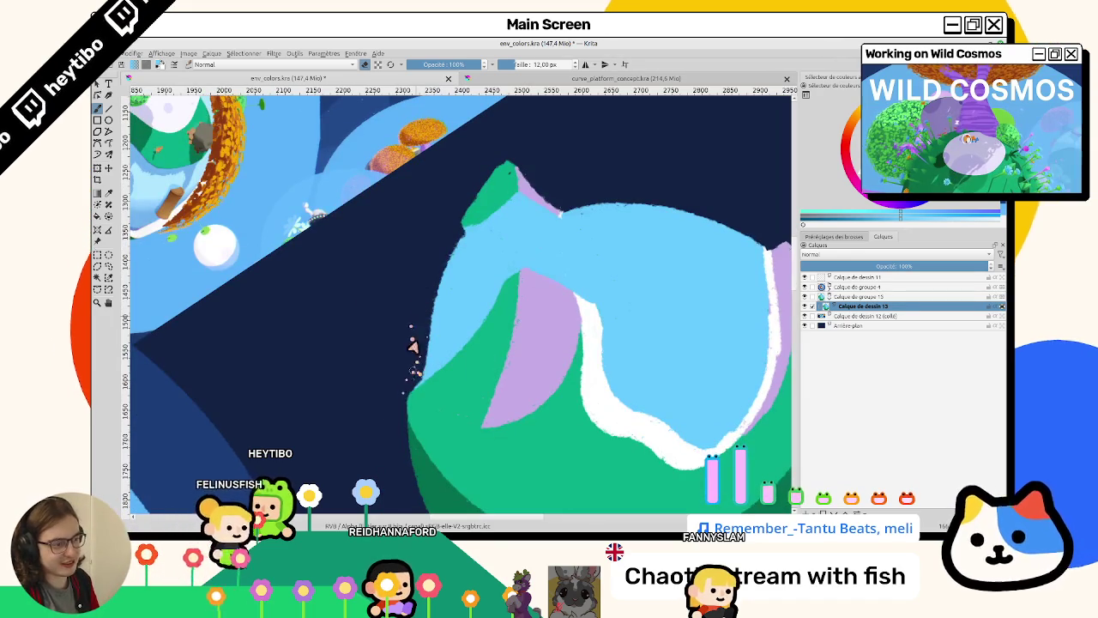
{"action": "left_click_drag", "start_coordinate": [463, 403], "coordinate": [726, 289]}
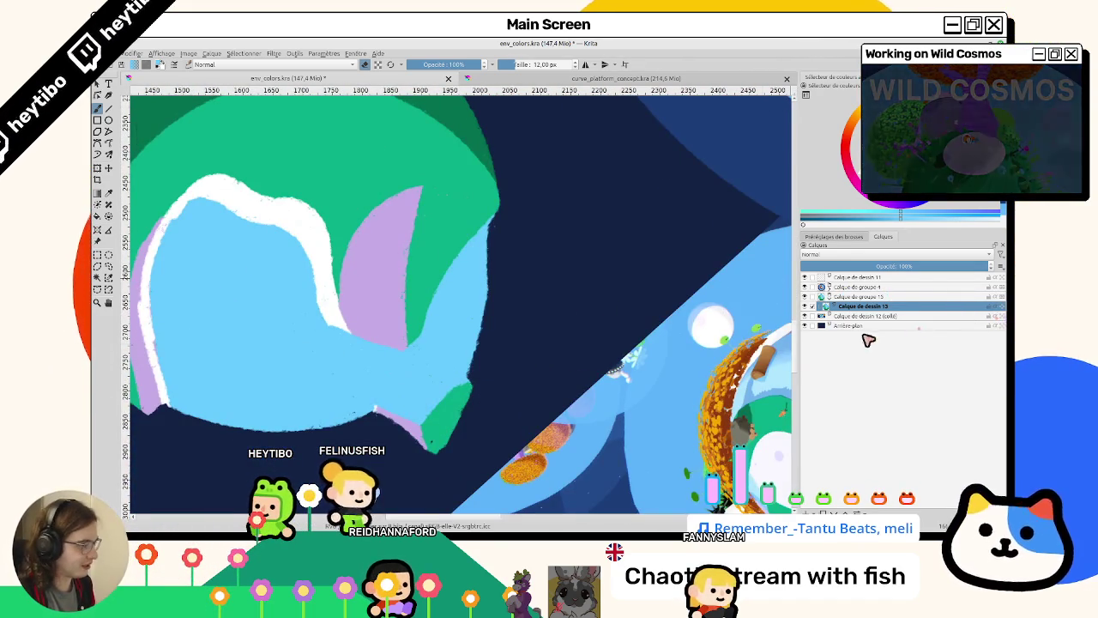
Switch to lavender and paint a touch-up along the green edge.
{"action": "left_click", "coordinate": [413, 411], "text": "ctrl"}
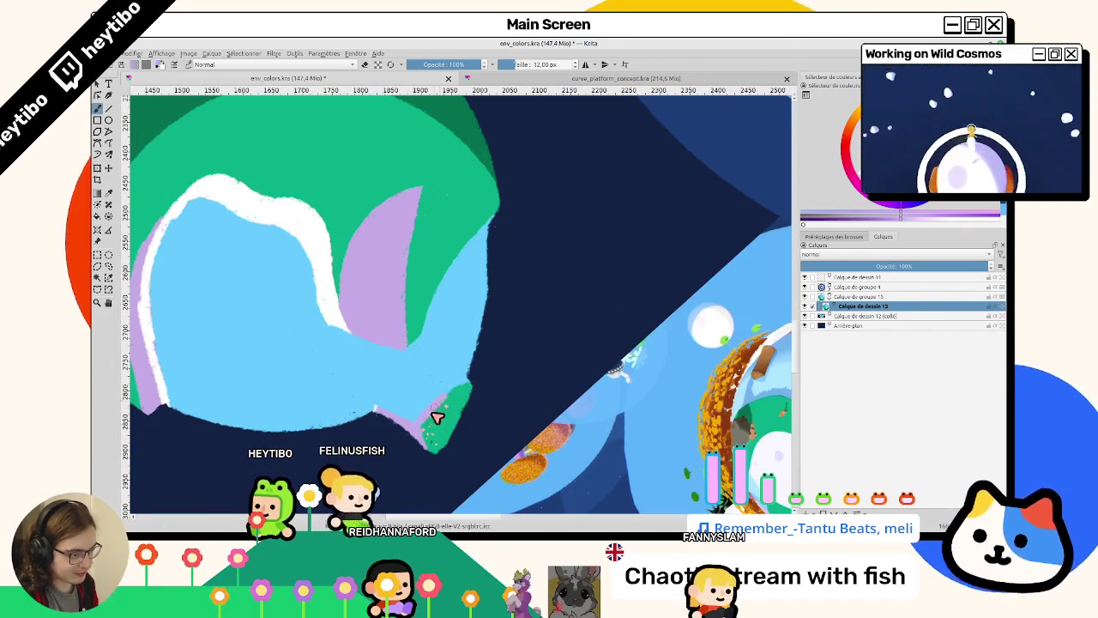
{"action": "left_click_drag", "start_coordinate": [416, 429], "coordinate": [441, 404]}
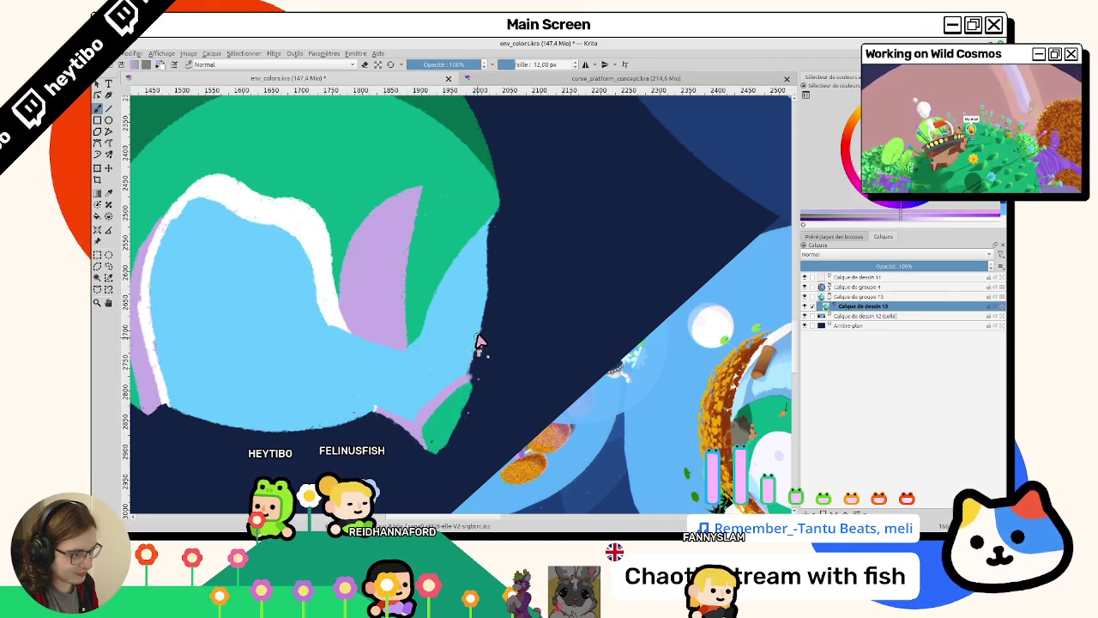
{"action": "key", "text": "5"}
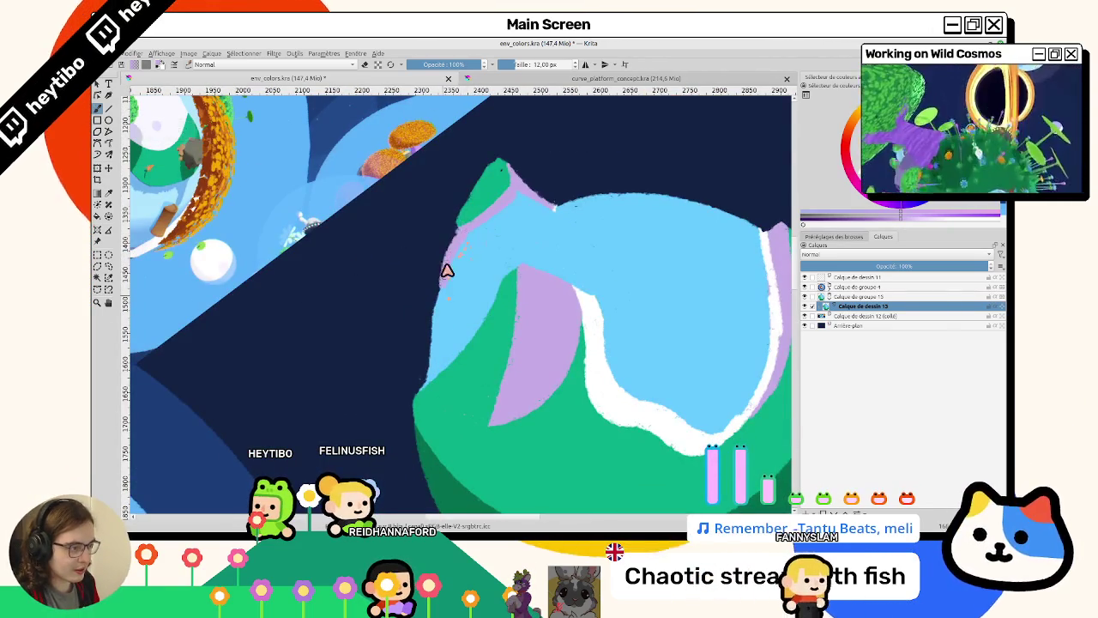
Paint green over the lavender strip to widen the green band, then sample light blue.
{"action": "left_click", "coordinate": [473, 213], "text": "ctrl"}
{"action": "left_click_drag", "start_coordinate": [453, 225], "coordinate": [439, 287]}
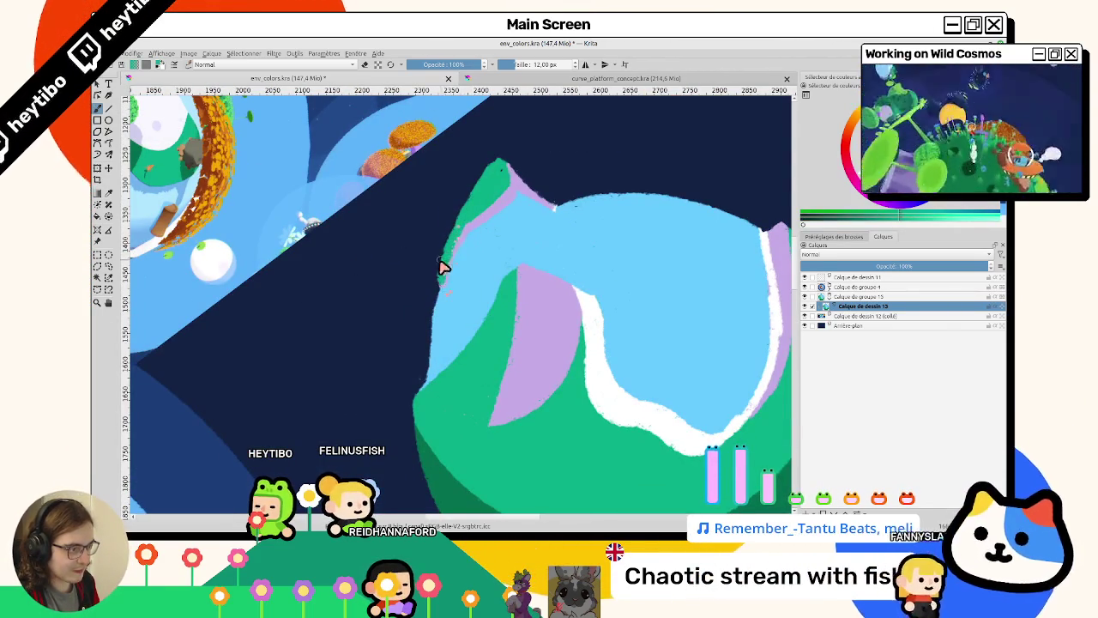
{"action": "left_click_drag", "start_coordinate": [506, 182], "coordinate": [477, 213]}
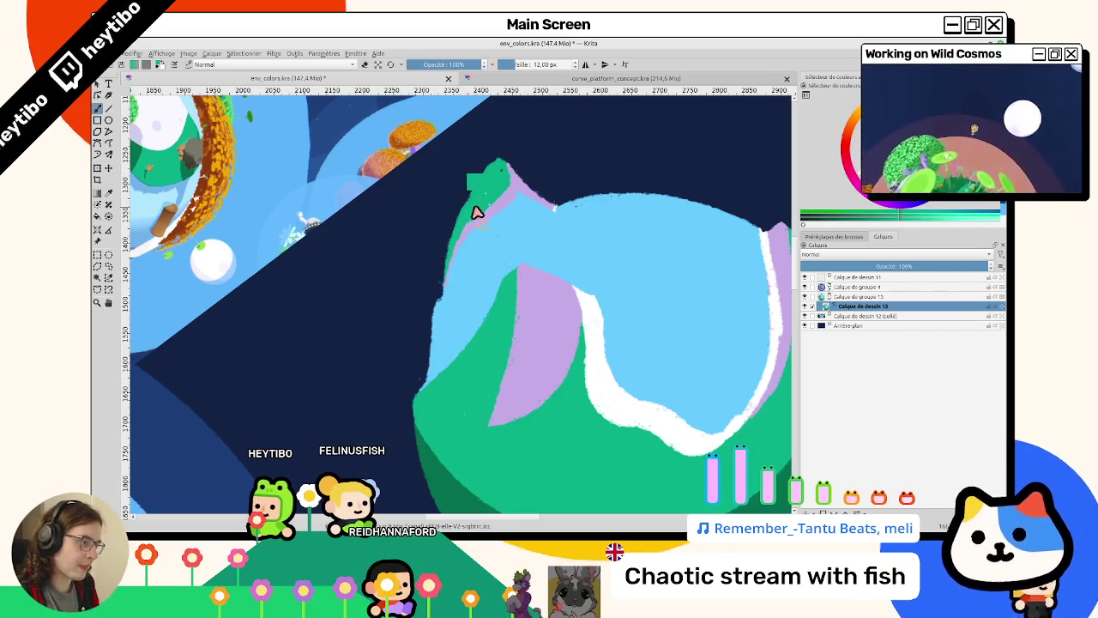
{"action": "left_click", "coordinate": [459, 293], "text": "ctrl"}
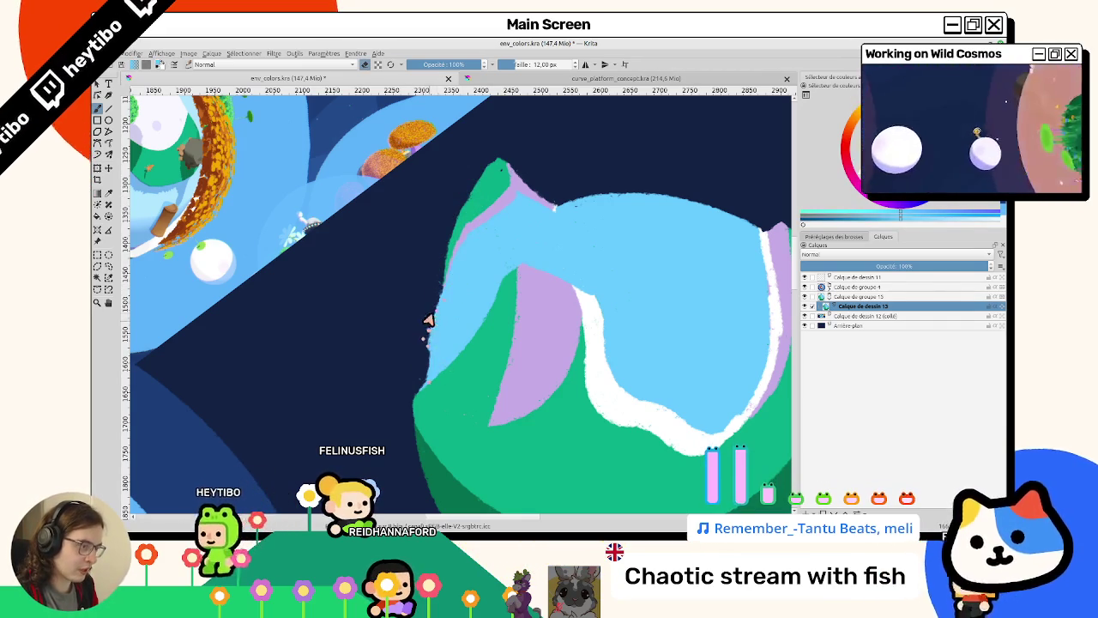
{"action": "mouse_move", "coordinate": [486, 369]}
{"action": "left_mouse_down"}
{"action": "mouse_move", "coordinate": [515, 238]}
{"action": "mouse_move", "coordinate": [417, 304]}
{"action": "left_mouse_up"}
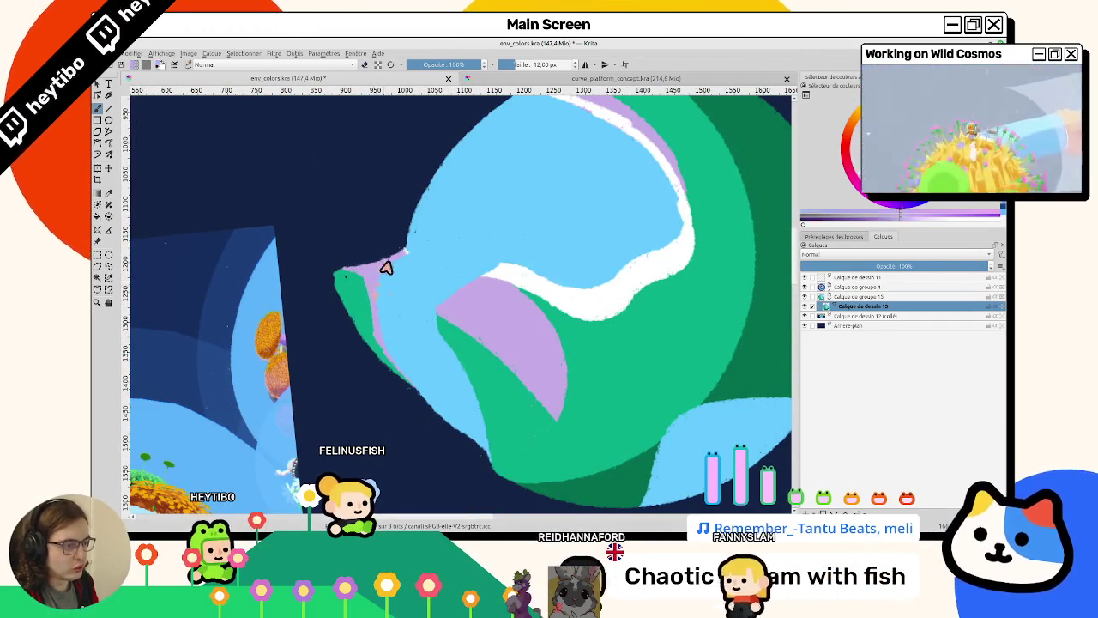
Paint a short white shoreline stroke along the small light-blue sea on the planet's left edge.
{"action": "left_click", "coordinate": [381, 273], "text": "ctrl"}
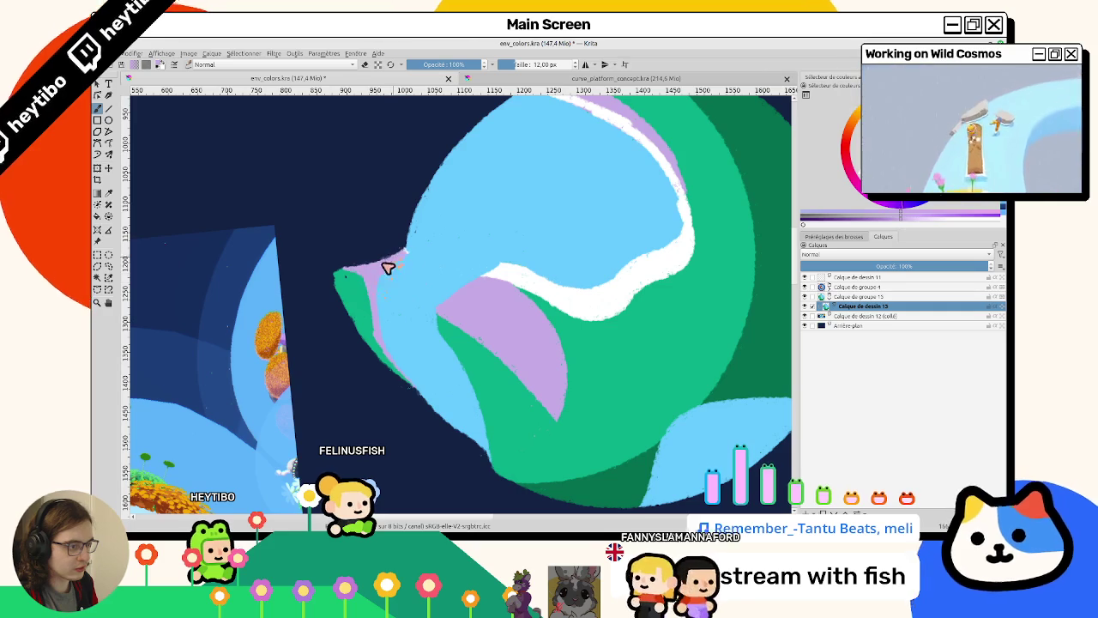
{"action": "mouse_move", "coordinate": [454, 290]}
{"action": "left_mouse_down"}
{"action": "mouse_move", "coordinate": [480, 386]}
{"action": "mouse_move", "coordinate": [593, 284]}
{"action": "mouse_move", "coordinate": [592, 268]}
{"action": "mouse_move", "coordinate": [421, 293]}
{"action": "mouse_move", "coordinate": [404, 314]}
{"action": "mouse_move", "coordinate": [417, 269]}
{"action": "mouse_move", "coordinate": [388, 302]}
{"action": "left_mouse_up"}
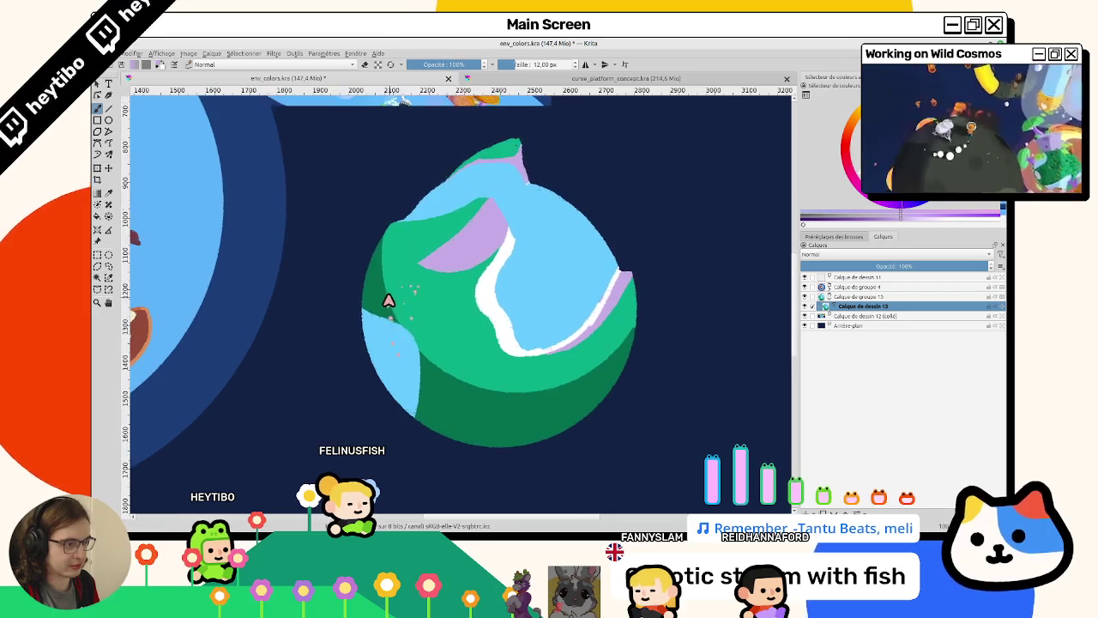
{"action": "key", "text": "plus"}
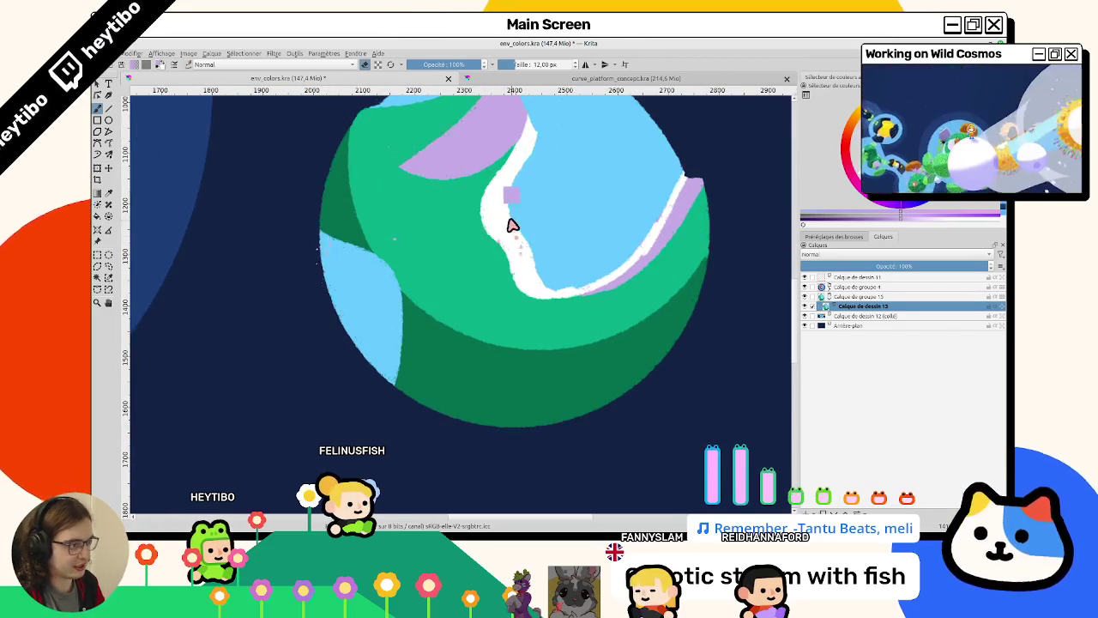
{"action": "mouse_move", "coordinate": [319, 232]}
{"action": "left_mouse_down"}
{"action": "mouse_move", "coordinate": [470, 312]}
{"action": "mouse_move", "coordinate": [531, 314]}
{"action": "mouse_move", "coordinate": [469, 231]}
{"action": "mouse_move", "coordinate": [294, 326]}
{"action": "left_mouse_up"}
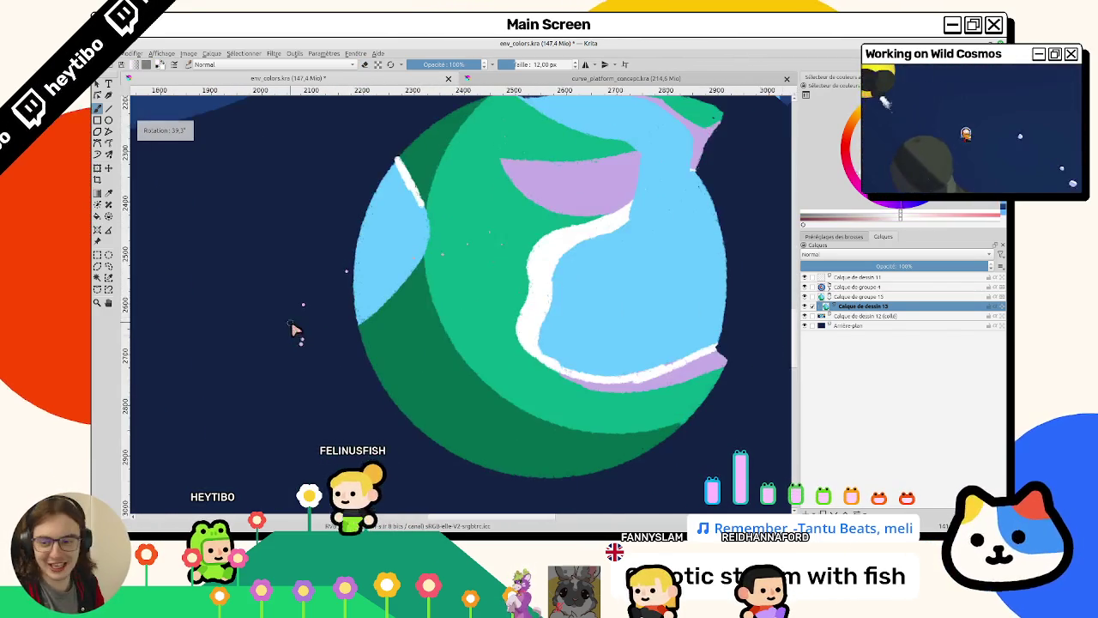
{"action": "mouse_move", "coordinate": [456, 326]}
{"action": "left_mouse_down"}
{"action": "mouse_move", "coordinate": [451, 301]}
{"action": "mouse_move", "coordinate": [565, 389]}
{"action": "mouse_move", "coordinate": [551, 333]}
{"action": "mouse_move", "coordinate": [488, 437]}
{"action": "mouse_move", "coordinate": [421, 214]}
{"action": "mouse_move", "coordinate": [460, 285]}
{"action": "mouse_move", "coordinate": [500, 265]}
{"action": "mouse_move", "coordinate": [395, 255]}
{"action": "left_mouse_up"}
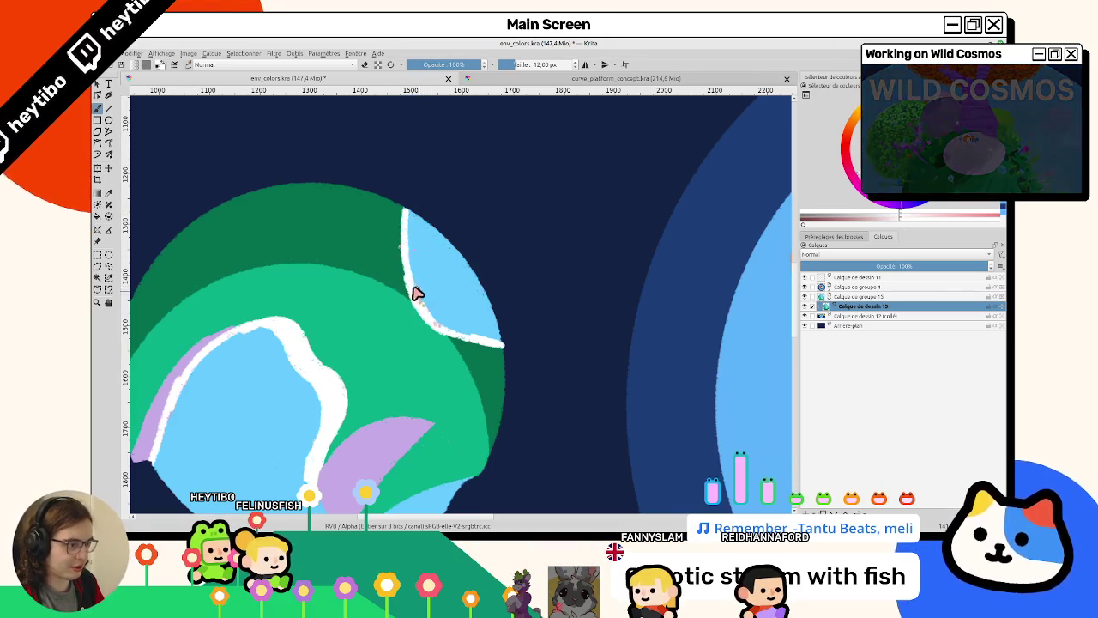
Sample the sea's light blue and brush thin strokes along the left rim outside the shoreline.
{"action": "scroll", "coordinate": [476, 334], "scroll_direction": "down", "scroll_amount": 3}
{"action": "scroll", "coordinate": [476, 335], "scroll_direction": "right", "scroll_amount": 3}
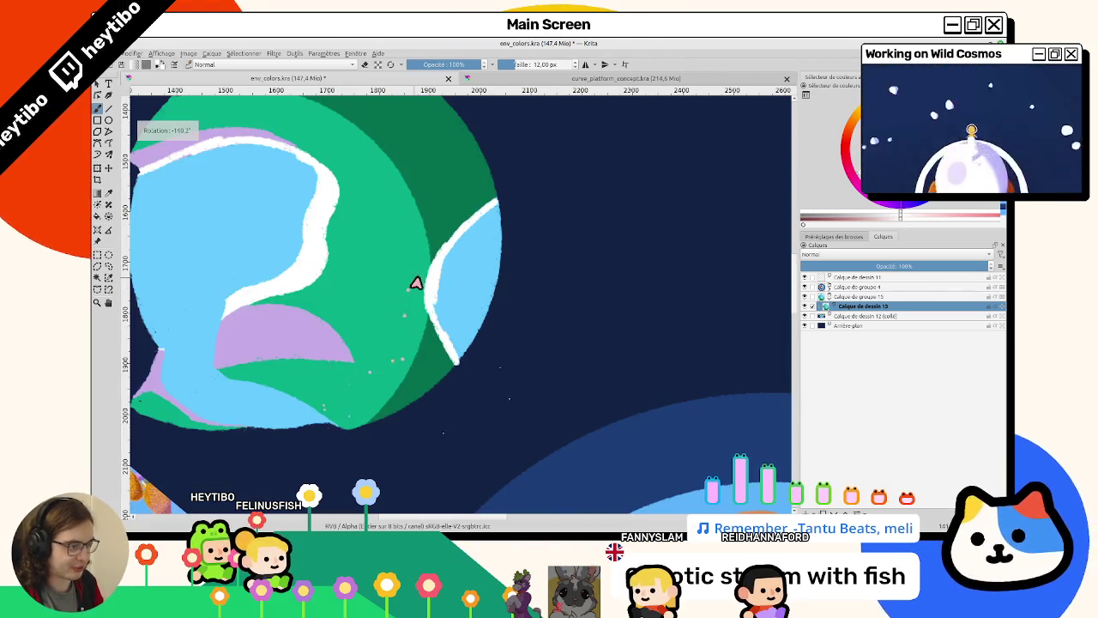
{"action": "left_click", "coordinate": [445, 315], "text": "ctrl"}
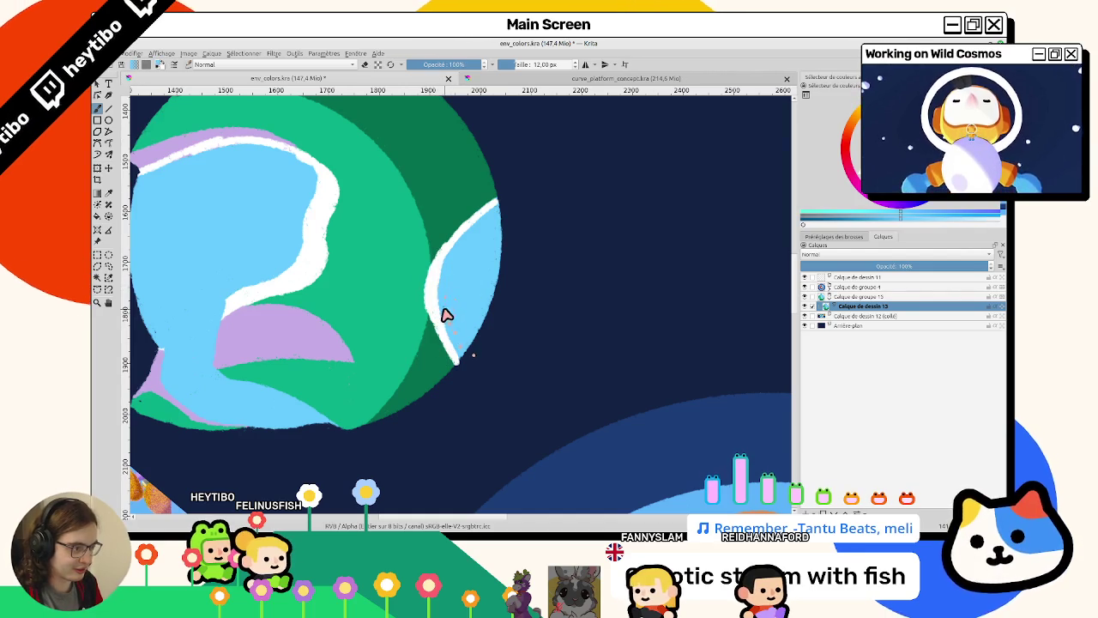
{"action": "mouse_move", "coordinate": [470, 248]}
{"action": "left_mouse_down"}
{"action": "mouse_move", "coordinate": [459, 270]}
{"action": "mouse_move", "coordinate": [459, 233]}
{"action": "mouse_move", "coordinate": [498, 348]}
{"action": "mouse_move", "coordinate": [510, 294]}
{"action": "mouse_move", "coordinate": [500, 229]}
{"action": "left_mouse_up"}
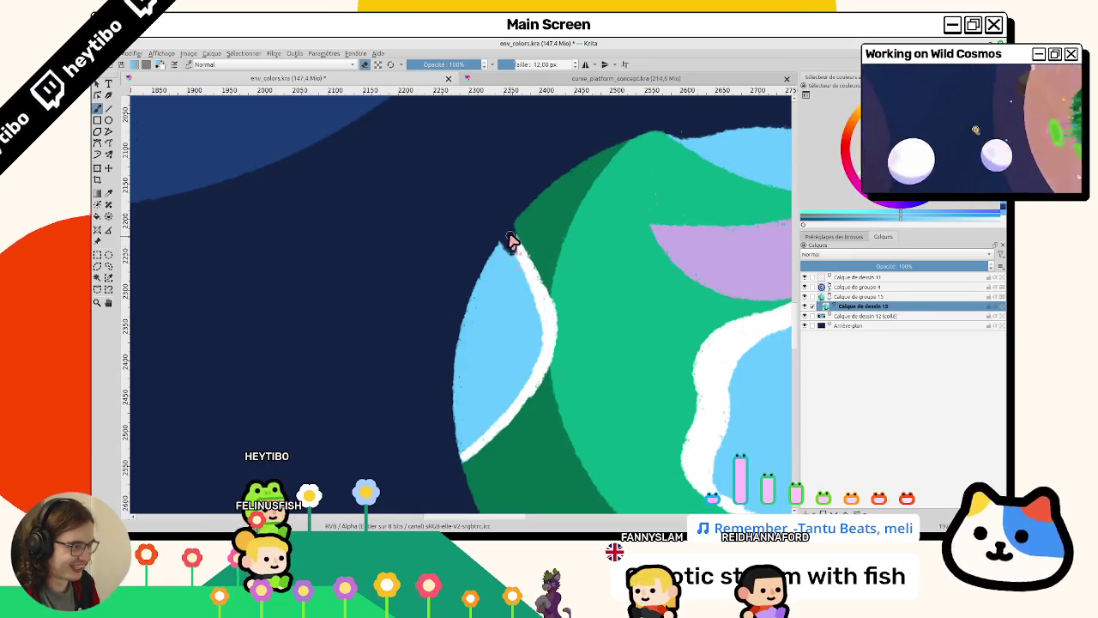
{"action": "left_click_drag", "start_coordinate": [512, 244], "coordinate": [463, 401]}
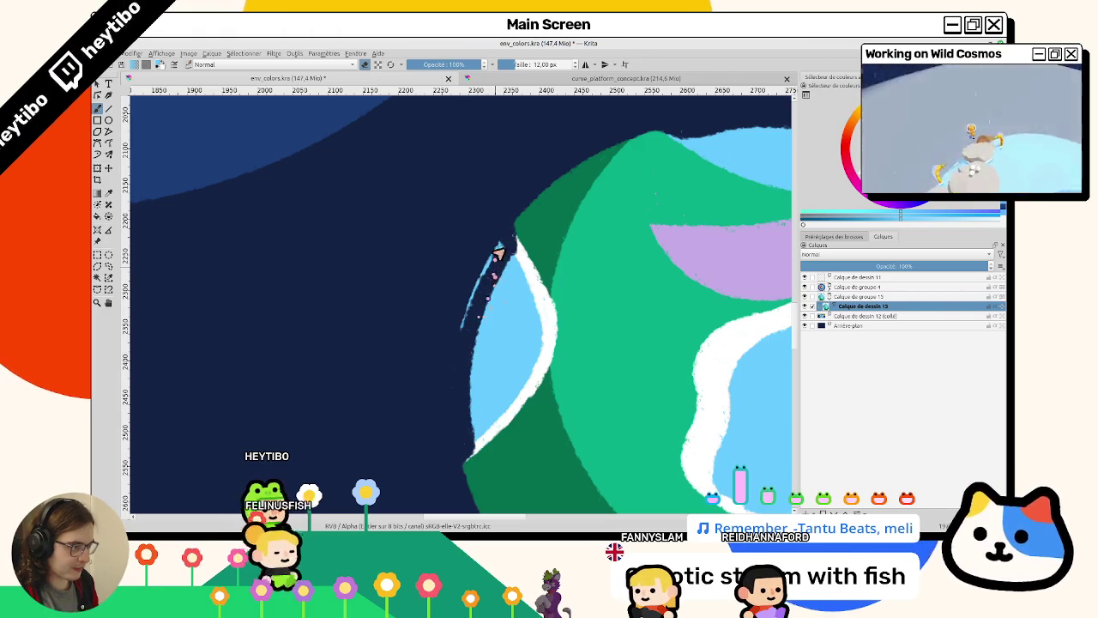
{"action": "scroll", "coordinate": [464, 305], "scroll_direction": "down", "scroll_amount": 5}
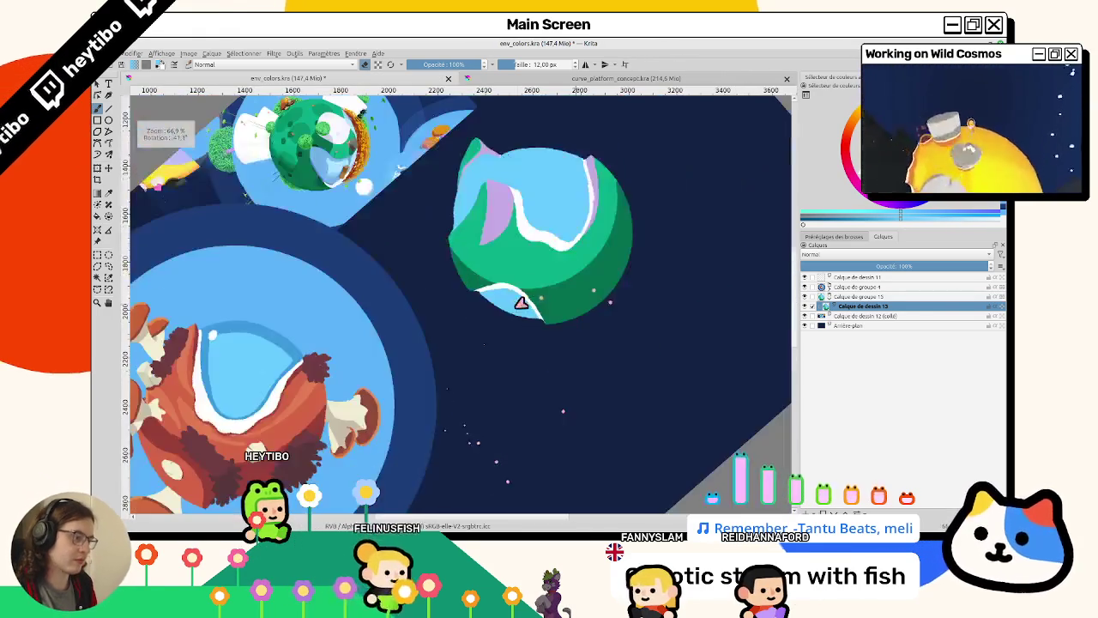
Add a small lavender dab on the rim where the shoreline ends, trying a deeper pink first.
{"action": "scroll", "coordinate": [536, 296], "scroll_direction": "up", "scroll_amount": 3}
{"action": "scroll", "coordinate": [473, 282], "scroll_direction": "up", "scroll_amount": 2}
{"action": "scroll", "coordinate": [455, 326], "scroll_direction": "up", "scroll_amount": 1}
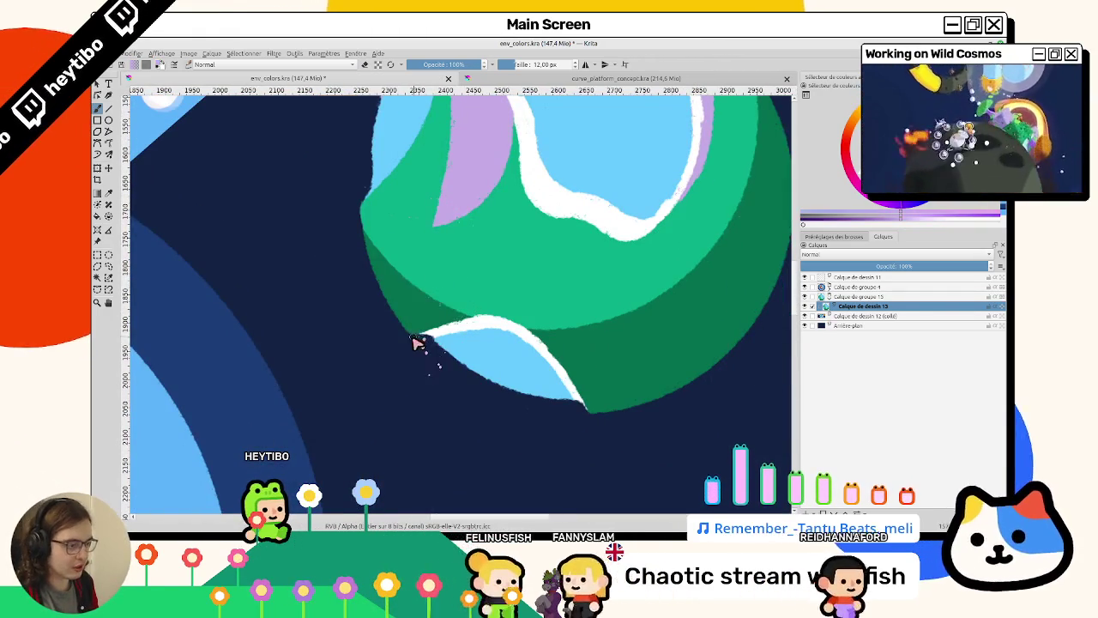
{"action": "left_click_drag", "start_coordinate": [416, 336], "coordinate": [430, 335]}
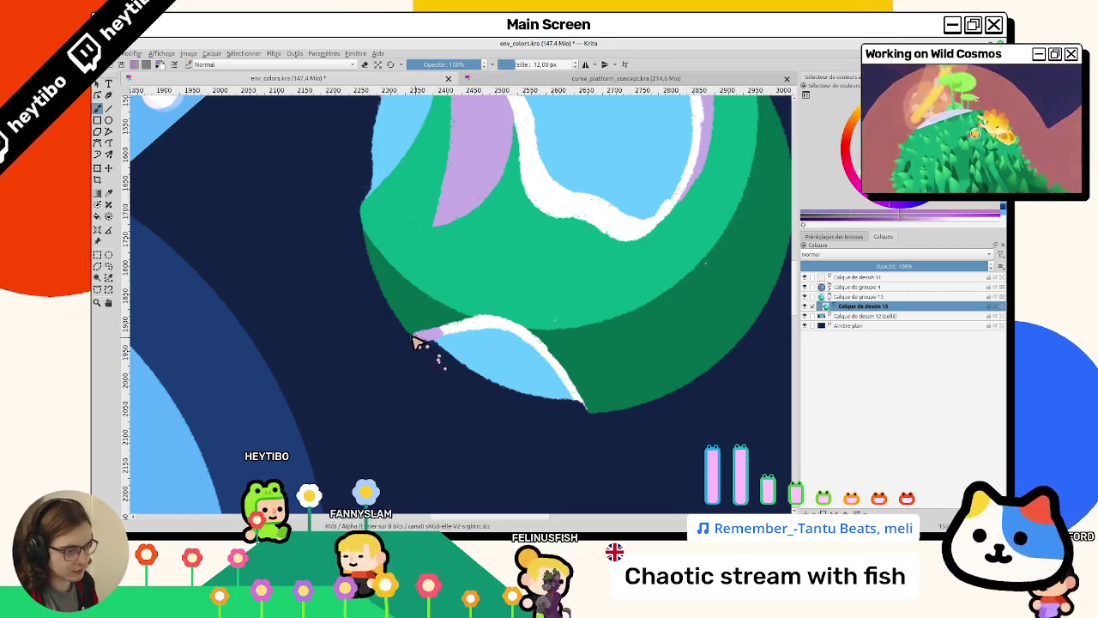
{"action": "left_click_drag", "start_coordinate": [415, 341], "coordinate": [434, 334]}
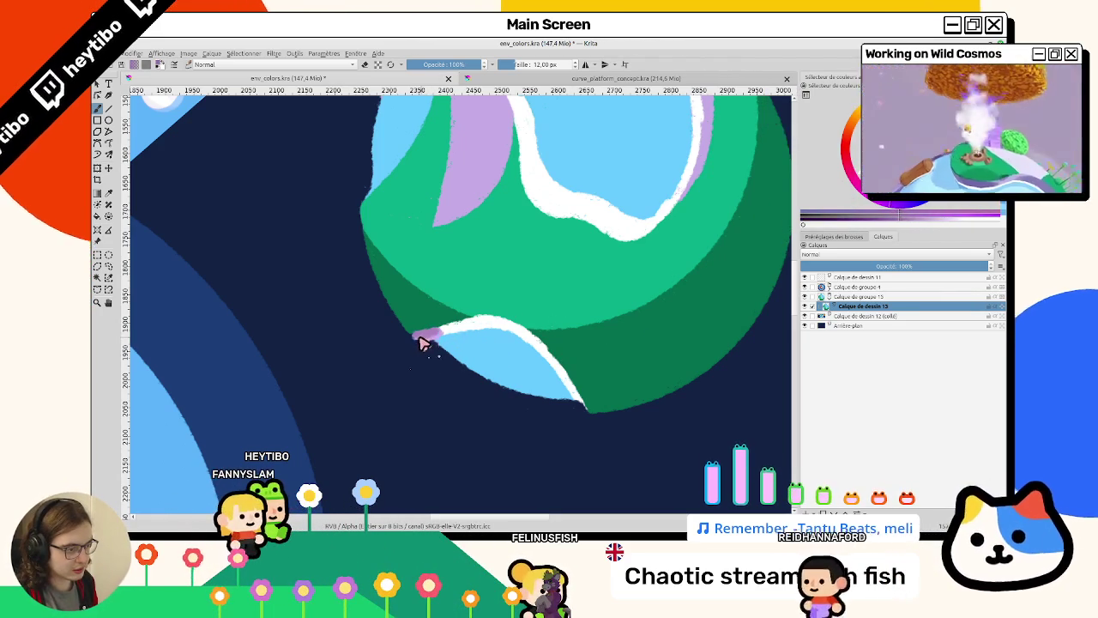
{"action": "left_click_drag", "start_coordinate": [417, 342], "coordinate": [497, 318]}
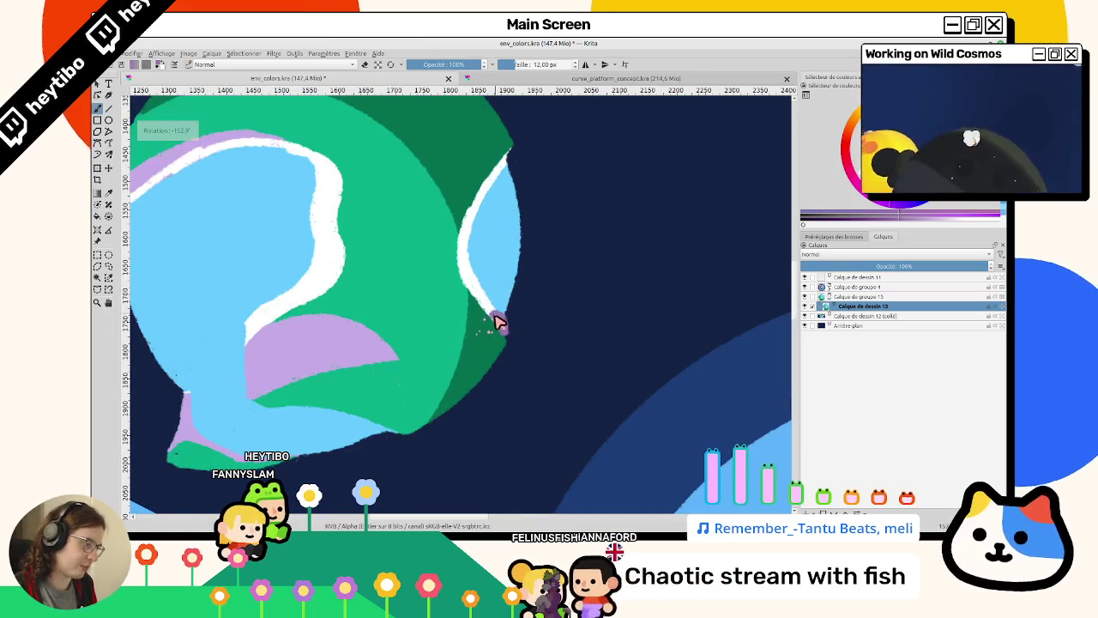
Extend the lavender dabs down the planet's edge and reset rotation and zoom to 100%.
{"action": "left_click_drag", "start_coordinate": [503, 321], "coordinate": [512, 343]}
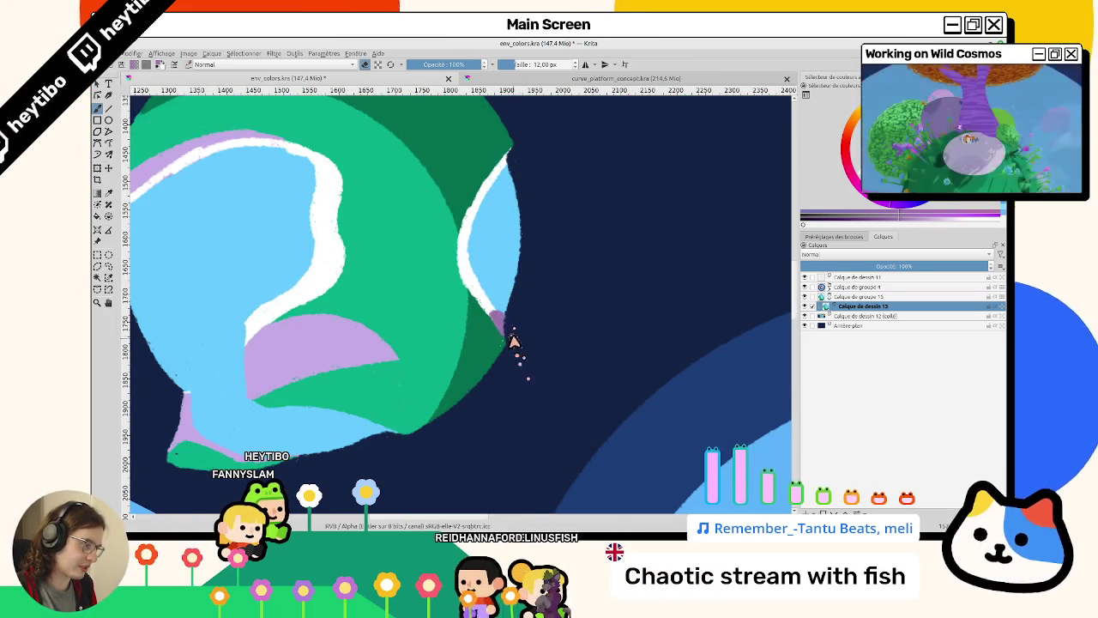
{"action": "key", "text": "5"}
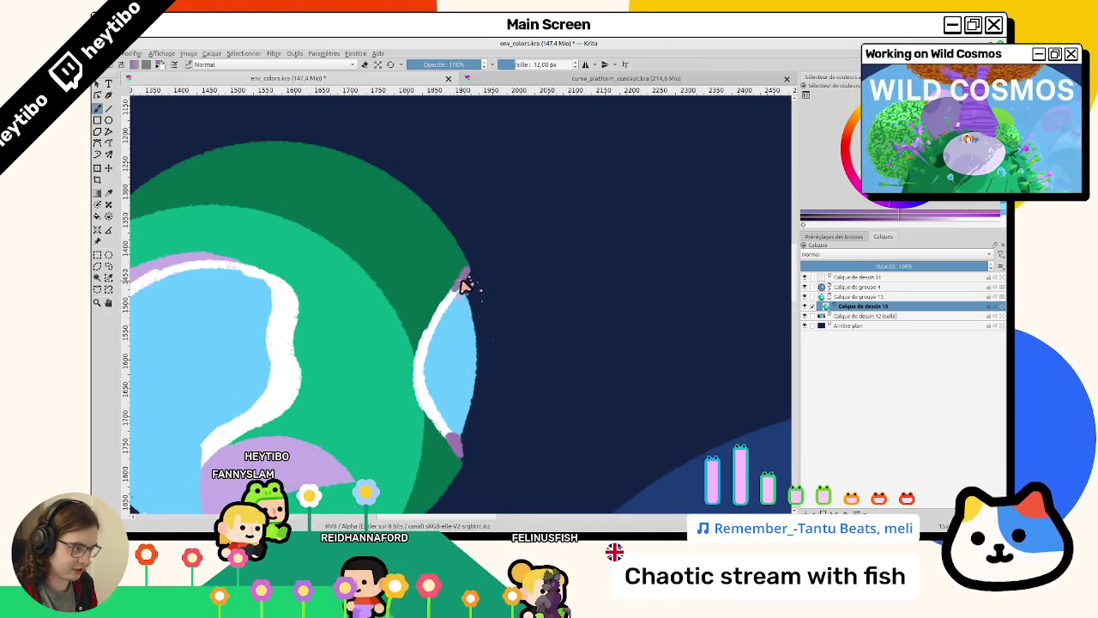
{"action": "left_click_drag", "start_coordinate": [463, 286], "coordinate": [464, 293]}
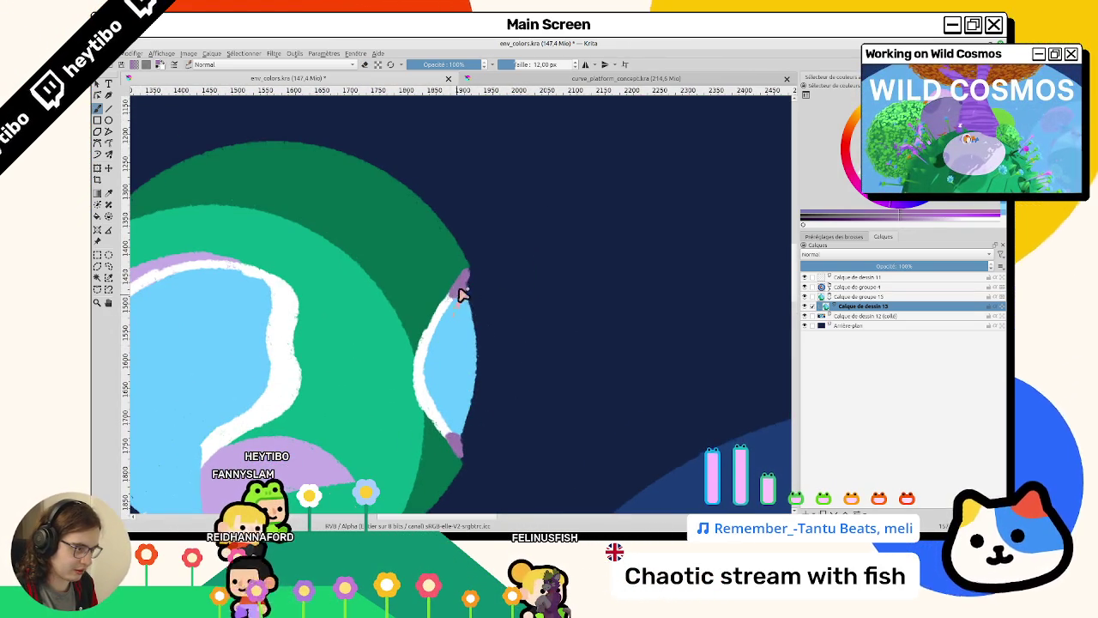
{"action": "left_click_drag", "start_coordinate": [434, 252], "coordinate": [453, 416]}
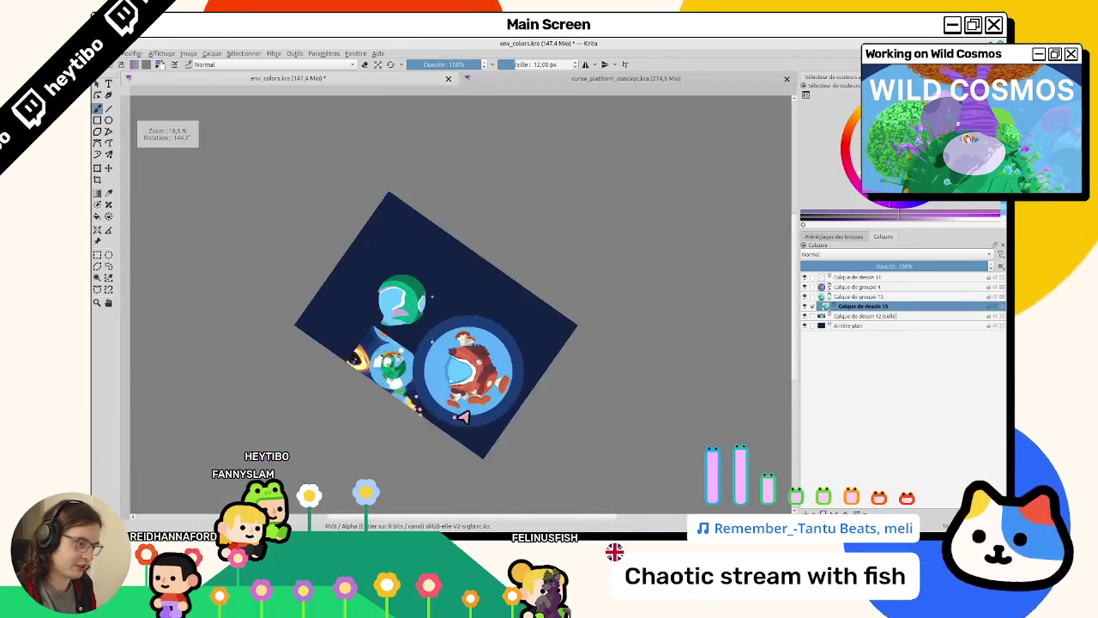
{"action": "key", "text": "5"}
{"action": "scroll", "coordinate": [448, 314], "scroll_direction": "up", "scroll_amount": 2}
{"action": "scroll", "coordinate": [448, 314], "scroll_direction": "up", "scroll_amount": 2}
{"action": "scroll", "coordinate": [452, 317], "scroll_direction": "up", "scroll_amount": 1}
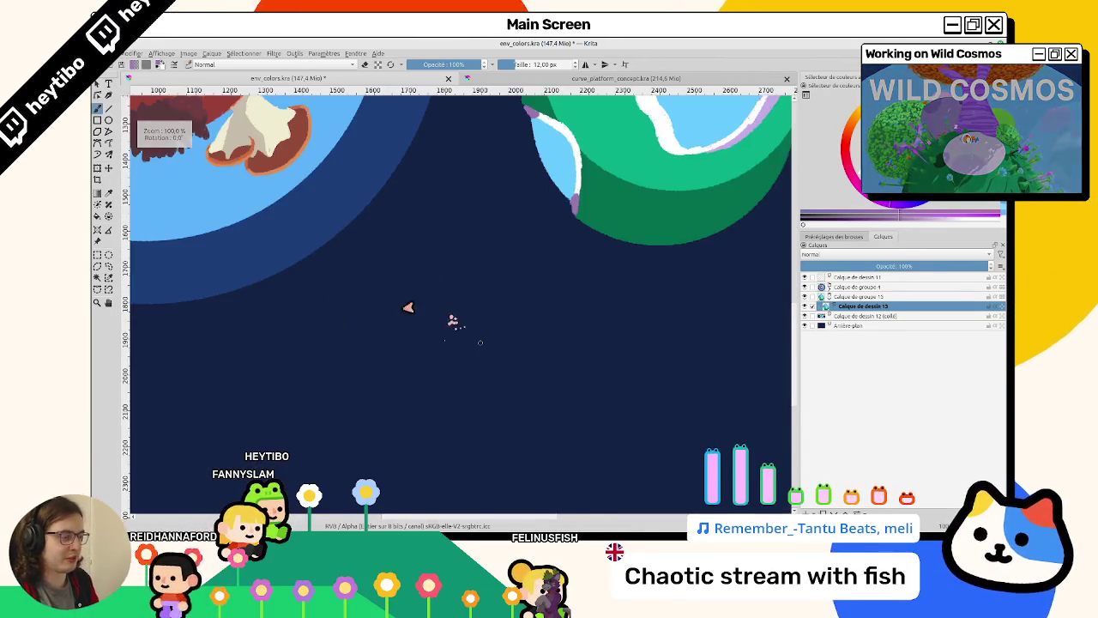
Fill the outlined pocket beside the lavender cliff with dark green using the Fill tool.
{"action": "left_click_drag", "start_coordinate": [452, 317], "coordinate": [340, 320]}
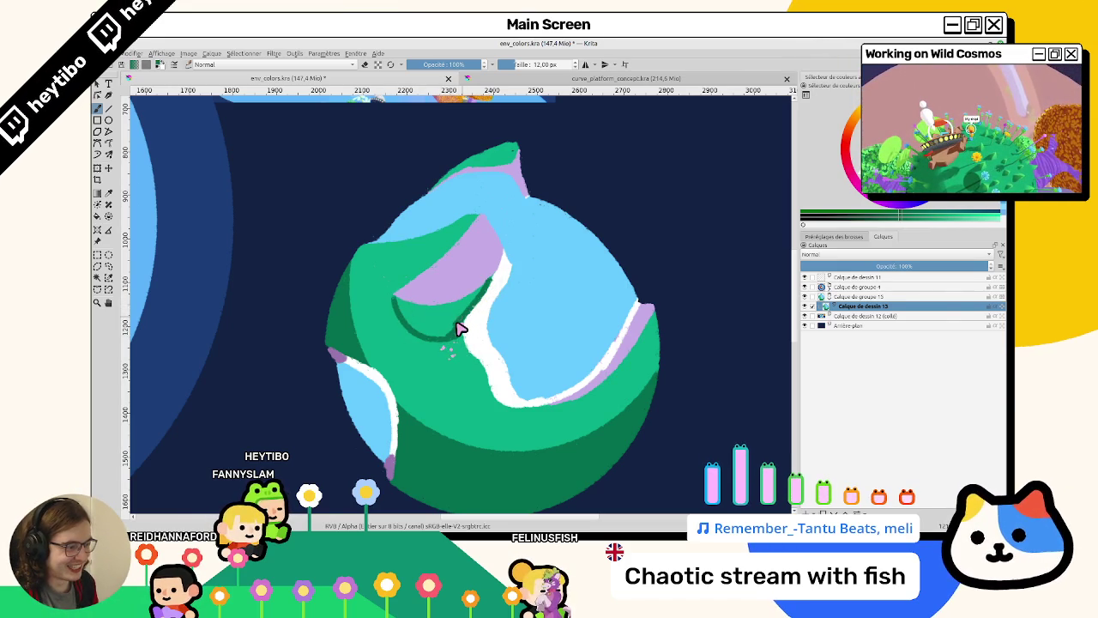
{"action": "mouse_move", "coordinate": [435, 376]}
{"action": "left_mouse_down"}
{"action": "mouse_move", "coordinate": [428, 279]}
{"action": "mouse_move", "coordinate": [483, 385]}
{"action": "left_mouse_up"}
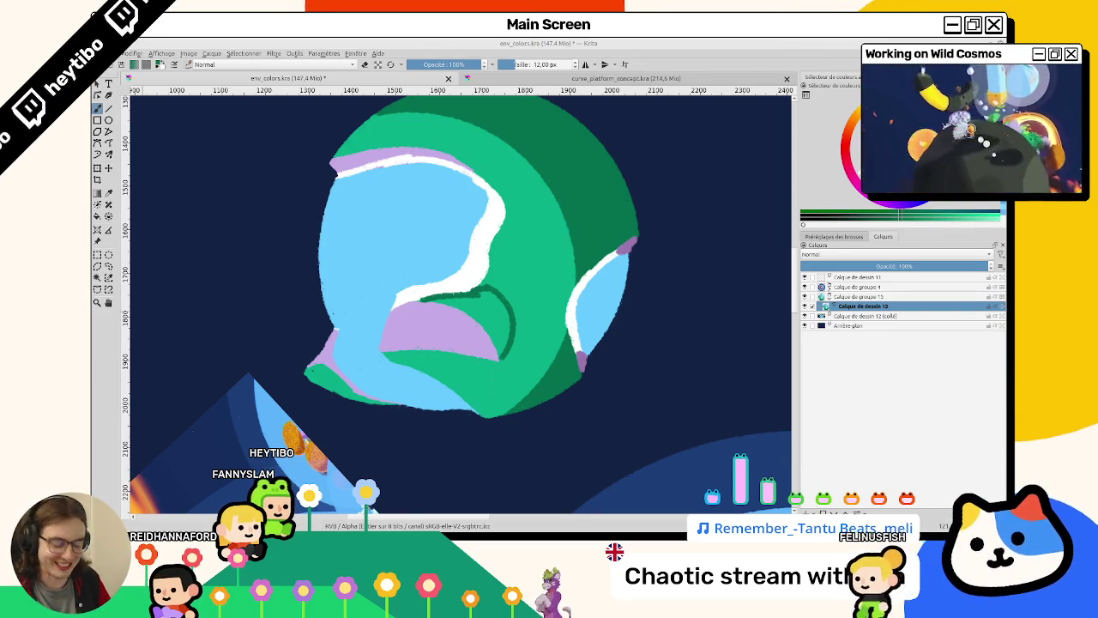
{"action": "left_click_drag", "start_coordinate": [510, 404], "coordinate": [446, 347]}
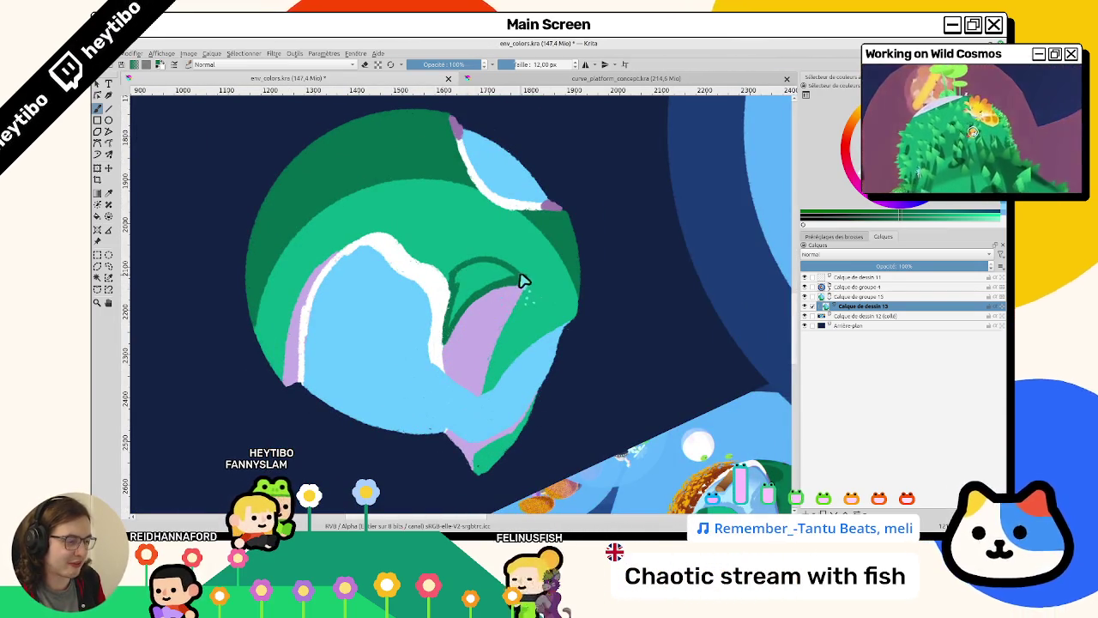
{"action": "key", "text": "f"}
{"action": "left_click", "coordinate": [460, 304]}
{"action": "key", "text": "b"}
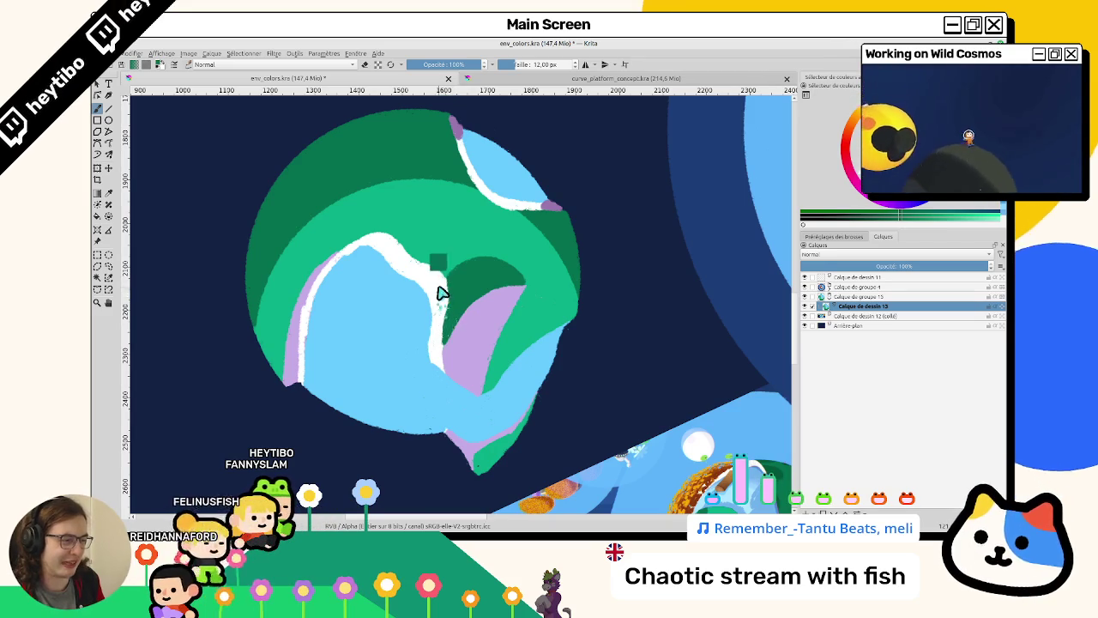
{"action": "left_click_drag", "start_coordinate": [441, 334], "coordinate": [494, 217]}
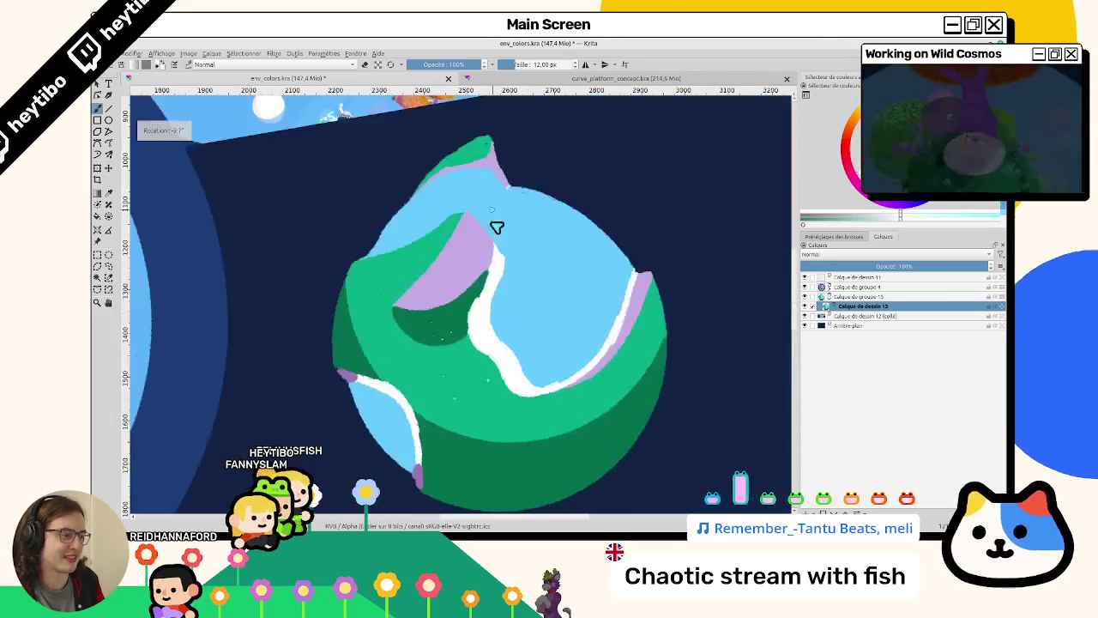
Undo the light-blue patch over the white line and shade the shoreline in pale grey.
{"action": "left_click", "coordinate": [507, 258], "text": "ctrl"}
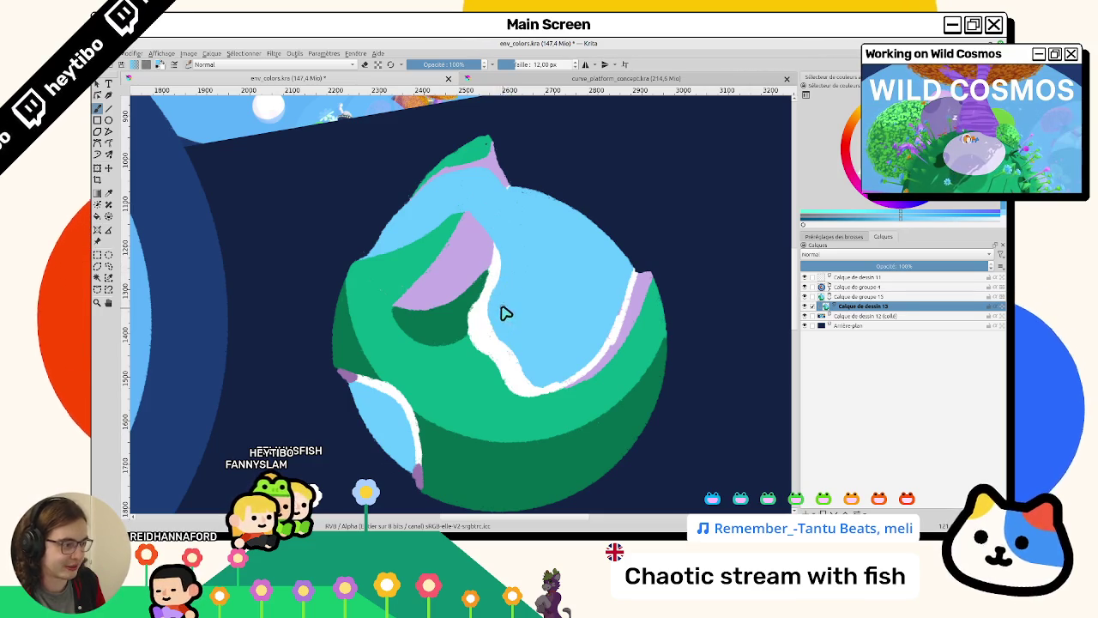
{"action": "left_click", "coordinate": [803, 306]}
{"action": "left_click", "coordinate": [803, 306]}
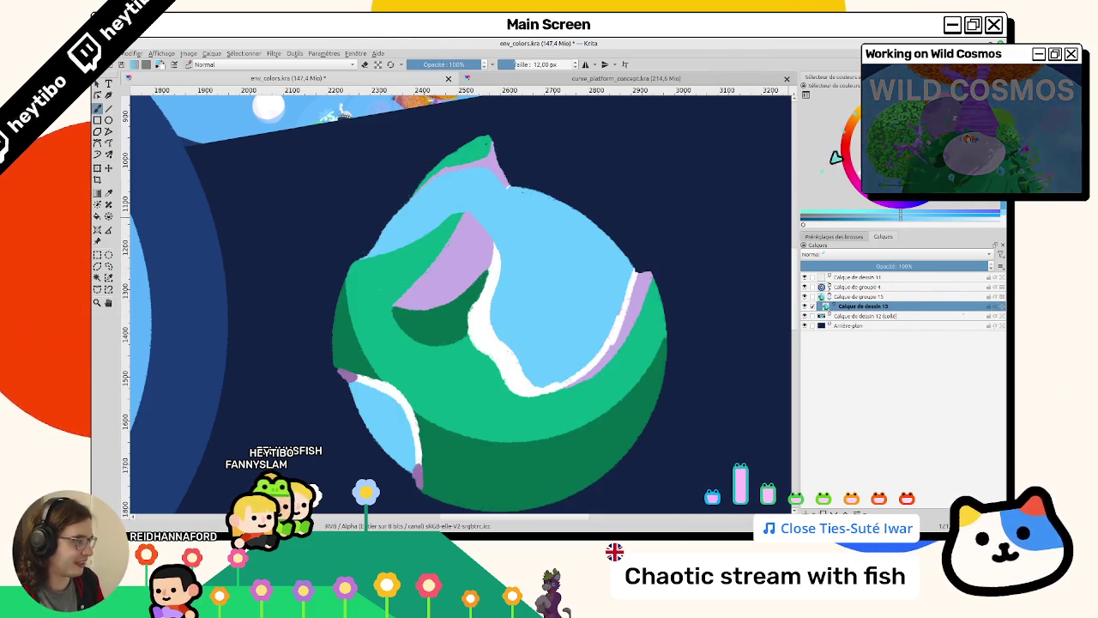
{"action": "key", "text": "ctrl+z"}
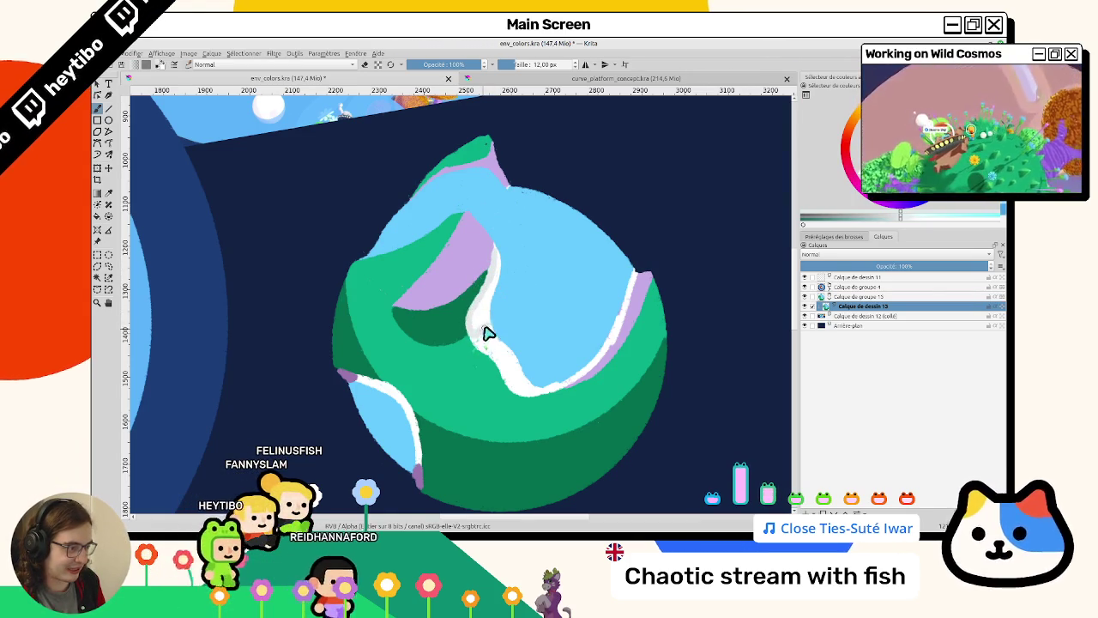
{"action": "left_click_drag", "start_coordinate": [480, 321], "coordinate": [496, 290]}
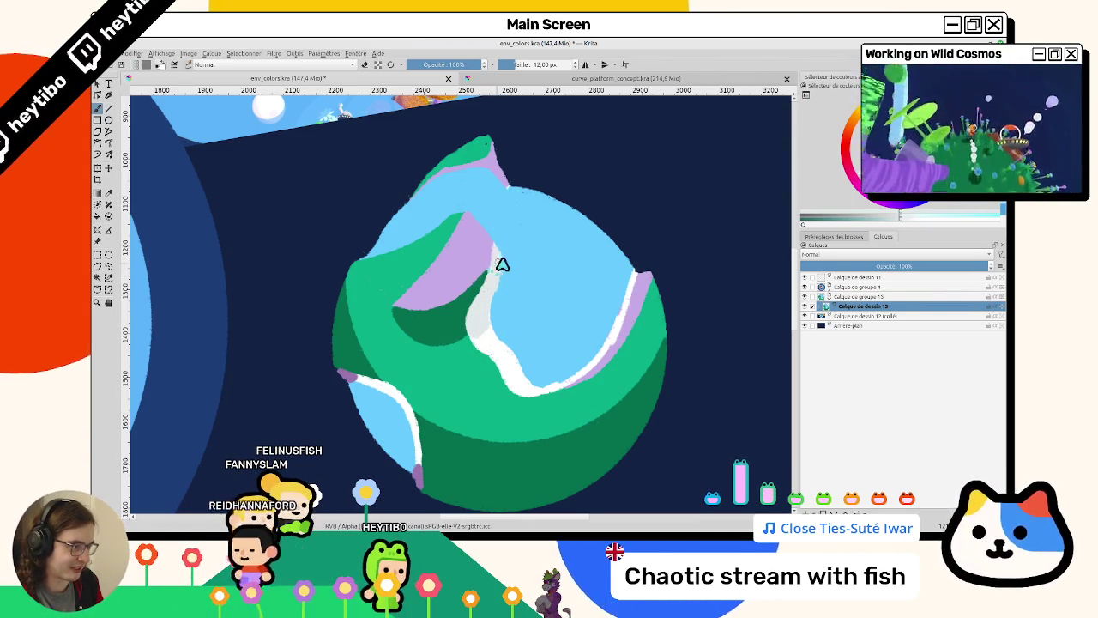
Sample the sea and shore colours, then set the view upright and zoom in on the planet.
{"action": "left_click", "coordinate": [507, 281], "text": "ctrl"}
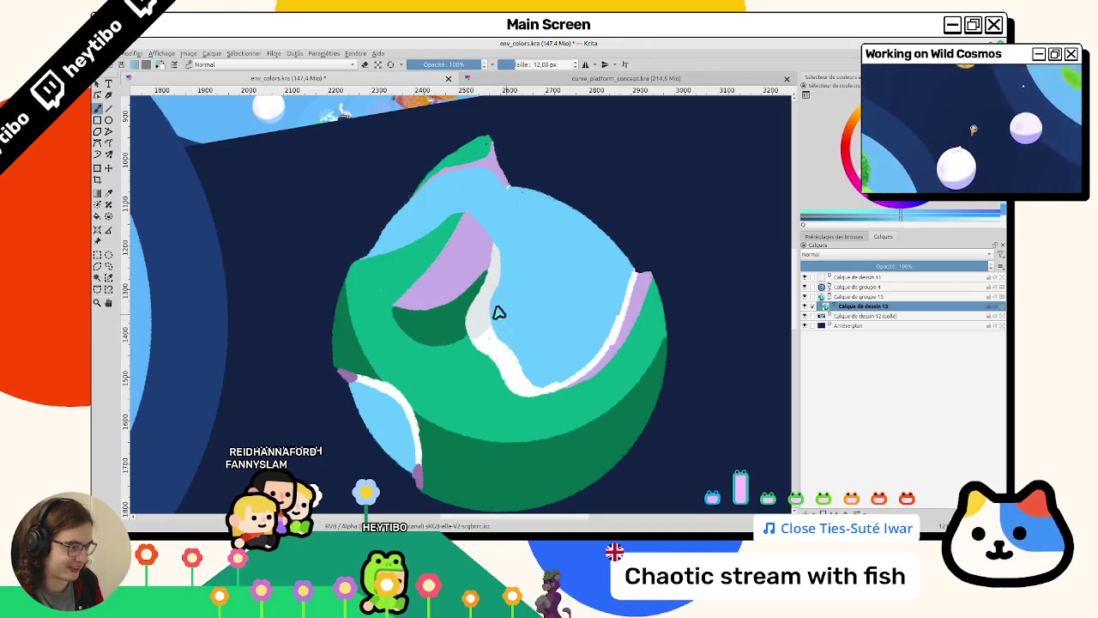
{"action": "left_click", "coordinate": [480, 321], "text": "ctrl"}
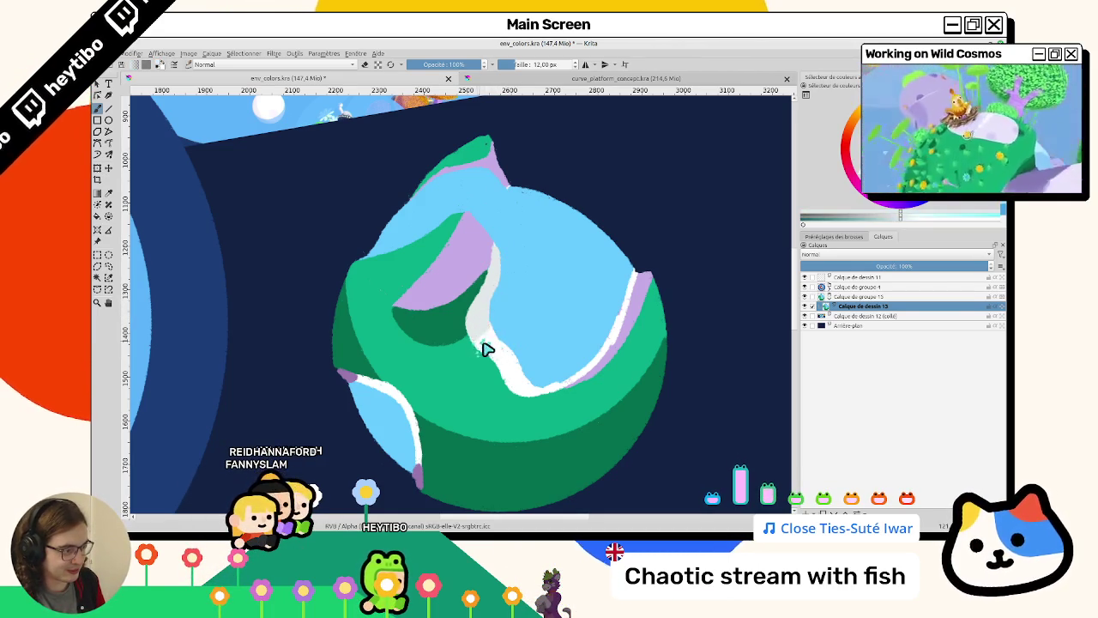
{"action": "key", "text": "5"}
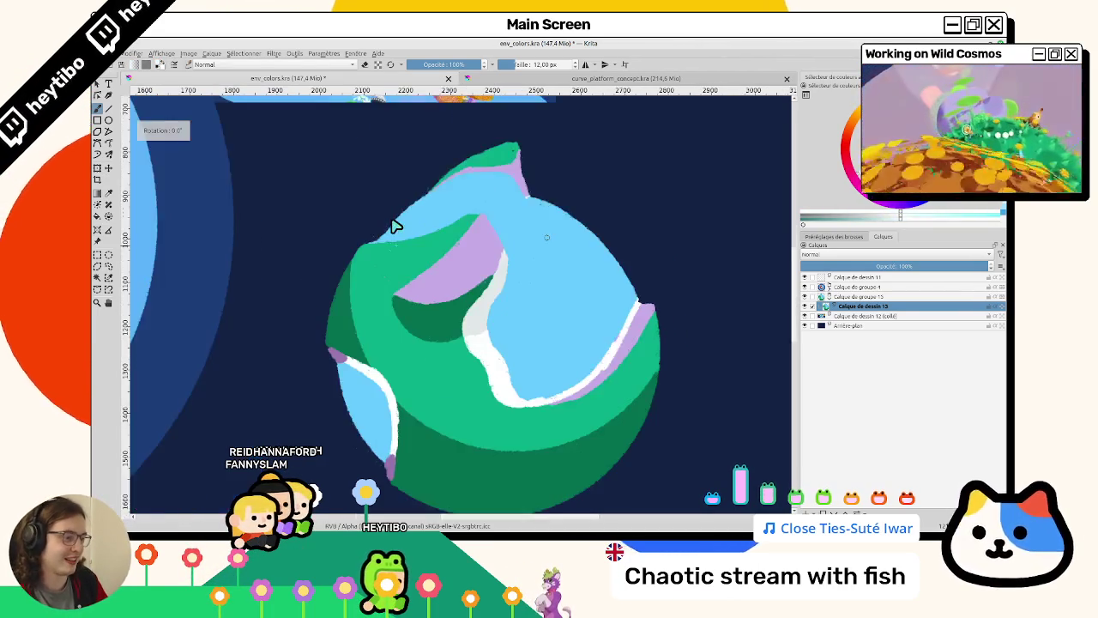
{"action": "scroll", "coordinate": [506, 307], "scroll_direction": "up", "scroll_amount": 2}
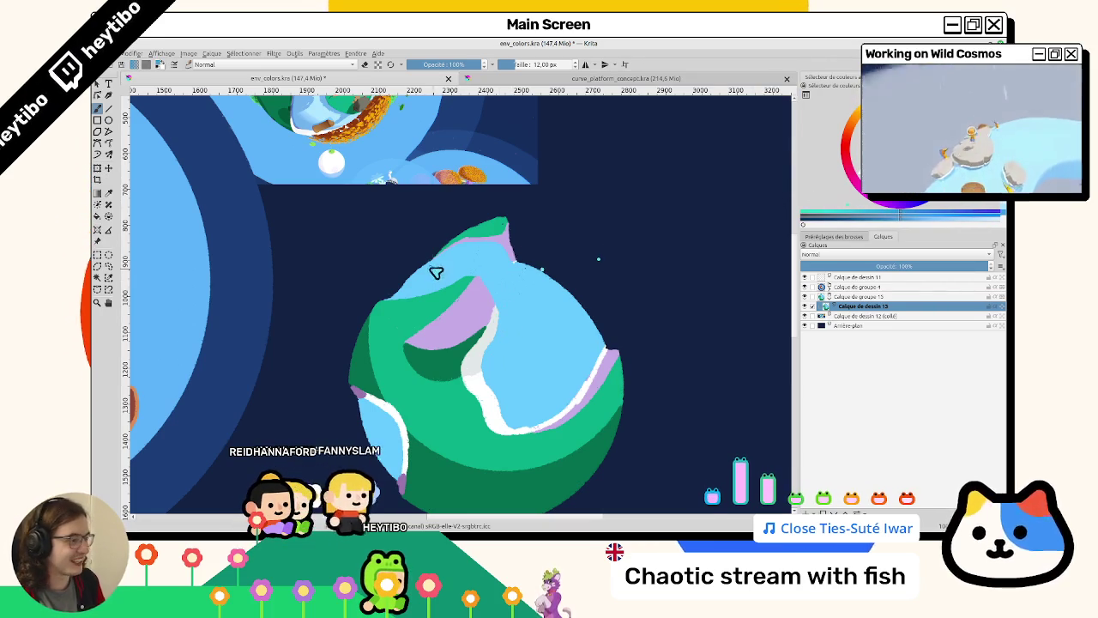
{"action": "key", "text": "plus"}
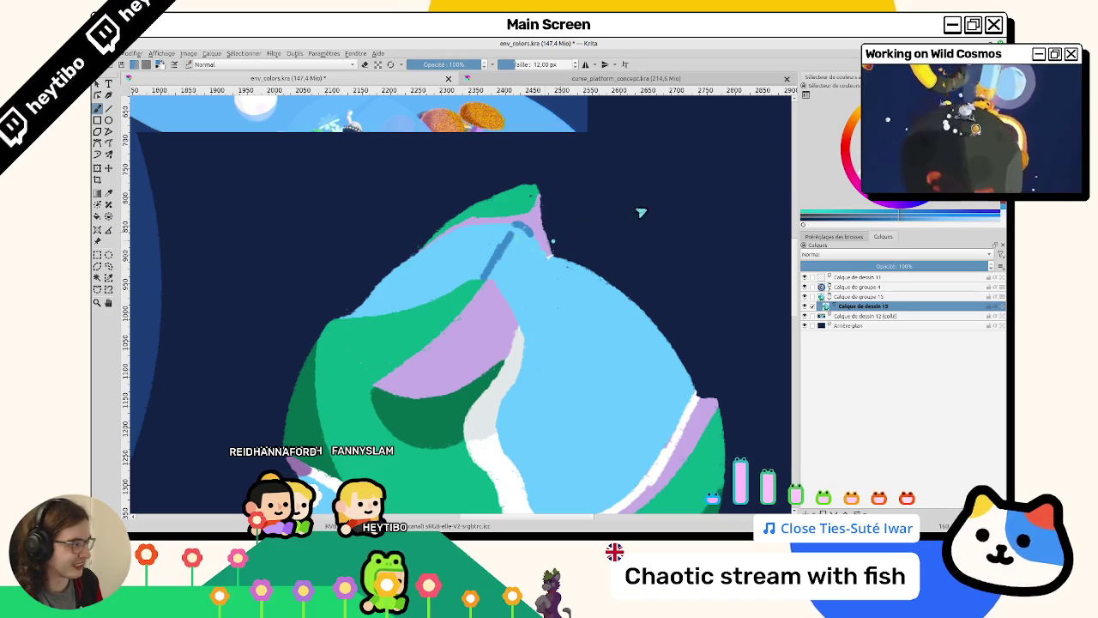
Undo the stray stroke and paint a darker-blue patch inside the outlined area of the sea.
{"action": "key", "text": "ctrl+z"}
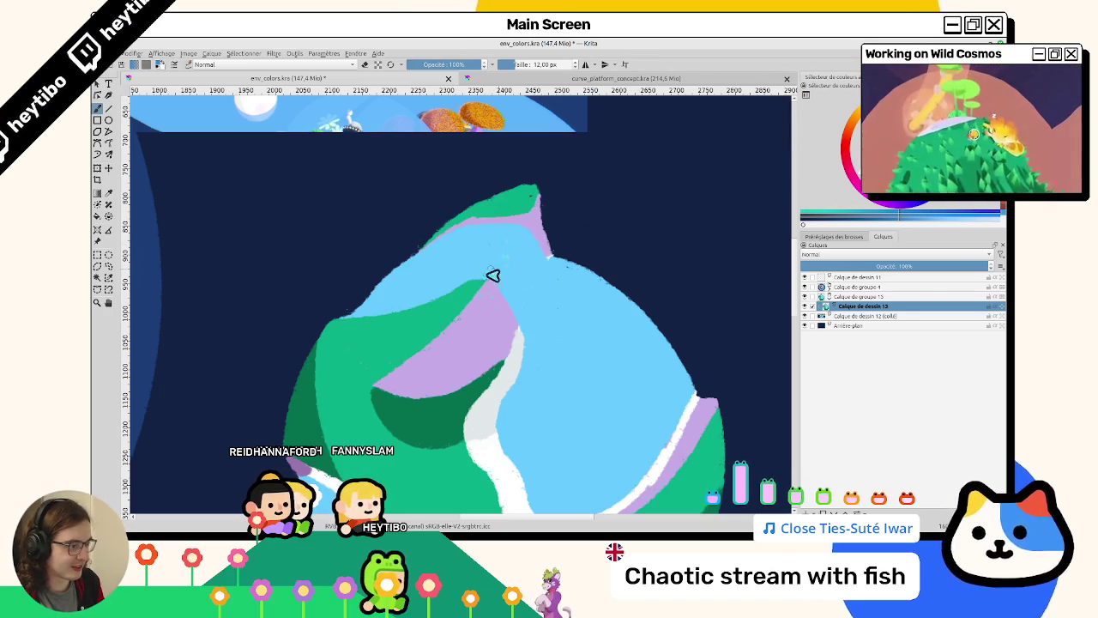
{"action": "mouse_move", "coordinate": [555, 274]}
{"action": "left_mouse_down"}
{"action": "mouse_move", "coordinate": [343, 294]}
{"action": "mouse_move", "coordinate": [380, 258]}
{"action": "left_mouse_up"}
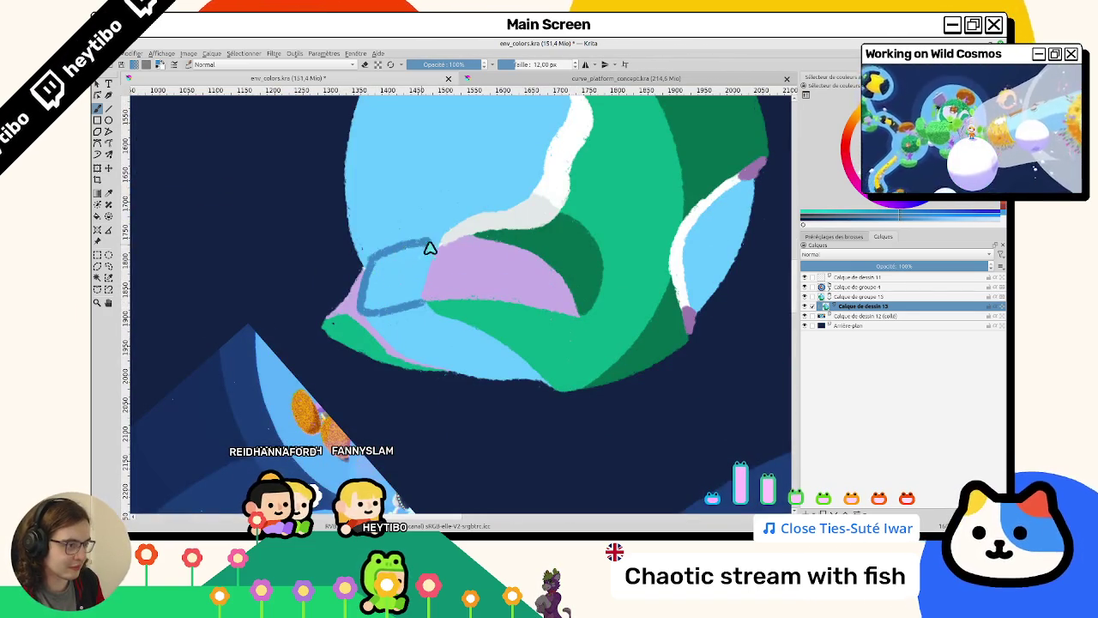
{"action": "mouse_move", "coordinate": [401, 286]}
{"action": "left_mouse_down"}
{"action": "mouse_move", "coordinate": [396, 270]}
{"action": "mouse_move", "coordinate": [284, 336]}
{"action": "mouse_move", "coordinate": [552, 345]}
{"action": "left_mouse_up"}
{"action": "scroll", "coordinate": [578, 323], "scroll_direction": "down", "scroll_amount": 3}
{"action": "scroll", "coordinate": [580, 328], "scroll_direction": "up", "scroll_amount": 5}
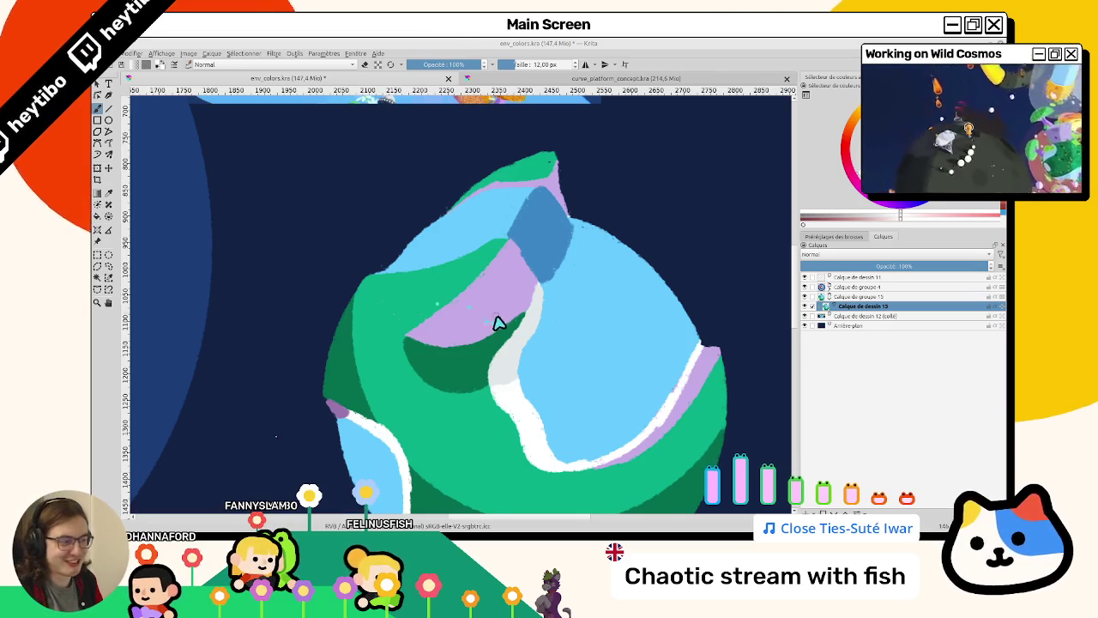
Extend the green land slightly leftward beside the dark-blue patch.
{"action": "mouse_move", "coordinate": [508, 303]}
{"action": "left_mouse_down"}
{"action": "mouse_move", "coordinate": [508, 380]}
{"action": "mouse_move", "coordinate": [476, 263]}
{"action": "left_mouse_up"}
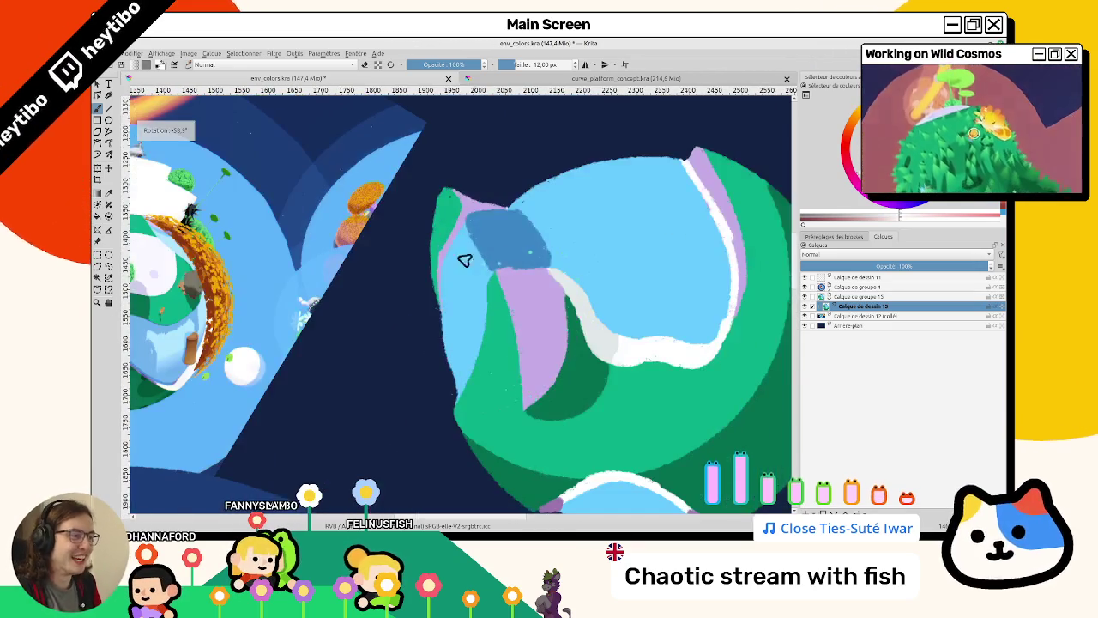
{"action": "key", "text": "5"}
{"action": "scroll", "coordinate": [453, 250], "scroll_direction": "up", "scroll_amount": 2}
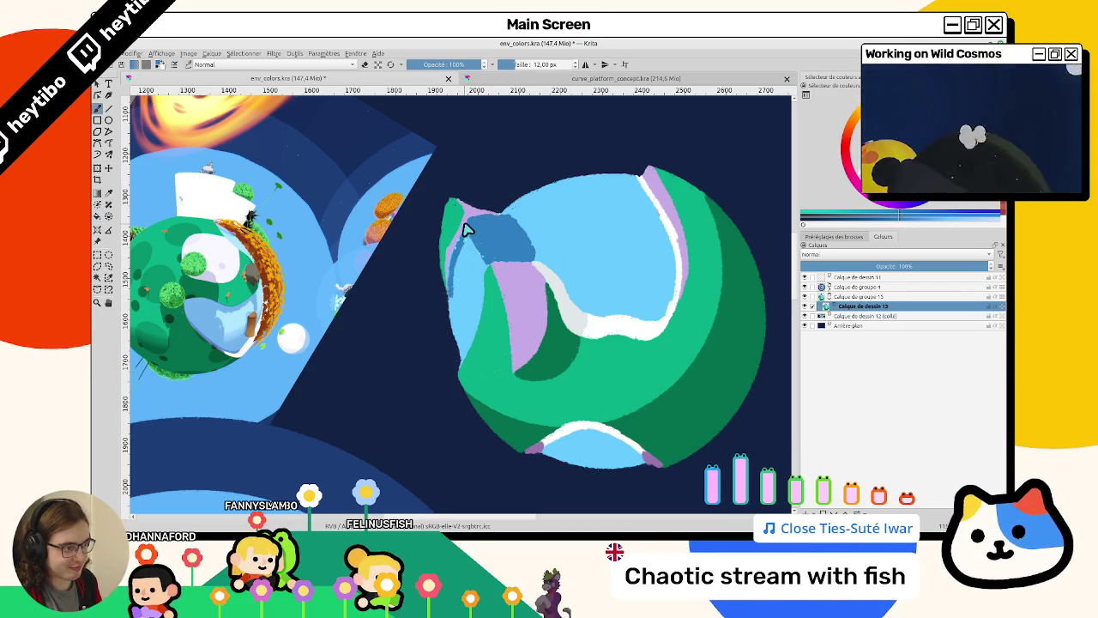
{"action": "scroll", "coordinate": [461, 228], "scroll_direction": "up", "scroll_amount": 3}
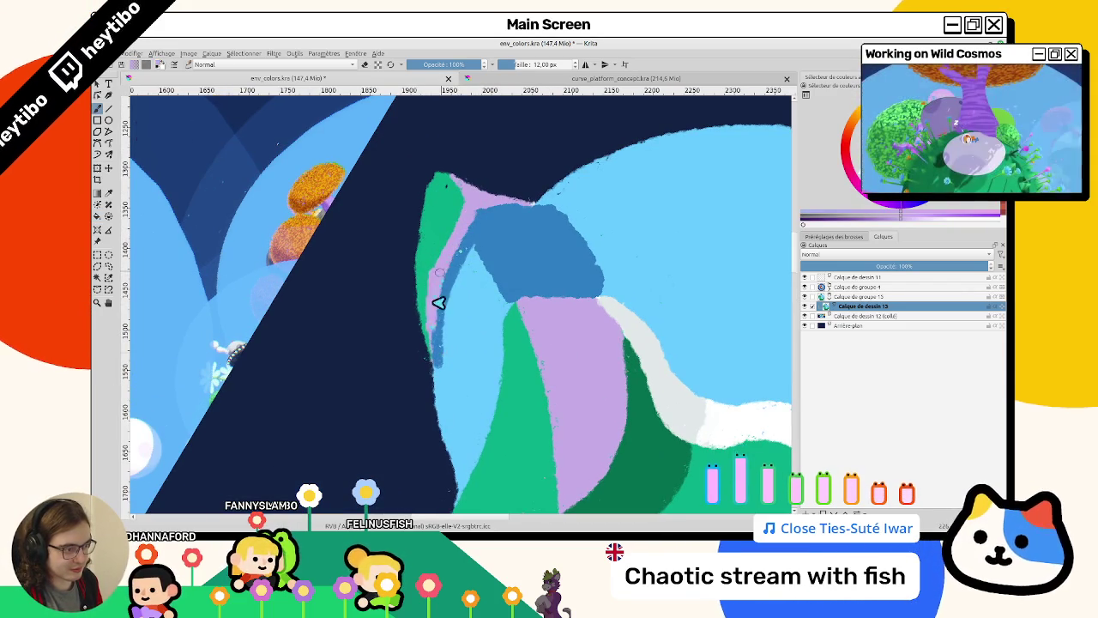
{"action": "left_click", "coordinate": [429, 259], "text": "ctrl"}
{"action": "left_click_drag", "start_coordinate": [429, 259], "coordinate": [417, 299]}
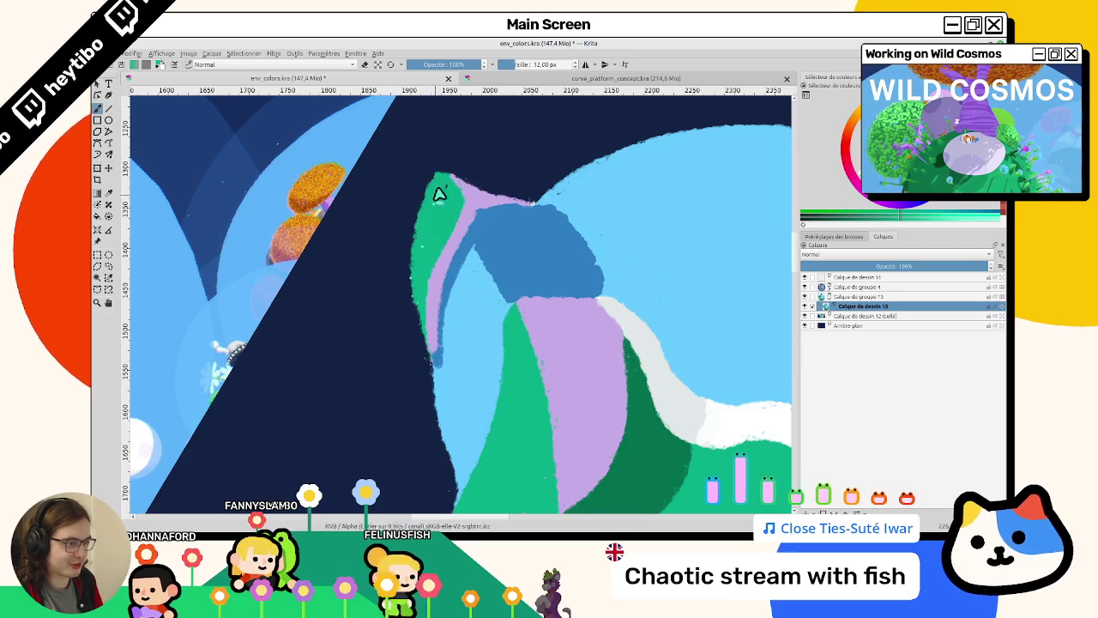
Paint a lilac edge along the patch's outer side with an 8.60 px brush.
{"action": "left_click", "coordinate": [467, 199], "text": "ctrl"}
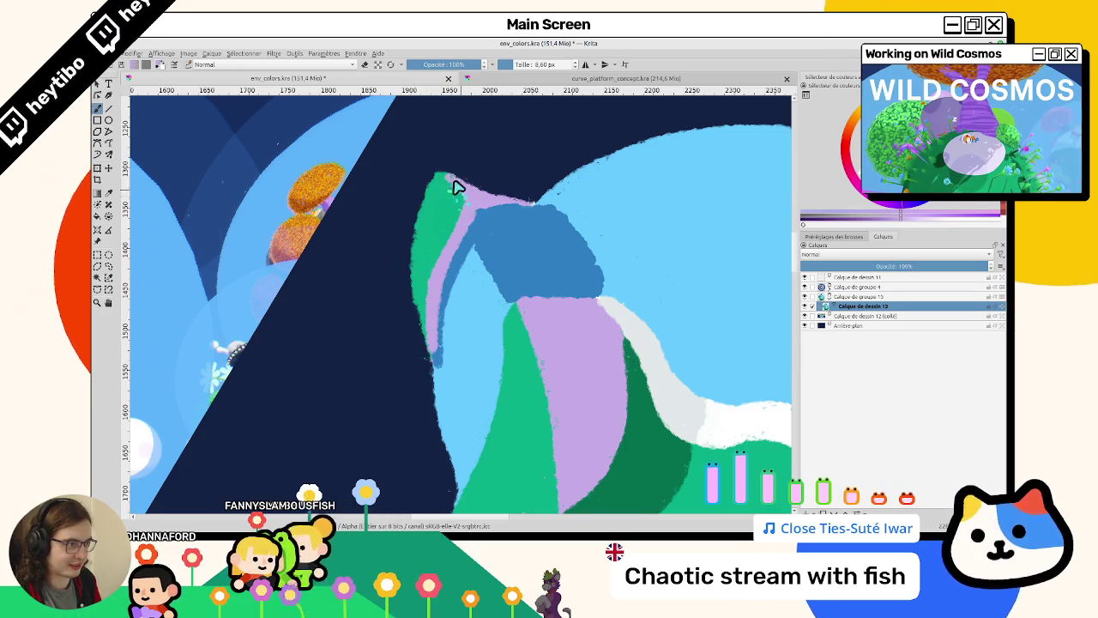
{"action": "mouse_move", "coordinate": [455, 189]}
{"action": "left_mouse_down"}
{"action": "mouse_move", "coordinate": [399, 186]}
{"action": "mouse_move", "coordinate": [443, 363]}
{"action": "mouse_move", "coordinate": [336, 329]}
{"action": "left_mouse_up"}
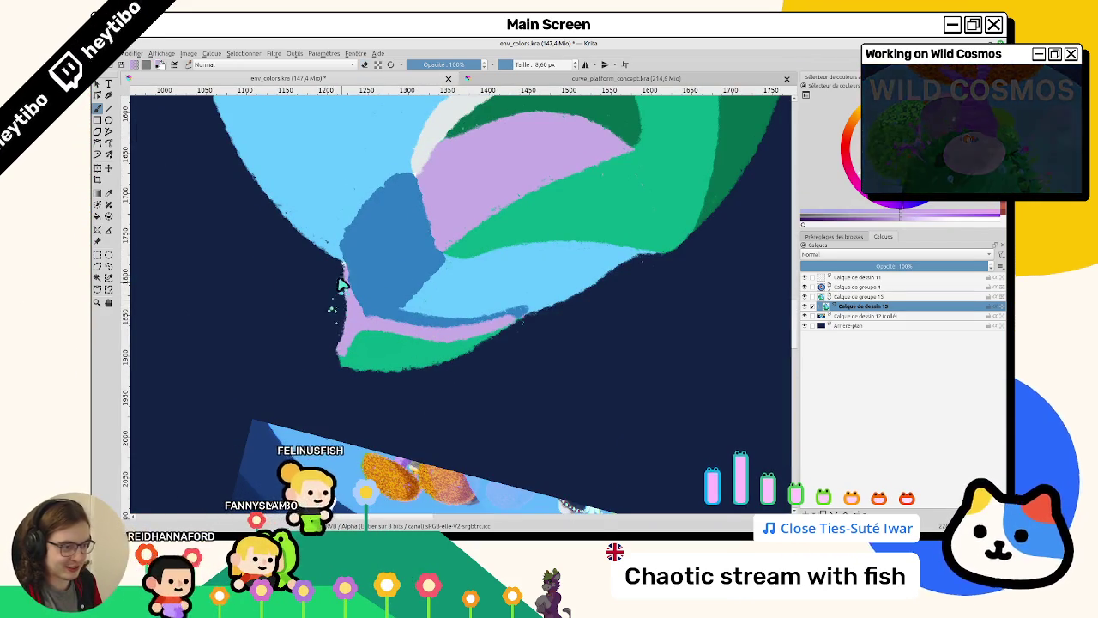
{"action": "left_click_drag", "start_coordinate": [336, 277], "coordinate": [340, 312]}
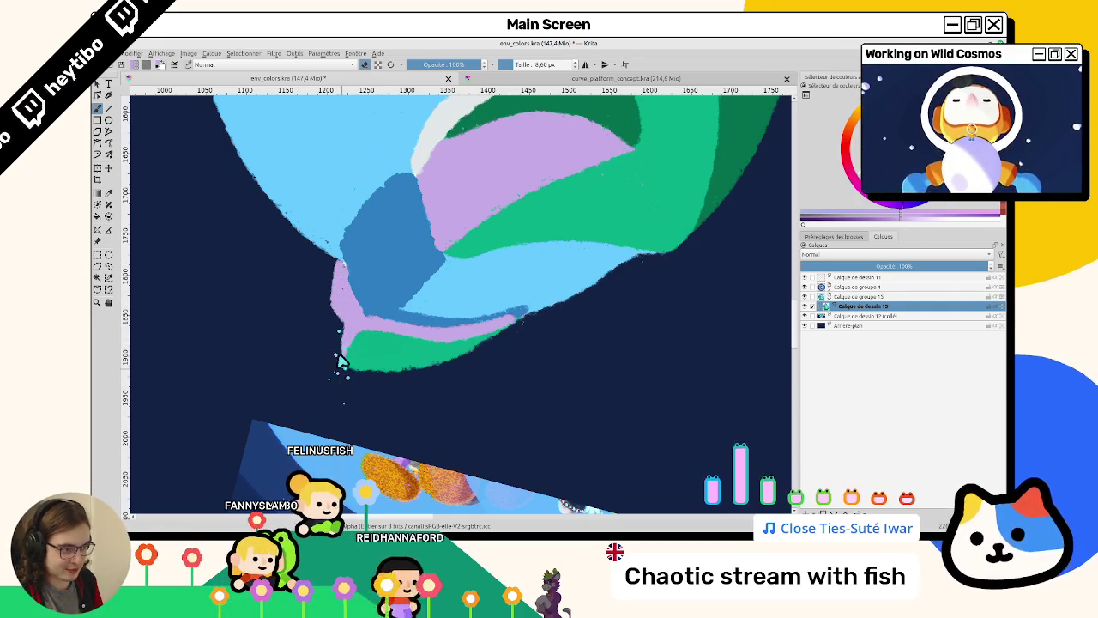
{"action": "mouse_move", "coordinate": [399, 397]}
{"action": "left_mouse_down"}
{"action": "mouse_move", "coordinate": [507, 323]}
{"action": "mouse_move", "coordinate": [440, 338]}
{"action": "mouse_move", "coordinate": [475, 263]}
{"action": "left_mouse_up"}
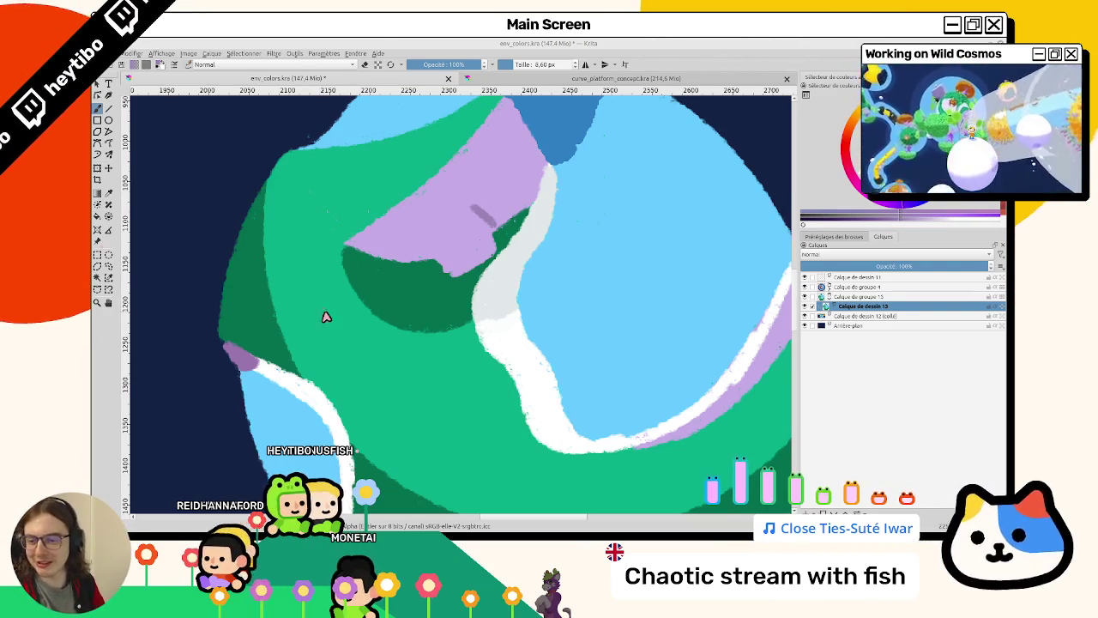
Zoom onto the lavender cliff and paint a darker mauve crease across it.
{"action": "scroll", "coordinate": [420, 356], "scroll_direction": "up", "scroll_amount": 2}
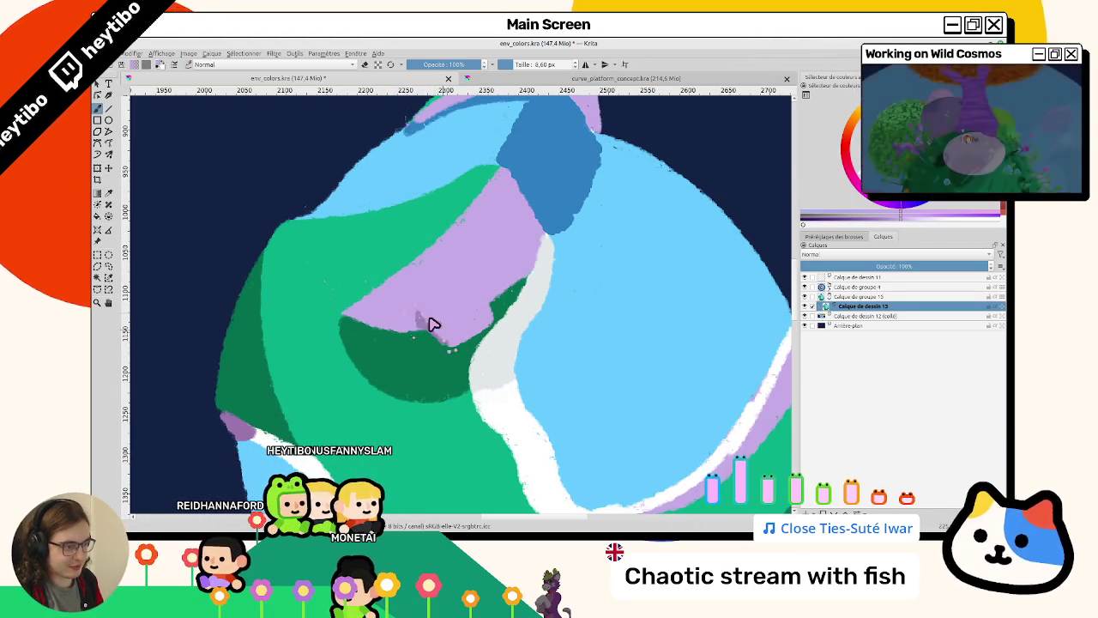
{"action": "mouse_move", "coordinate": [441, 334]}
{"action": "left_mouse_down"}
{"action": "mouse_move", "coordinate": [489, 280]}
{"action": "mouse_move", "coordinate": [561, 291]}
{"action": "left_mouse_up"}
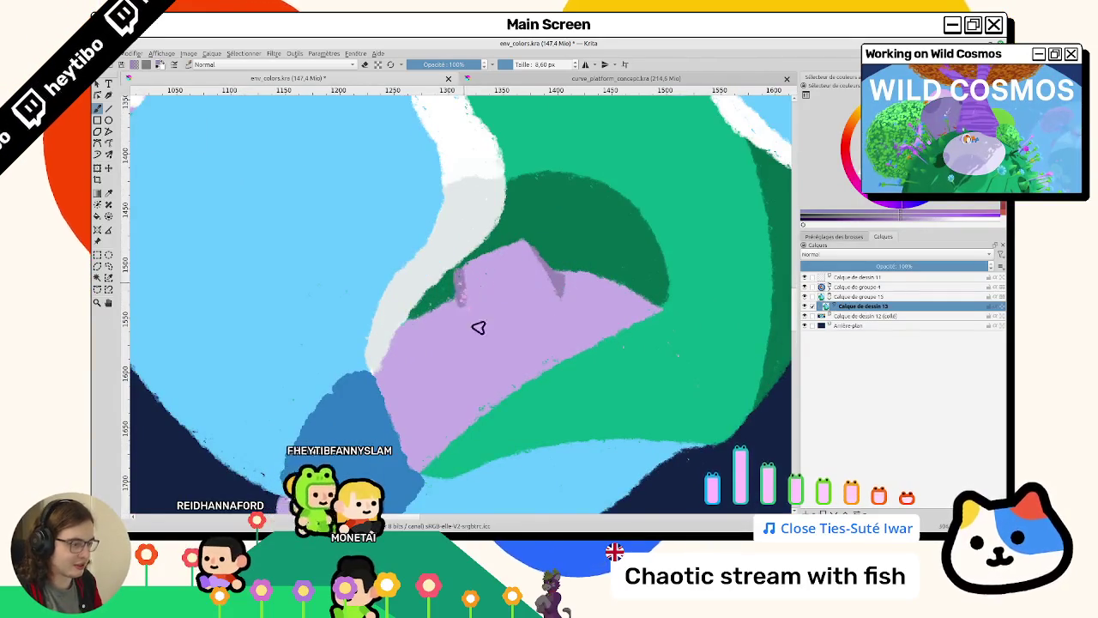
{"action": "left_click_drag", "start_coordinate": [466, 292], "coordinate": [596, 233]}
{"action": "scroll", "coordinate": [548, 253], "scroll_direction": "up", "scroll_amount": 2}
{"action": "scroll", "coordinate": [463, 283], "scroll_direction": "up", "scroll_amount": 2}
{"action": "scroll", "coordinate": [363, 303], "scroll_direction": "up", "scroll_amount": 1}
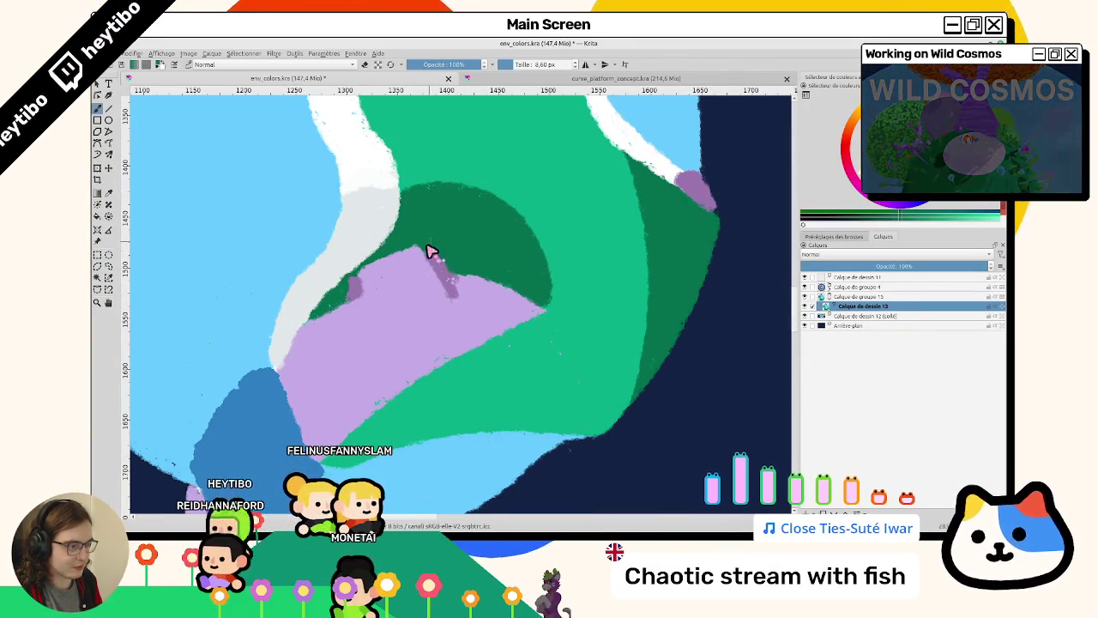
{"action": "scroll", "coordinate": [431, 250], "scroll_direction": "down", "scroll_amount": 2}
{"action": "scroll", "coordinate": [282, 277], "scroll_direction": "up", "scroll_amount": 2}
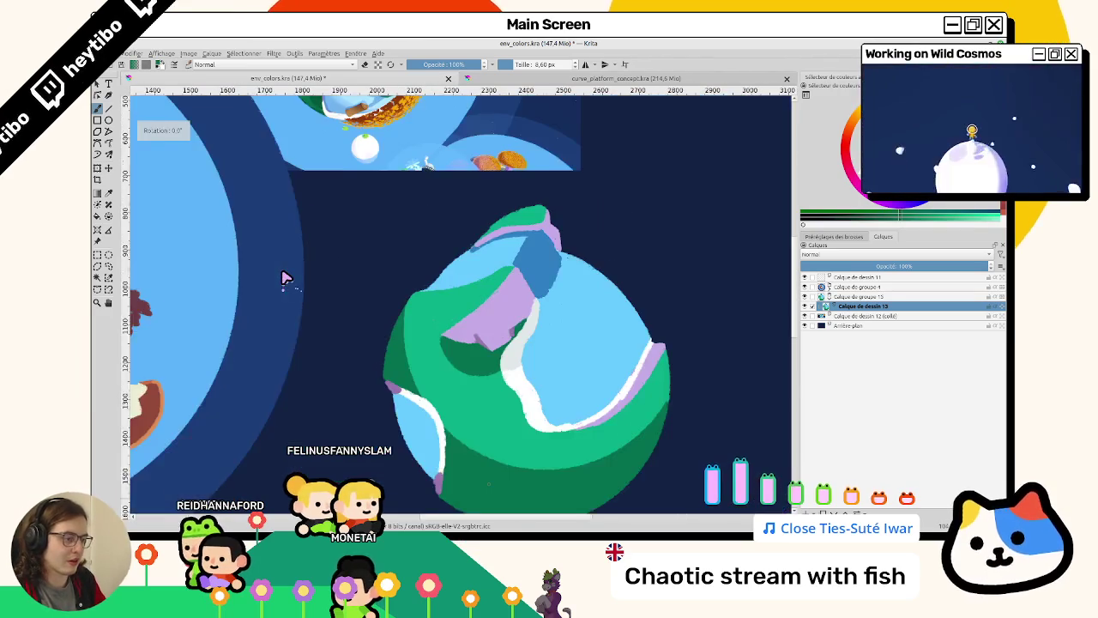
{"action": "scroll", "coordinate": [479, 309], "scroll_direction": "up", "scroll_amount": 2}
{"action": "scroll", "coordinate": [479, 308], "scroll_direction": "up", "scroll_amount": 1}
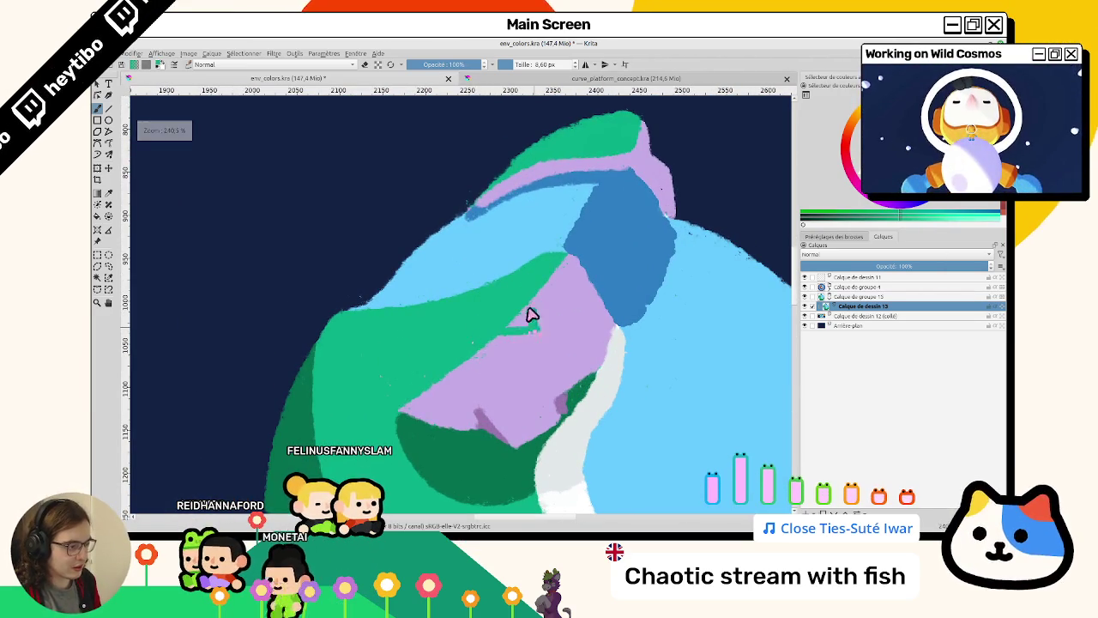
{"action": "left_click_drag", "start_coordinate": [534, 328], "coordinate": [563, 406]}
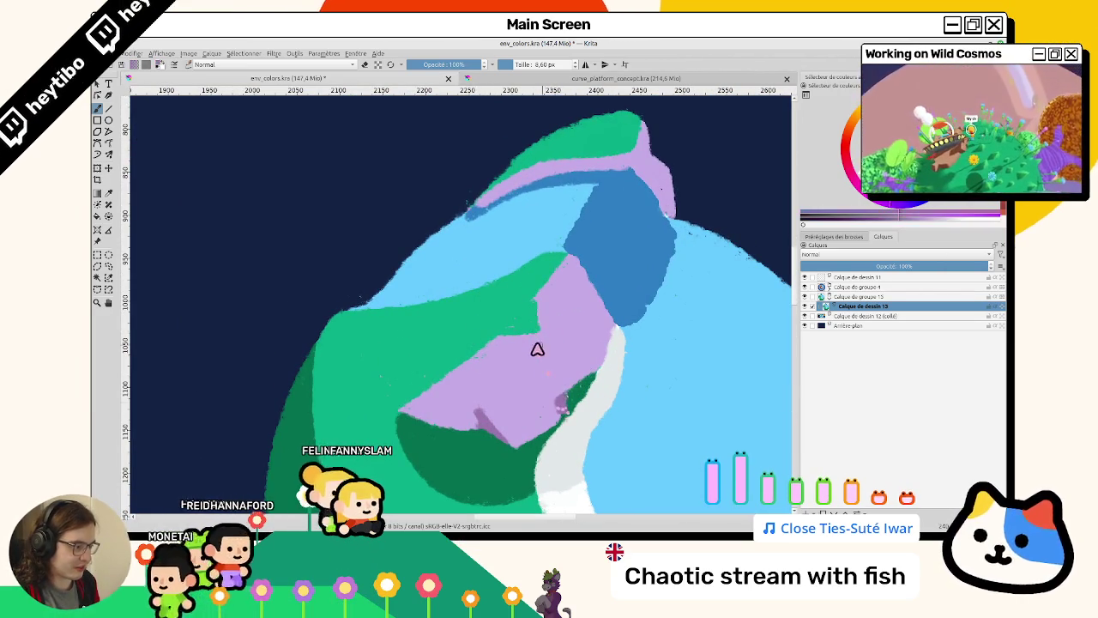
Add faint light dabs on the cliff above and below the crease.
{"action": "scroll", "coordinate": [571, 403], "scroll_direction": "down", "scroll_amount": 4}
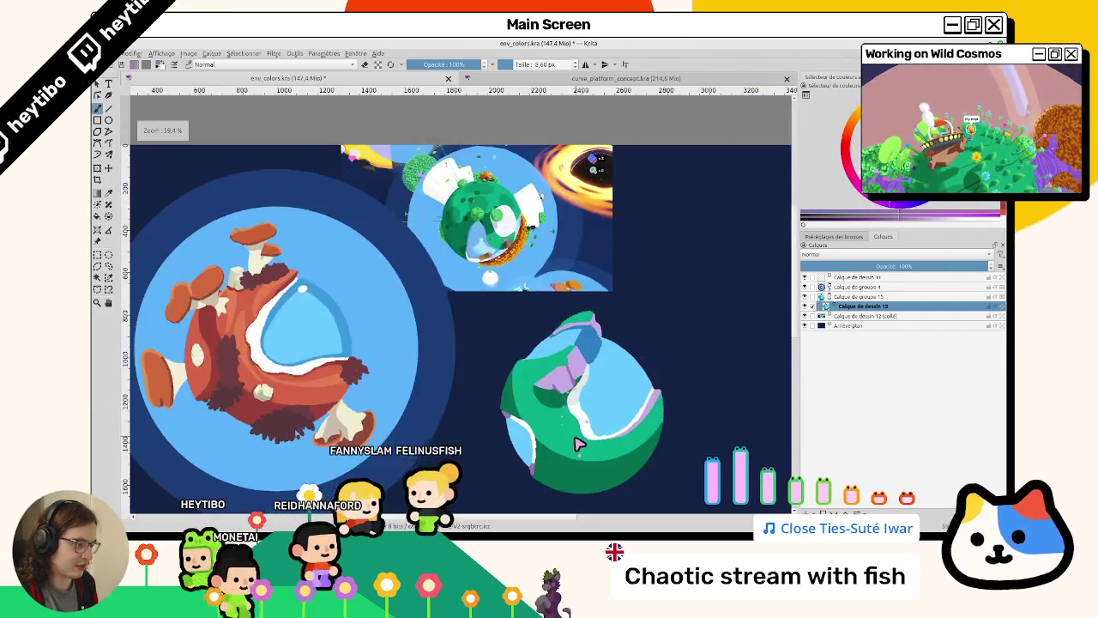
{"action": "scroll", "coordinate": [543, 335], "scroll_direction": "up", "scroll_amount": 4}
{"action": "left_click_drag", "start_coordinate": [497, 327], "coordinate": [522, 314]}
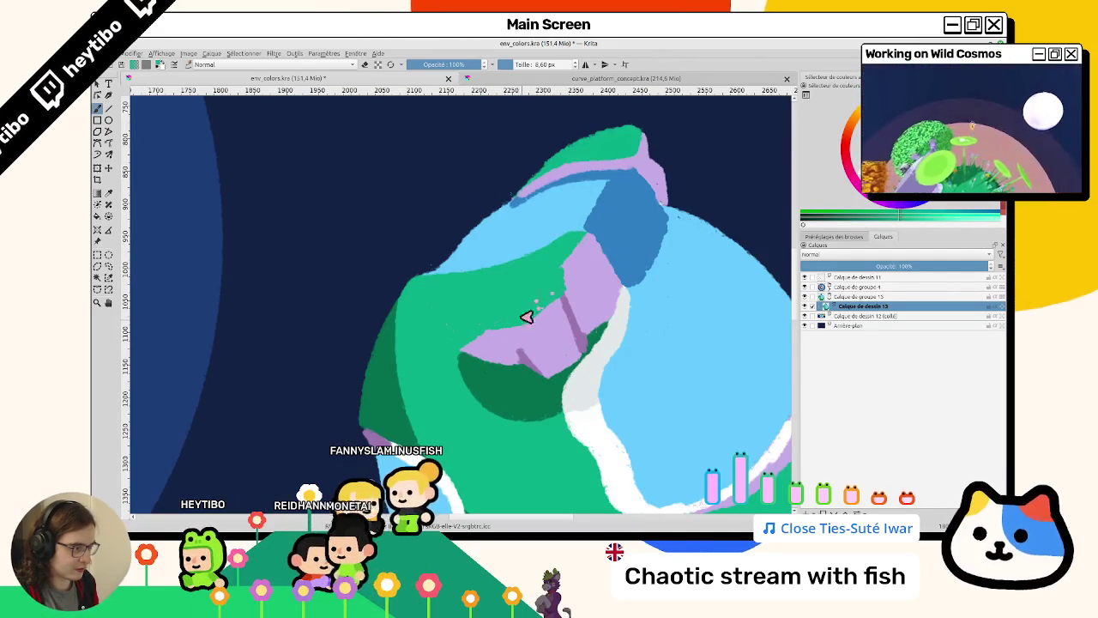
{"action": "left_click_drag", "start_coordinate": [535, 309], "coordinate": [534, 372]}
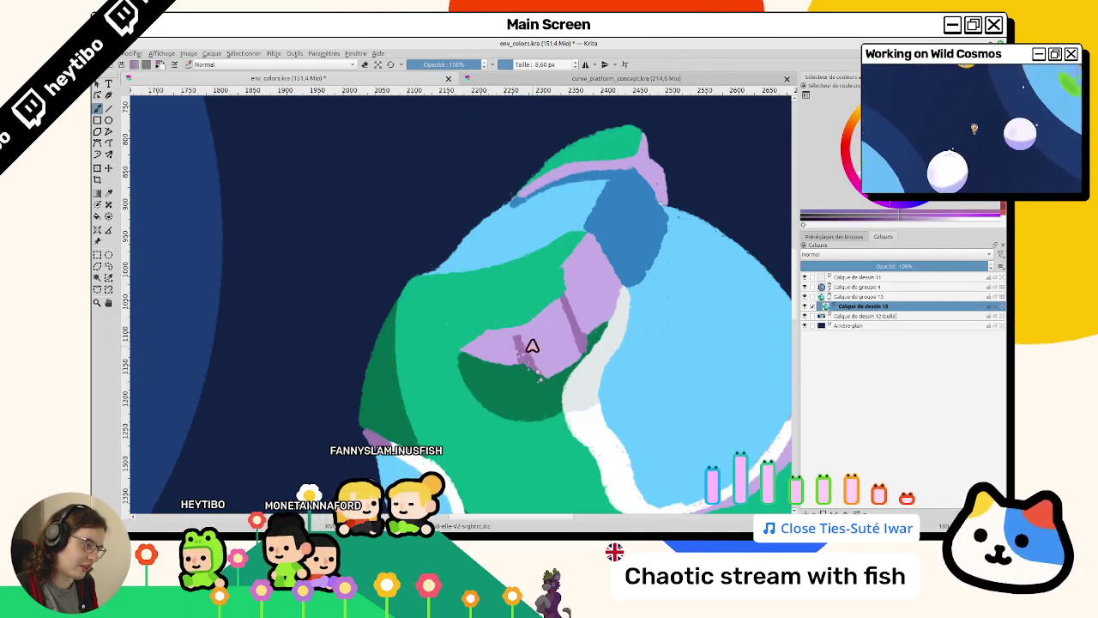
{"action": "mouse_move", "coordinate": [549, 346]}
{"action": "left_mouse_down"}
{"action": "mouse_move", "coordinate": [461, 406]}
{"action": "mouse_move", "coordinate": [485, 394]}
{"action": "left_mouse_up"}
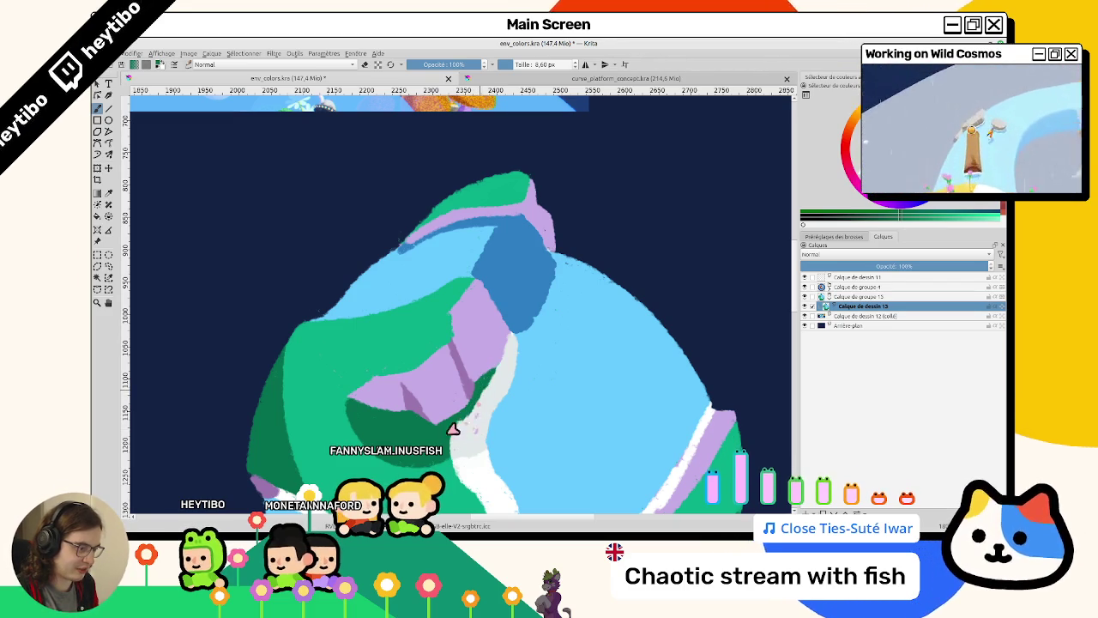
{"action": "left_click_drag", "start_coordinate": [478, 417], "coordinate": [502, 204]}
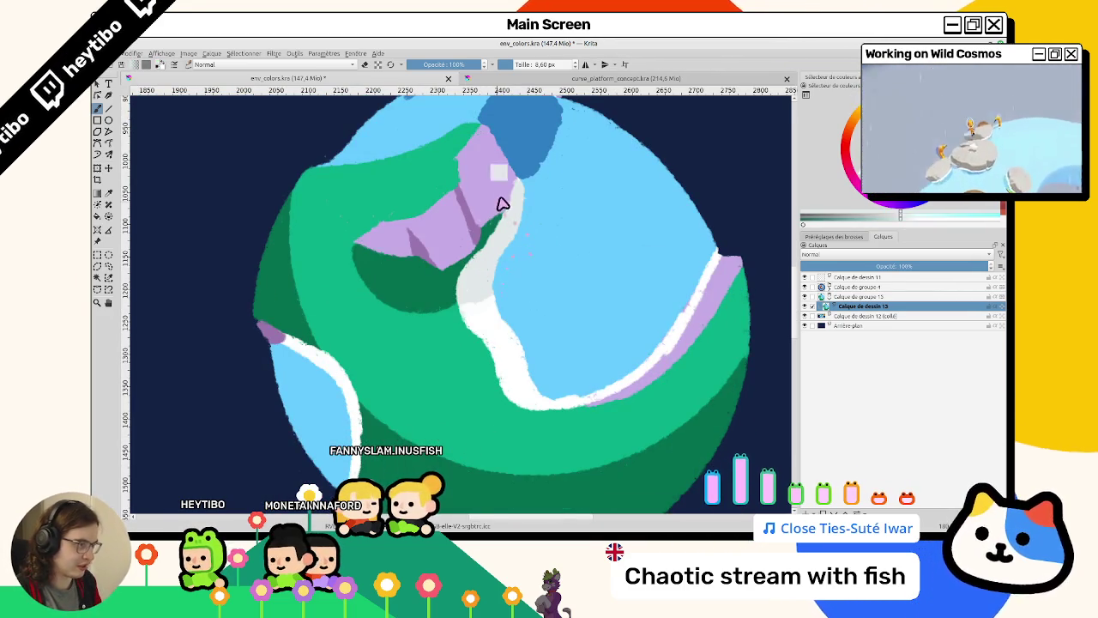
{"action": "mouse_move", "coordinate": [681, 257]}
{"action": "left_mouse_down"}
{"action": "mouse_move", "coordinate": [593, 273]}
{"action": "mouse_move", "coordinate": [629, 249]}
{"action": "mouse_move", "coordinate": [419, 387]}
{"action": "mouse_move", "coordinate": [466, 317]}
{"action": "left_mouse_up"}
{"action": "left_click_drag", "start_coordinate": [538, 356], "coordinate": [498, 238]}
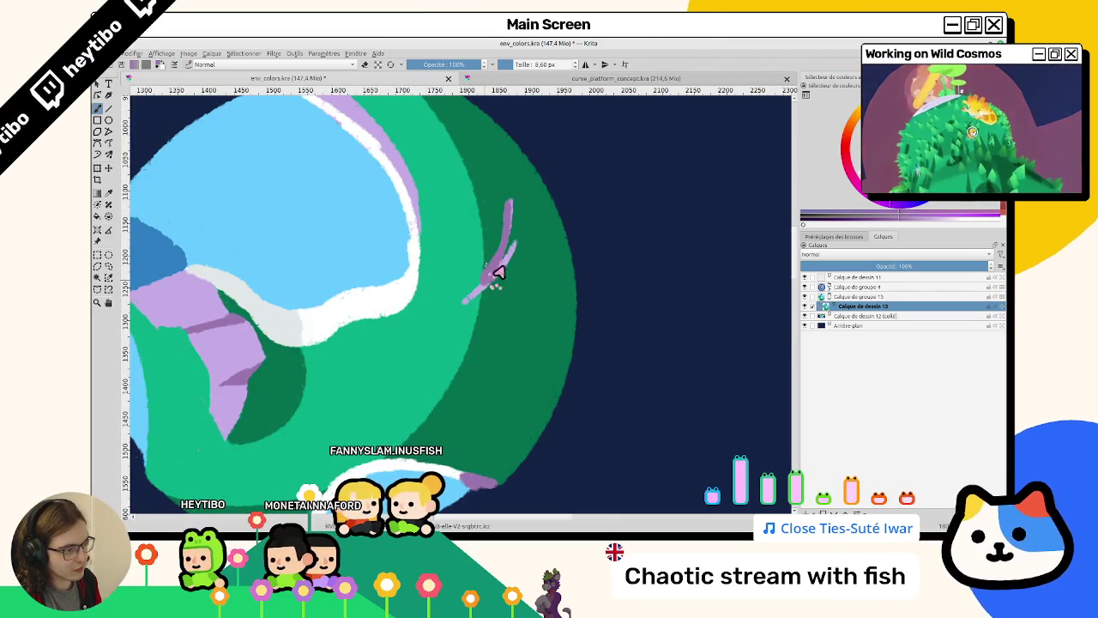
Rotate onto the planet's lower edge and dab lavender cliff paint below the existing stroke.
{"action": "left_click_drag", "start_coordinate": [510, 213], "coordinate": [443, 366]}
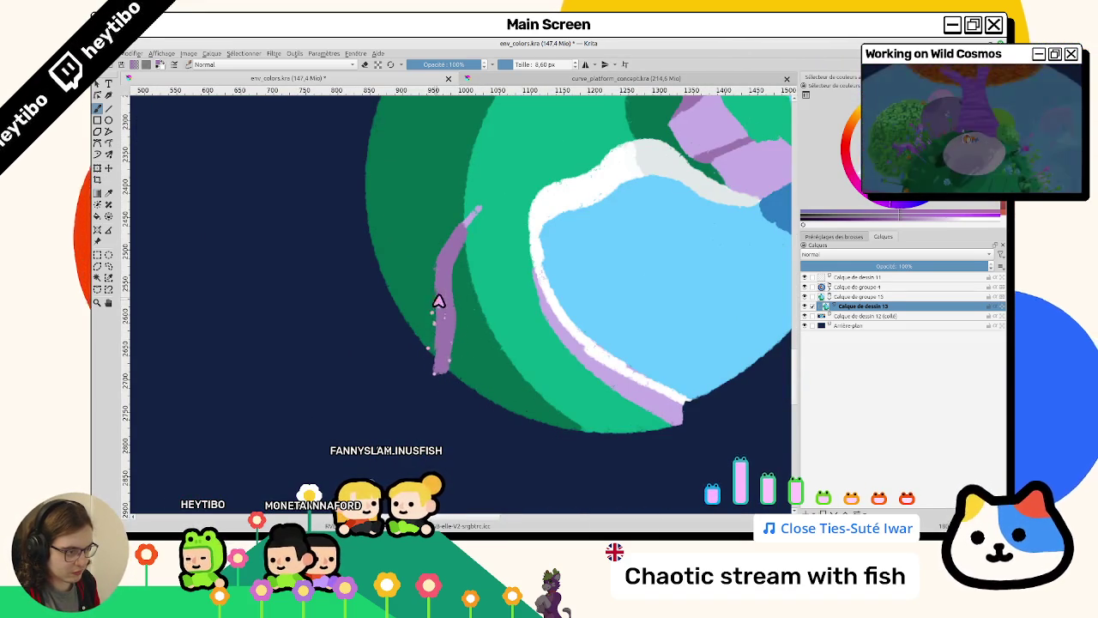
{"action": "mouse_move", "coordinate": [432, 372]}
{"action": "left_mouse_down"}
{"action": "mouse_move", "coordinate": [534, 301]}
{"action": "mouse_move", "coordinate": [491, 304]}
{"action": "mouse_move", "coordinate": [432, 331]}
{"action": "left_mouse_up"}
{"action": "mouse_move", "coordinate": [455, 382]}
{"action": "left_mouse_down"}
{"action": "mouse_move", "coordinate": [390, 300]}
{"action": "mouse_move", "coordinate": [447, 207]}
{"action": "left_mouse_up"}
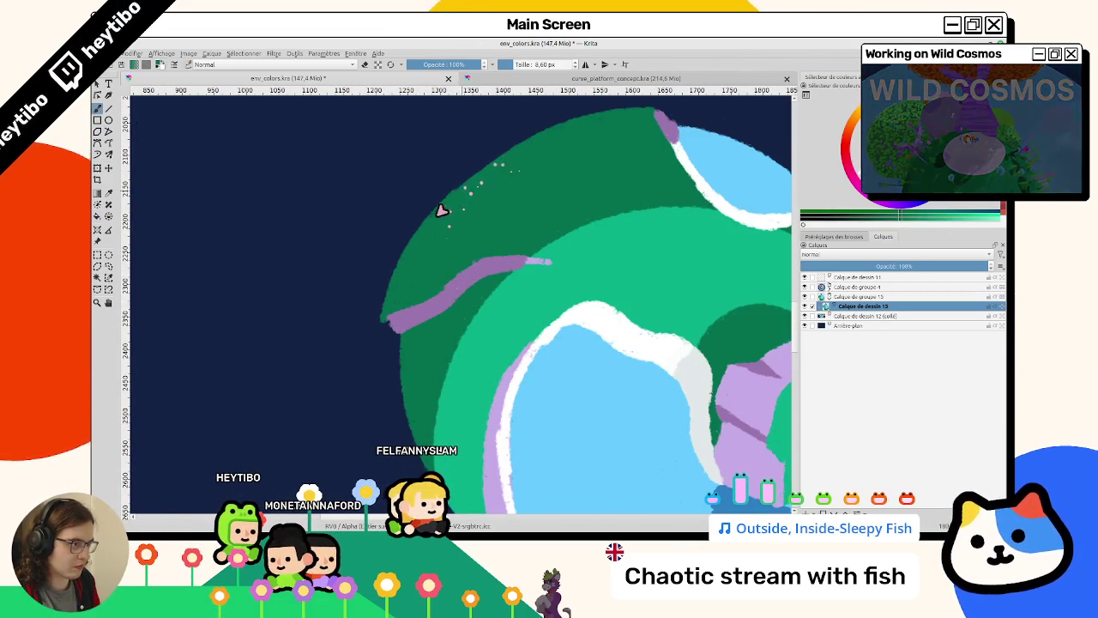
{"action": "left_click_drag", "start_coordinate": [478, 186], "coordinate": [455, 341]}
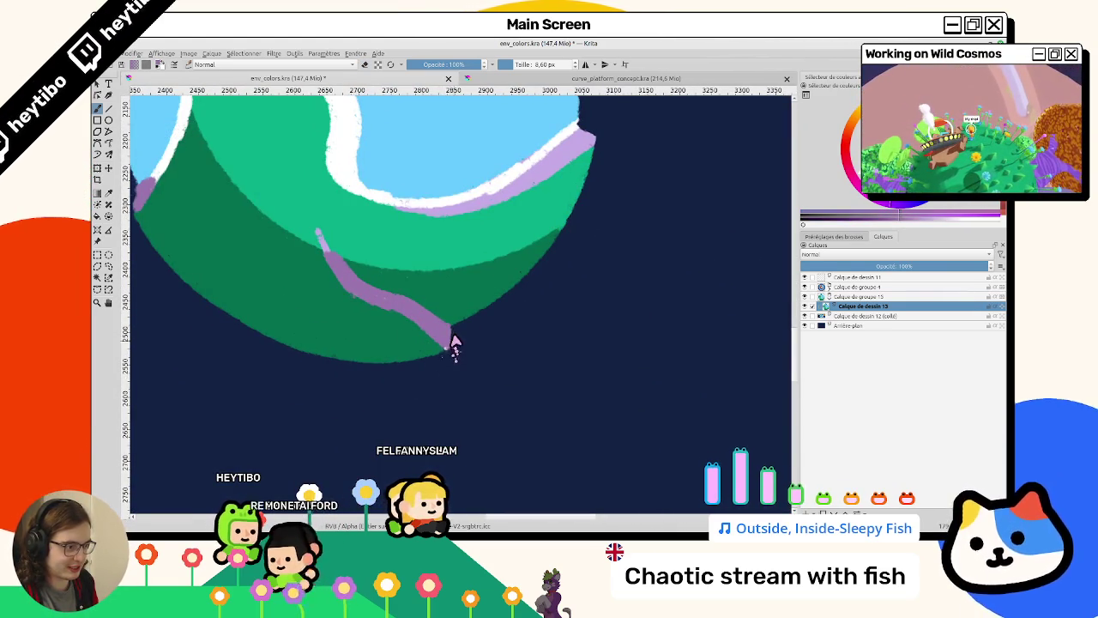
{"action": "left_click", "coordinate": [451, 360]}
{"action": "scroll", "coordinate": [414, 393], "scroll_direction": "down", "scroll_amount": 3}
{"action": "scroll", "coordinate": [397, 252], "scroll_direction": "up", "scroll_amount": 3}
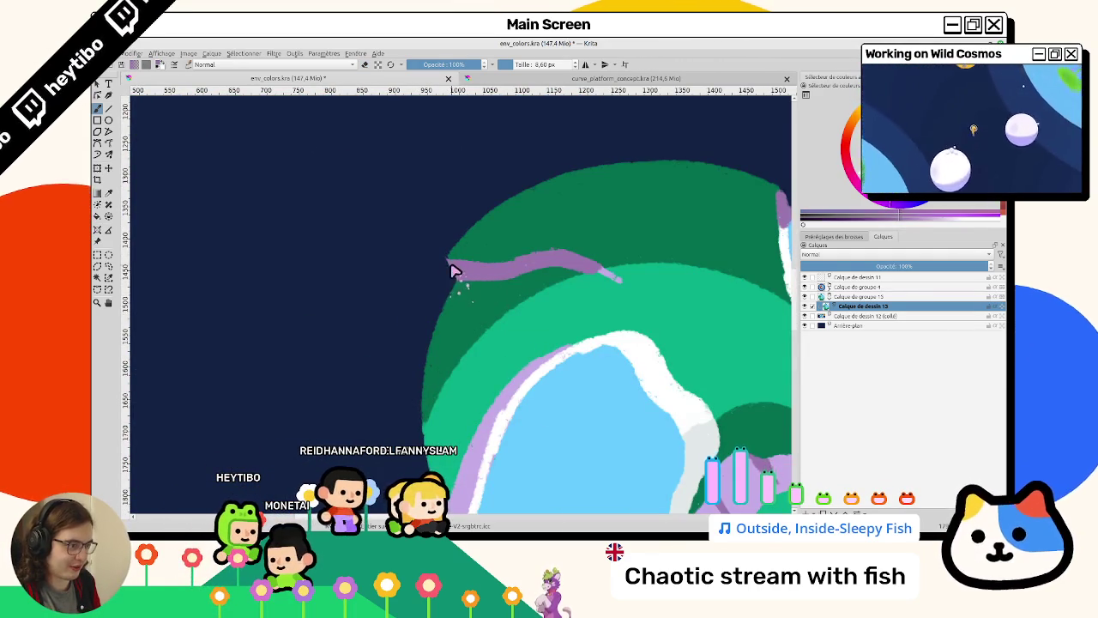
Reset the view to 100% with no rotation and pan onto the planet's top.
{"action": "mouse_move", "coordinate": [489, 315]}
{"action": "left_mouse_down"}
{"action": "mouse_move", "coordinate": [484, 262]}
{"action": "mouse_move", "coordinate": [456, 299]}
{"action": "mouse_move", "coordinate": [502, 252]}
{"action": "left_mouse_up"}
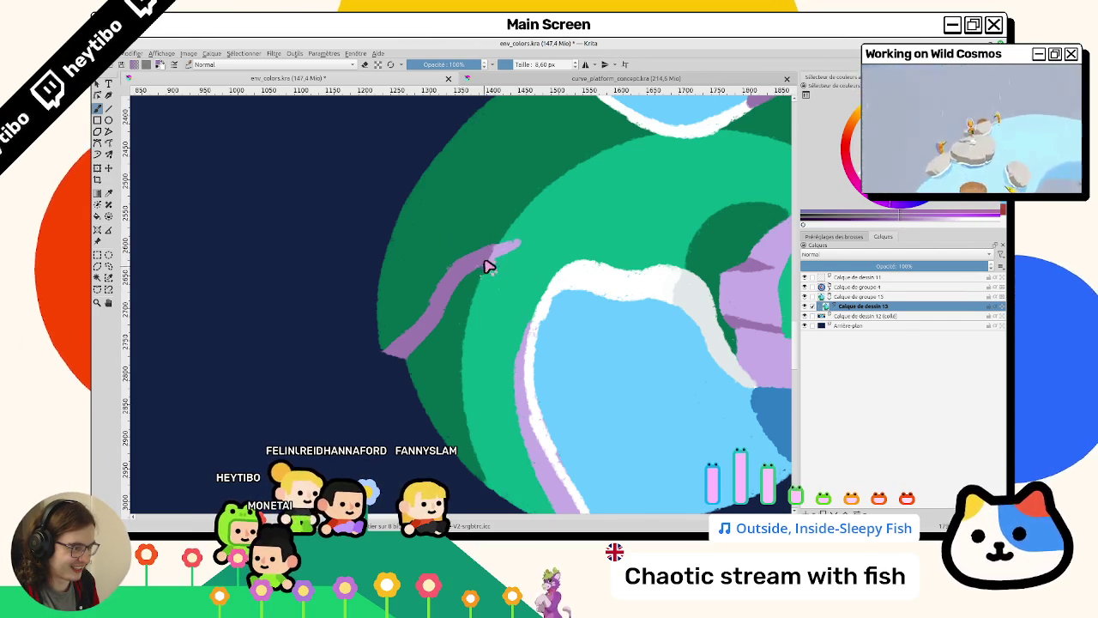
{"action": "scroll", "coordinate": [485, 283], "scroll_direction": "down", "scroll_amount": 3}
{"action": "key", "text": "5"}
{"action": "scroll", "coordinate": [579, 286], "scroll_direction": "up", "scroll_amount": 1}
{"action": "mouse_move", "coordinate": [579, 285]}
{"action": "left_mouse_down"}
{"action": "mouse_move", "coordinate": [434, 380]}
{"action": "mouse_move", "coordinate": [441, 373]}
{"action": "mouse_move", "coordinate": [490, 432]}
{"action": "mouse_move", "coordinate": [482, 378]}
{"action": "mouse_move", "coordinate": [520, 240]}
{"action": "mouse_move", "coordinate": [492, 336]}
{"action": "mouse_move", "coordinate": [480, 265]}
{"action": "left_mouse_up"}
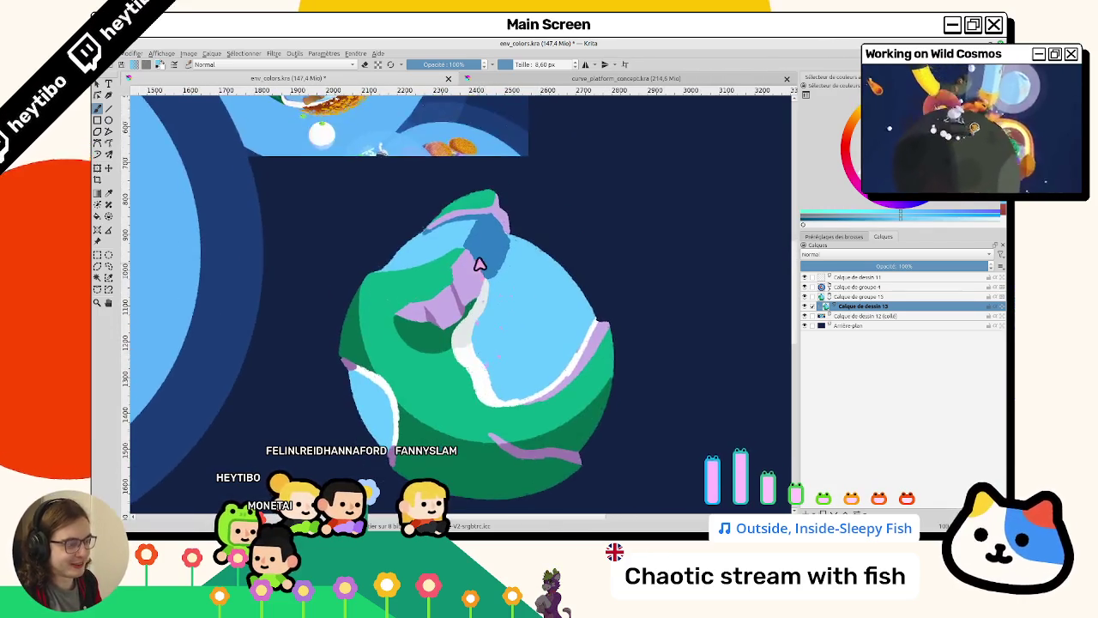
Bucket-fill the planet's top dark blue patch with light blue, then level the rotation.
{"action": "scroll", "coordinate": [480, 266], "scroll_direction": "up", "scroll_amount": 3}
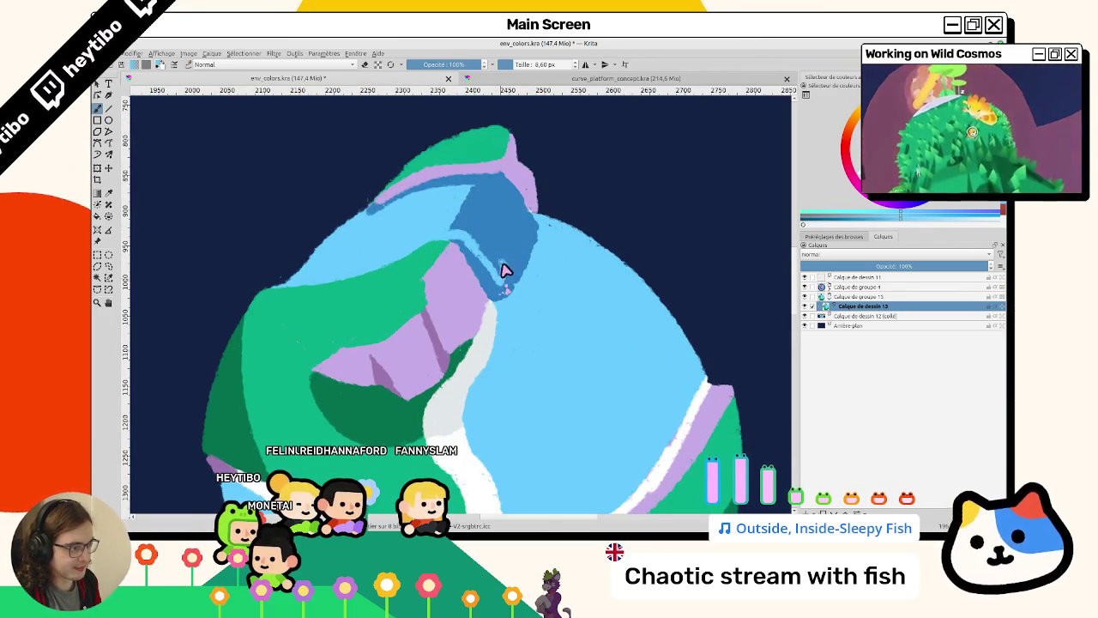
{"action": "mouse_move", "coordinate": [514, 214]}
{"action": "left_mouse_down"}
{"action": "mouse_move", "coordinate": [436, 375]}
{"action": "mouse_move", "coordinate": [475, 312]}
{"action": "left_mouse_up"}
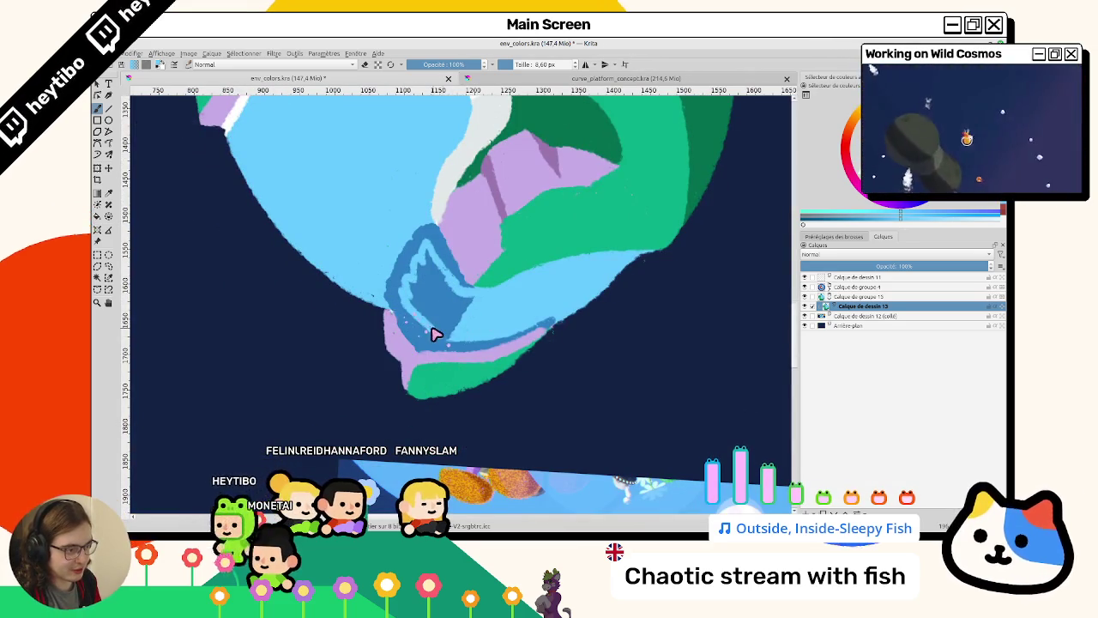
{"action": "left_click", "coordinate": [436, 308]}
{"action": "mouse_move", "coordinate": [419, 289]}
{"action": "left_mouse_down"}
{"action": "mouse_move", "coordinate": [581, 232]}
{"action": "mouse_move", "coordinate": [453, 350]}
{"action": "left_mouse_up"}
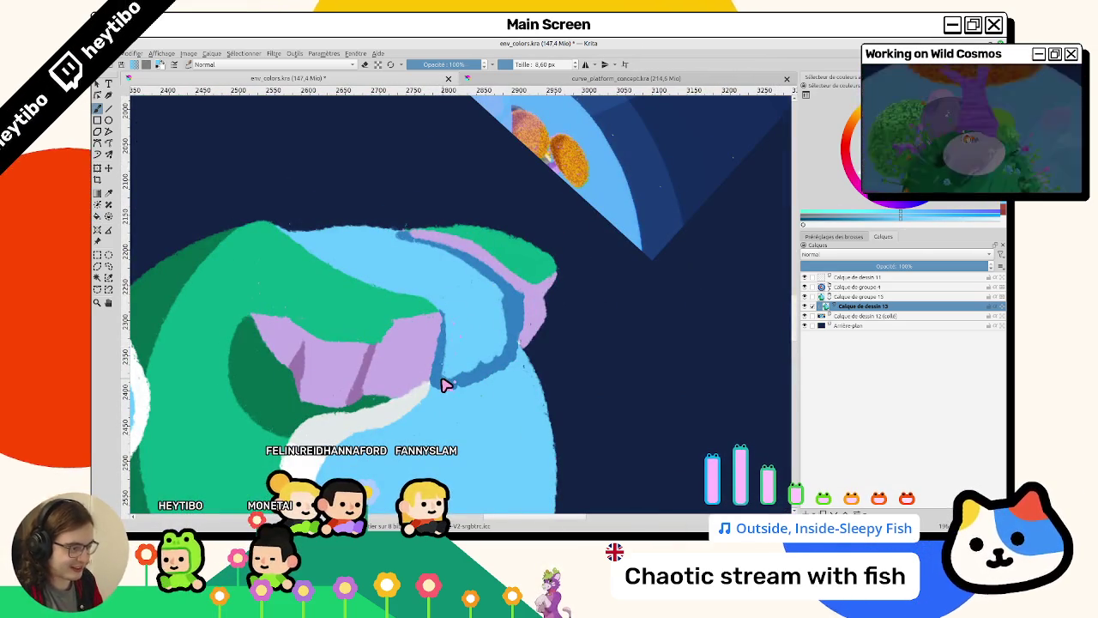
{"action": "key", "text": "5"}
Zoom and rotate the view to bring the lower-left sea into view.
{"action": "scroll", "coordinate": [518, 345], "scroll_direction": "down", "scroll_amount": 3}
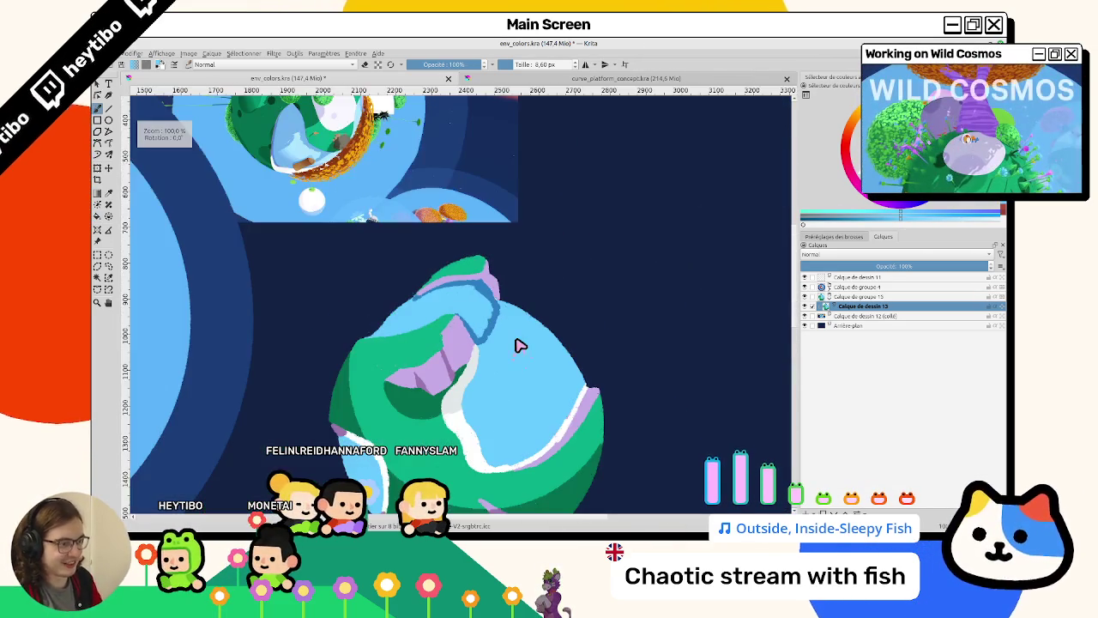
{"action": "left_click_drag", "start_coordinate": [520, 301], "coordinate": [448, 295]}
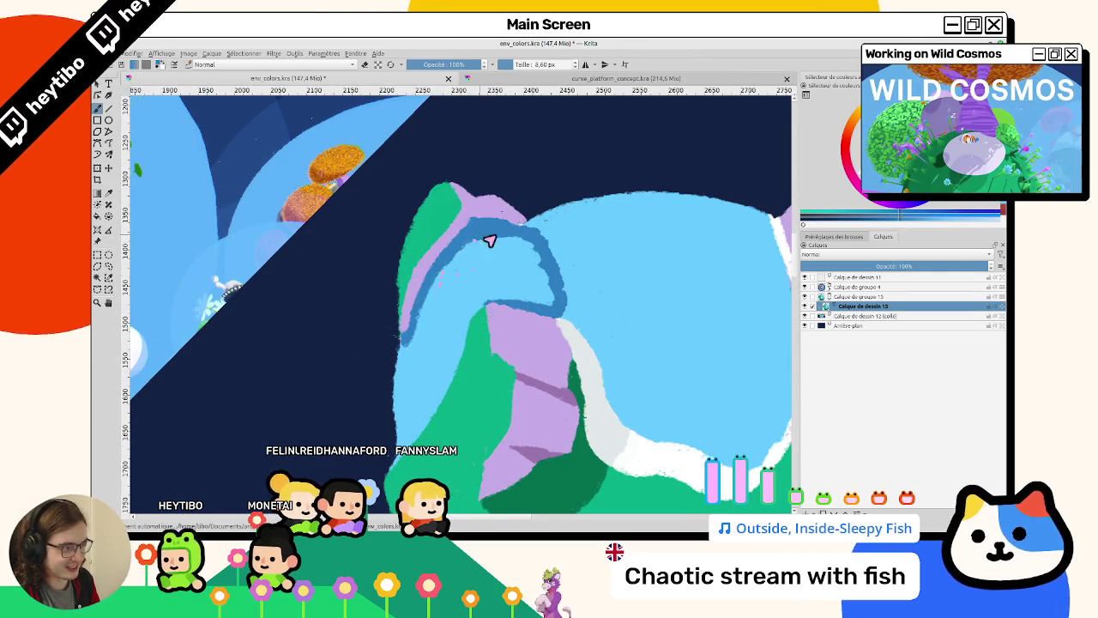
{"action": "key", "text": "5"}
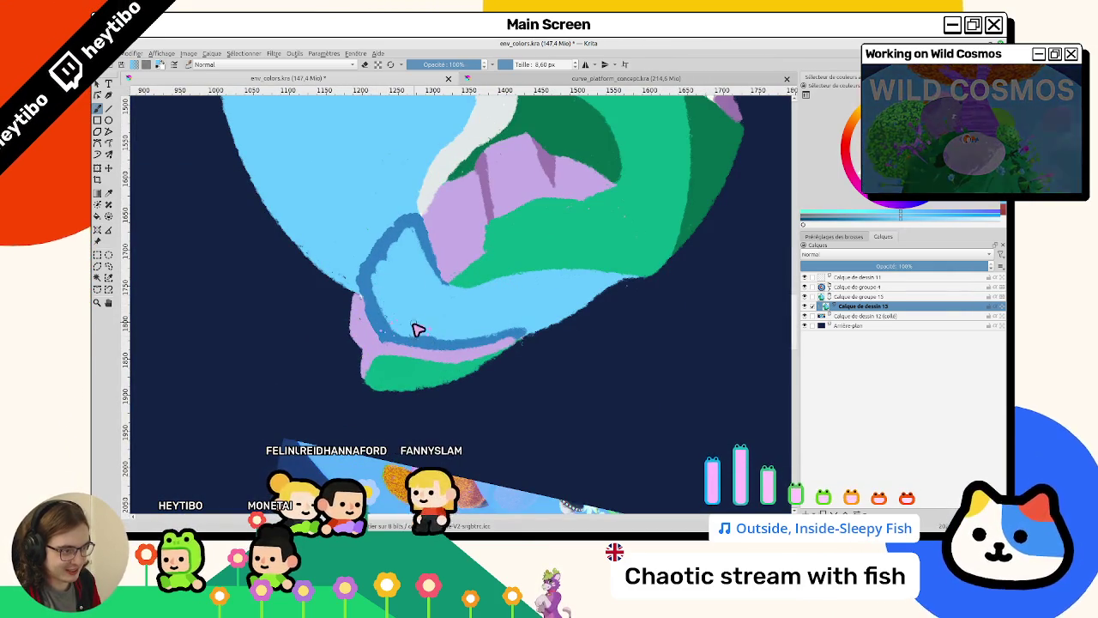
{"action": "mouse_move", "coordinate": [382, 292]}
{"action": "left_mouse_down"}
{"action": "mouse_move", "coordinate": [541, 351]}
{"action": "mouse_move", "coordinate": [465, 244]}
{"action": "mouse_move", "coordinate": [362, 397]}
{"action": "left_mouse_up"}
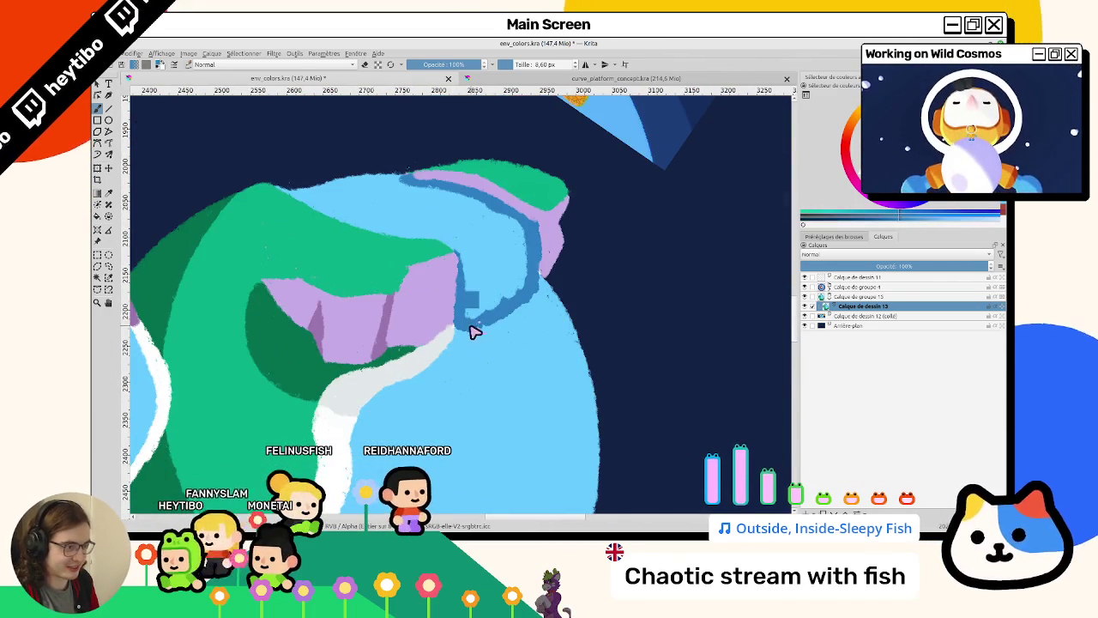
{"action": "left_click_drag", "start_coordinate": [471, 326], "coordinate": [517, 269]}
{"action": "left_click_drag", "start_coordinate": [275, 306], "coordinate": [384, 351]}
Brush a blue line along the white shore's inner edge and smooth the sea's left edge.
{"action": "left_click_drag", "start_coordinate": [265, 268], "coordinate": [300, 384]}
{"action": "scroll", "coordinate": [380, 408], "scroll_direction": "down", "scroll_amount": 3}
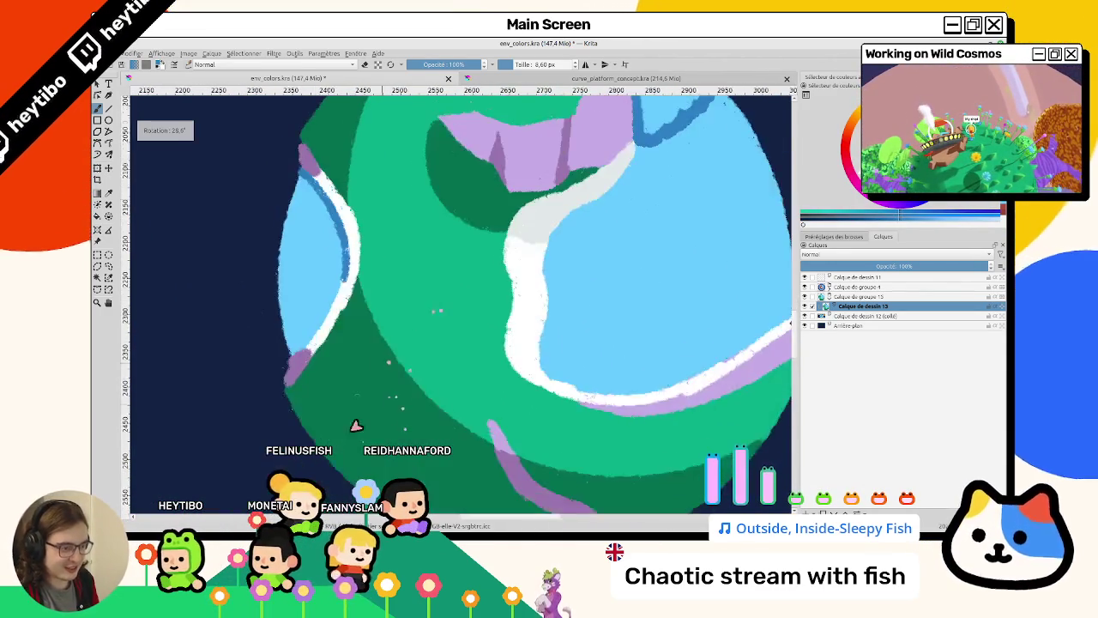
{"action": "left_click_drag", "start_coordinate": [343, 307], "coordinate": [328, 382]}
{"action": "mouse_move", "coordinate": [341, 317]}
{"action": "left_mouse_down"}
{"action": "mouse_move", "coordinate": [314, 425]}
{"action": "mouse_move", "coordinate": [483, 289]}
{"action": "mouse_move", "coordinate": [471, 300]}
{"action": "mouse_move", "coordinate": [522, 321]}
{"action": "left_mouse_up"}
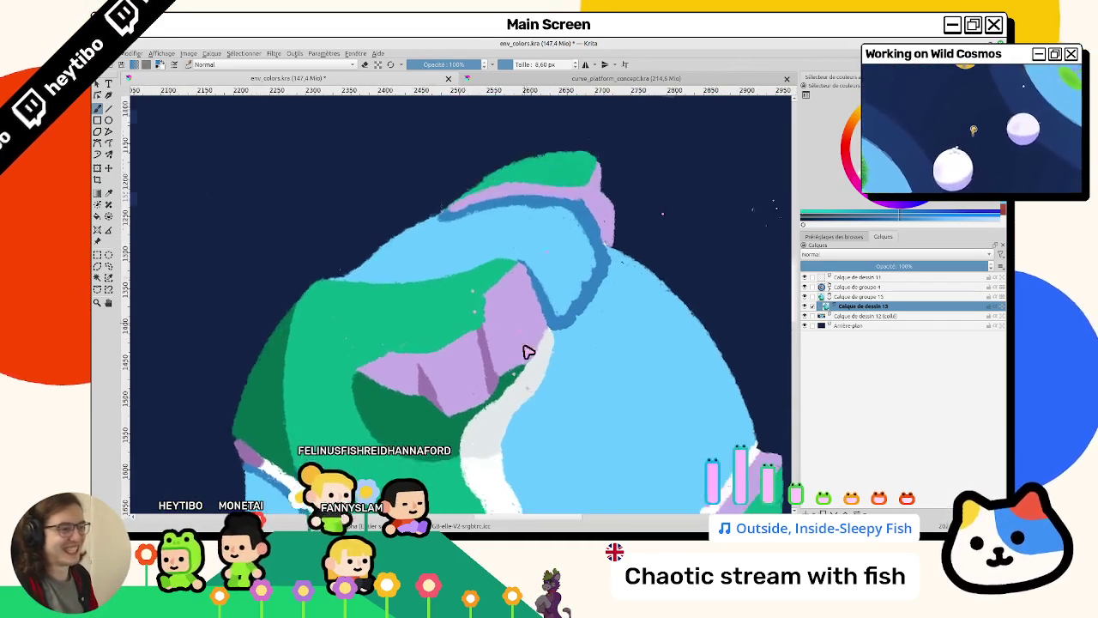
{"action": "scroll", "coordinate": [449, 277], "scroll_direction": "down", "scroll_amount": 5}
{"action": "scroll", "coordinate": [506, 399], "scroll_direction": "up", "scroll_amount": 2}
{"action": "scroll", "coordinate": [589, 402], "scroll_direction": "up", "scroll_amount": 3}
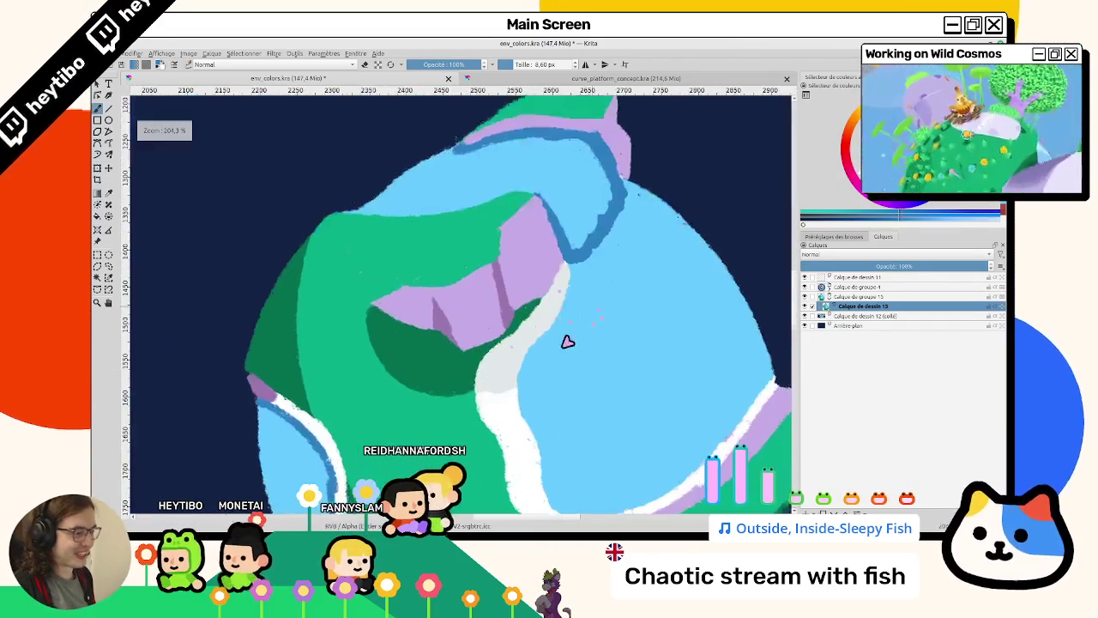
{"action": "scroll", "coordinate": [543, 363], "scroll_direction": "down", "scroll_amount": 3}
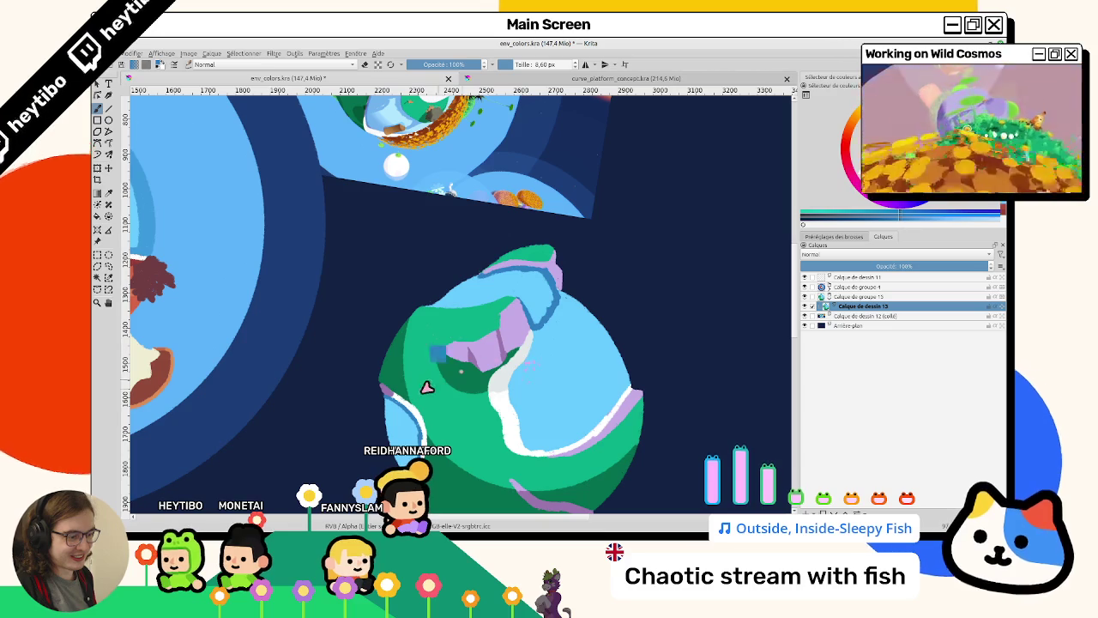
{"action": "scroll", "coordinate": [532, 358], "scroll_direction": "down", "scroll_amount": 2}
{"action": "scroll", "coordinate": [536, 355], "scroll_direction": "up", "scroll_amount": 2}
{"action": "scroll", "coordinate": [534, 354], "scroll_direction": "up", "scroll_amount": 2}
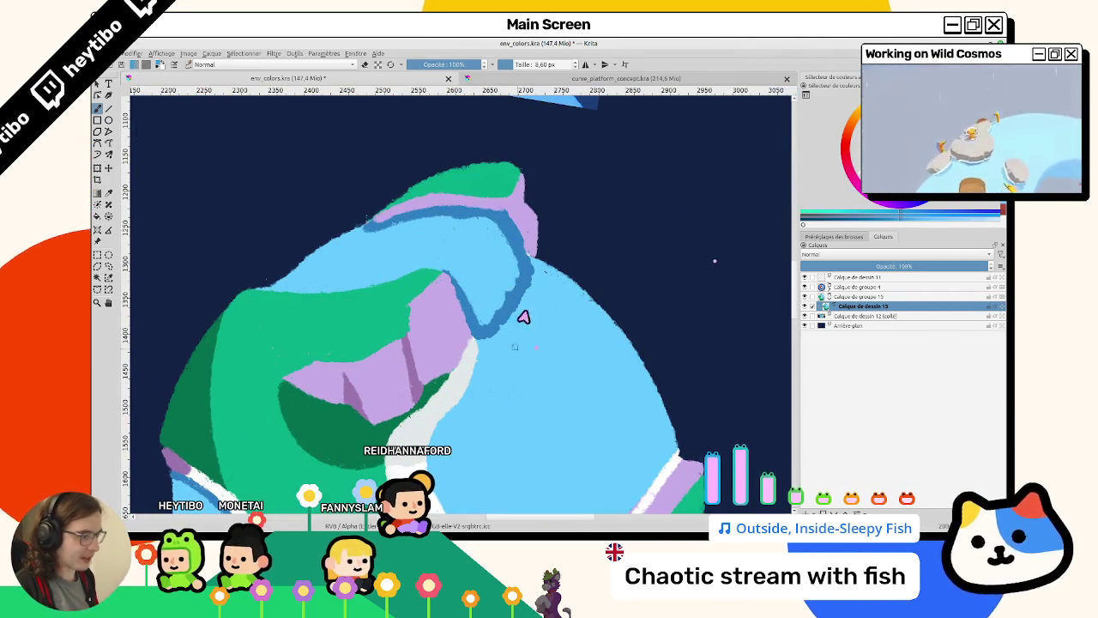
{"action": "scroll", "coordinate": [532, 330], "scroll_direction": "down", "scroll_amount": 2}
{"action": "scroll", "coordinate": [377, 384], "scroll_direction": "up", "scroll_amount": 2}
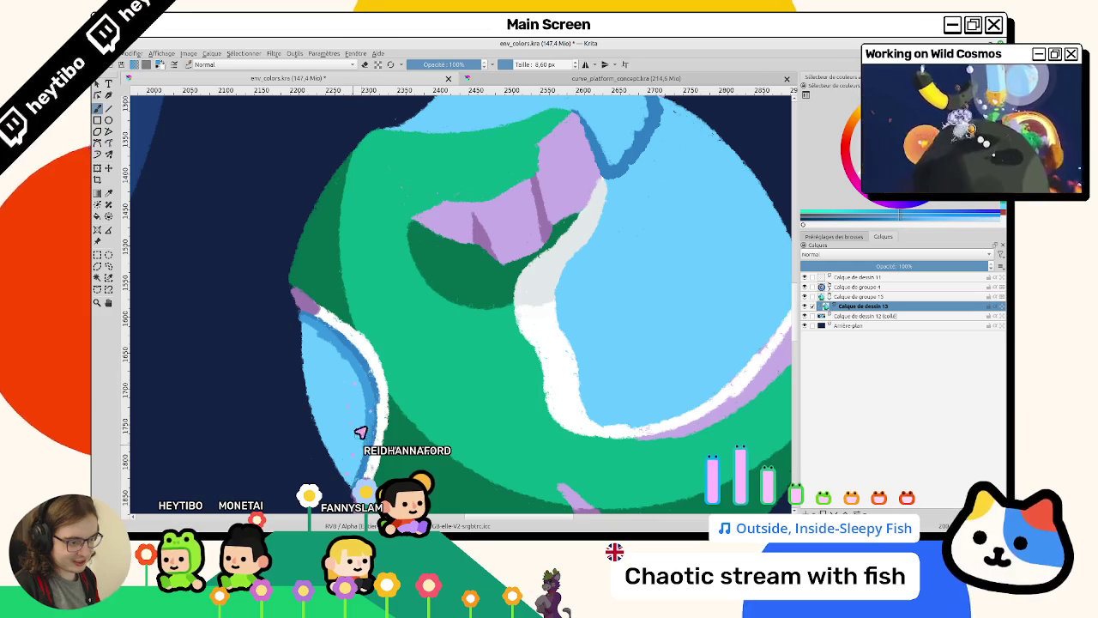
{"action": "mouse_move", "coordinate": [316, 429]}
{"action": "left_mouse_down"}
{"action": "mouse_move", "coordinate": [307, 326]}
{"action": "mouse_move", "coordinate": [312, 405]}
{"action": "left_mouse_up"}
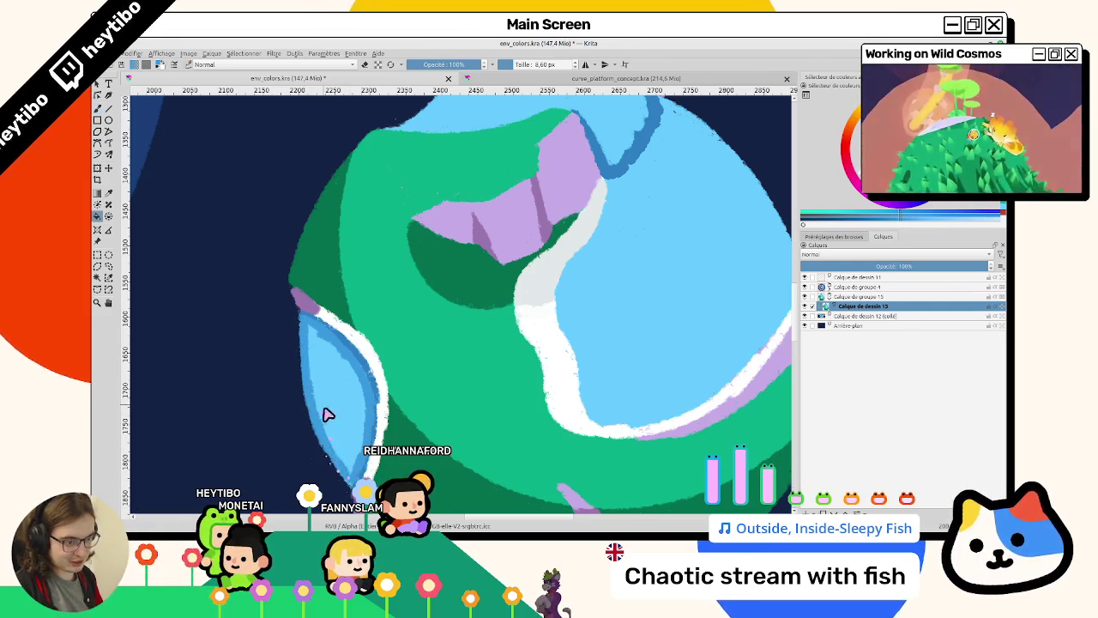
Fill the leaf-shaped left-edge sea with darker blue and rotate the view to inspect it.
{"action": "left_click", "coordinate": [326, 414]}
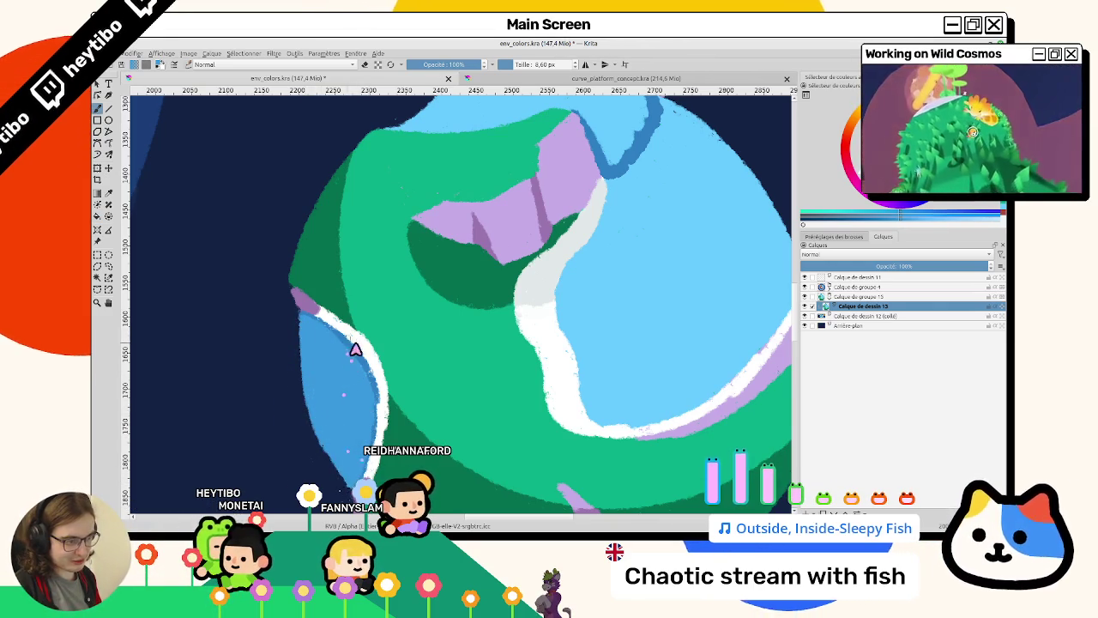
{"action": "scroll", "coordinate": [348, 343], "scroll_direction": "up", "scroll_amount": 2}
{"action": "scroll", "coordinate": [763, 164], "scroll_direction": "down", "scroll_amount": 2}
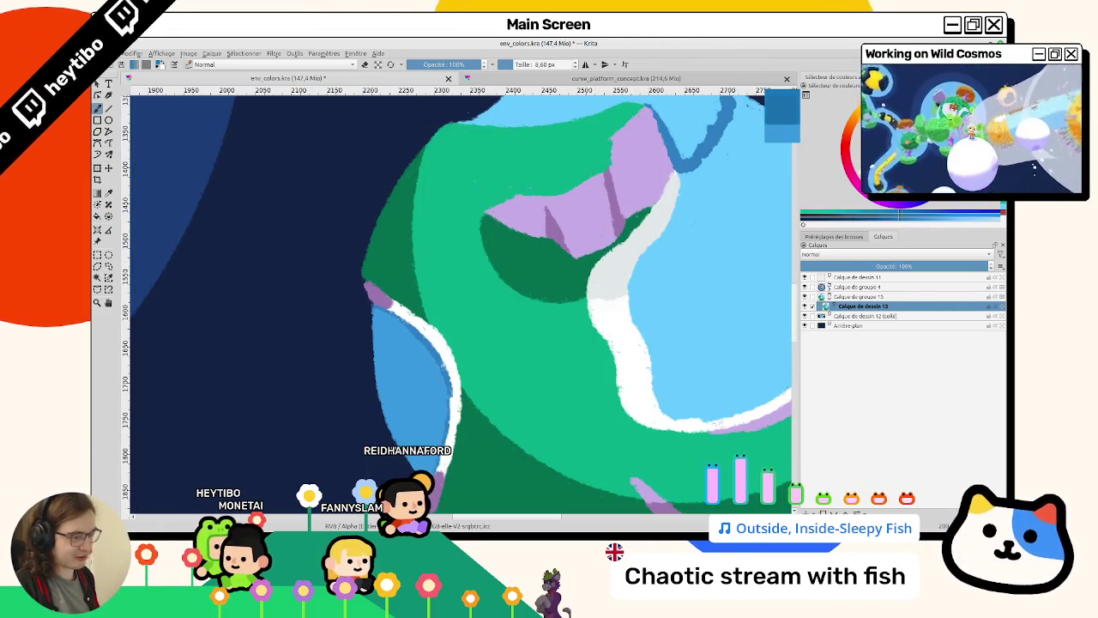
{"action": "key", "text": "5"}
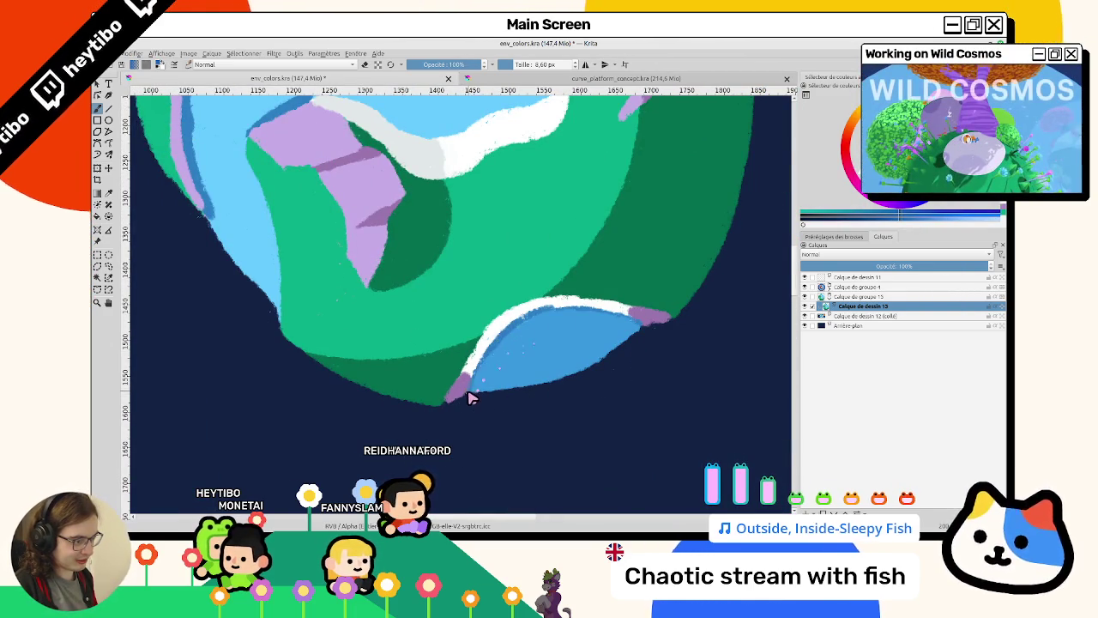
{"action": "left_click_drag", "start_coordinate": [542, 339], "coordinate": [461, 318]}
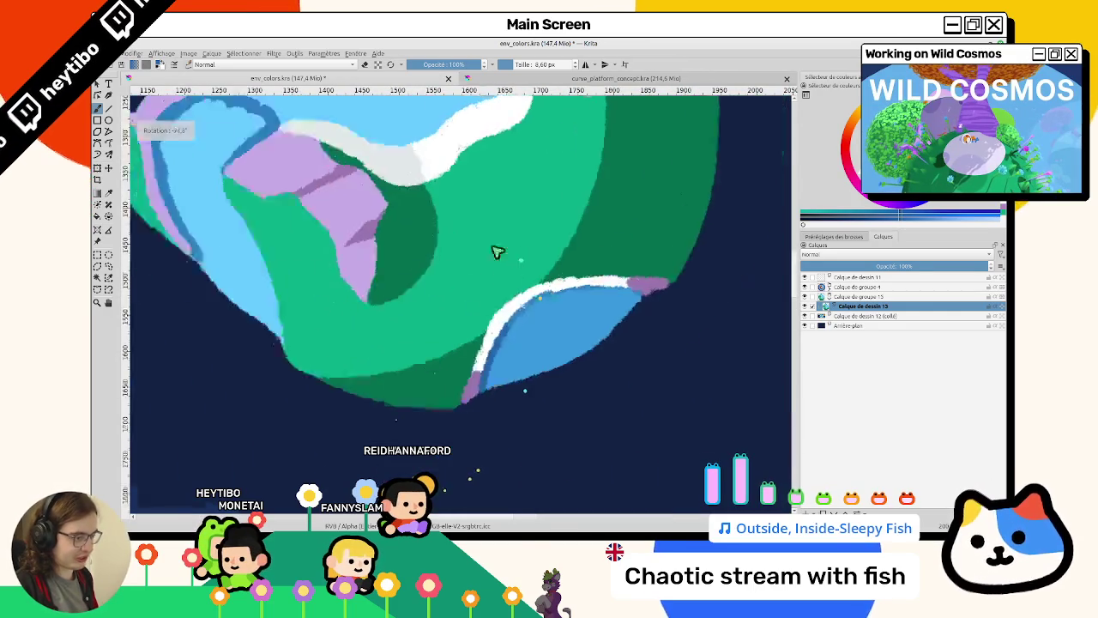
{"action": "left_click_drag", "start_coordinate": [498, 250], "coordinate": [517, 316]}
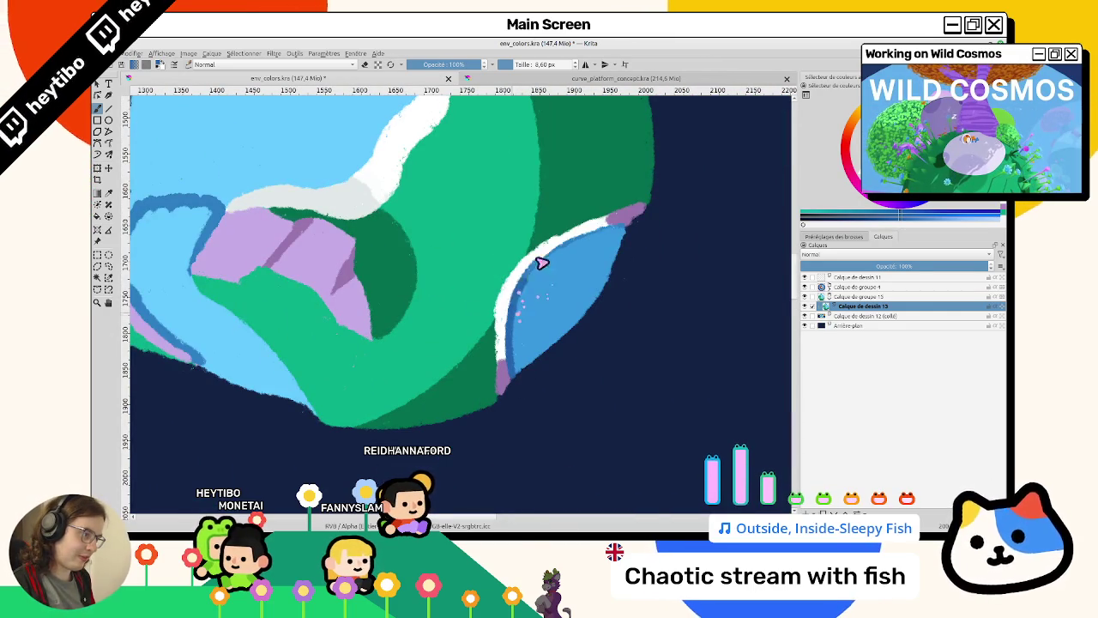
Reset zoom and rotation, then widen the pale stroke in the planet's middle.
{"action": "key", "text": "2"}
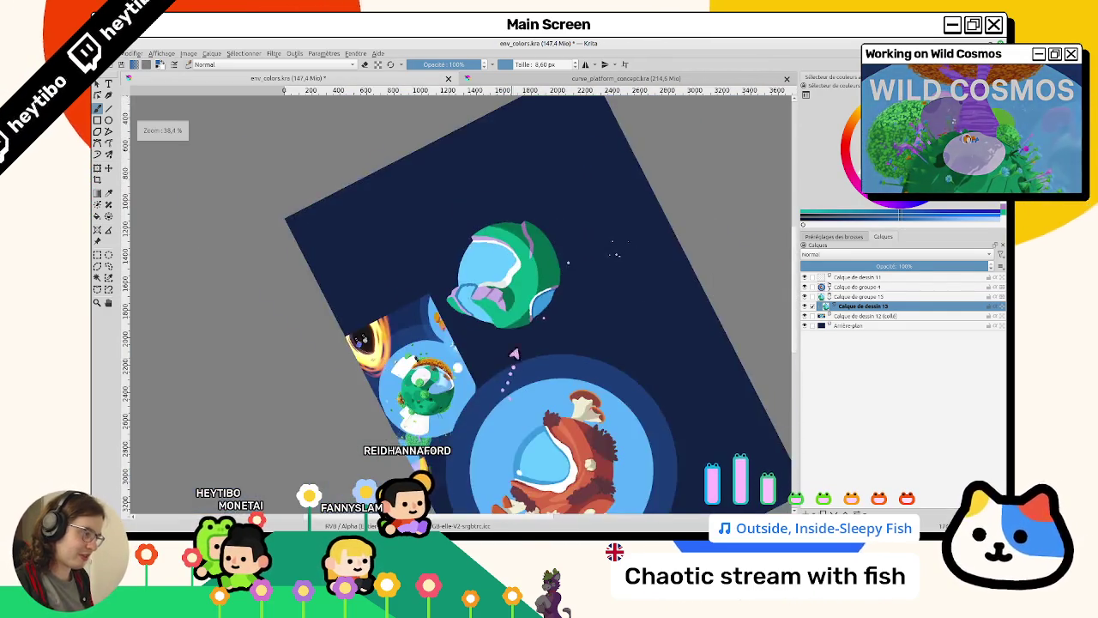
{"action": "key", "text": "4"}
{"action": "key", "text": "5"}
{"action": "key", "text": "1"}
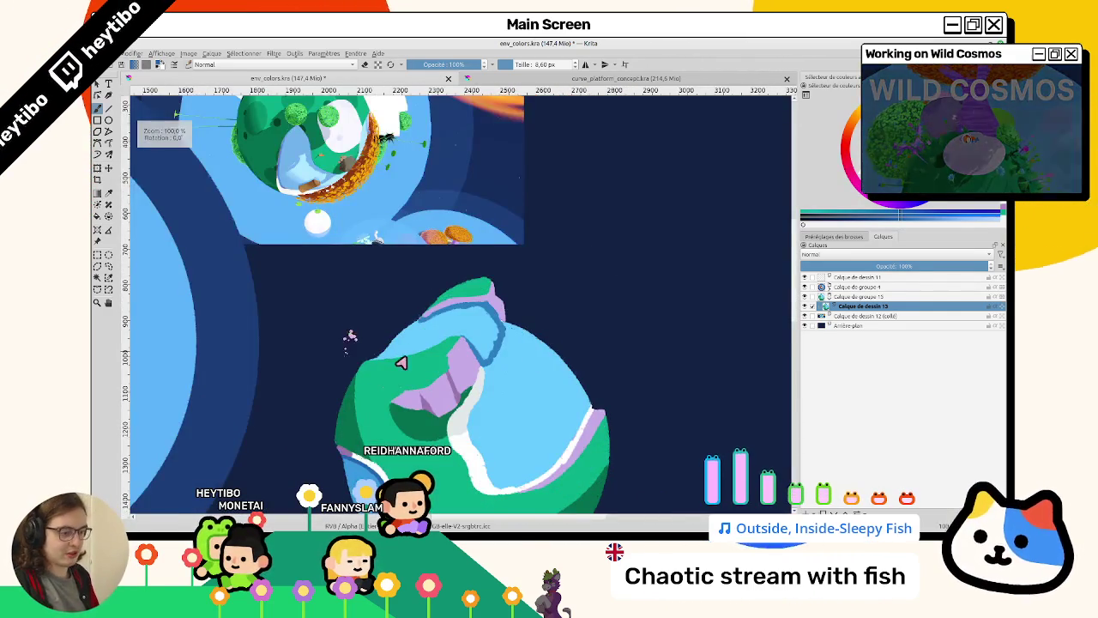
{"action": "scroll", "coordinate": [401, 371], "scroll_direction": "down", "scroll_amount": 2}
{"action": "left_click_drag", "start_coordinate": [473, 332], "coordinate": [388, 371]}
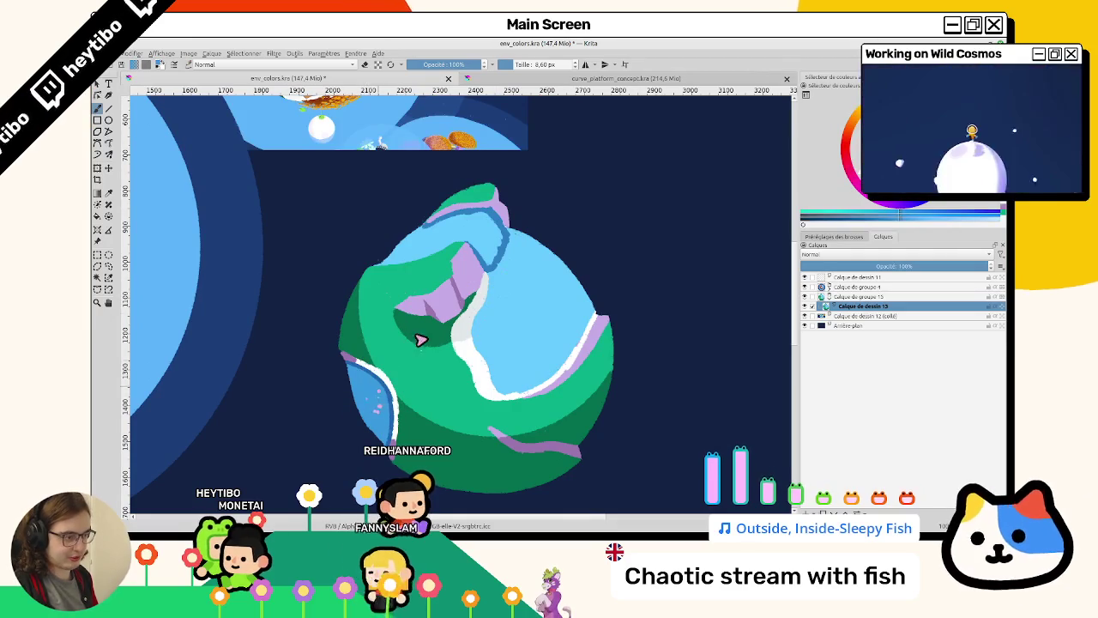
Cover the stray purple and green bits with light blue, then sample the pale shore colour.
{"action": "scroll", "coordinate": [370, 277], "scroll_direction": "up", "scroll_amount": 3, "text": "ctrl"}
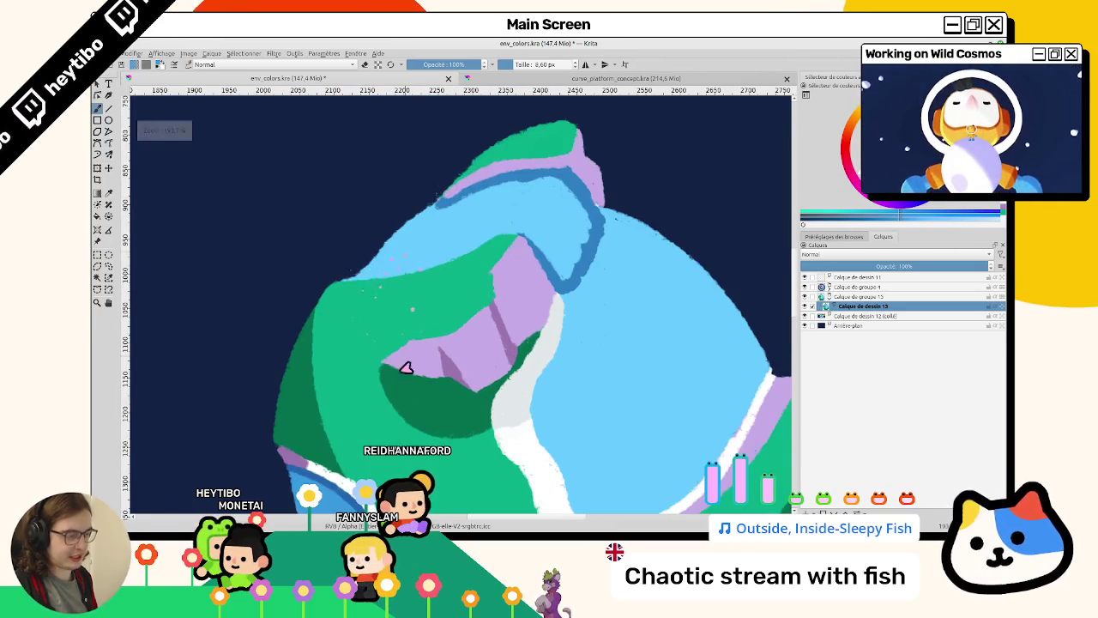
{"action": "left_click_drag", "start_coordinate": [407, 336], "coordinate": [391, 277]}
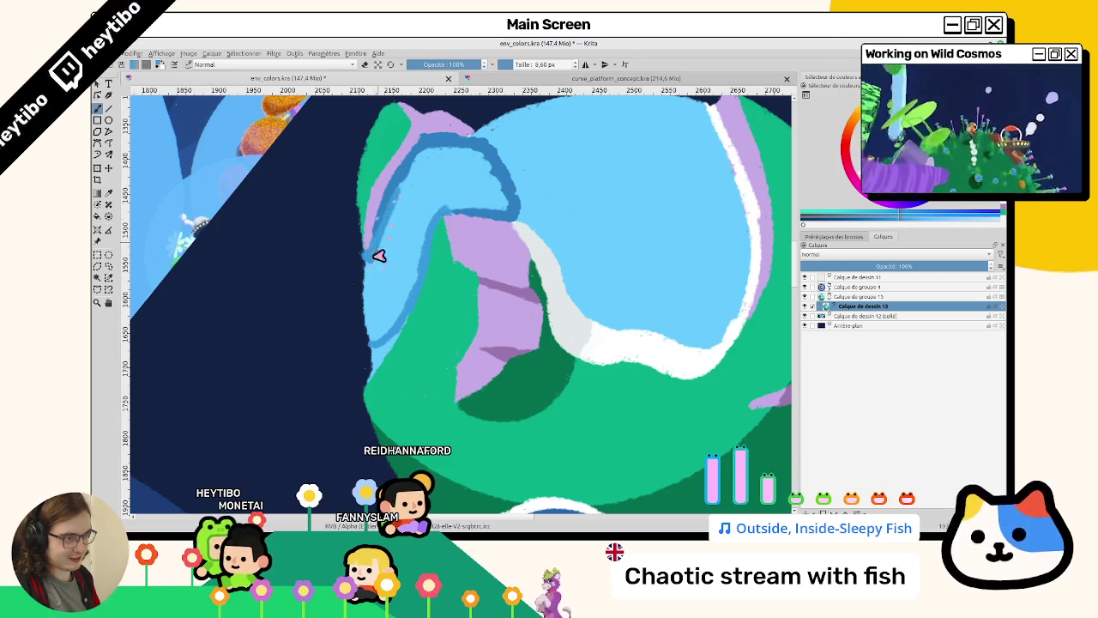
{"action": "mouse_move", "coordinate": [413, 161]}
{"action": "left_mouse_down"}
{"action": "mouse_move", "coordinate": [397, 189]}
{"action": "mouse_move", "coordinate": [423, 168]}
{"action": "mouse_move", "coordinate": [392, 206]}
{"action": "mouse_move", "coordinate": [380, 268]}
{"action": "left_mouse_up"}
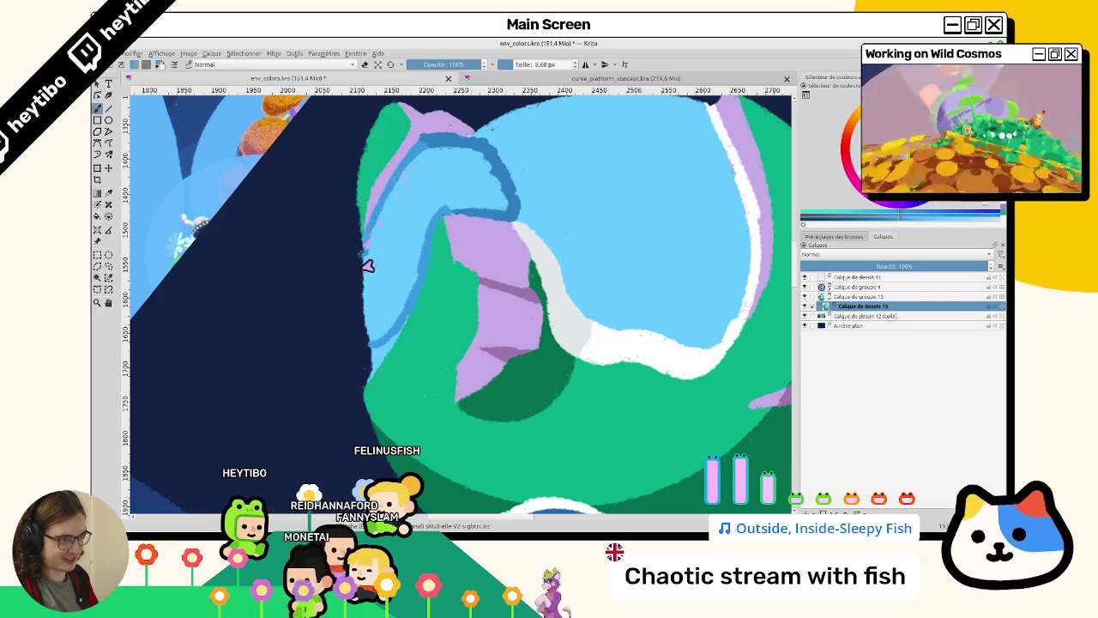
{"action": "left_click", "coordinate": [607, 347], "text": "ctrl"}
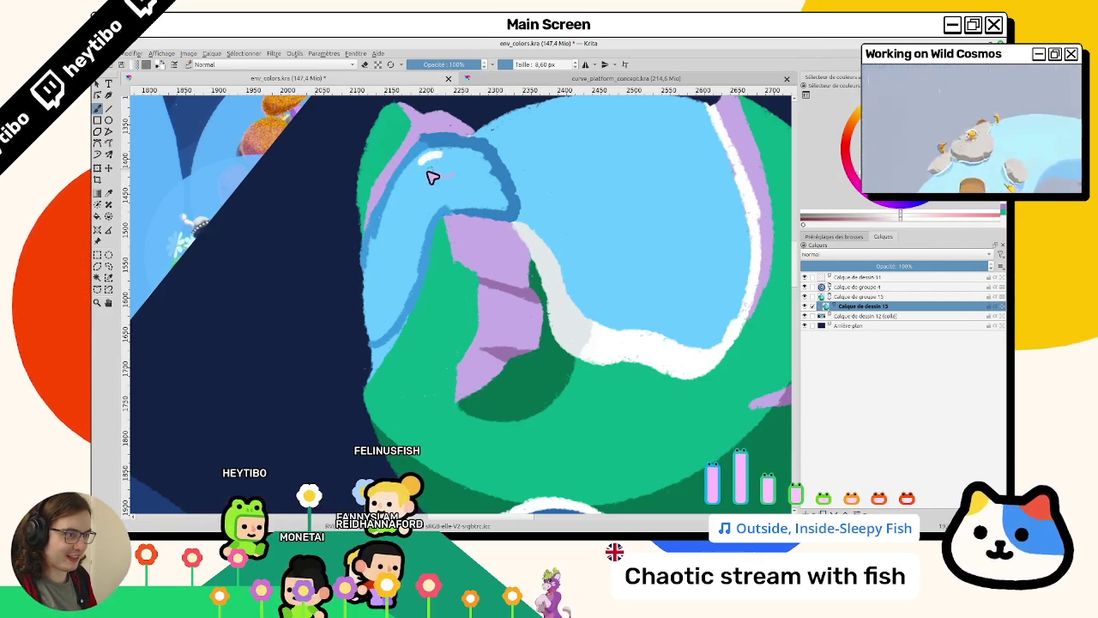
Paint white foam highlights along the upper sea's shore, covering the yellow speckles.
{"action": "left_click_drag", "start_coordinate": [454, 186], "coordinate": [547, 188]}
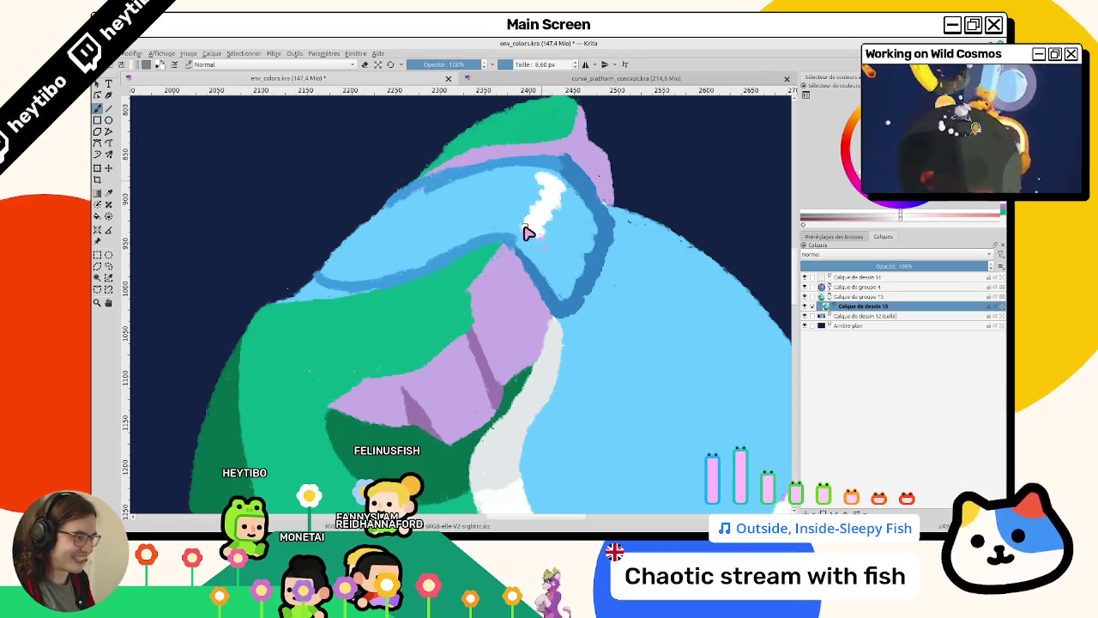
{"action": "left_click_drag", "start_coordinate": [595, 303], "coordinate": [492, 320]}
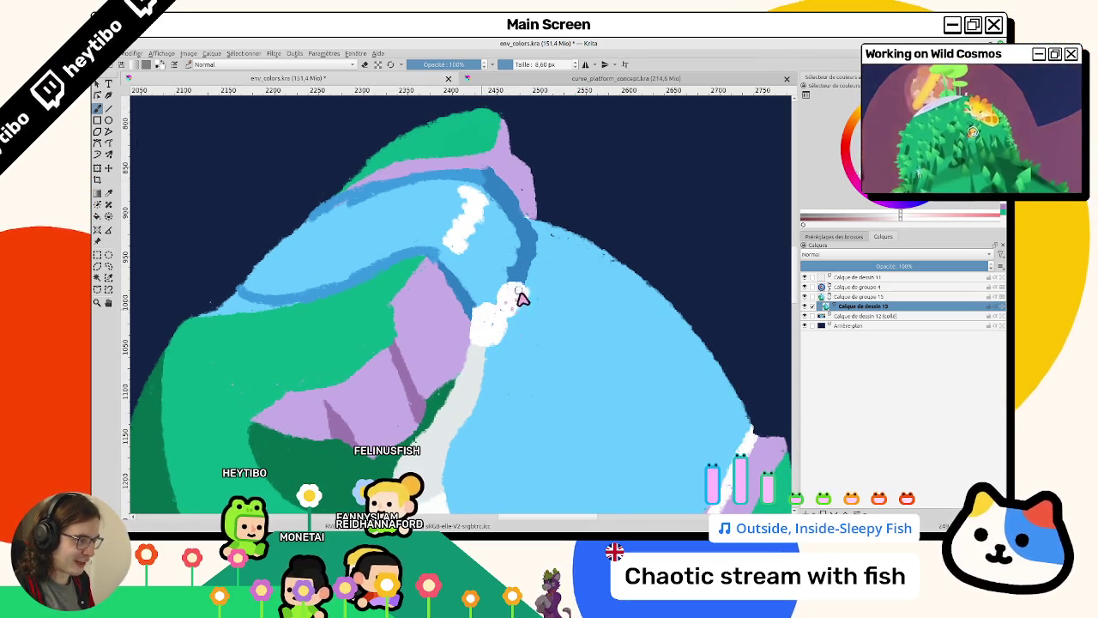
{"action": "mouse_move", "coordinate": [523, 227]}
{"action": "left_mouse_down"}
{"action": "mouse_move", "coordinate": [488, 322]}
{"action": "mouse_move", "coordinate": [499, 344]}
{"action": "left_mouse_up"}
{"action": "key", "text": "ctrl+z"}
{"action": "key", "text": "ctrl+z"}
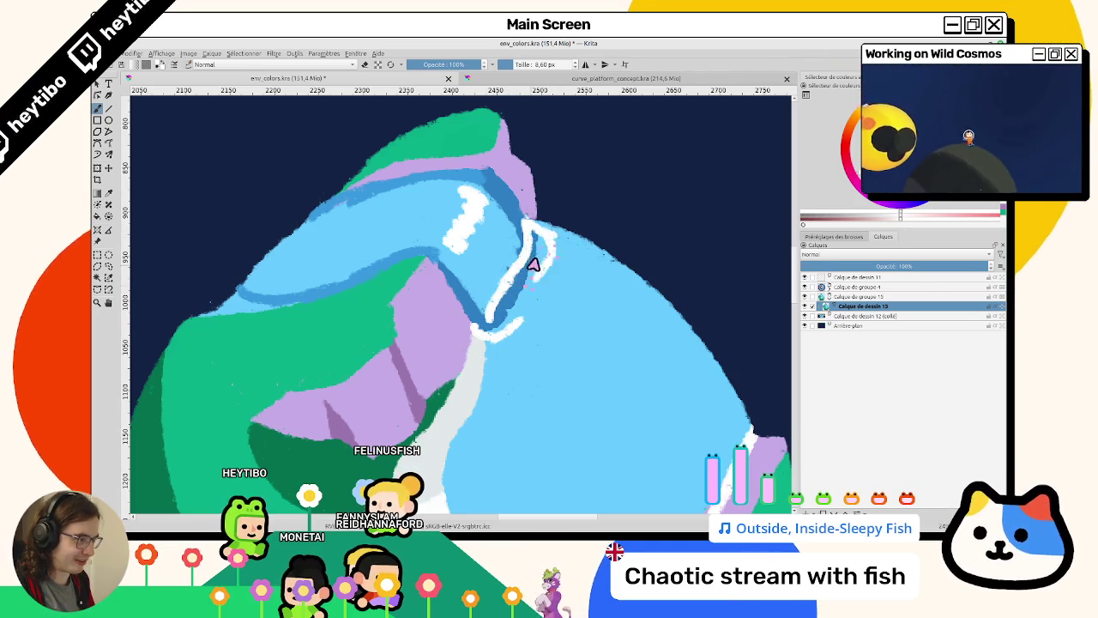
{"action": "mouse_move", "coordinate": [520, 221]}
{"action": "left_mouse_down"}
{"action": "mouse_move", "coordinate": [537, 237]}
{"action": "mouse_move", "coordinate": [530, 291]}
{"action": "mouse_move", "coordinate": [488, 331]}
{"action": "left_mouse_up"}
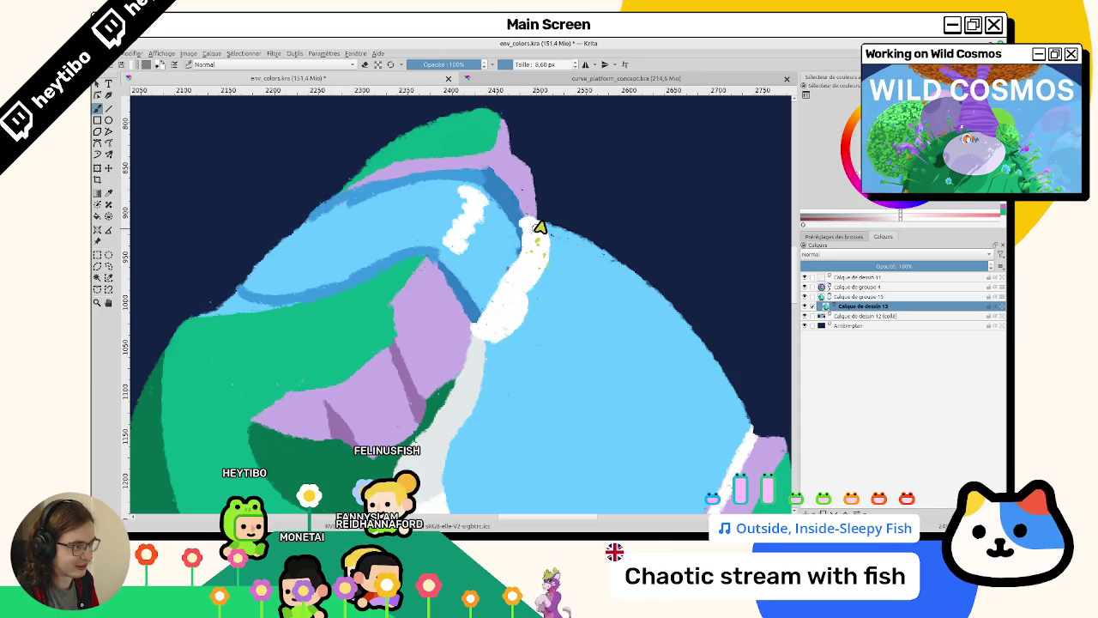
{"action": "left_click_drag", "start_coordinate": [539, 227], "coordinate": [552, 214]}
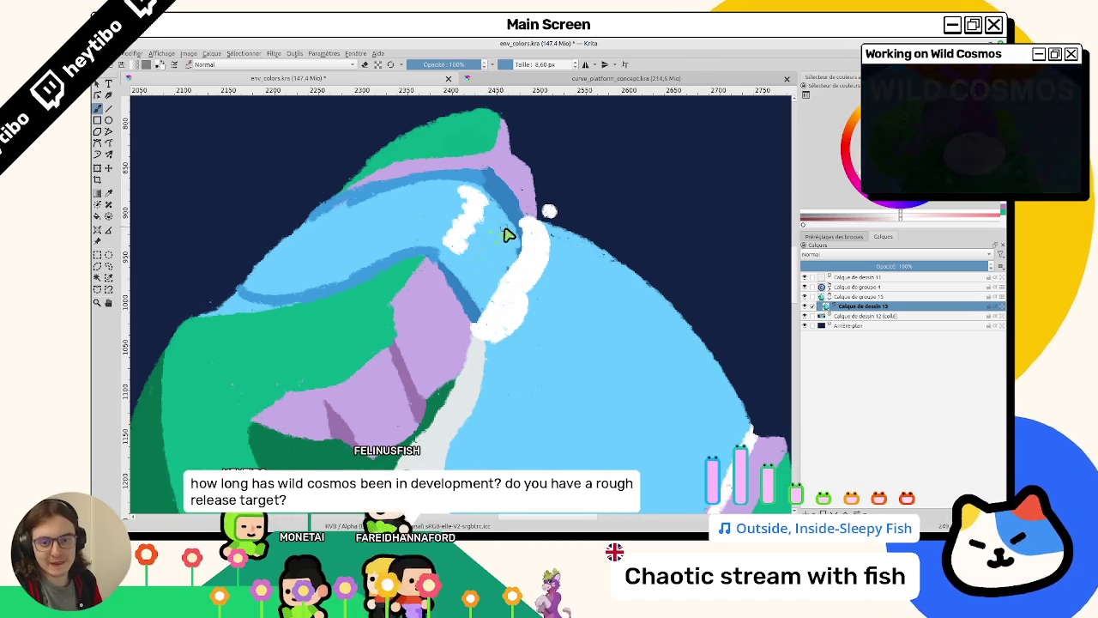
{"action": "left_click_drag", "start_coordinate": [507, 233], "coordinate": [492, 249]}
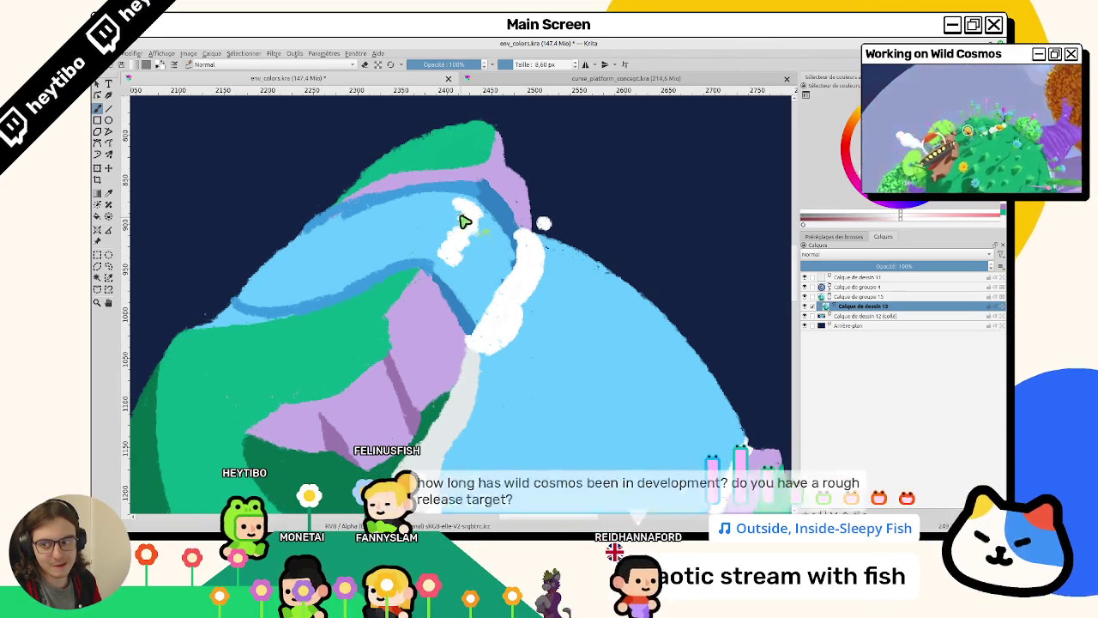
{"action": "left_click_drag", "start_coordinate": [461, 207], "coordinate": [466, 245]}
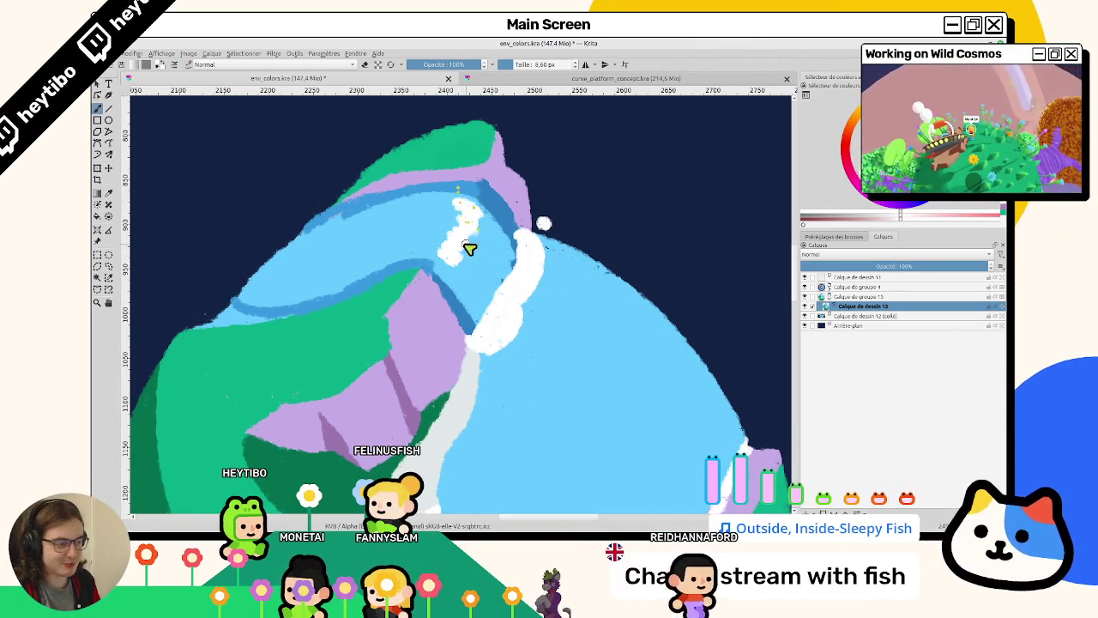
Alternate sampling the light-blue sea and white highlight colours, then rotate the canvas to check.
{"action": "left_click", "coordinate": [515, 238], "text": "ctrl"}
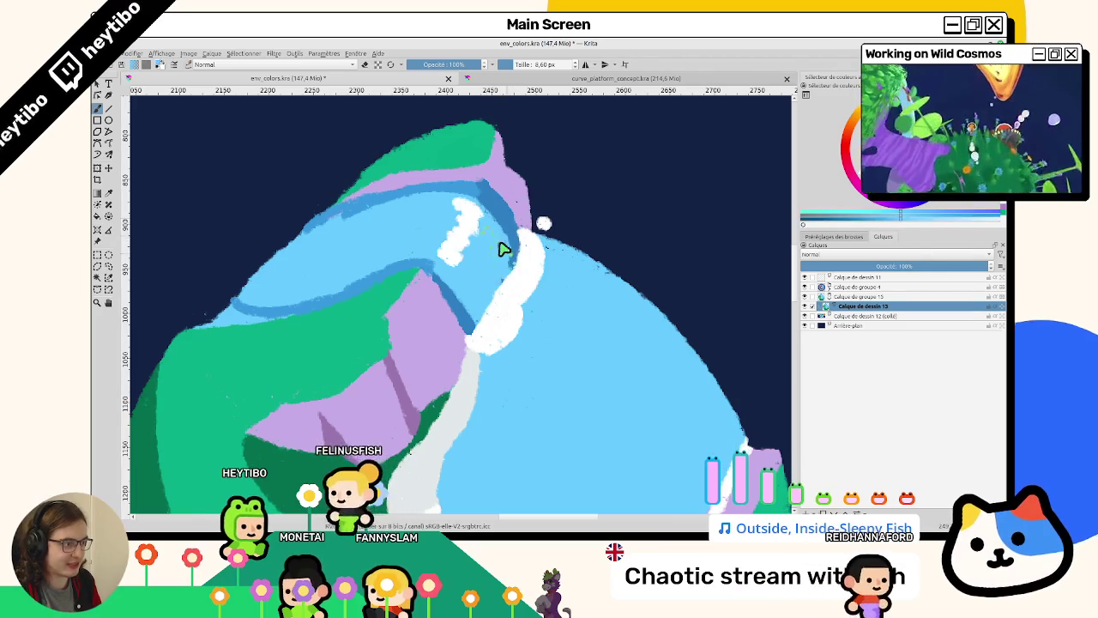
{"action": "left_click", "coordinate": [503, 301], "text": "ctrl"}
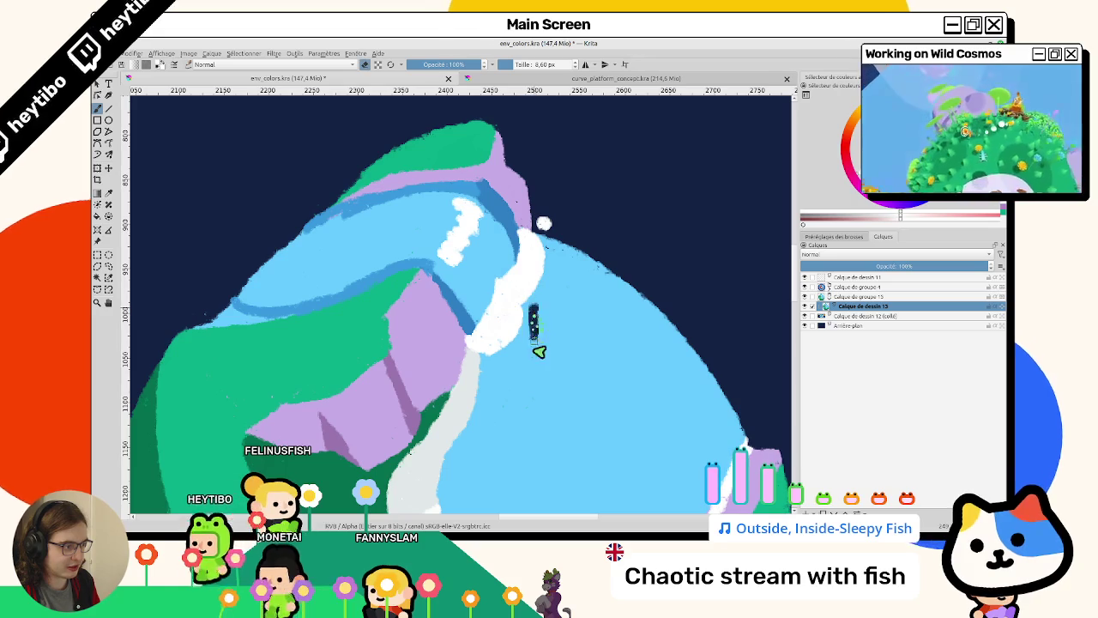
{"action": "left_click", "coordinate": [528, 319], "text": "ctrl"}
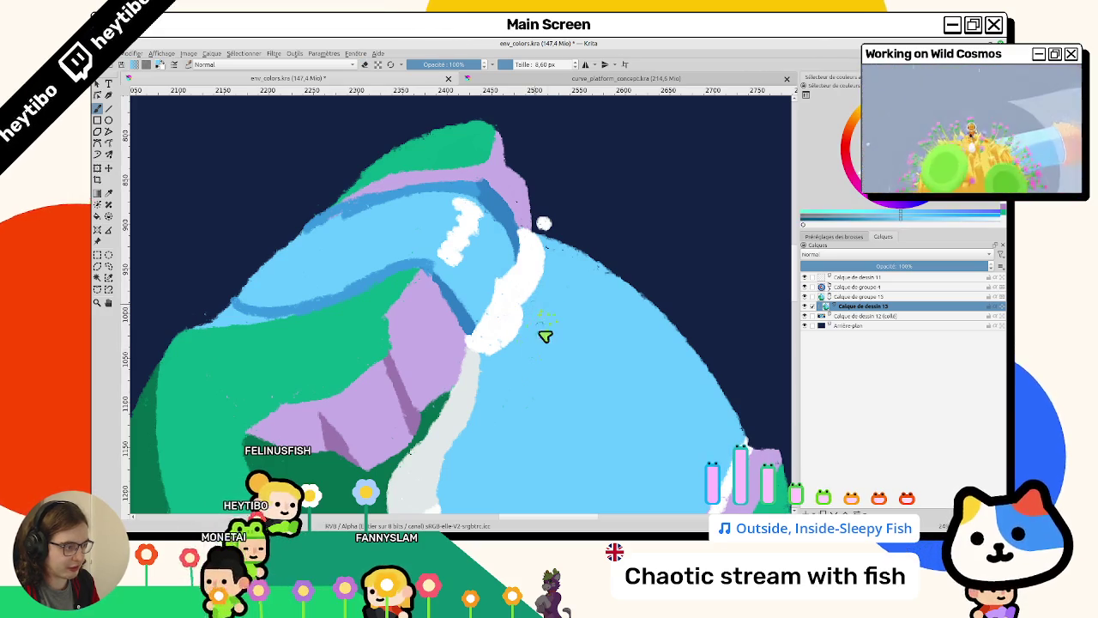
{"action": "left_click", "coordinate": [524, 257], "text": "ctrl"}
{"action": "left_click", "coordinate": [548, 274], "text": "ctrl"}
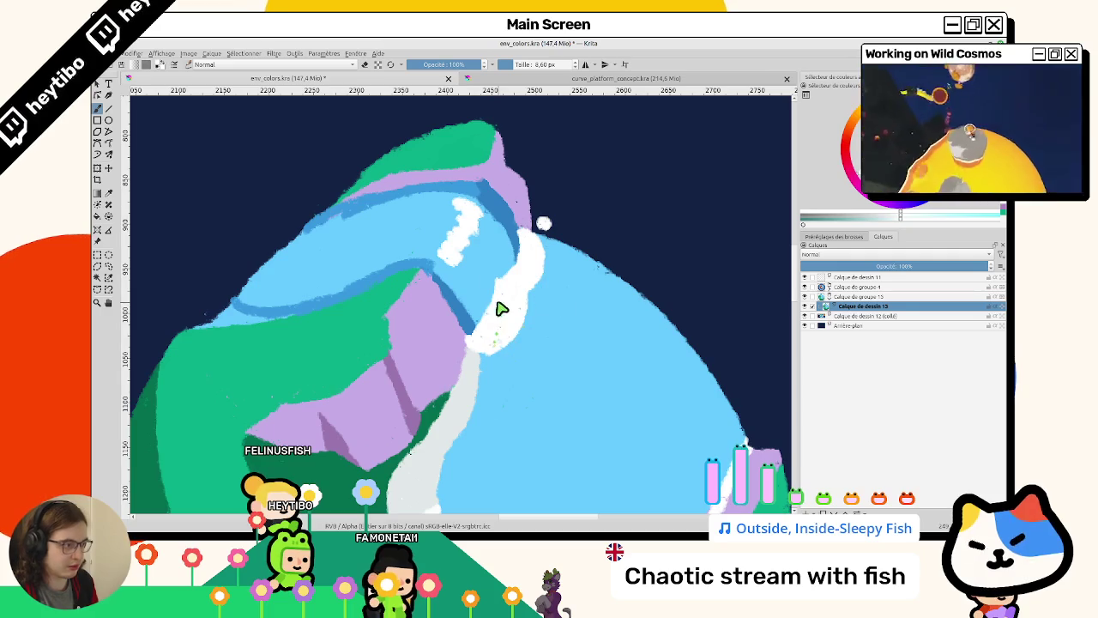
{"action": "mouse_move", "coordinate": [517, 212]}
{"action": "left_mouse_down"}
{"action": "mouse_move", "coordinate": [449, 331]}
{"action": "mouse_move", "coordinate": [412, 279]}
{"action": "left_mouse_up"}
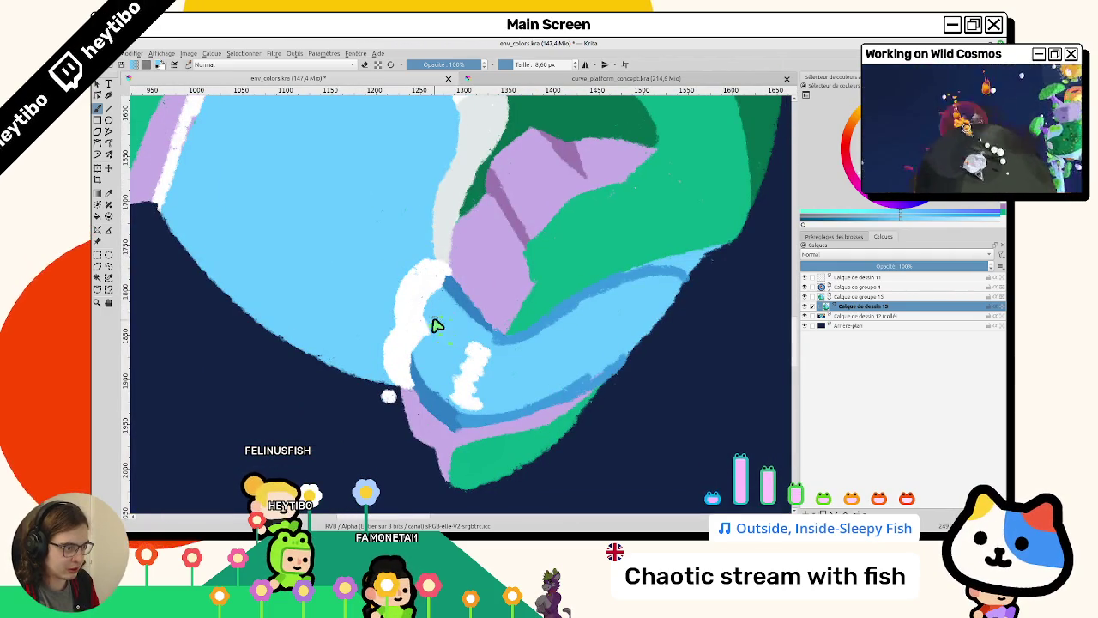
{"action": "mouse_move", "coordinate": [507, 415]}
{"action": "left_mouse_down"}
{"action": "mouse_move", "coordinate": [521, 284]}
{"action": "mouse_move", "coordinate": [511, 268]}
{"action": "left_mouse_up"}
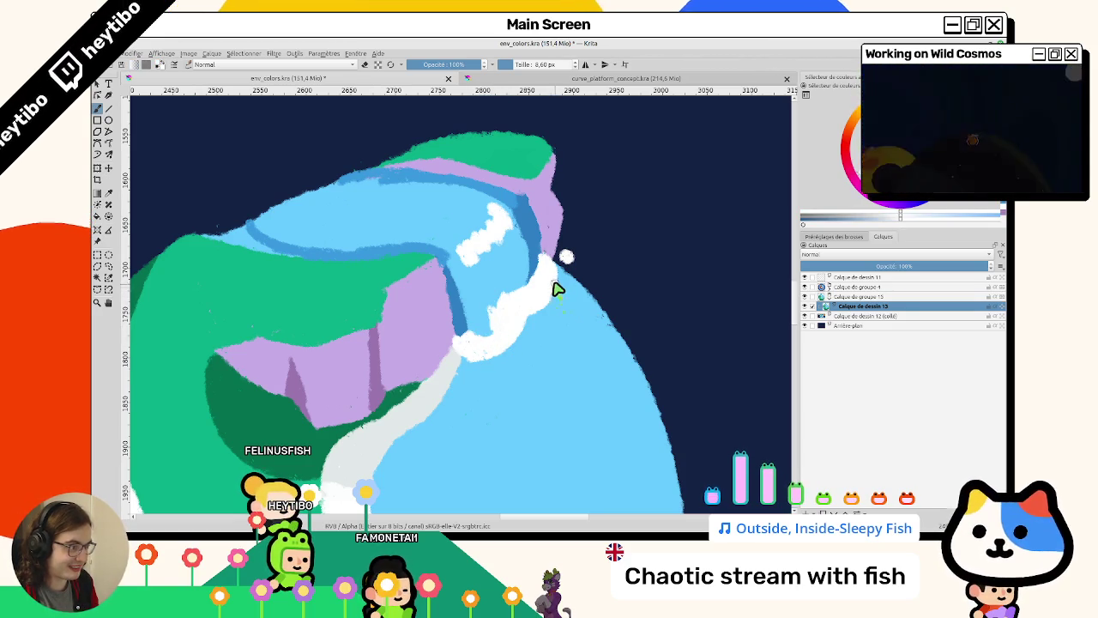
{"action": "left_click_drag", "start_coordinate": [560, 288], "coordinate": [503, 217]}
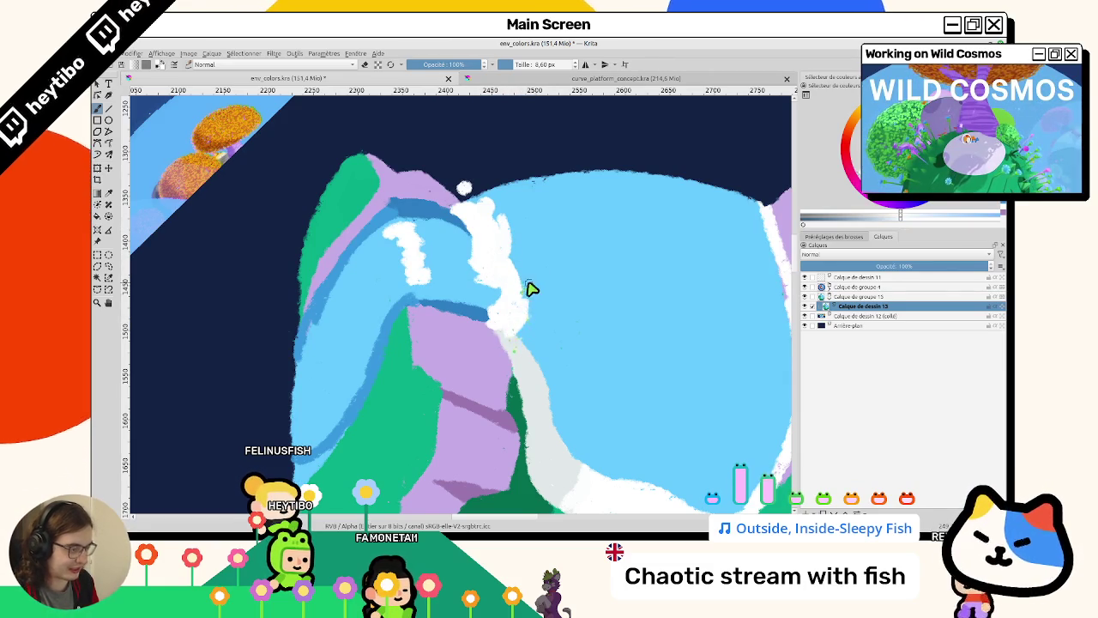
{"action": "left_click_drag", "start_coordinate": [529, 290], "coordinate": [459, 364]}
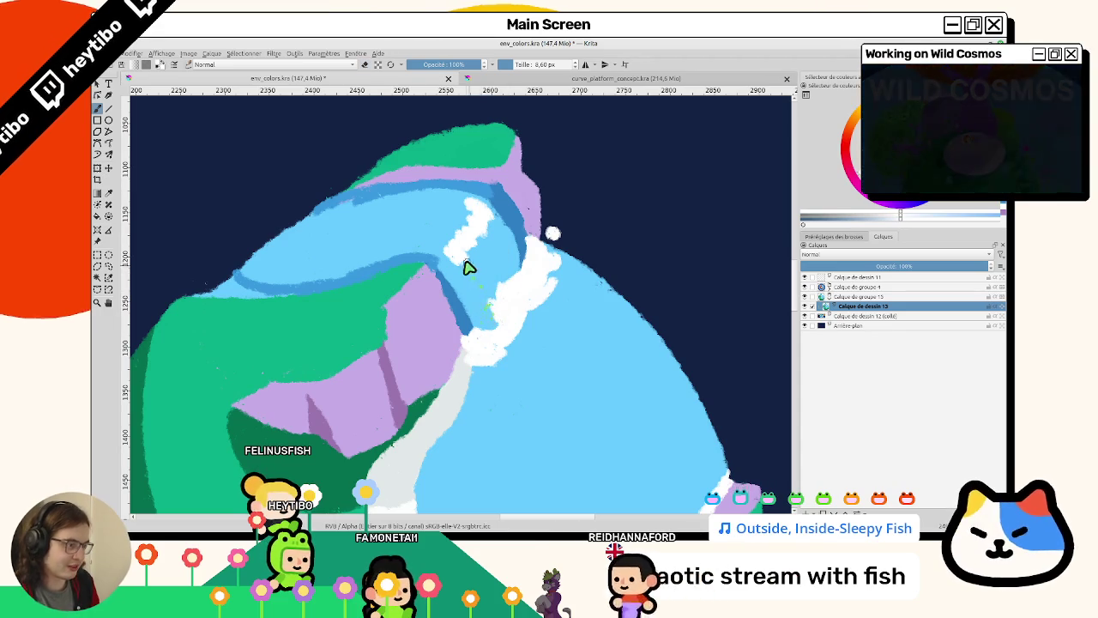
{"action": "scroll", "coordinate": [475, 409], "scroll_direction": "down", "scroll_amount": 5}
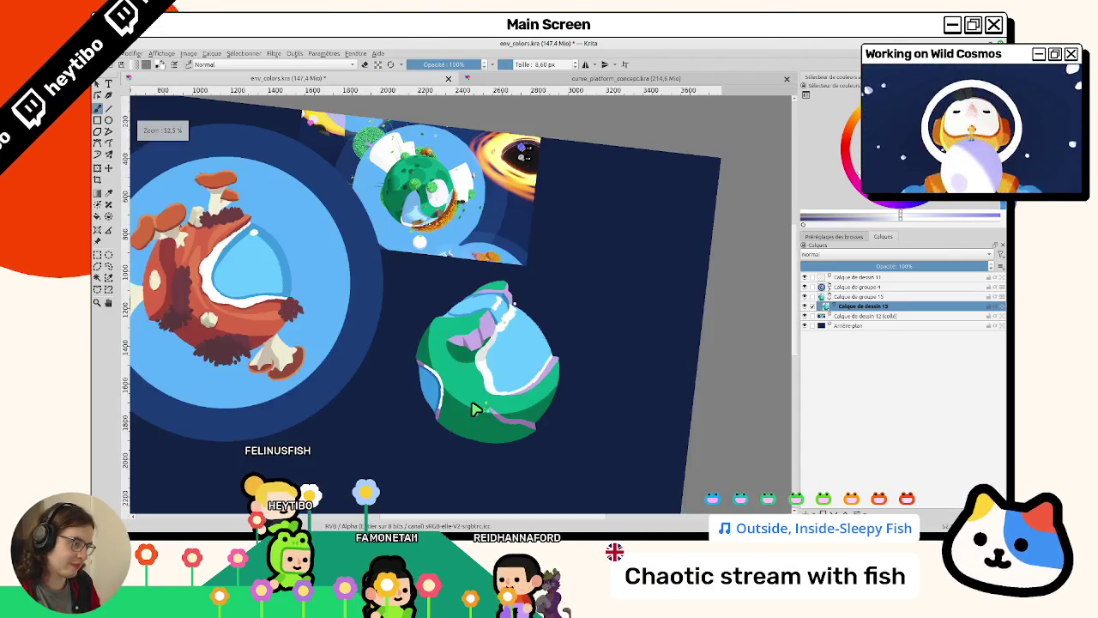
Set brush opacity to 53% and extend the lavender cliff with darker purple strokes.
{"action": "scroll", "coordinate": [474, 409], "scroll_direction": "up", "scroll_amount": 3}
{"action": "scroll", "coordinate": [476, 254], "scroll_direction": "up", "scroll_amount": 2}
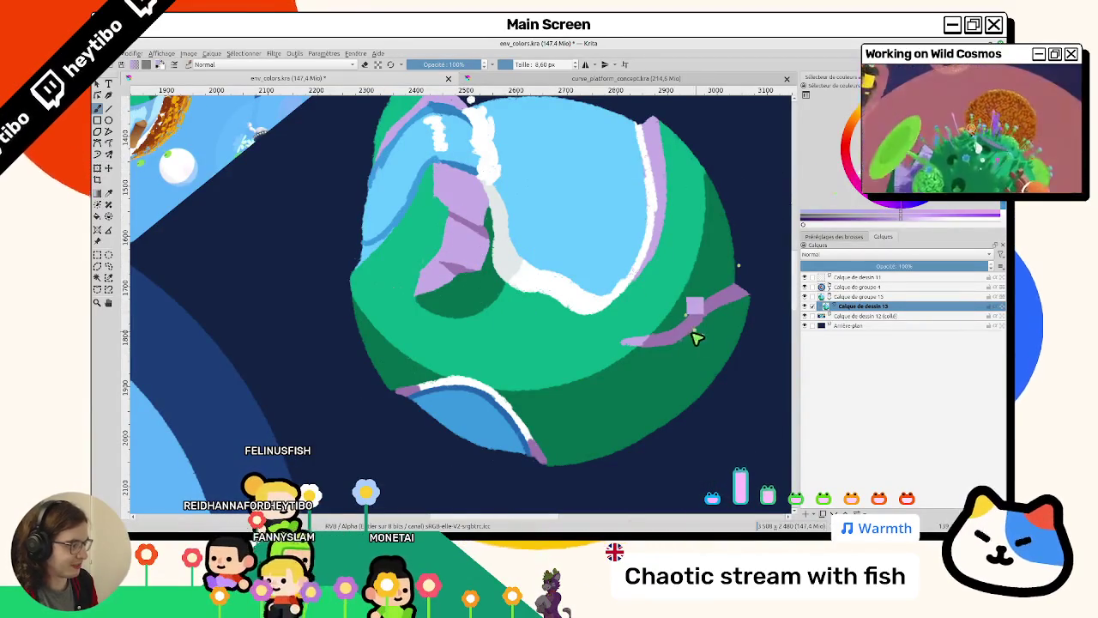
{"action": "scroll", "coordinate": [465, 333], "scroll_direction": "up", "scroll_amount": 2}
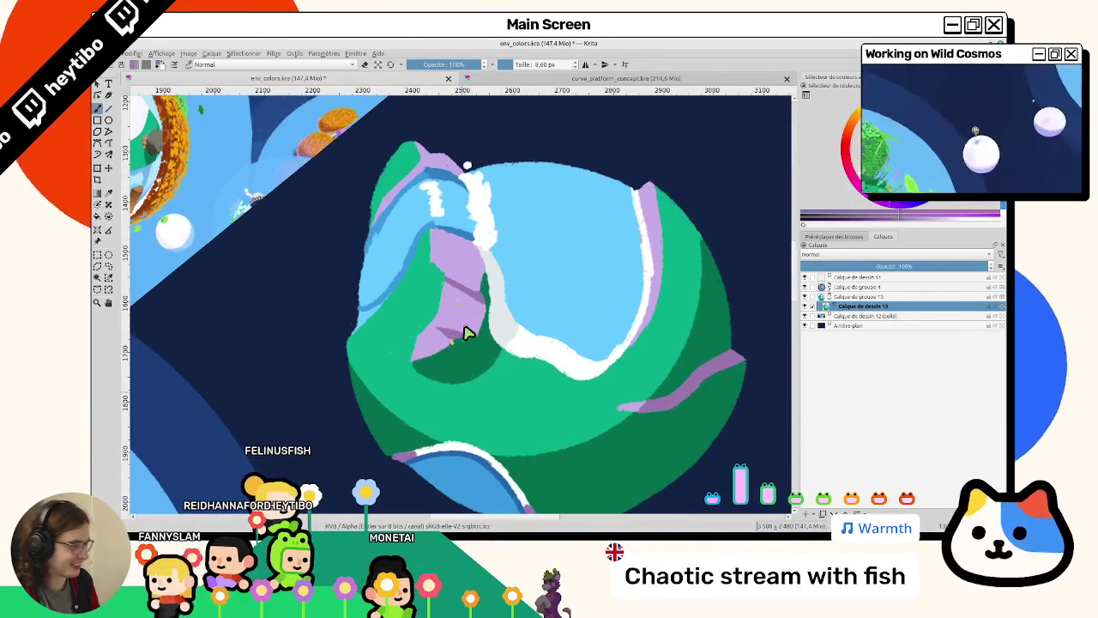
{"action": "scroll", "coordinate": [466, 332], "scroll_direction": "up", "scroll_amount": 1}
{"action": "scroll", "coordinate": [466, 331], "scroll_direction": "down", "scroll_amount": 2}
{"action": "scroll", "coordinate": [455, 318], "scroll_direction": "up", "scroll_amount": 4}
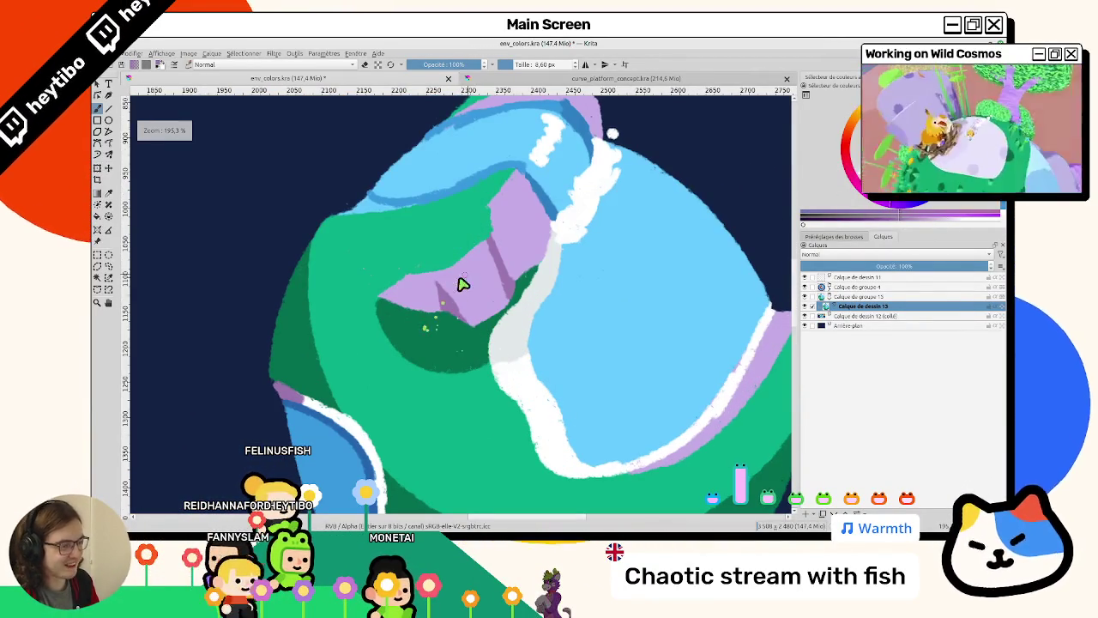
{"action": "key", "text": "i"}
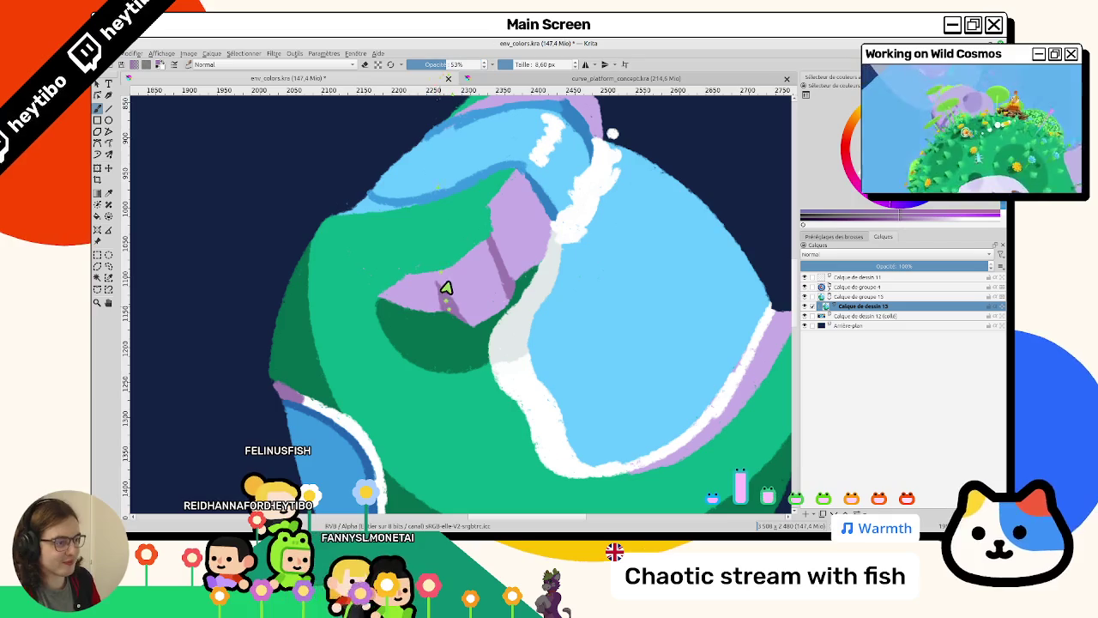
{"action": "left_click_drag", "start_coordinate": [444, 298], "coordinate": [454, 296]}
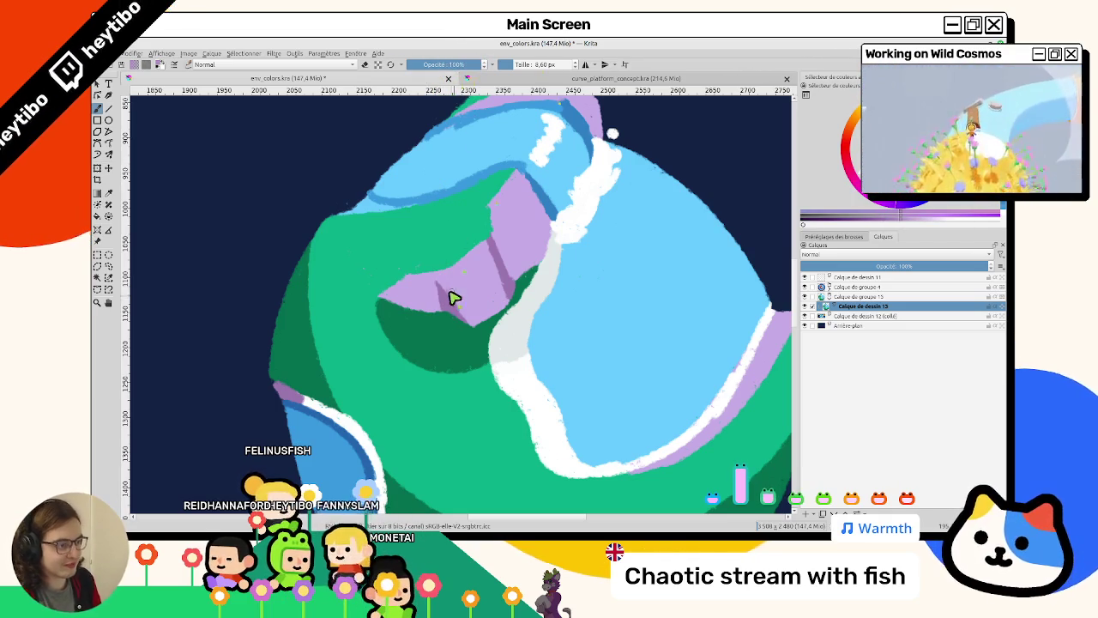
{"action": "left_click_drag", "start_coordinate": [438, 287], "coordinate": [380, 301]}
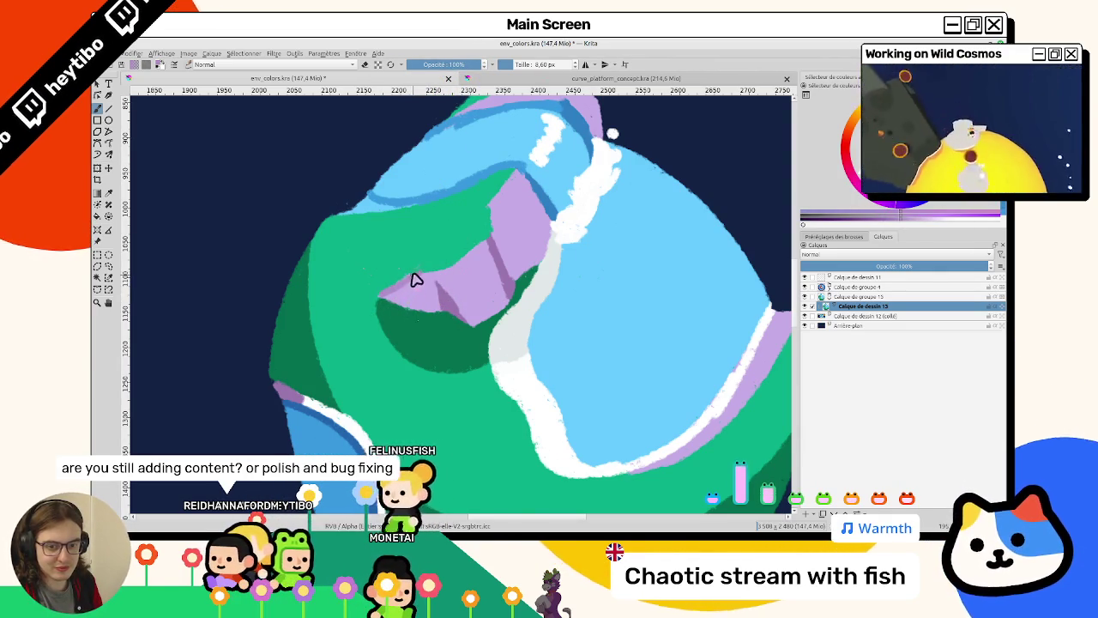
{"action": "mouse_move", "coordinate": [403, 289]}
{"action": "left_mouse_down"}
{"action": "mouse_move", "coordinate": [446, 279]}
{"action": "mouse_move", "coordinate": [485, 249]}
{"action": "mouse_move", "coordinate": [490, 215]}
{"action": "mouse_move", "coordinate": [512, 182]}
{"action": "mouse_move", "coordinate": [527, 183]}
{"action": "left_mouse_up"}
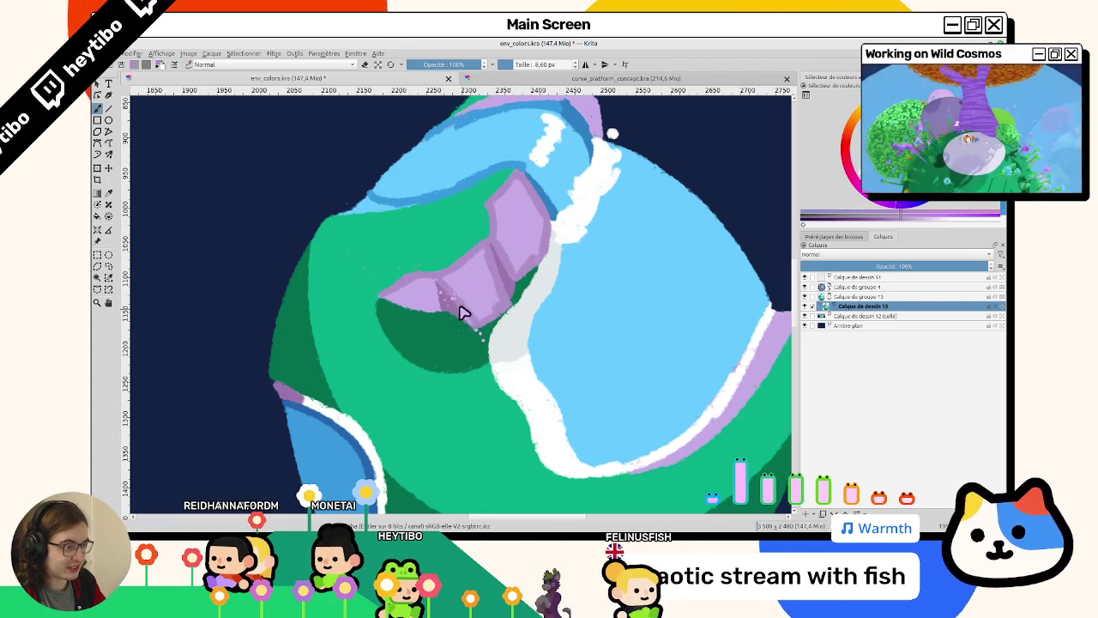
Repaint the cliff patch in lighter purple, then reset the view to 100% unrotated.
{"action": "left_click_drag", "start_coordinate": [487, 389], "coordinate": [477, 350]}
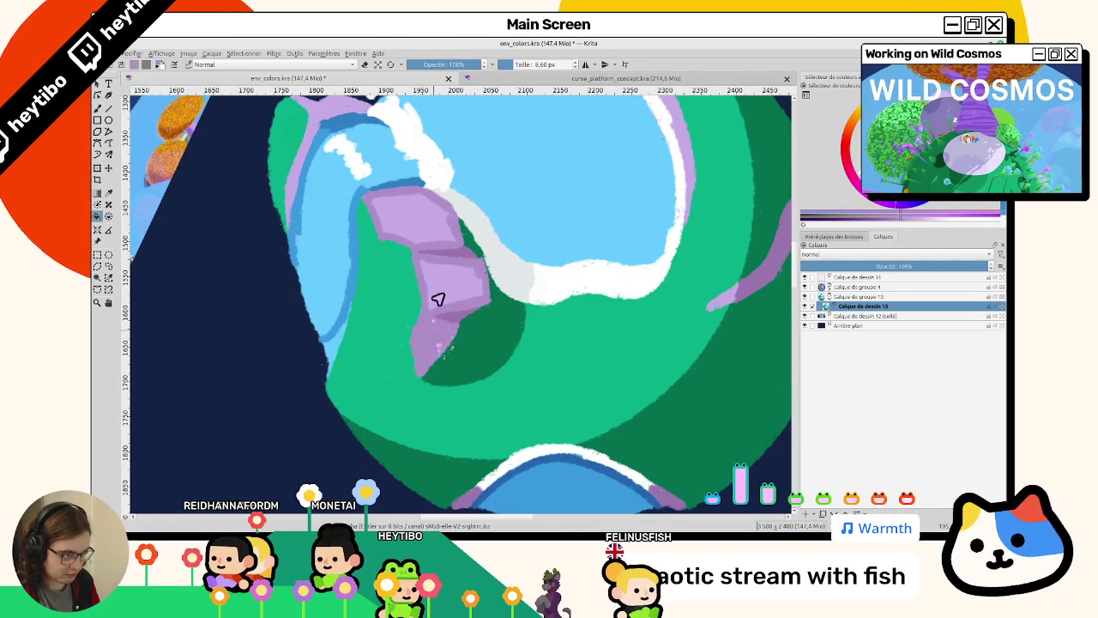
{"action": "mouse_move", "coordinate": [417, 232]}
{"action": "left_mouse_down"}
{"action": "mouse_move", "coordinate": [437, 274]}
{"action": "mouse_move", "coordinate": [481, 299]}
{"action": "left_mouse_up"}
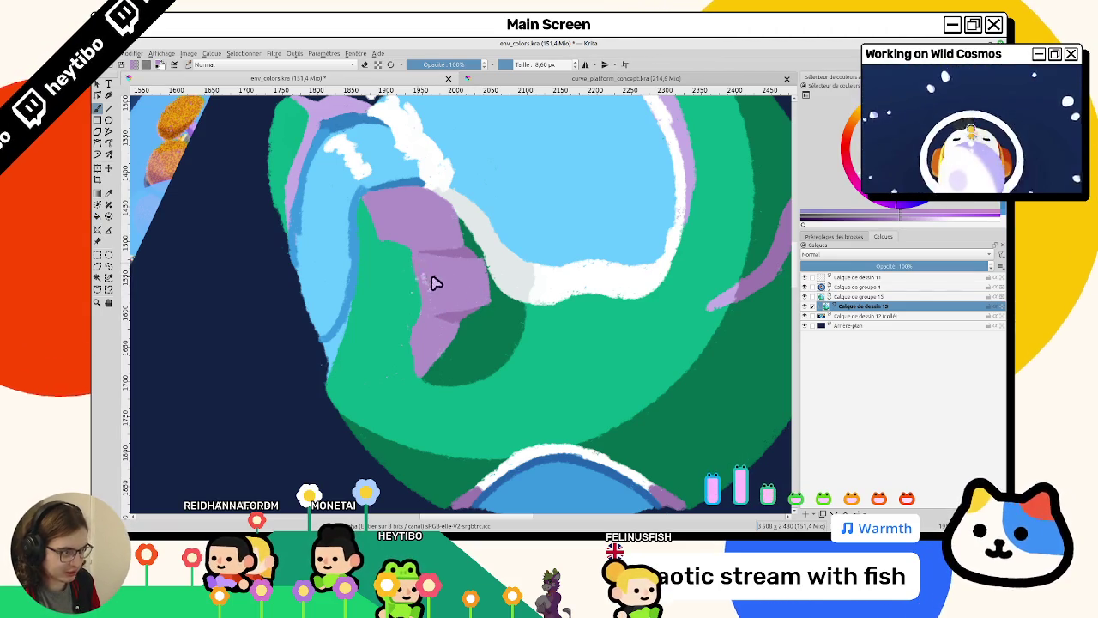
{"action": "mouse_move", "coordinate": [424, 272]}
{"action": "left_mouse_down"}
{"action": "mouse_move", "coordinate": [415, 403]}
{"action": "mouse_move", "coordinate": [307, 392]}
{"action": "left_mouse_up"}
{"action": "key", "text": "5"}
{"action": "key", "text": "1"}
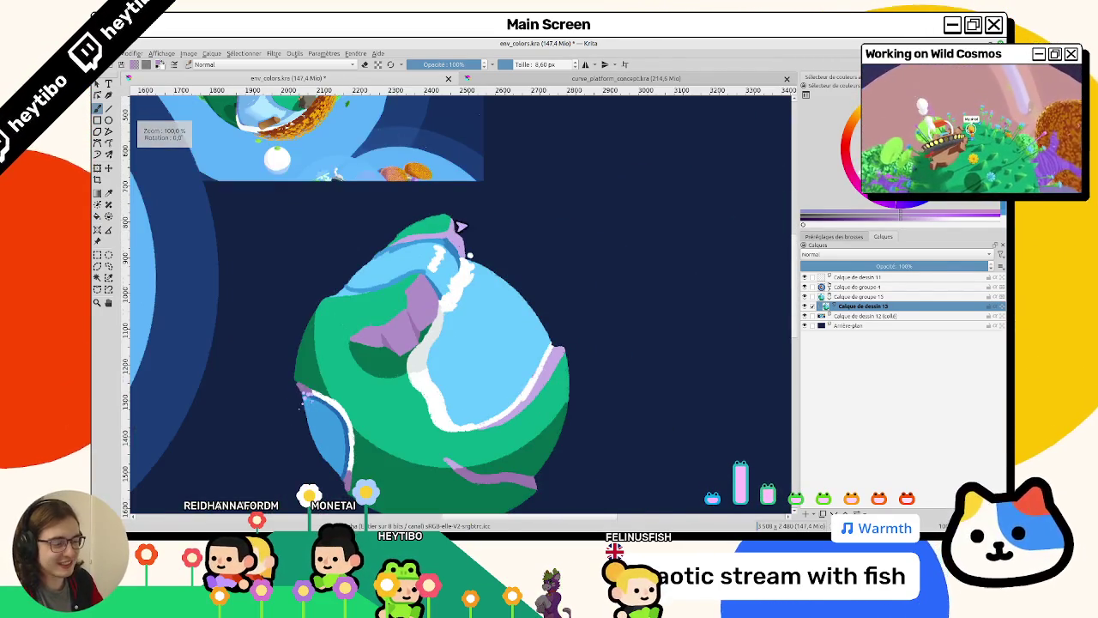
{"action": "scroll", "coordinate": [463, 180], "scroll_direction": "up", "scroll_amount": 3}
{"action": "scroll", "coordinate": [463, 181], "scroll_direction": "down", "scroll_amount": 3}
{"action": "scroll", "coordinate": [423, 177], "scroll_direction": "up", "scroll_amount": 4}
Paint a purple edge along the upper-left shore, then reset zoom and rotation.
{"action": "mouse_move", "coordinate": [424, 178]}
{"action": "left_mouse_down"}
{"action": "mouse_move", "coordinate": [343, 206]}
{"action": "mouse_move", "coordinate": [403, 385]}
{"action": "mouse_move", "coordinate": [360, 404]}
{"action": "mouse_move", "coordinate": [316, 317]}
{"action": "mouse_move", "coordinate": [318, 283]}
{"action": "mouse_move", "coordinate": [306, 338]}
{"action": "left_mouse_up"}
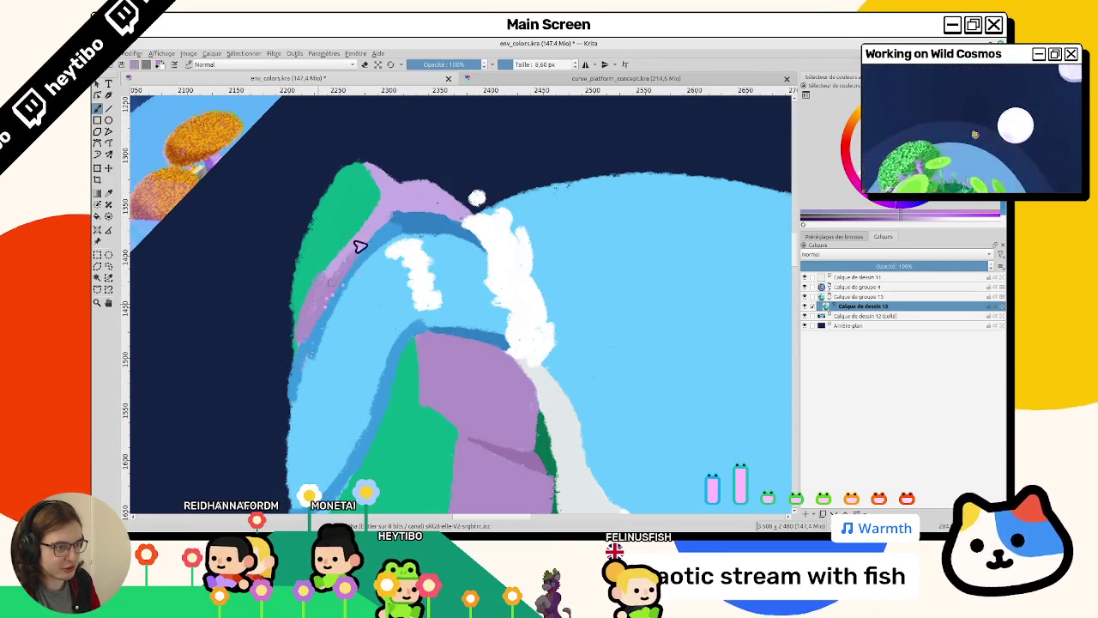
{"action": "left_click_drag", "start_coordinate": [355, 232], "coordinate": [380, 211]}
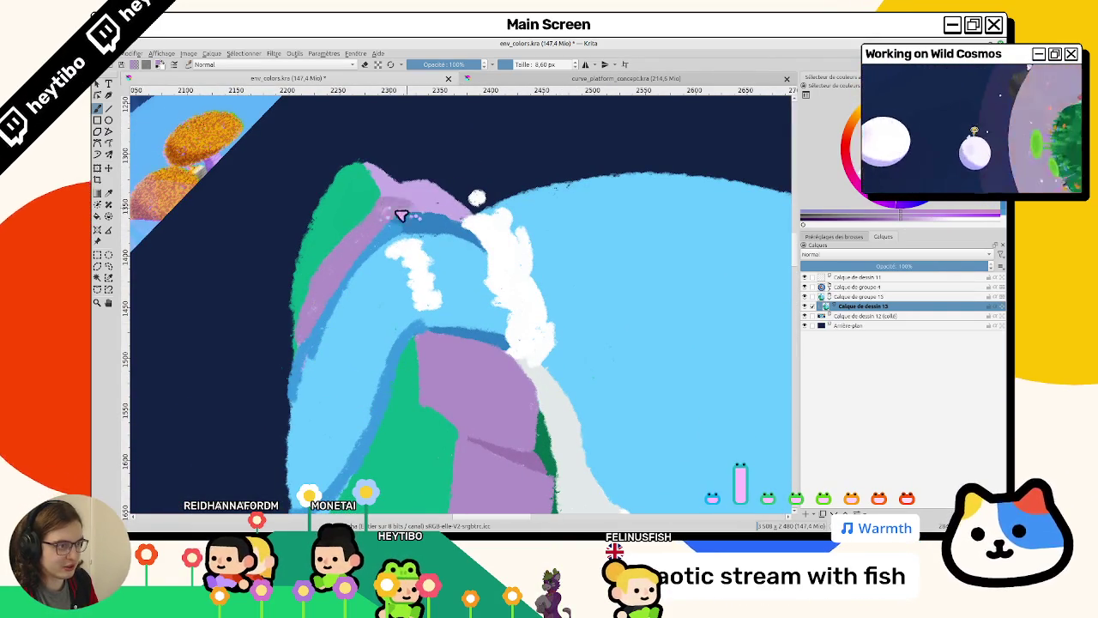
{"action": "key", "text": "5"}
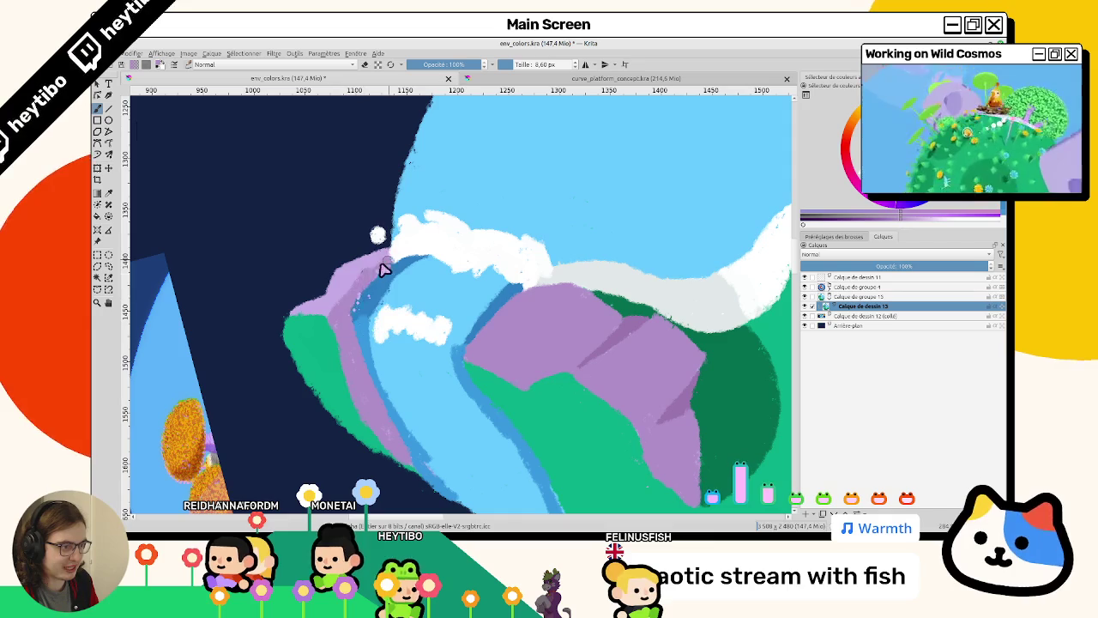
{"action": "left_click_drag", "start_coordinate": [341, 314], "coordinate": [590, 324]}
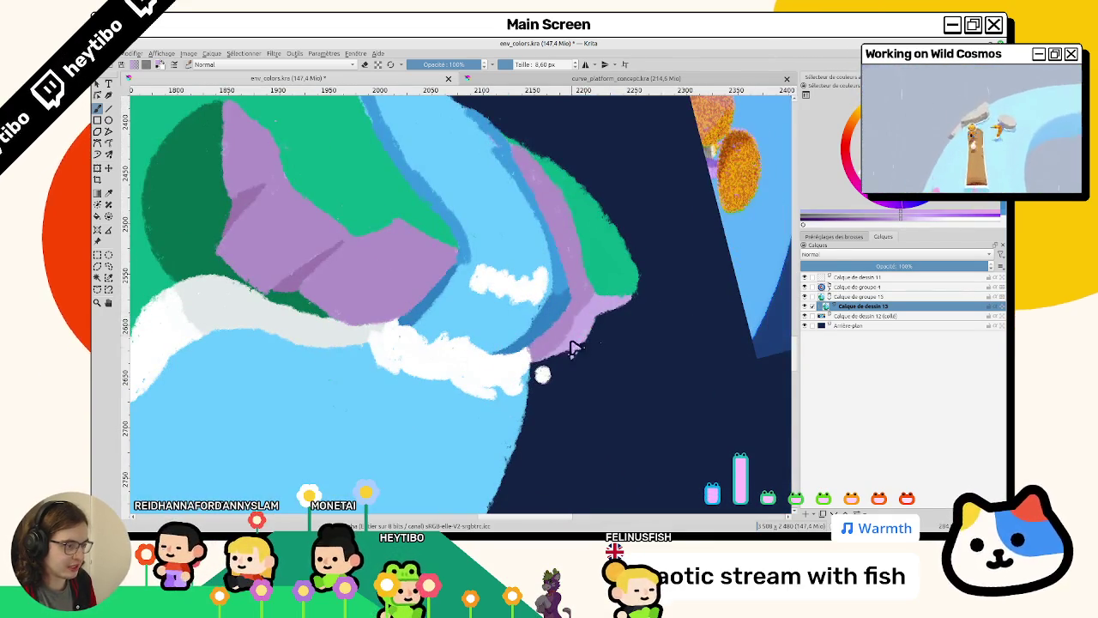
{"action": "key", "text": "1"}
{"action": "key", "text": "5"}
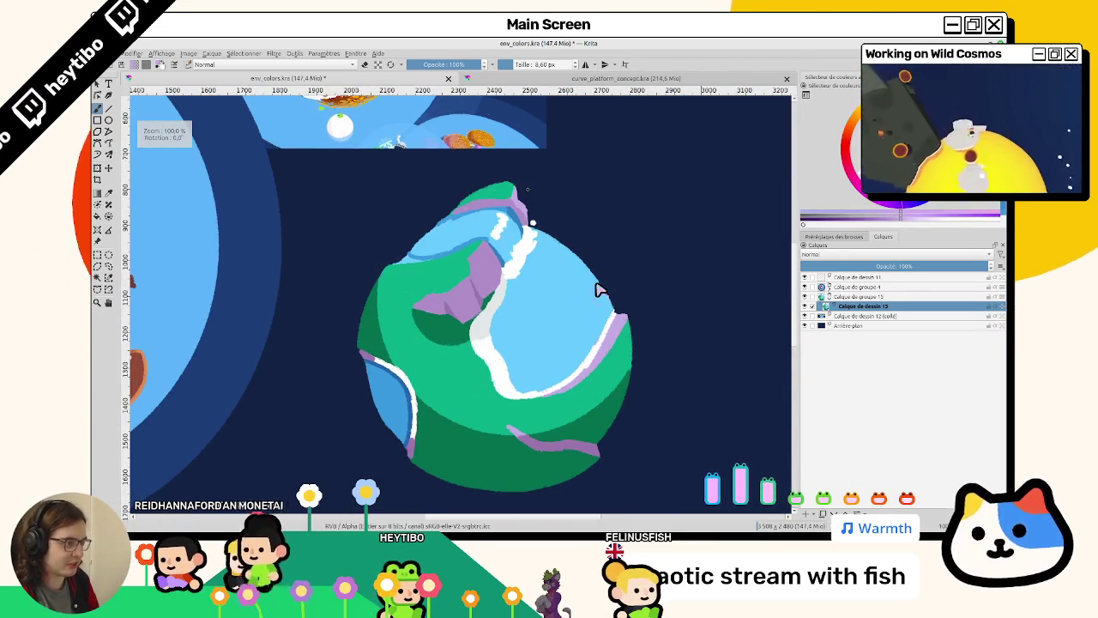
Zoom out and centre the whole planet in view.
{"action": "scroll", "coordinate": [558, 309], "scroll_direction": "up", "scroll_amount": 2}
{"action": "scroll", "coordinate": [412, 263], "scroll_direction": "up", "scroll_amount": 2}
{"action": "scroll", "coordinate": [394, 300], "scroll_direction": "up", "scroll_amount": 2}
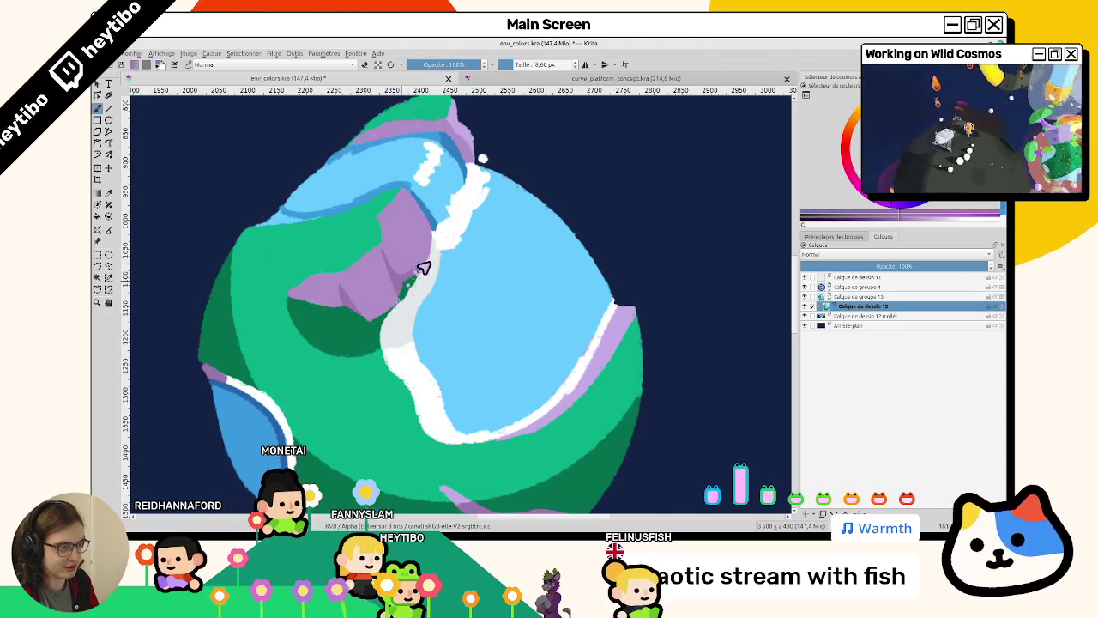
{"action": "scroll", "coordinate": [415, 268], "scroll_direction": "up", "scroll_amount": 2}
{"action": "scroll", "coordinate": [421, 216], "scroll_direction": "up", "scroll_amount": 2}
{"action": "scroll", "coordinate": [378, 281], "scroll_direction": "up", "scroll_amount": 1}
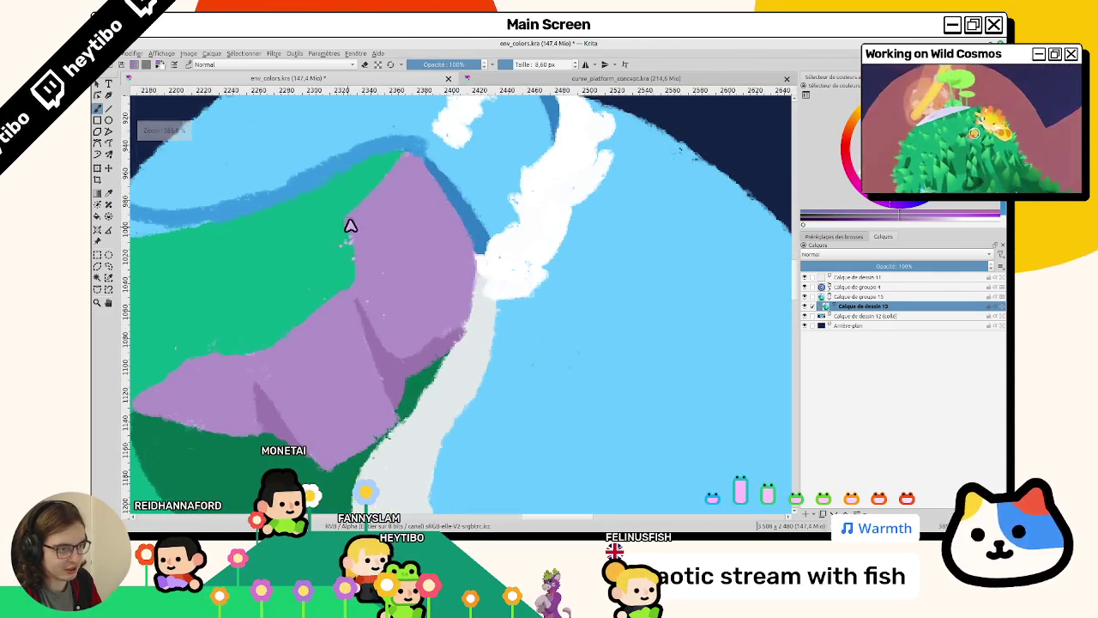
{"action": "scroll", "coordinate": [394, 169], "scroll_direction": "down", "scroll_amount": 4}
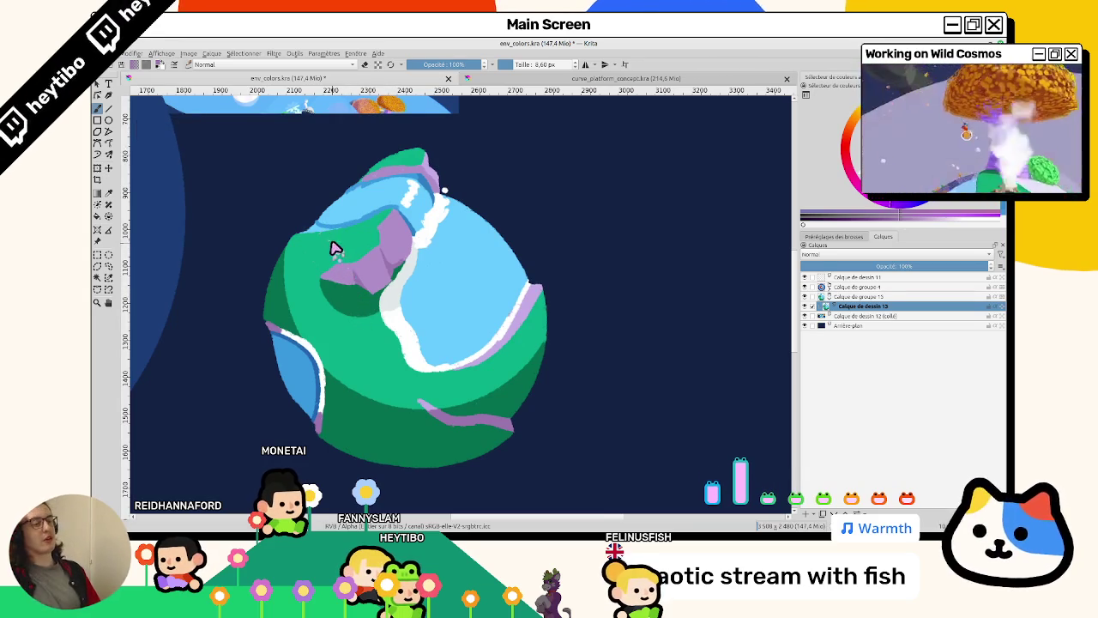
{"action": "left_click_drag", "start_coordinate": [394, 307], "coordinate": [631, 262]}
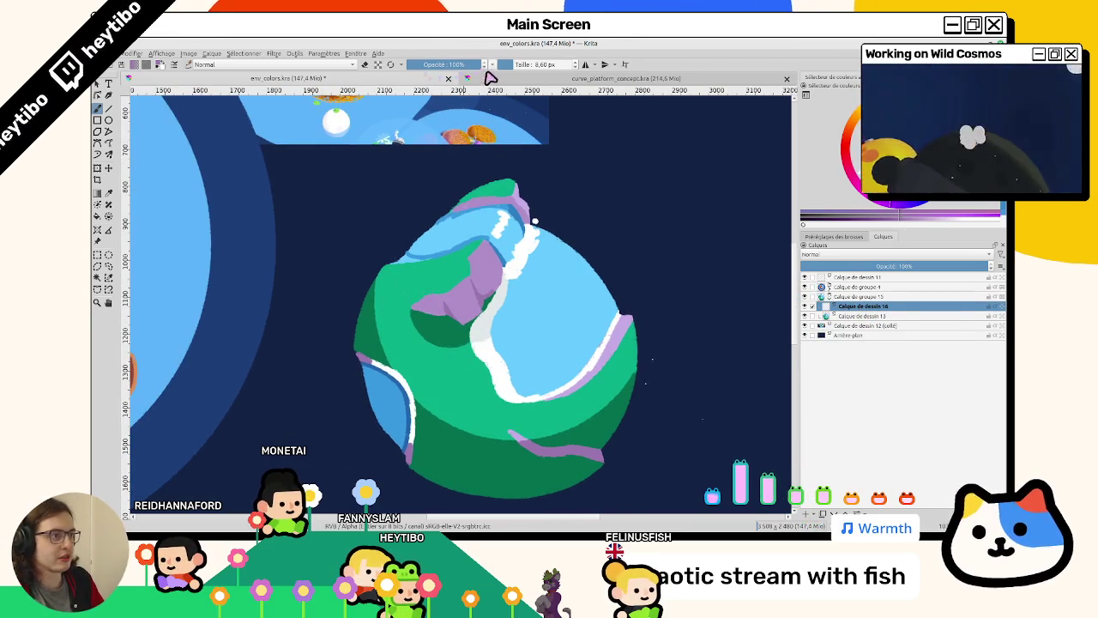
Check the plants reference sheet, then return to the planet file's game screenshot.
{"action": "left_click", "coordinate": [400, 79]}
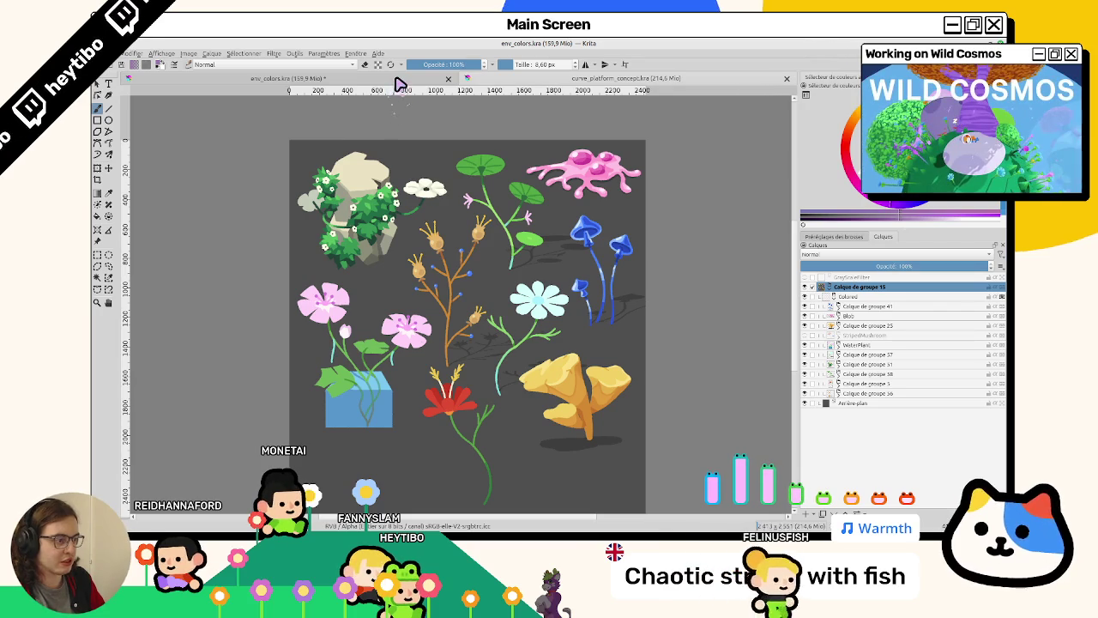
{"action": "key", "text": "ctrl+Tab"}
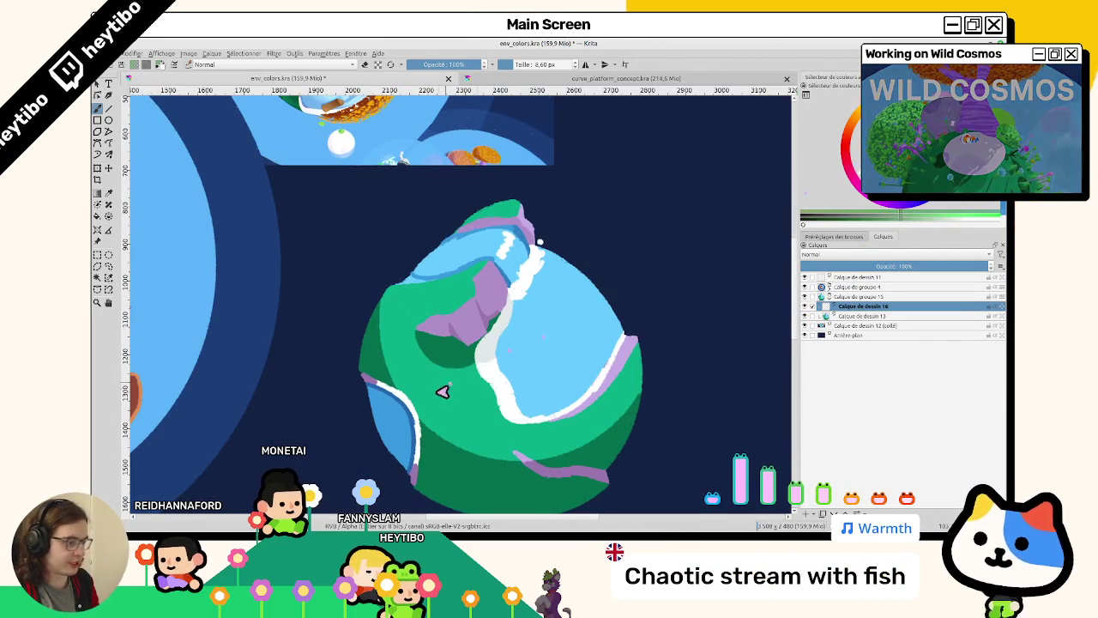
{"action": "left_click_drag", "start_coordinate": [697, 171], "coordinate": [438, 361]}
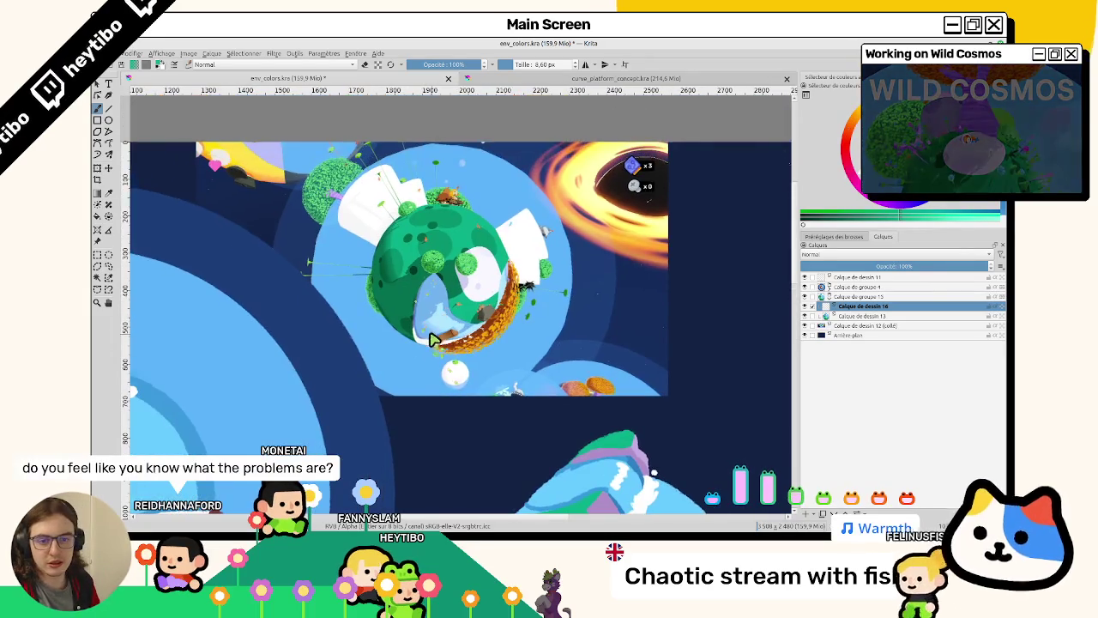
{"action": "scroll", "coordinate": [441, 377], "scroll_direction": "up", "scroll_amount": 1}
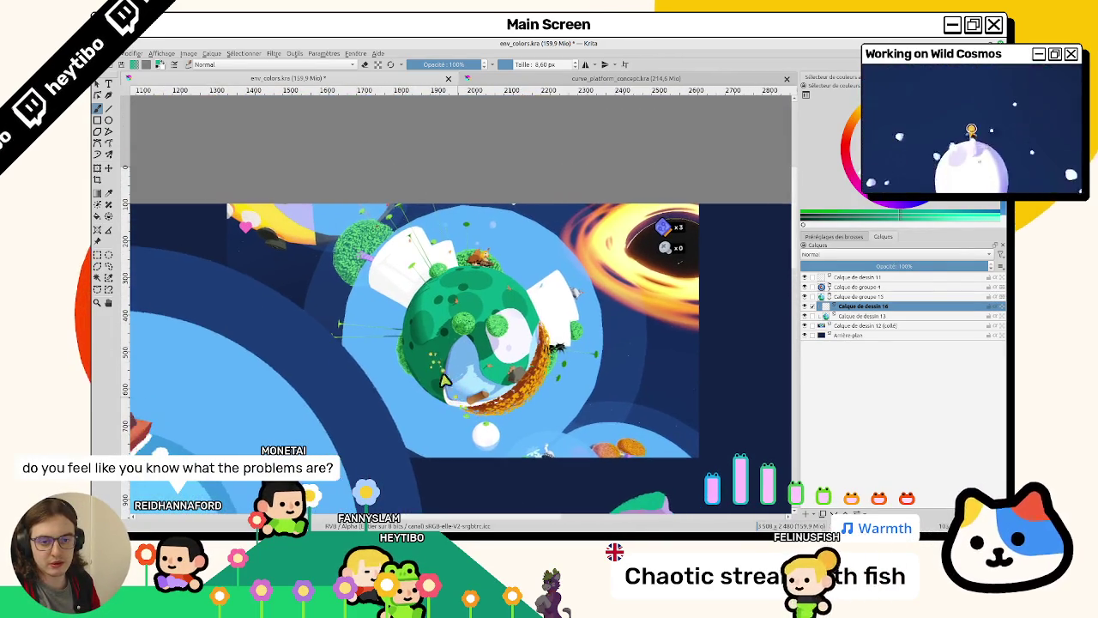
{"action": "scroll", "coordinate": [369, 360], "scroll_direction": "up", "scroll_amount": 3}
{"action": "scroll", "coordinate": [324, 294], "scroll_direction": "up", "scroll_amount": 2}
{"action": "scroll", "coordinate": [330, 279], "scroll_direction": "up", "scroll_amount": 2}
{"action": "scroll", "coordinate": [347, 261], "scroll_direction": "up", "scroll_amount": 1}
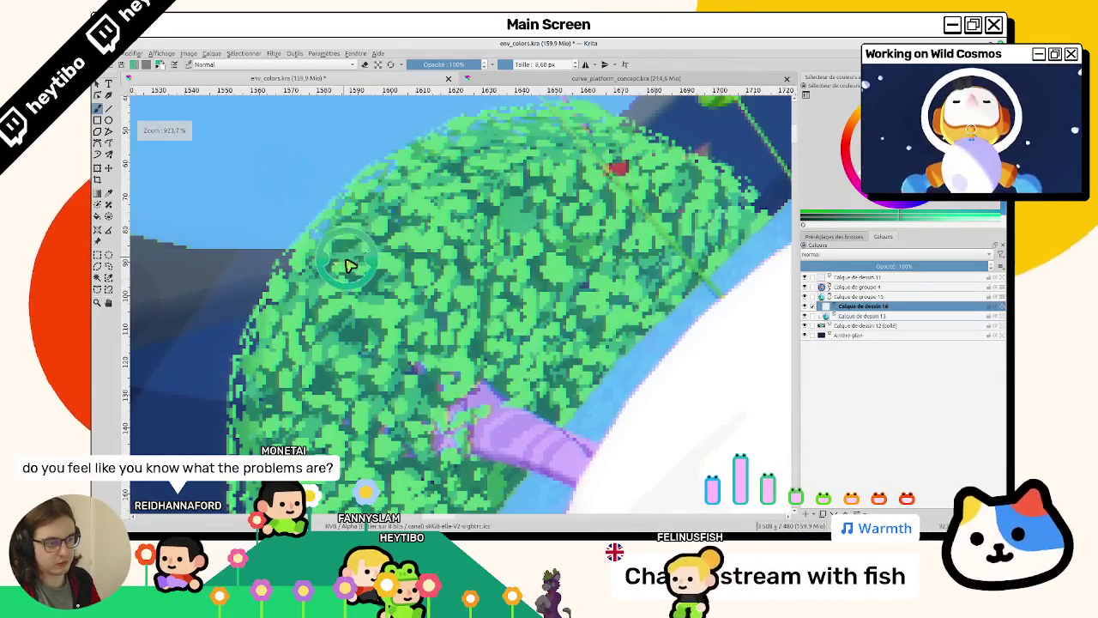
{"action": "scroll", "coordinate": [347, 262], "scroll_direction": "down", "scroll_amount": 10}
Zoom onto the planet, sketch a green island outline beside it, then undo it.
{"action": "scroll", "coordinate": [349, 182], "scroll_direction": "up", "scroll_amount": 2}
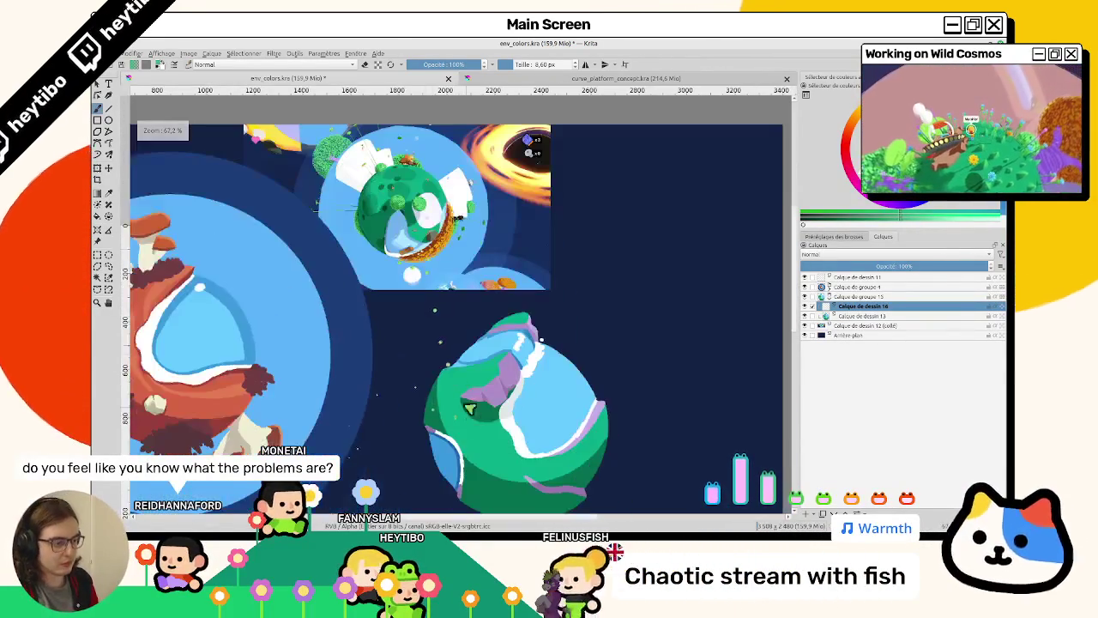
{"action": "scroll", "coordinate": [349, 182], "scroll_direction": "up", "scroll_amount": 5}
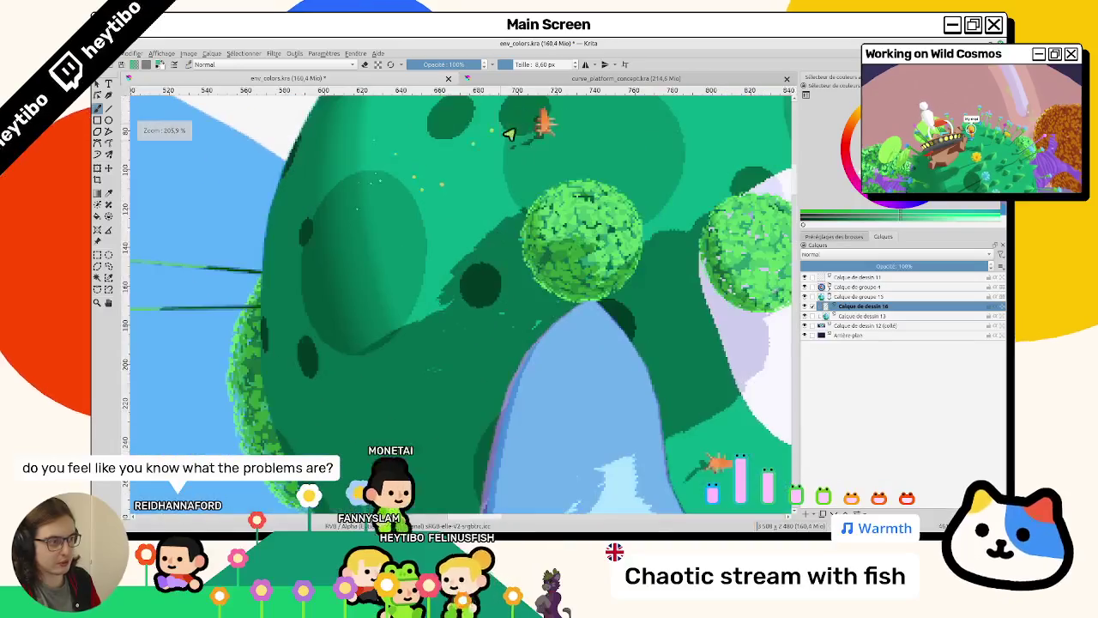
{"action": "scroll", "coordinate": [576, 225], "scroll_direction": "up", "scroll_amount": 1}
{"action": "scroll", "coordinate": [573, 212], "scroll_direction": "down", "scroll_amount": 8}
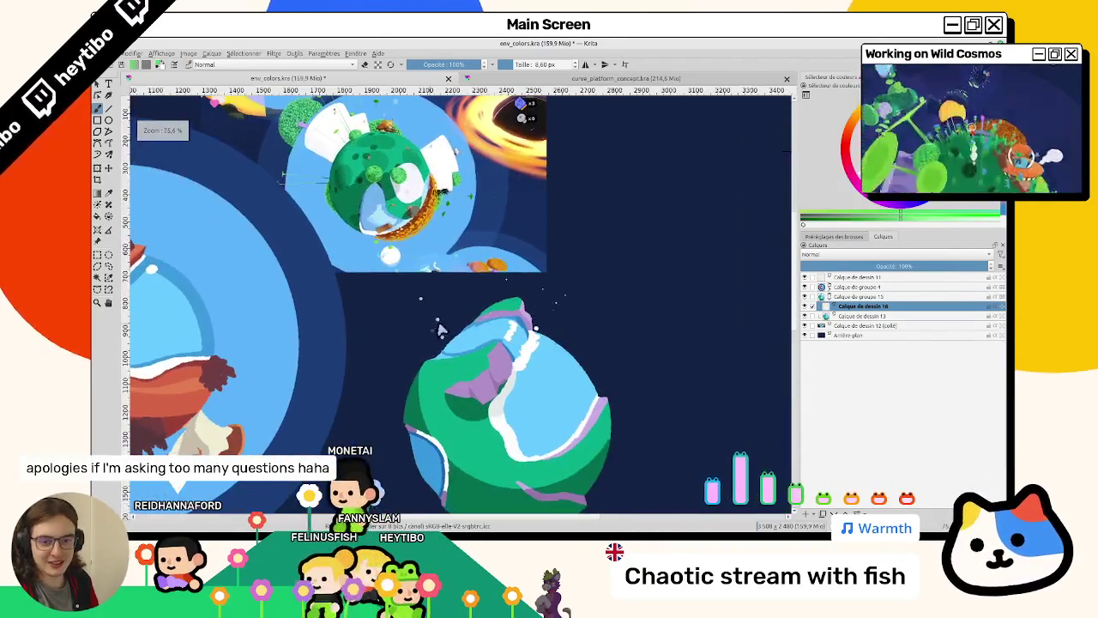
{"action": "scroll", "coordinate": [451, 280], "scroll_direction": "up", "scroll_amount": 1}
{"action": "scroll", "coordinate": [451, 280], "scroll_direction": "up", "scroll_amount": 1}
{"action": "mouse_move", "coordinate": [506, 241]}
{"action": "left_mouse_down"}
{"action": "mouse_move", "coordinate": [489, 289]}
{"action": "mouse_move", "coordinate": [432, 285]}
{"action": "mouse_move", "coordinate": [454, 258]}
{"action": "left_mouse_up"}
{"action": "scroll", "coordinate": [489, 289], "scroll_direction": "down", "scroll_amount": 1}
{"action": "key", "text": "ctrl+z"}
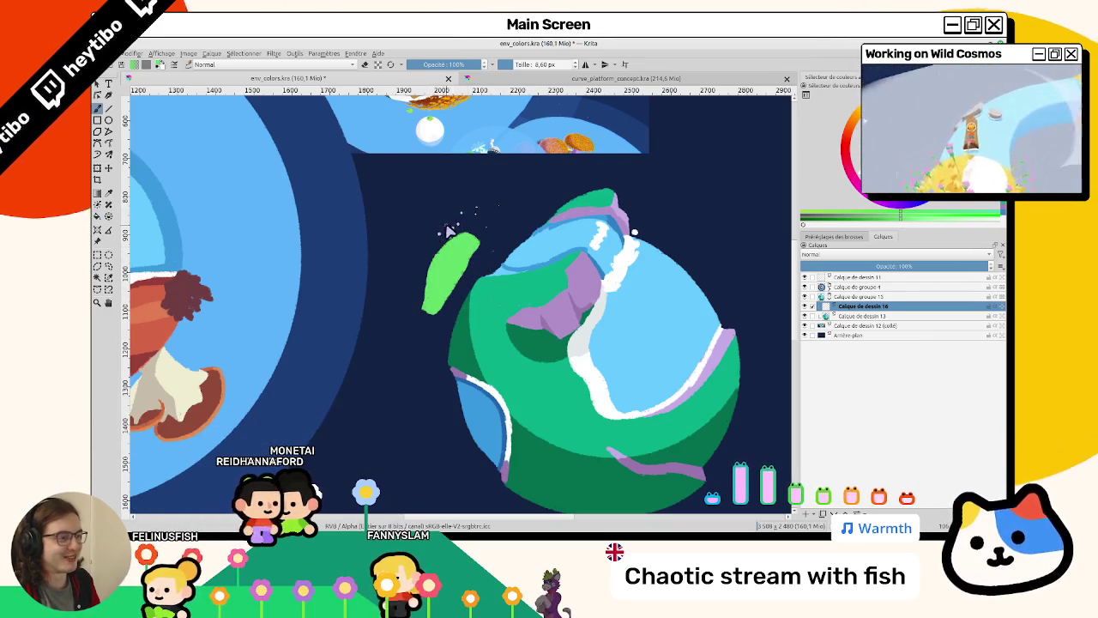
Undo the island's fill and outline, then redo to restore the green island blob.
{"action": "key", "text": "ctrl+z"}
{"action": "key", "text": "ctrl+z"}
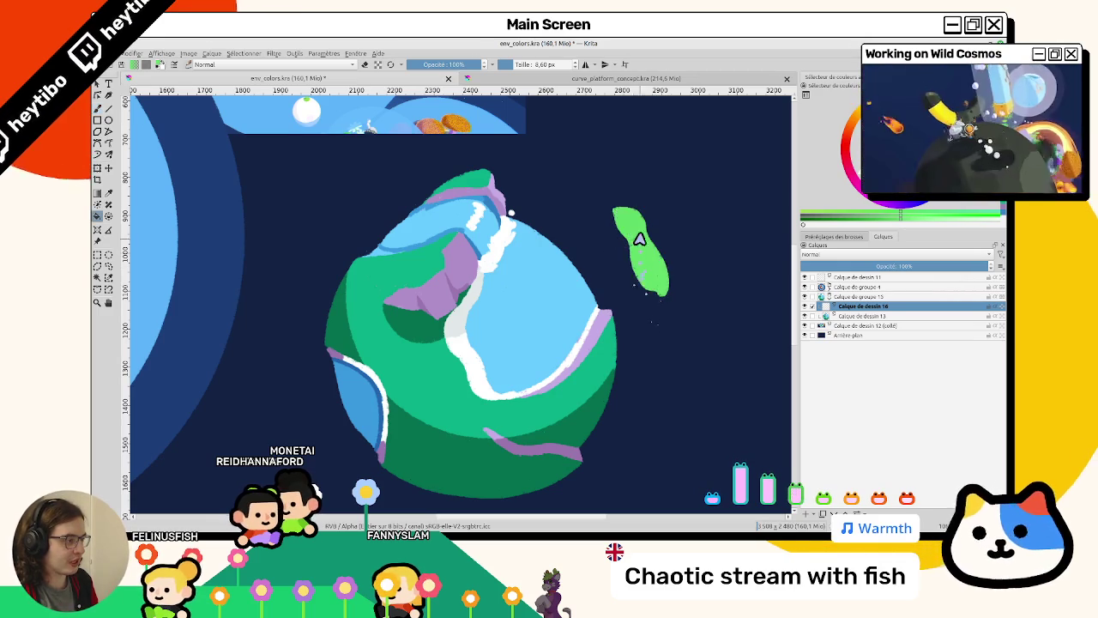
{"action": "left_click_drag", "start_coordinate": [631, 217], "coordinate": [452, 255]}
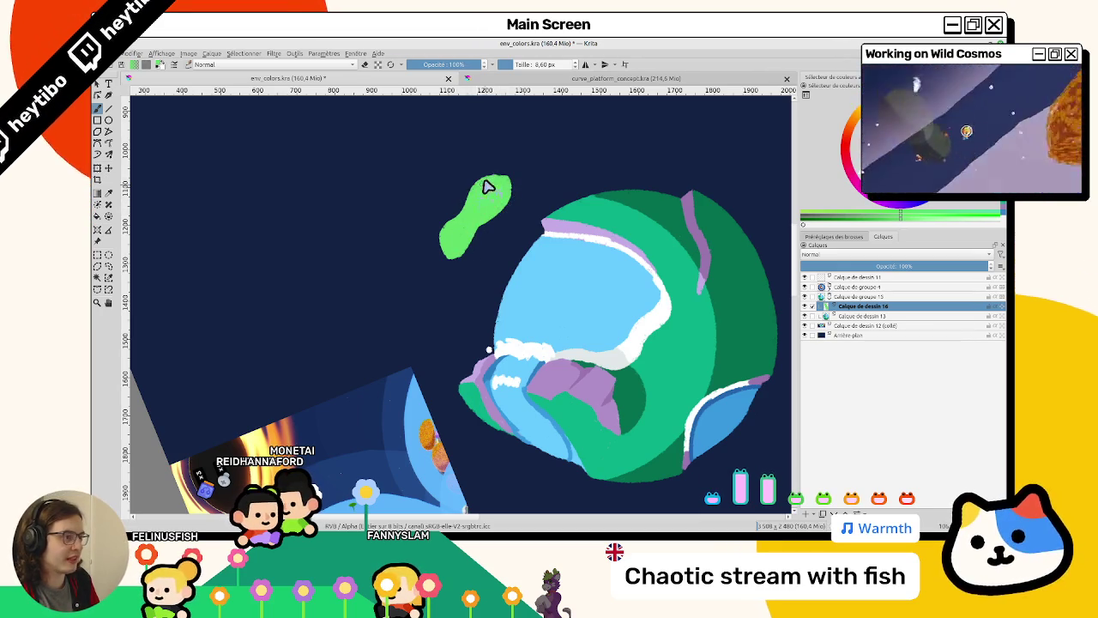
{"action": "left_click_drag", "start_coordinate": [560, 233], "coordinate": [835, 256]}
{"action": "key", "text": "ctrl+z"}
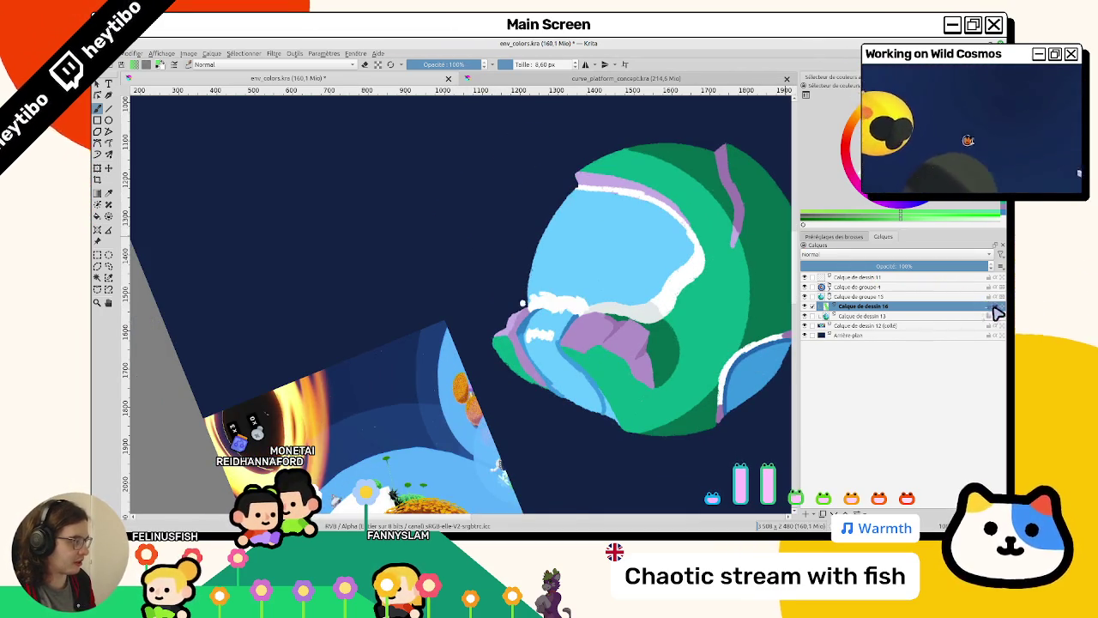
{"action": "key", "text": "ctrl+shift+z"}
Paint over the island's dark stripe in light green and zoom out to view both.
{"action": "left_click_drag", "start_coordinate": [534, 245], "coordinate": [375, 382]}
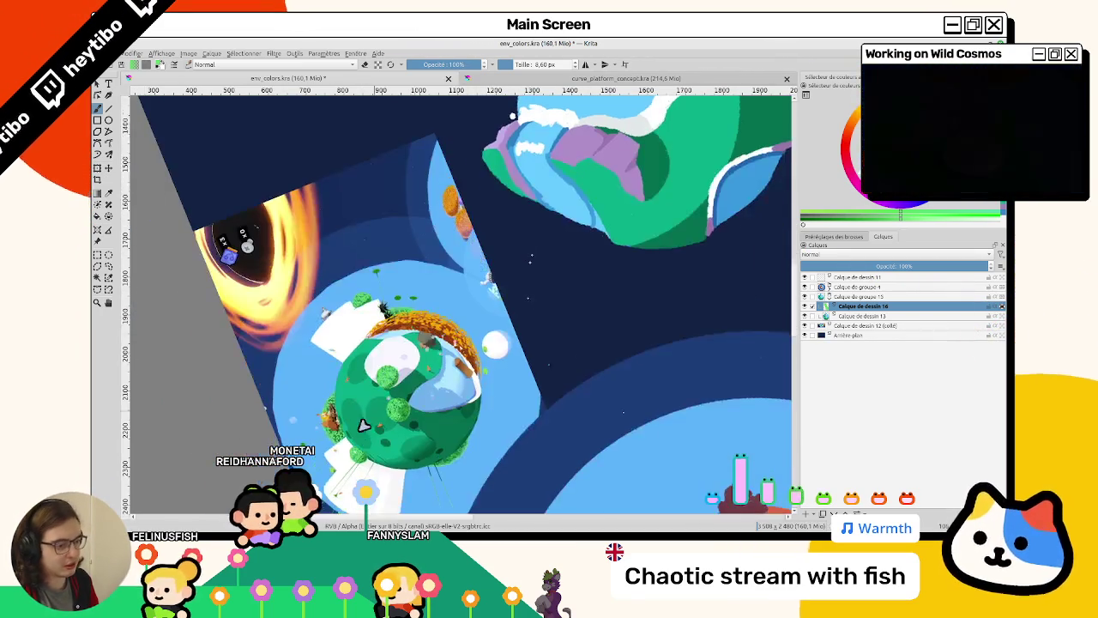
{"action": "scroll", "coordinate": [375, 382], "scroll_direction": "up", "scroll_amount": 5}
{"action": "scroll", "coordinate": [400, 455], "scroll_direction": "up", "scroll_amount": 3}
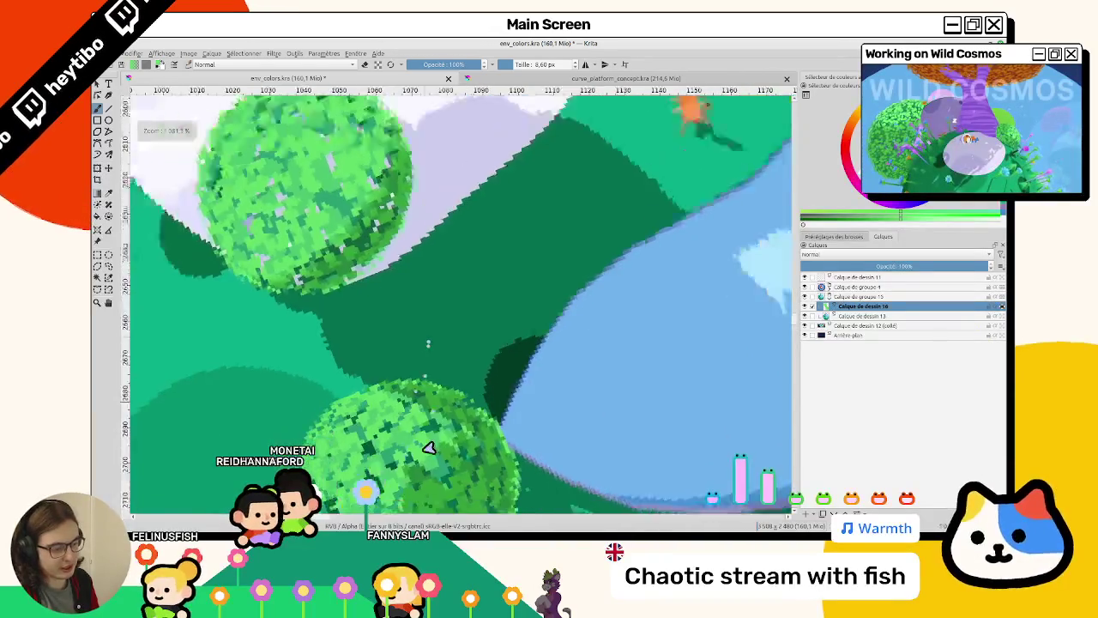
{"action": "scroll", "coordinate": [433, 444], "scroll_direction": "down", "scroll_amount": 2}
{"action": "scroll", "coordinate": [446, 446], "scroll_direction": "down", "scroll_amount": 2}
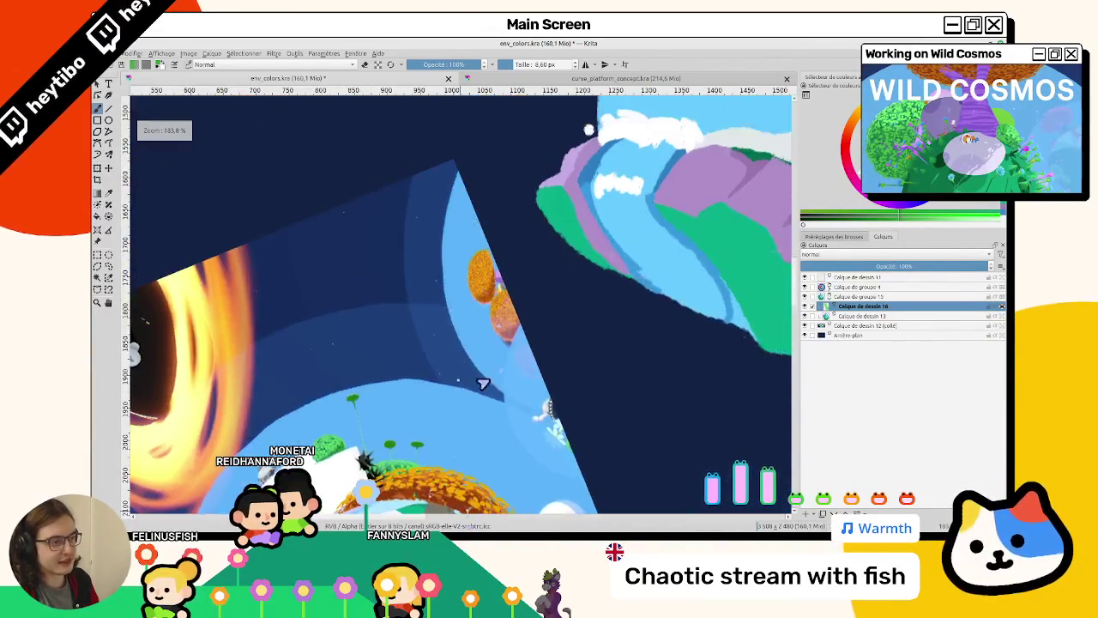
{"action": "scroll", "coordinate": [458, 471], "scroll_direction": "down", "scroll_amount": 2}
{"action": "left_click_drag", "start_coordinate": [458, 494], "coordinate": [401, 324]}
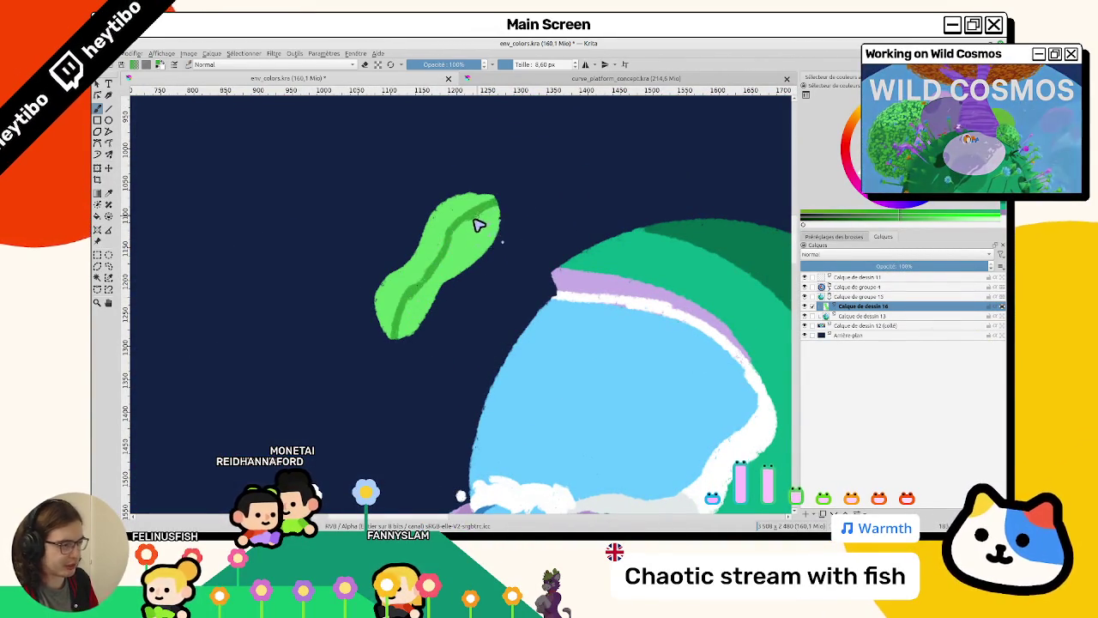
{"action": "left_click_drag", "start_coordinate": [479, 223], "coordinate": [461, 250]}
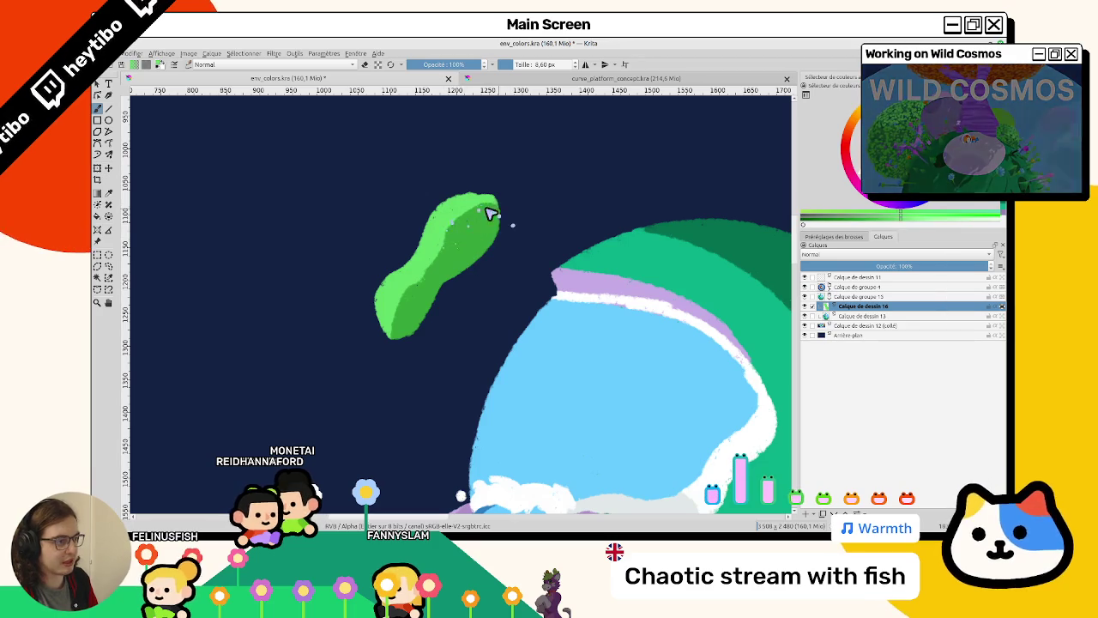
{"action": "left_click_drag", "start_coordinate": [473, 268], "coordinate": [598, 224]}
Reset the view upright, zoom in, and dab light-green highlights onto the island.
{"action": "key", "text": "5"}
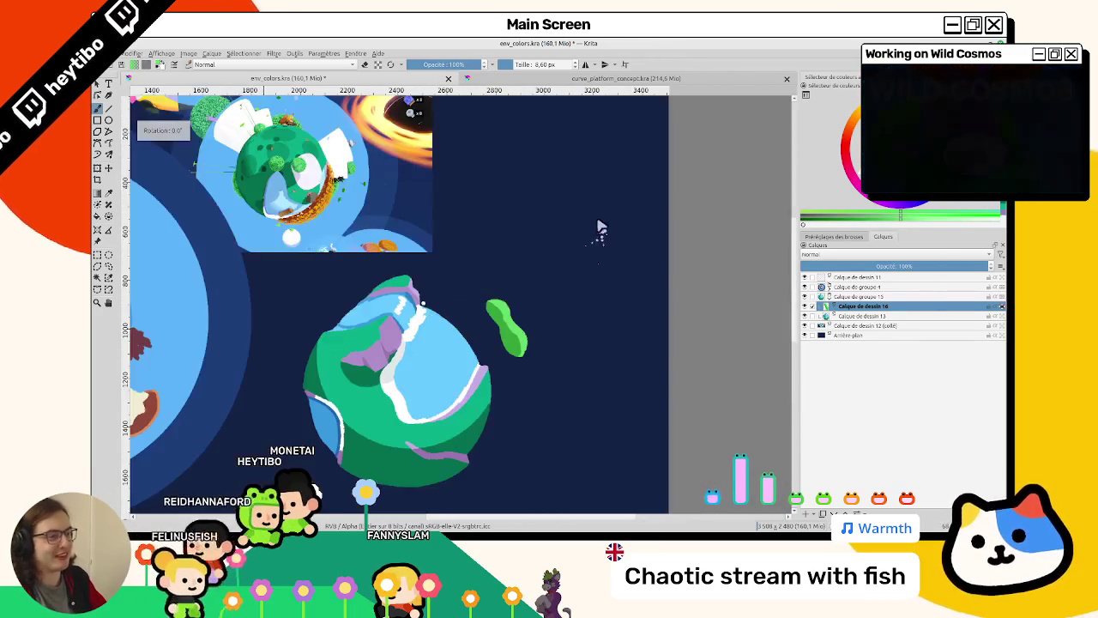
{"action": "scroll", "coordinate": [515, 275], "scroll_direction": "up", "scroll_amount": 3}
{"action": "scroll", "coordinate": [480, 283], "scroll_direction": "up", "scroll_amount": 3}
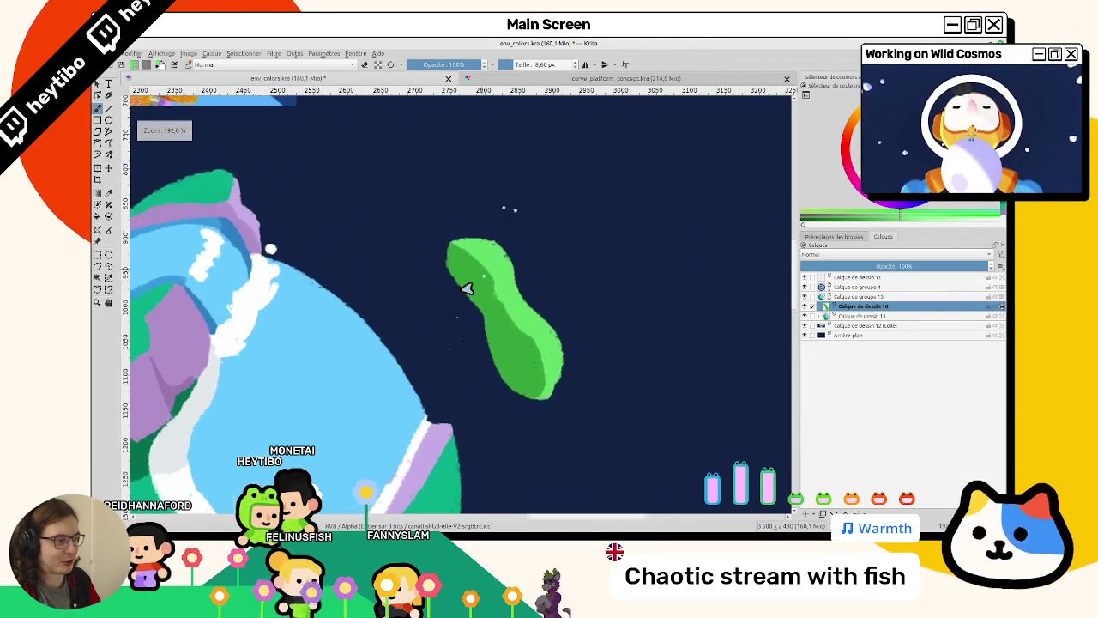
{"action": "scroll", "coordinate": [473, 283], "scroll_direction": "up", "scroll_amount": 2}
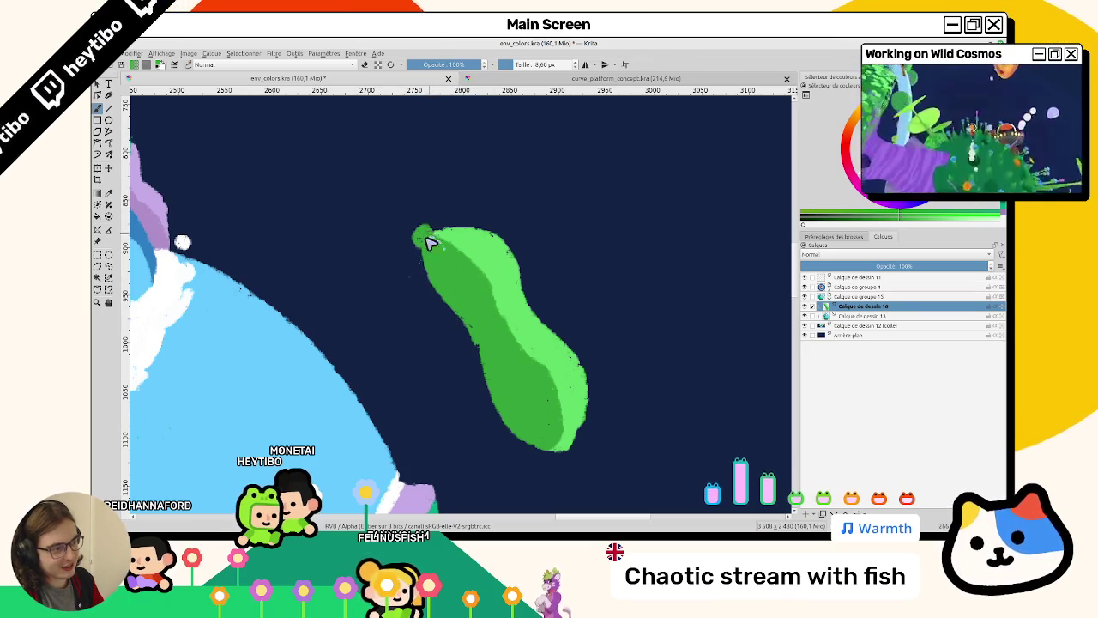
{"action": "left_click_drag", "start_coordinate": [429, 240], "coordinate": [441, 225]}
With the island rotated upright, brush light green along its left, lower-left and upper edges.
{"action": "mouse_move", "coordinate": [473, 355]}
{"action": "left_mouse_down"}
{"action": "mouse_move", "coordinate": [448, 386]}
{"action": "mouse_move", "coordinate": [392, 346]}
{"action": "mouse_move", "coordinate": [561, 280]}
{"action": "left_mouse_up"}
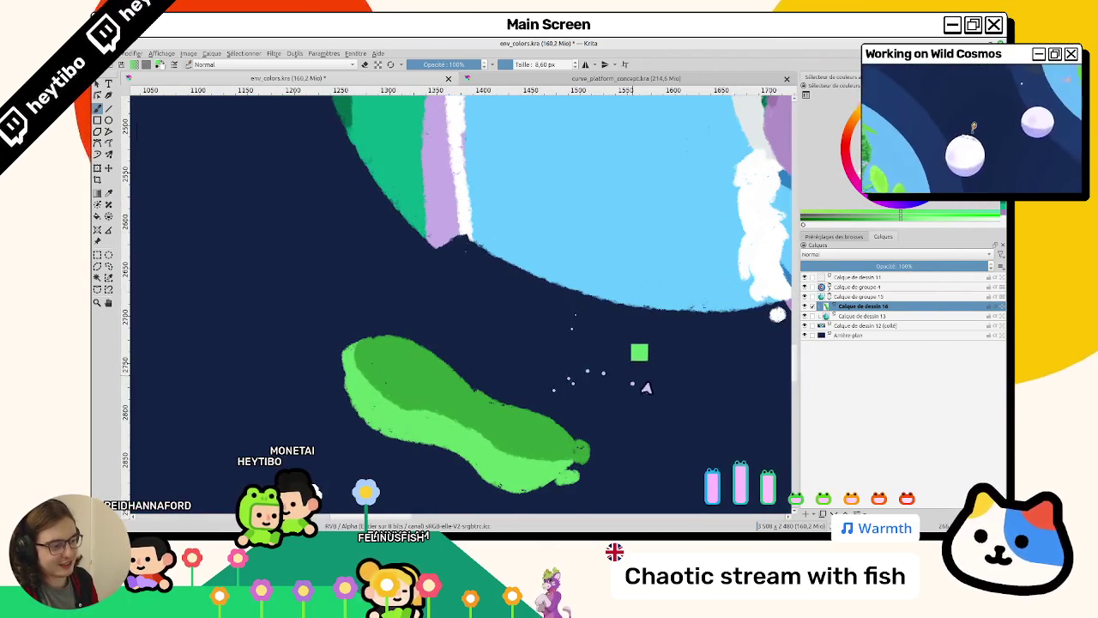
{"action": "left_click_drag", "start_coordinate": [660, 410], "coordinate": [355, 370]}
{"action": "left_click_drag", "start_coordinate": [313, 319], "coordinate": [327, 380]}
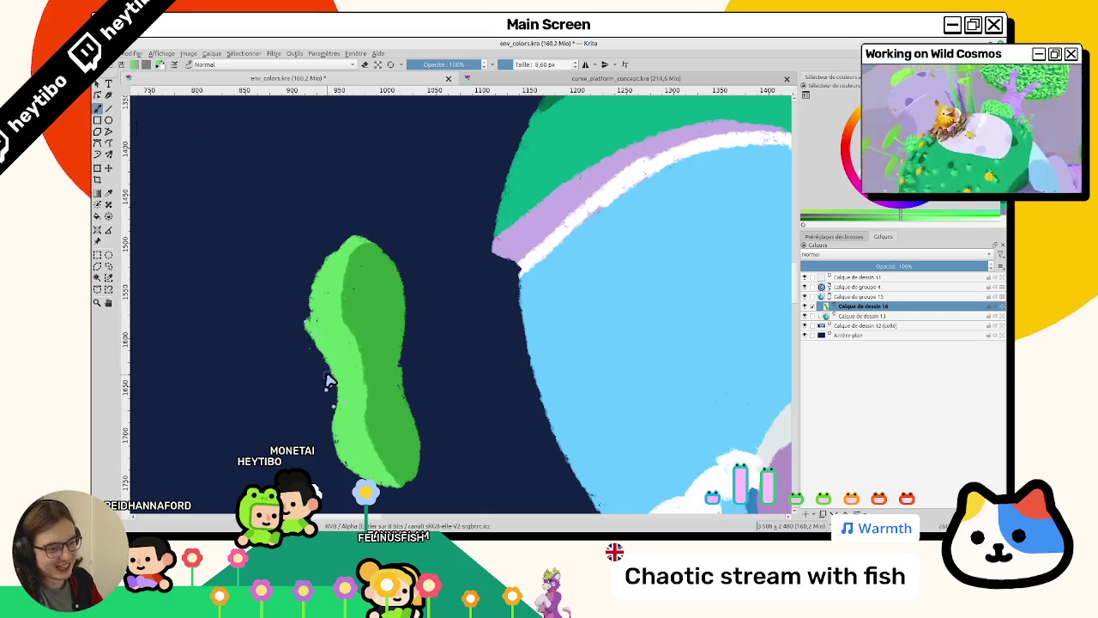
{"action": "left_click_drag", "start_coordinate": [335, 426], "coordinate": [328, 390]}
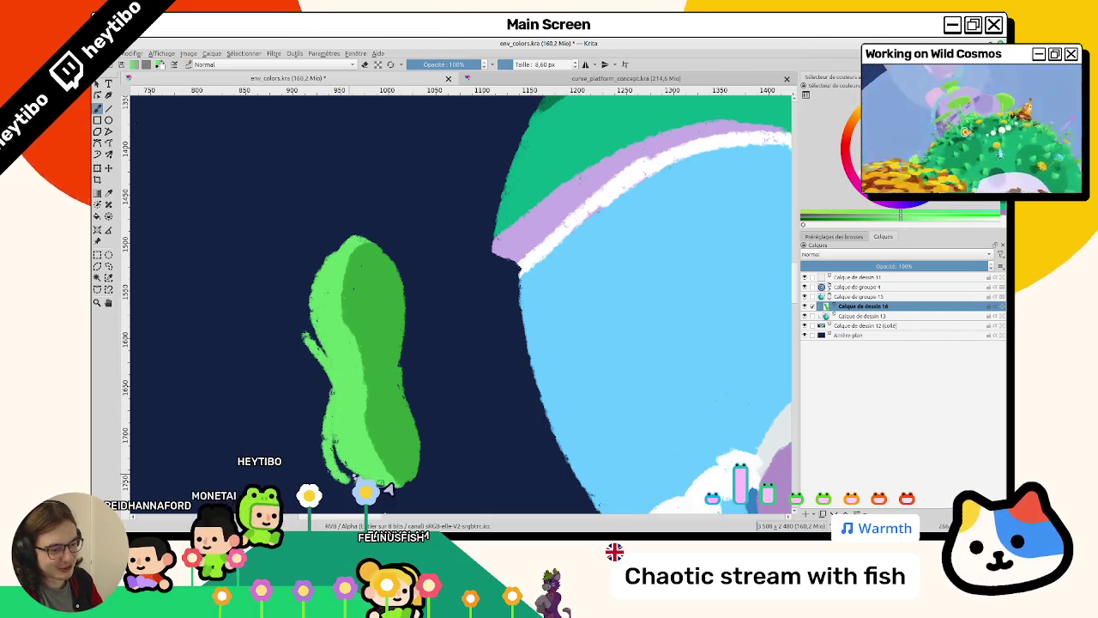
{"action": "mouse_move", "coordinate": [304, 337]}
{"action": "left_mouse_down"}
{"action": "mouse_move", "coordinate": [321, 255]}
{"action": "mouse_move", "coordinate": [348, 230]}
{"action": "left_mouse_up"}
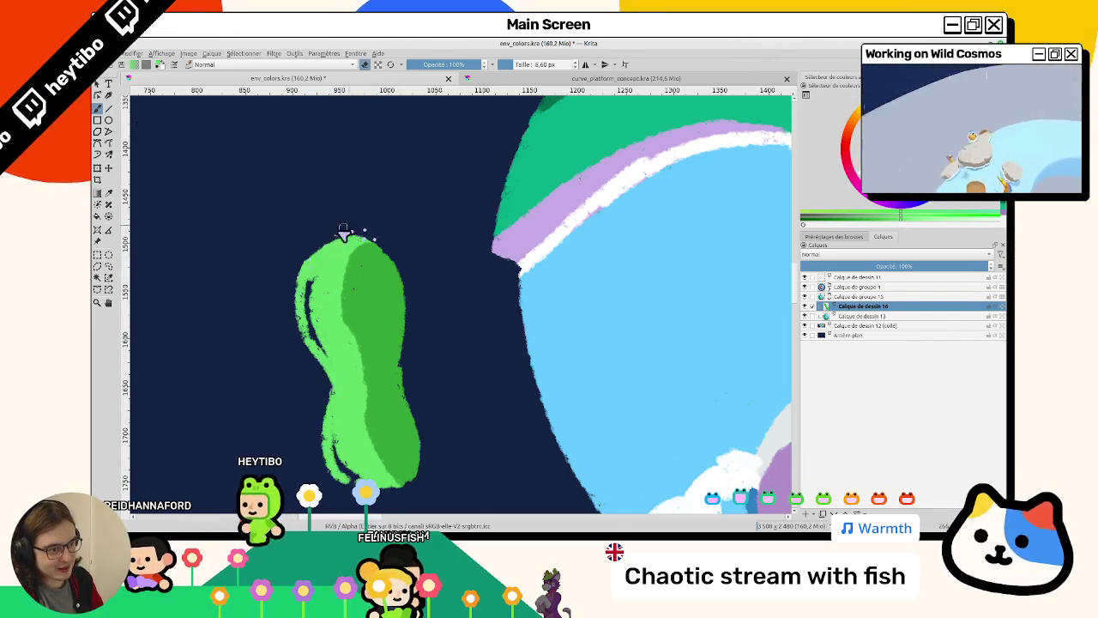
Tidy the island's ragged lower-left edge with light green.
{"action": "mouse_move", "coordinate": [283, 331]}
{"action": "left_mouse_down"}
{"action": "mouse_move", "coordinate": [355, 343]}
{"action": "mouse_move", "coordinate": [374, 380]}
{"action": "mouse_move", "coordinate": [420, 407]}
{"action": "left_mouse_up"}
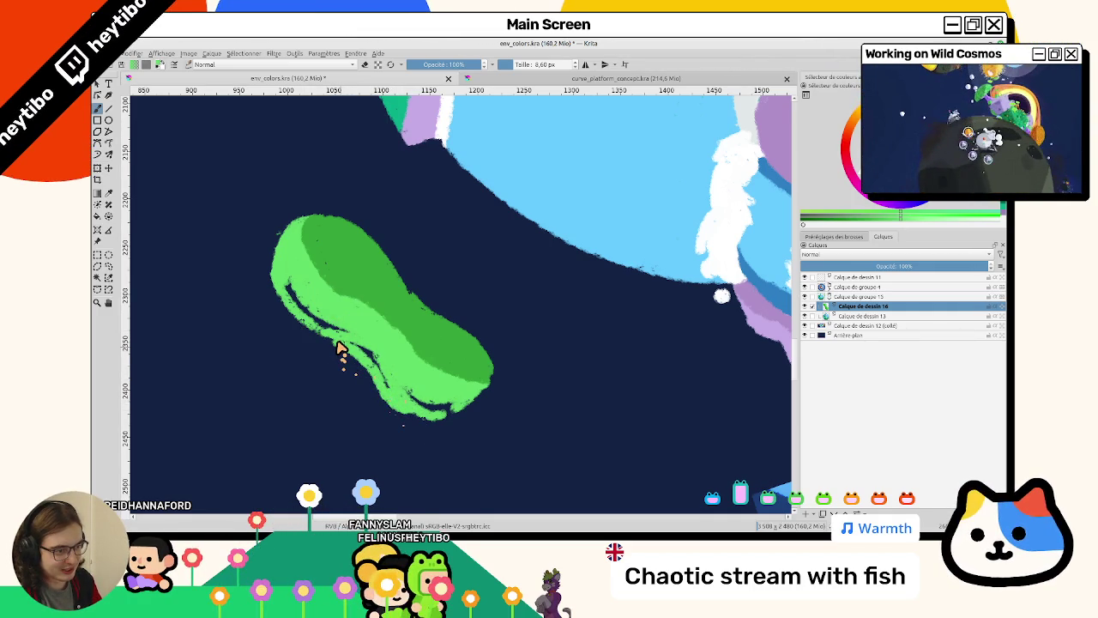
{"action": "left_click_drag", "start_coordinate": [340, 349], "coordinate": [363, 385]}
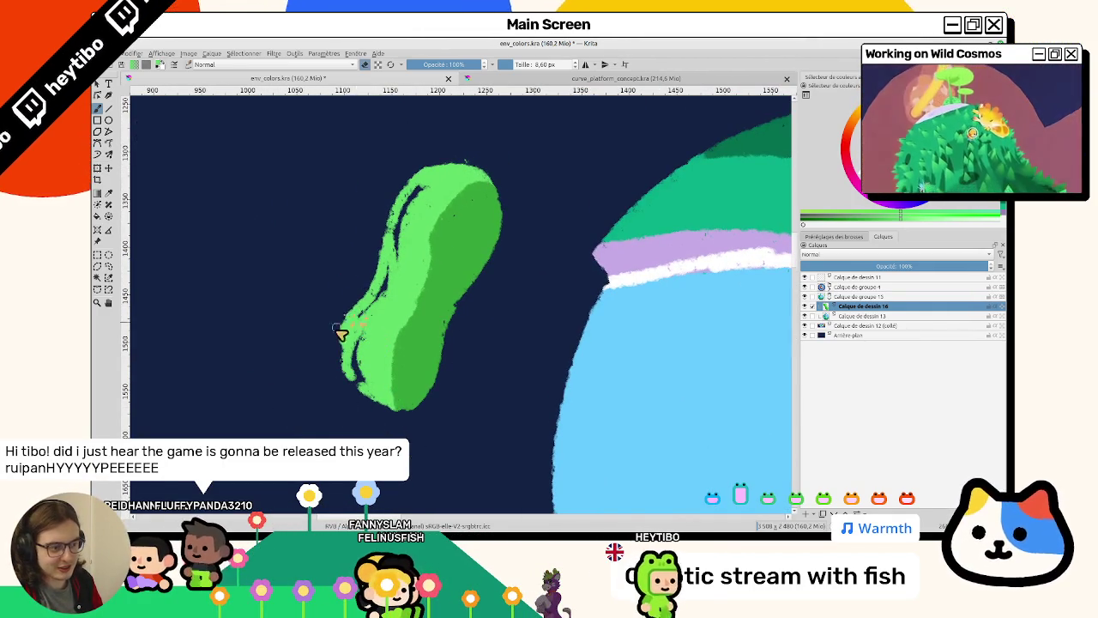
{"action": "left_click_drag", "start_coordinate": [343, 337], "coordinate": [363, 372]}
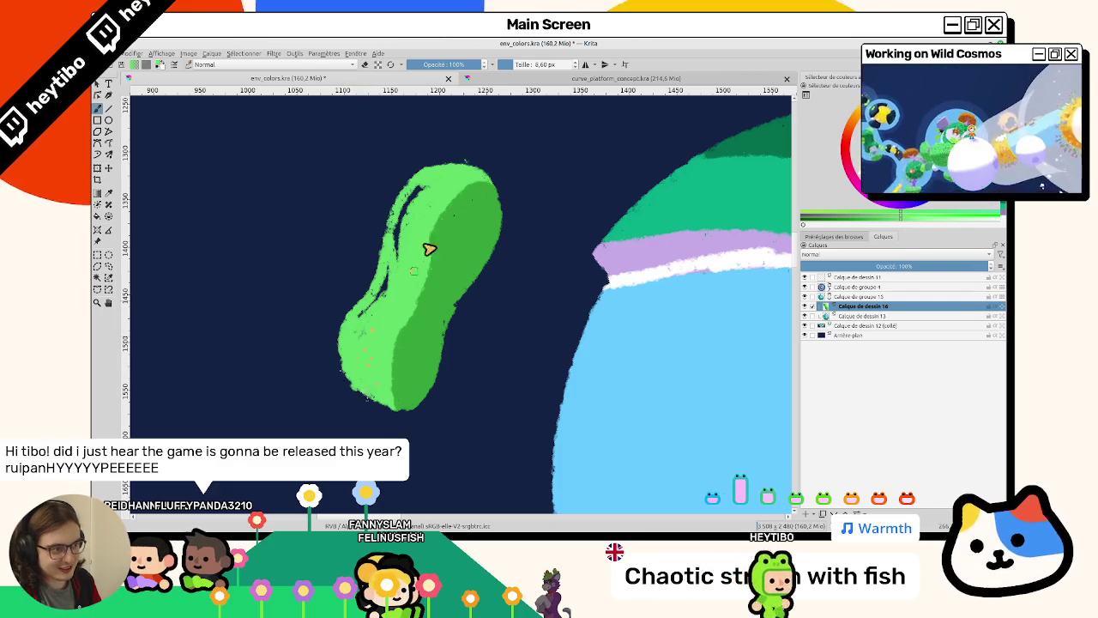
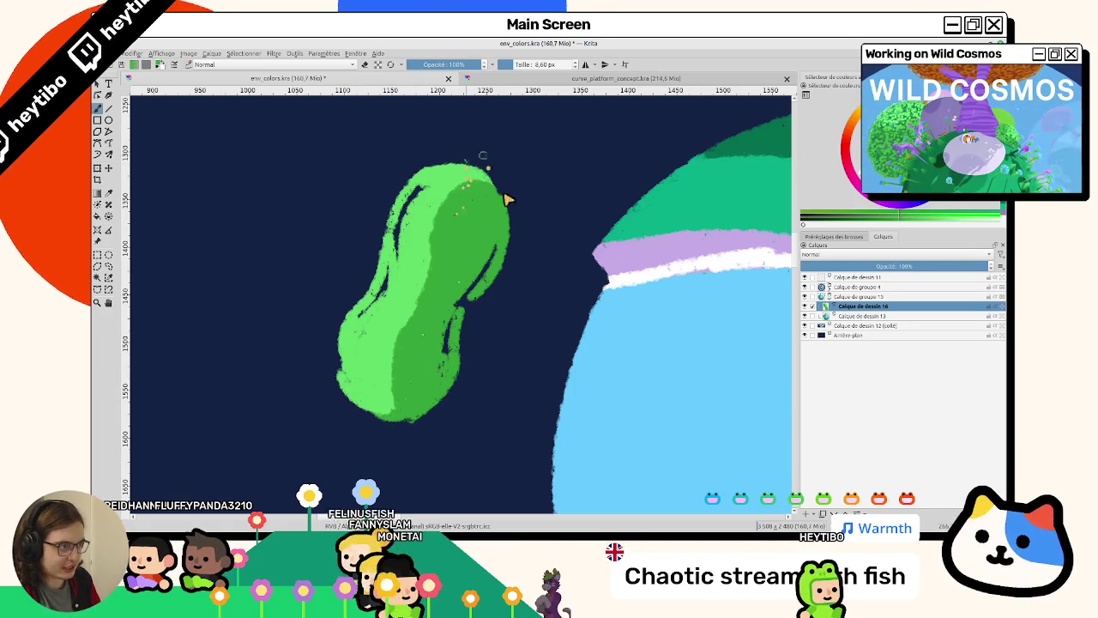
Paint a darker green outline along the top of the bean-shaped bush.
{"action": "left_click_drag", "start_coordinate": [444, 176], "coordinate": [473, 178]}
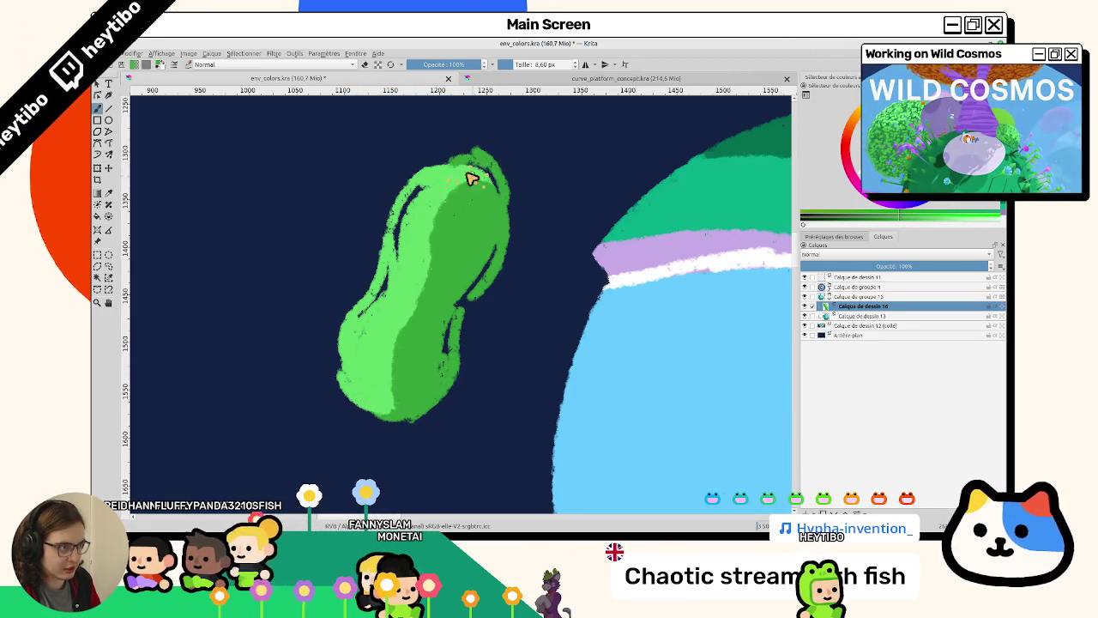
{"action": "scroll", "coordinate": [446, 215], "scroll_direction": "up", "scroll_amount": 1}
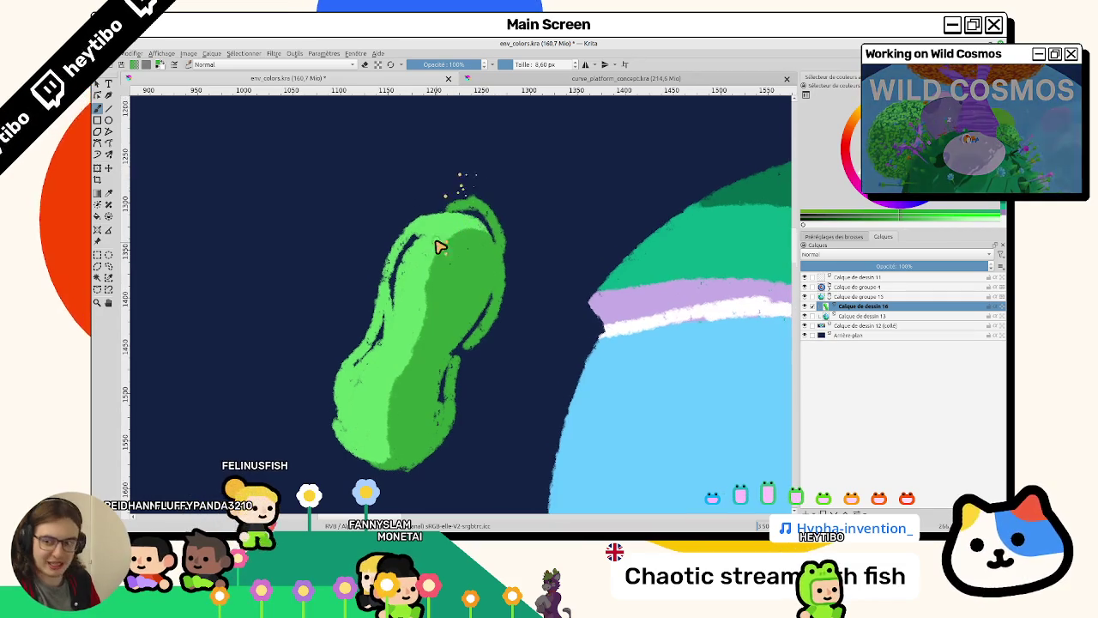
{"action": "scroll", "coordinate": [432, 234], "scroll_direction": "up", "scroll_amount": 1}
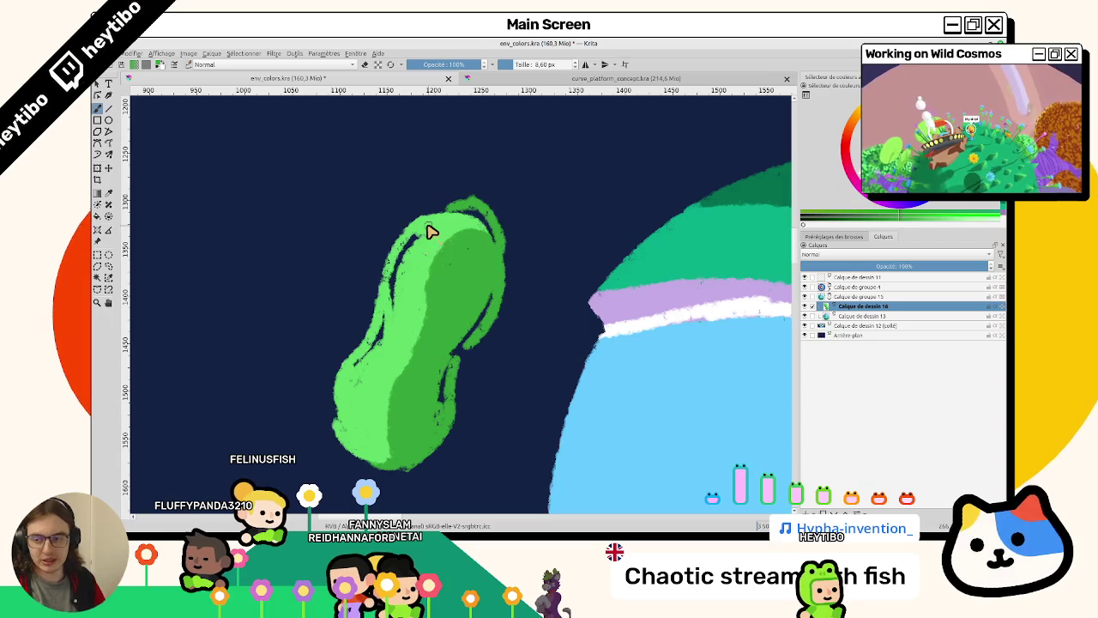
{"action": "left_click_drag", "start_coordinate": [452, 259], "coordinate": [450, 364]}
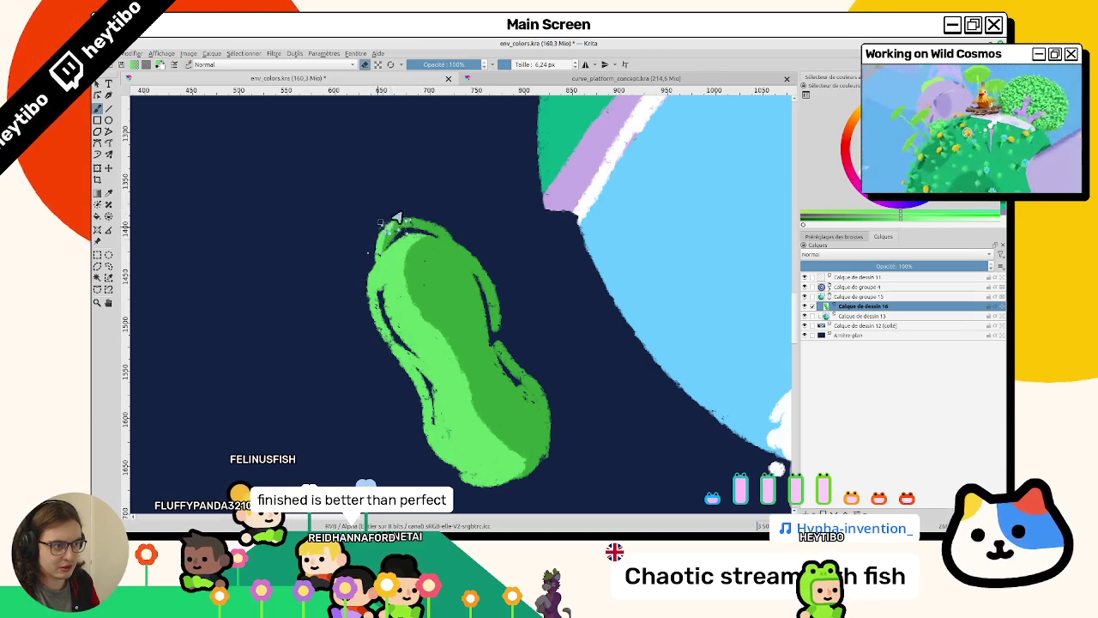
{"action": "left_click_drag", "start_coordinate": [382, 230], "coordinate": [281, 113]}
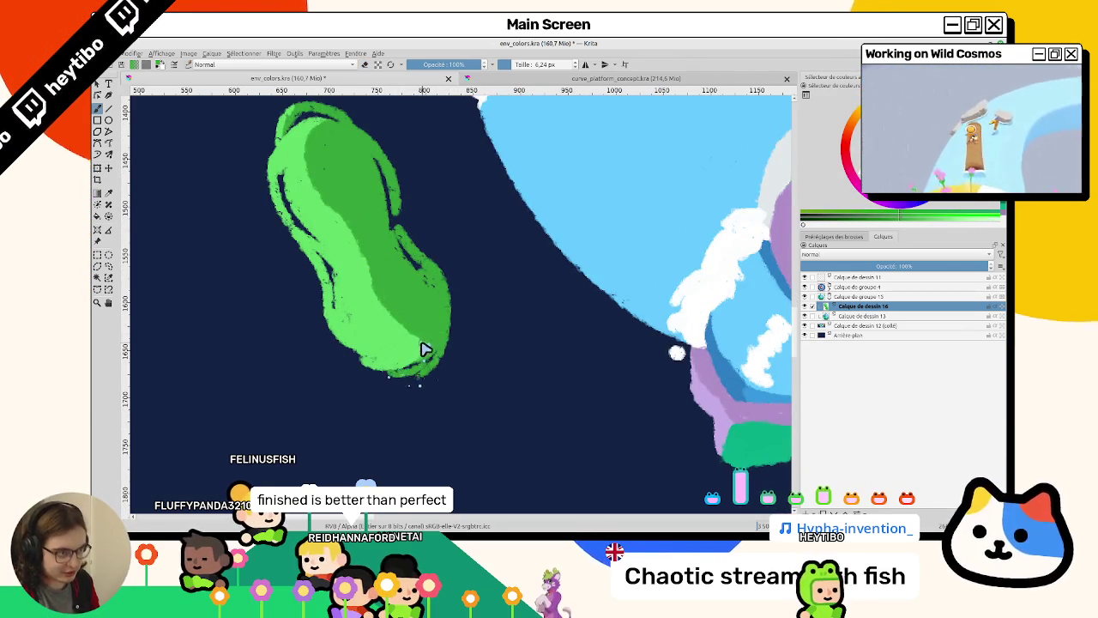
Lighten the bush's middle-left and dab small pale specks over it.
{"action": "mouse_move", "coordinate": [491, 377]}
{"action": "left_mouse_down"}
{"action": "mouse_move", "coordinate": [453, 392]}
{"action": "mouse_move", "coordinate": [449, 195]}
{"action": "mouse_move", "coordinate": [510, 261]}
{"action": "left_mouse_up"}
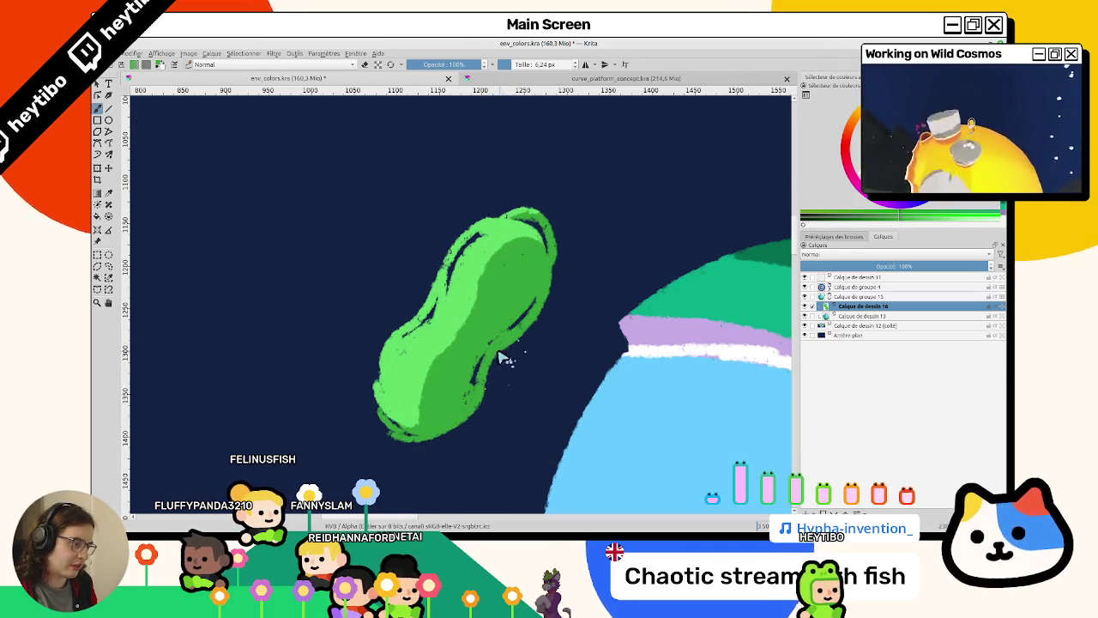
{"action": "scroll", "coordinate": [525, 319], "scroll_direction": "down", "scroll_amount": 5}
{"action": "scroll", "coordinate": [510, 318], "scroll_direction": "up", "scroll_amount": 4}
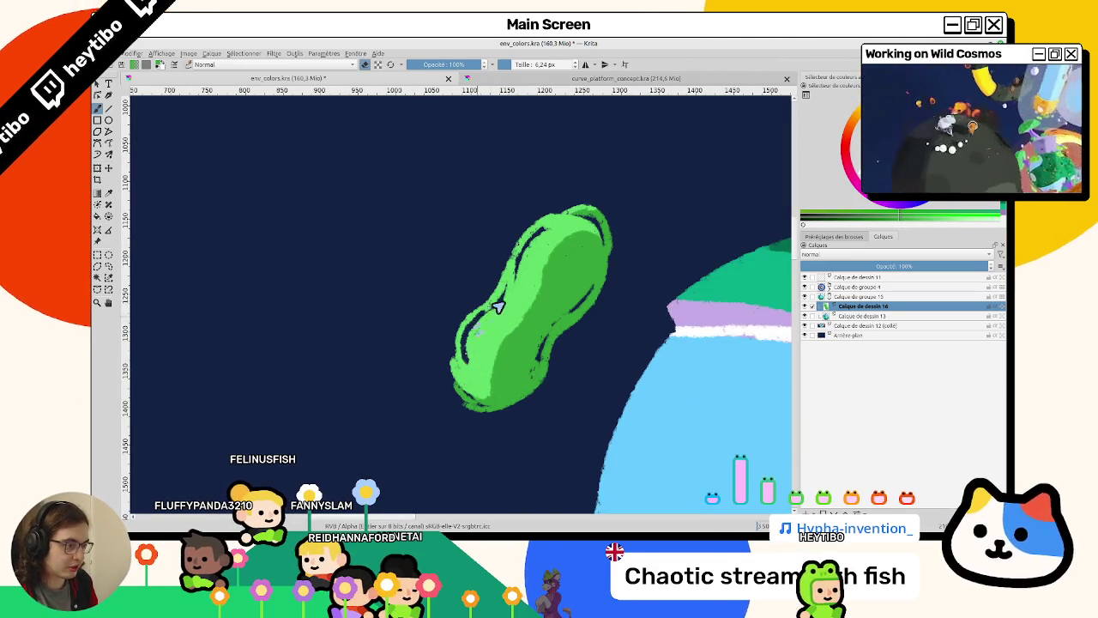
{"action": "left_click_drag", "start_coordinate": [480, 320], "coordinate": [509, 301]}
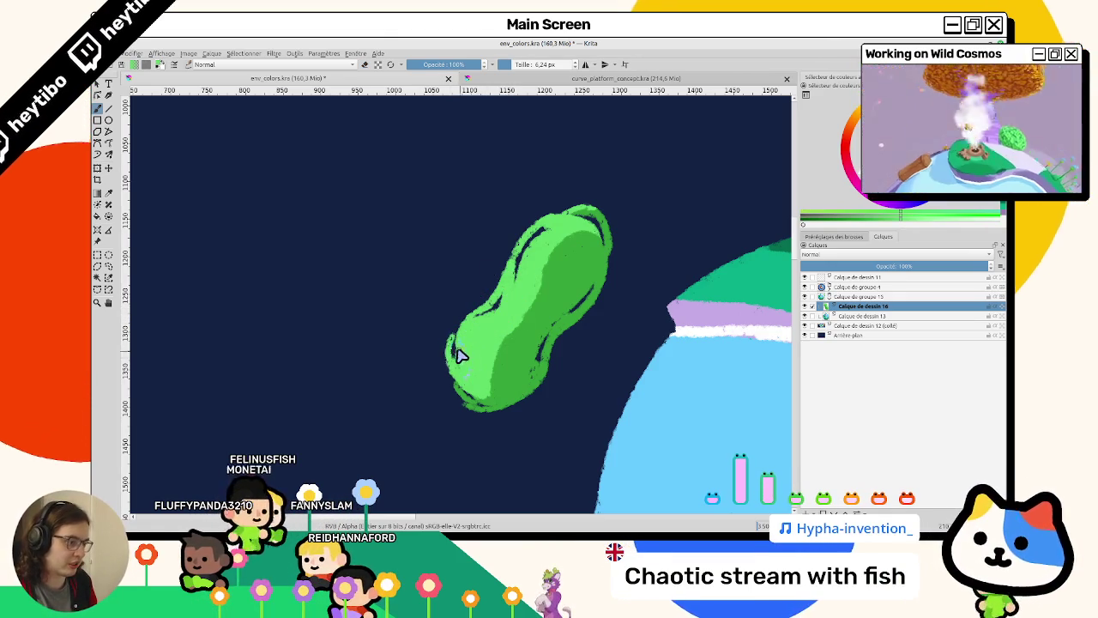
{"action": "left_click_drag", "start_coordinate": [458, 351], "coordinate": [408, 105]}
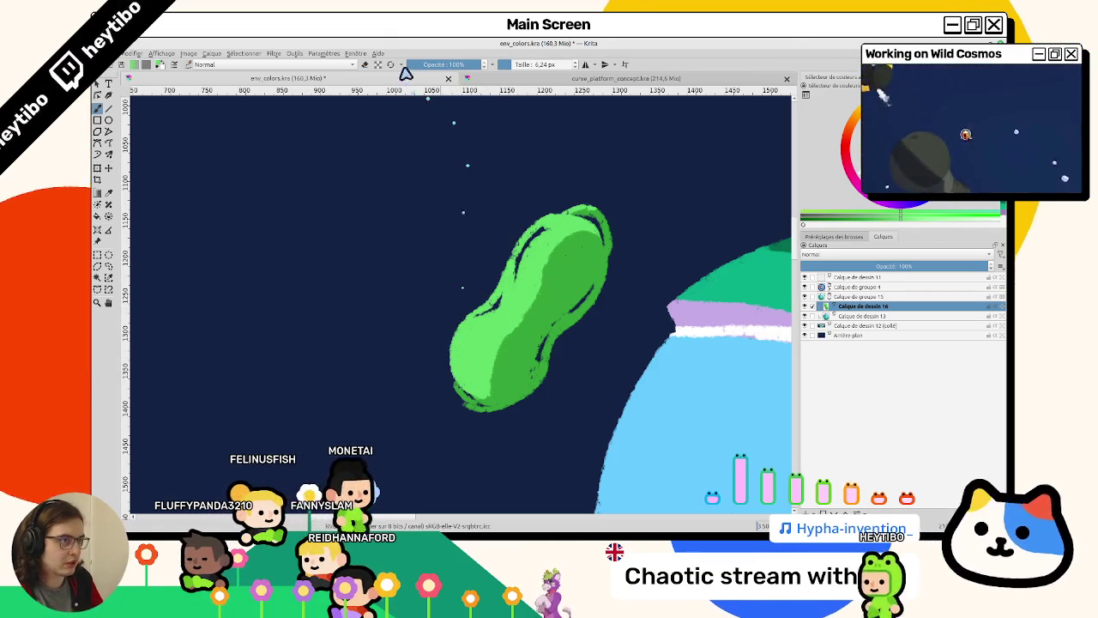
{"action": "mouse_move", "coordinate": [504, 306]}
{"action": "left_mouse_down"}
{"action": "mouse_move", "coordinate": [483, 276]}
{"action": "mouse_move", "coordinate": [473, 364]}
{"action": "left_mouse_up"}
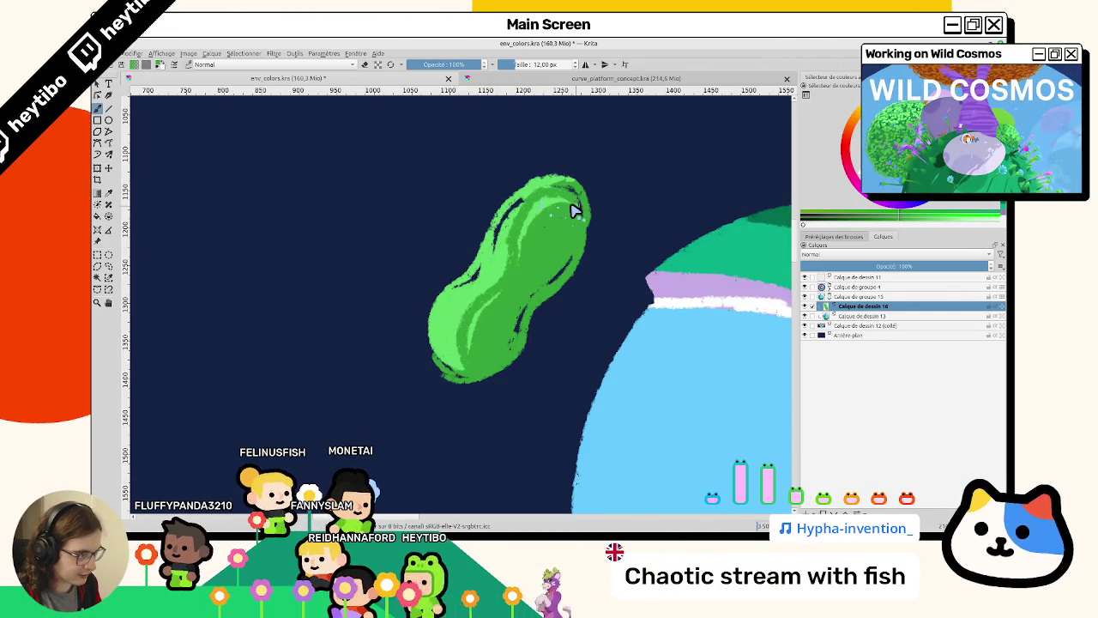
Reset the canvas view, then undo the curly green strokes along the bush's top.
{"action": "key", "text": "1"}
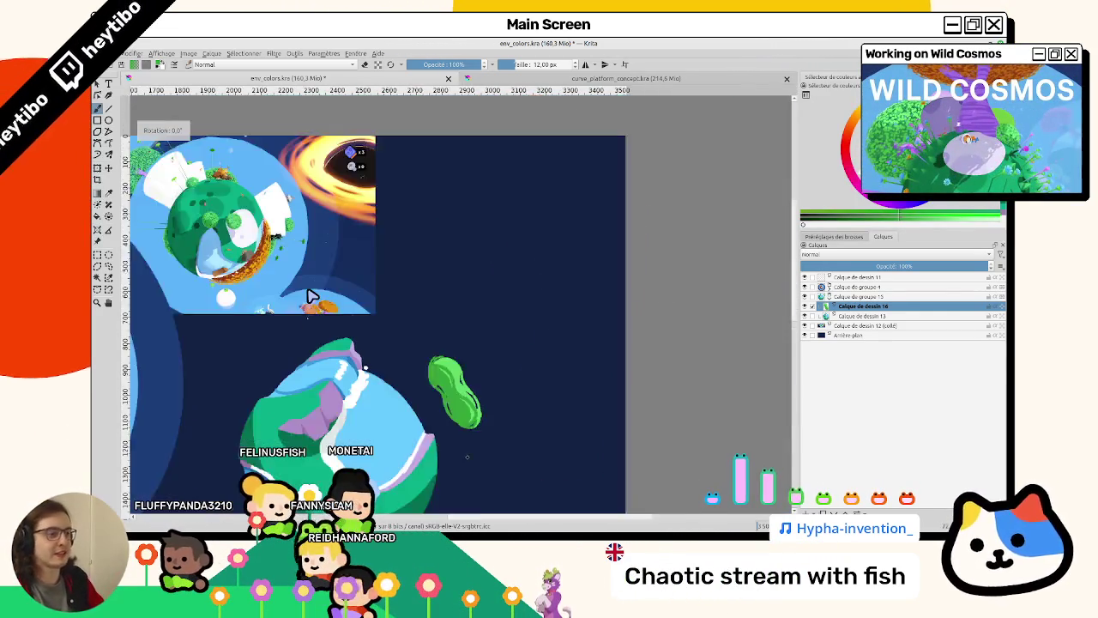
{"action": "mouse_move", "coordinate": [311, 296]}
{"action": "left_mouse_down"}
{"action": "mouse_move", "coordinate": [417, 382]}
{"action": "mouse_move", "coordinate": [465, 363]}
{"action": "mouse_move", "coordinate": [503, 271]}
{"action": "mouse_move", "coordinate": [622, 258]}
{"action": "left_mouse_up"}
{"action": "key", "text": "5"}
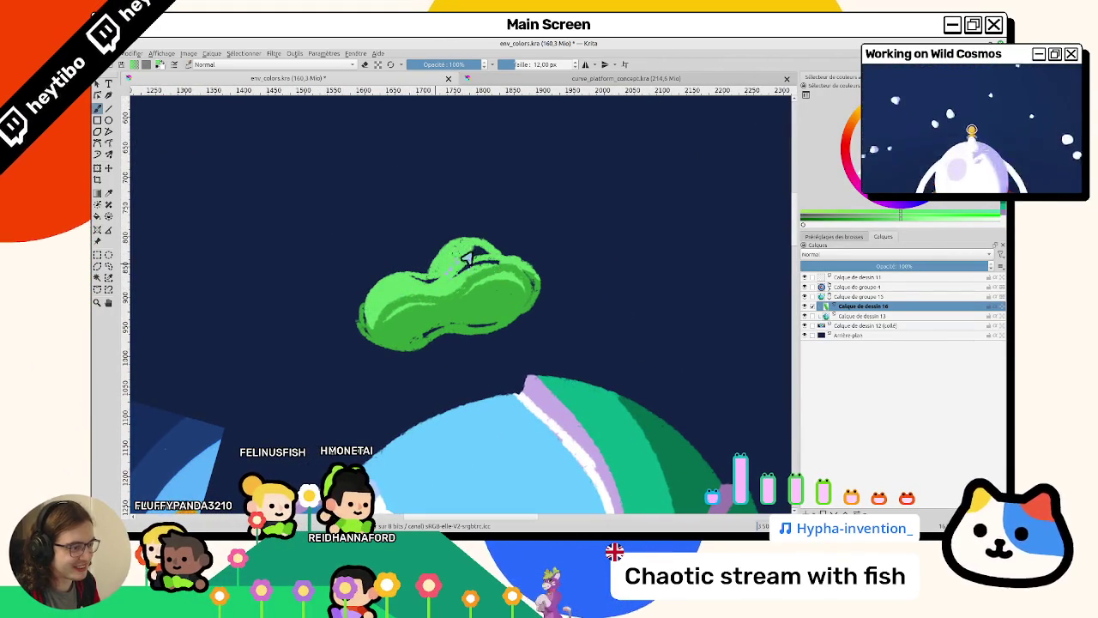
{"action": "mouse_move", "coordinate": [534, 314]}
{"action": "left_mouse_down"}
{"action": "mouse_move", "coordinate": [502, 289]}
{"action": "mouse_move", "coordinate": [524, 257]}
{"action": "mouse_move", "coordinate": [522, 273]}
{"action": "mouse_move", "coordinate": [515, 244]}
{"action": "mouse_move", "coordinate": [549, 258]}
{"action": "mouse_move", "coordinate": [496, 306]}
{"action": "left_mouse_up"}
{"action": "key", "text": "ctrl+z"}
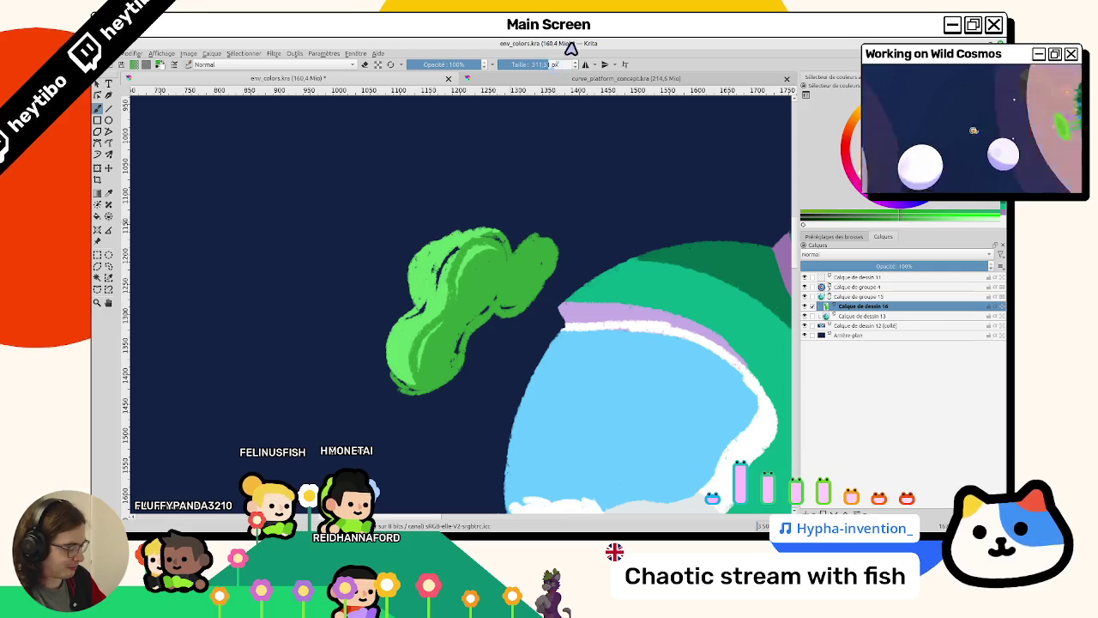
{"action": "scroll", "coordinate": [505, 266], "scroll_direction": "up", "scroll_amount": 1}
{"action": "key", "text": "ctrl+z"}
Paint a rounded green lobe right of the bush, filling the gap between them.
{"action": "left_click_drag", "start_coordinate": [542, 225], "coordinate": [517, 291]}
{"action": "left_click_drag", "start_coordinate": [550, 254], "coordinate": [523, 296]}
{"action": "left_click_drag", "start_coordinate": [512, 312], "coordinate": [496, 323]}
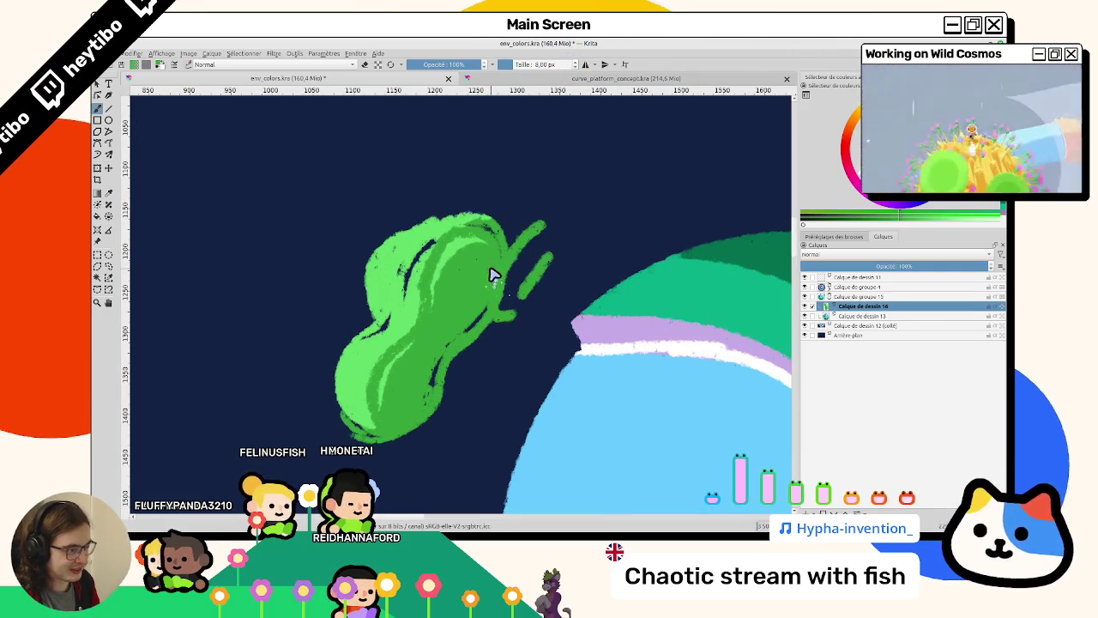
{"action": "left_click_drag", "start_coordinate": [504, 262], "coordinate": [519, 243]}
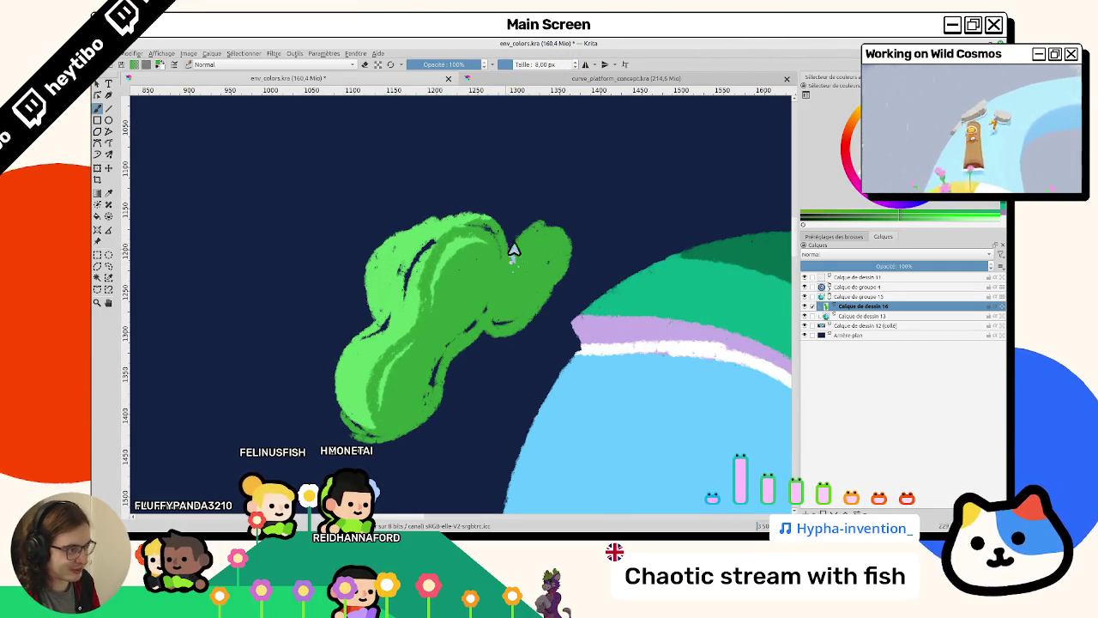
{"action": "mouse_move", "coordinate": [521, 319]}
{"action": "left_mouse_down"}
{"action": "mouse_move", "coordinate": [345, 289]}
{"action": "mouse_move", "coordinate": [600, 386]}
{"action": "left_mouse_up"}
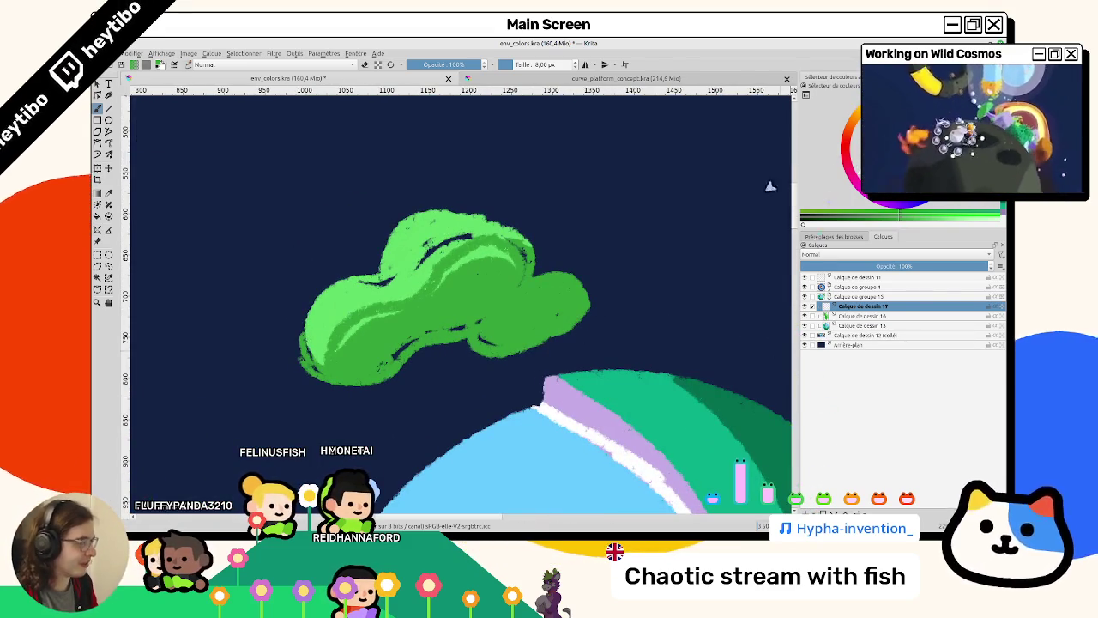
Paint lavender branches beneath the canopy and one reaching up into it.
{"action": "scroll", "coordinate": [497, 360], "scroll_direction": "down", "scroll_amount": 5}
{"action": "scroll", "coordinate": [515, 355], "scroll_direction": "up", "scroll_amount": 3}
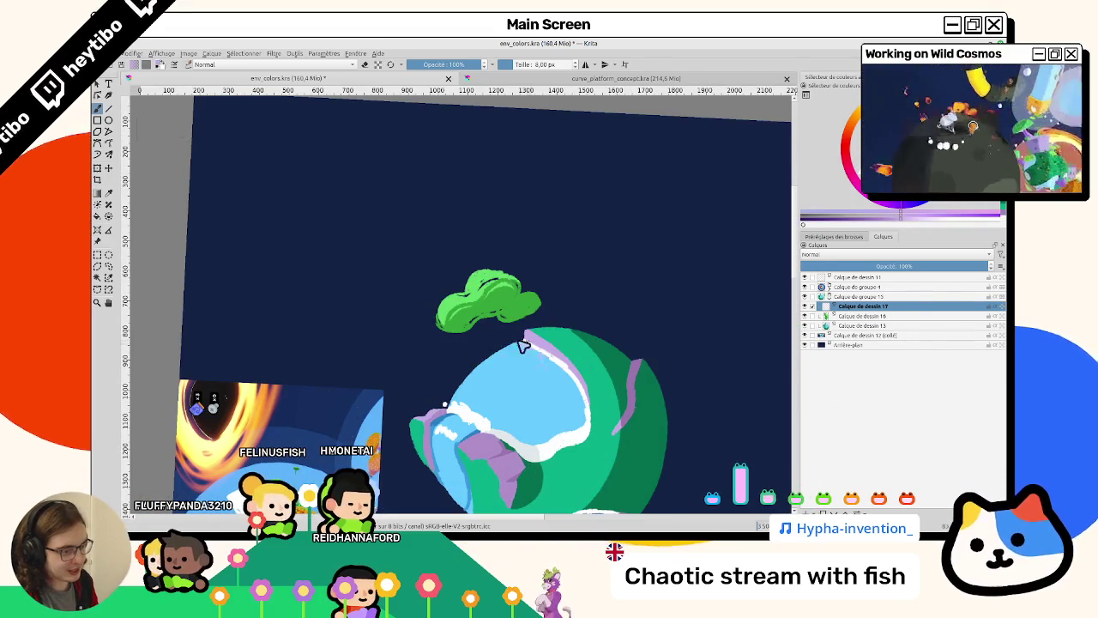
{"action": "scroll", "coordinate": [526, 343], "scroll_direction": "down", "scroll_amount": 3}
{"action": "scroll", "coordinate": [319, 422], "scroll_direction": "up", "scroll_amount": 5}
{"action": "scroll", "coordinate": [319, 422], "scroll_direction": "up", "scroll_amount": 3}
{"action": "scroll", "coordinate": [339, 412], "scroll_direction": "up", "scroll_amount": 3}
{"action": "scroll", "coordinate": [350, 386], "scroll_direction": "up", "scroll_amount": 3}
{"action": "scroll", "coordinate": [352, 378], "scroll_direction": "down", "scroll_amount": 5}
{"action": "scroll", "coordinate": [446, 283], "scroll_direction": "up", "scroll_amount": 1}
{"action": "scroll", "coordinate": [436, 284], "scroll_direction": "up", "scroll_amount": 2}
{"action": "scroll", "coordinate": [424, 294], "scroll_direction": "up", "scroll_amount": 2}
{"action": "mouse_move", "coordinate": [408, 301]}
{"action": "left_mouse_down"}
{"action": "mouse_move", "coordinate": [506, 322]}
{"action": "mouse_move", "coordinate": [532, 347]}
{"action": "left_mouse_up"}
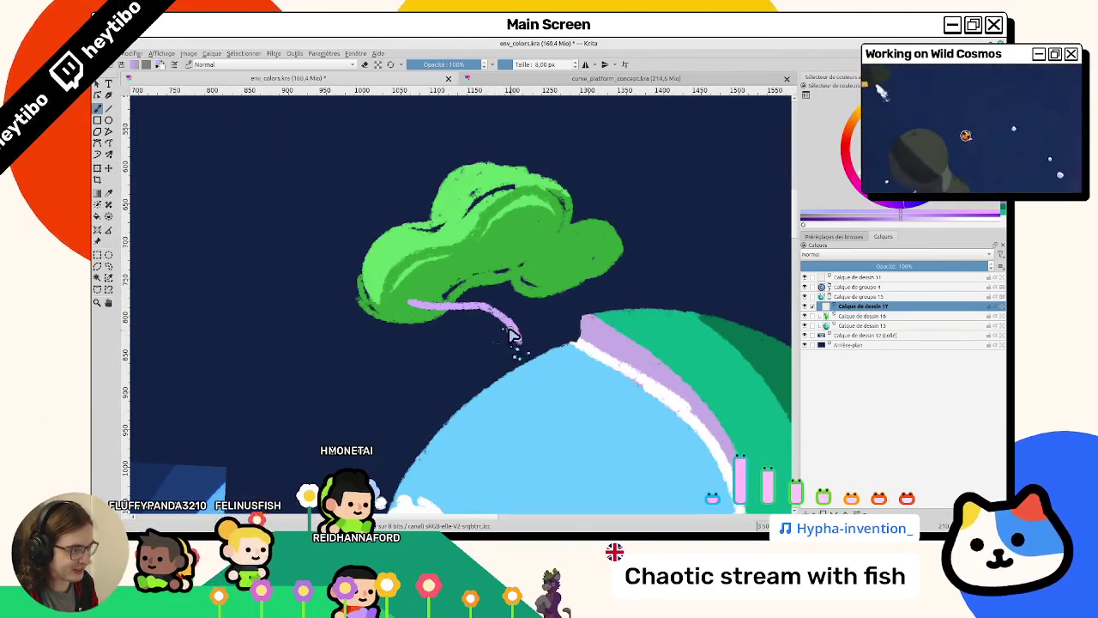
{"action": "mouse_move", "coordinate": [533, 229]}
{"action": "left_mouse_down"}
{"action": "mouse_move", "coordinate": [527, 300]}
{"action": "mouse_move", "coordinate": [590, 255]}
{"action": "left_mouse_up"}
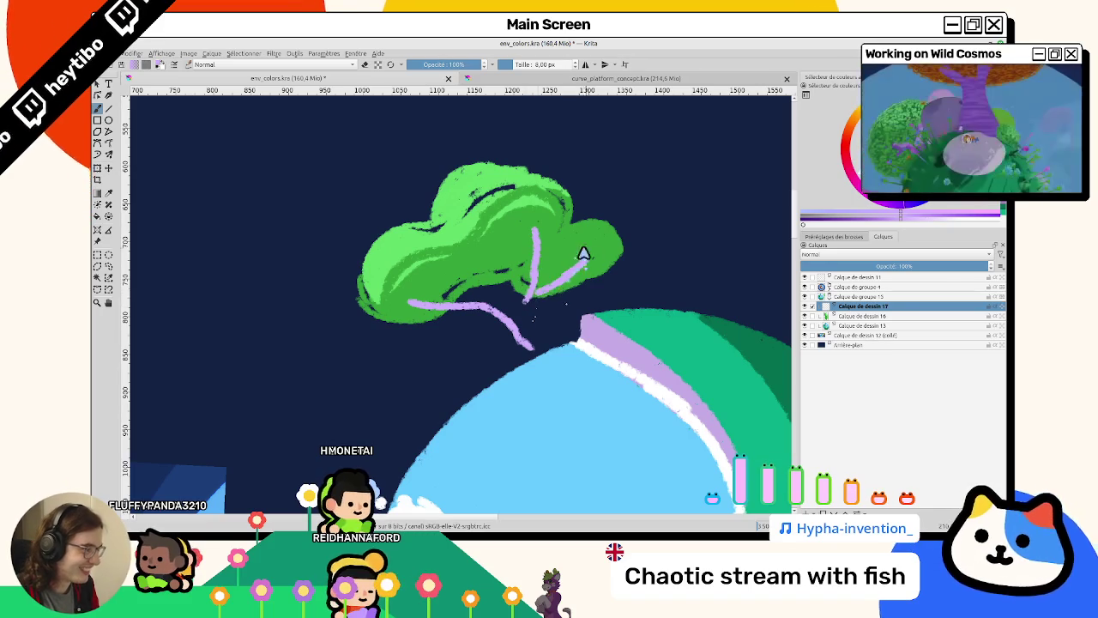
Turn the view upright and thicken the lavender trunk rising from the planet.
{"action": "mouse_move", "coordinate": [542, 317]}
{"action": "left_mouse_down"}
{"action": "mouse_move", "coordinate": [453, 237]}
{"action": "mouse_move", "coordinate": [453, 261]}
{"action": "left_mouse_up"}
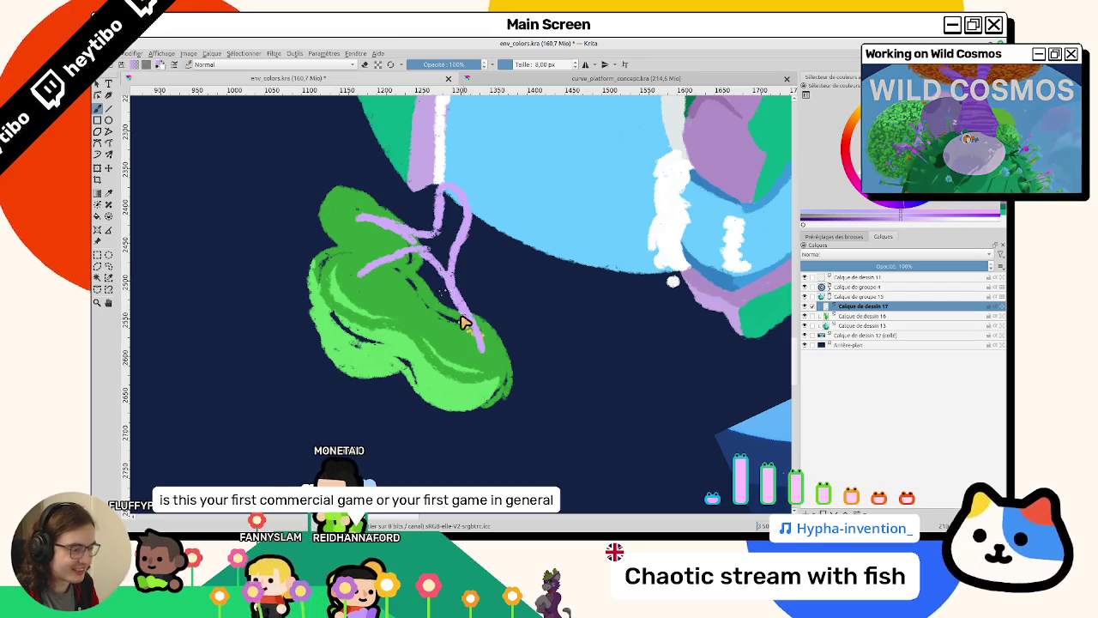
{"action": "left_click_drag", "start_coordinate": [522, 424], "coordinate": [482, 306]}
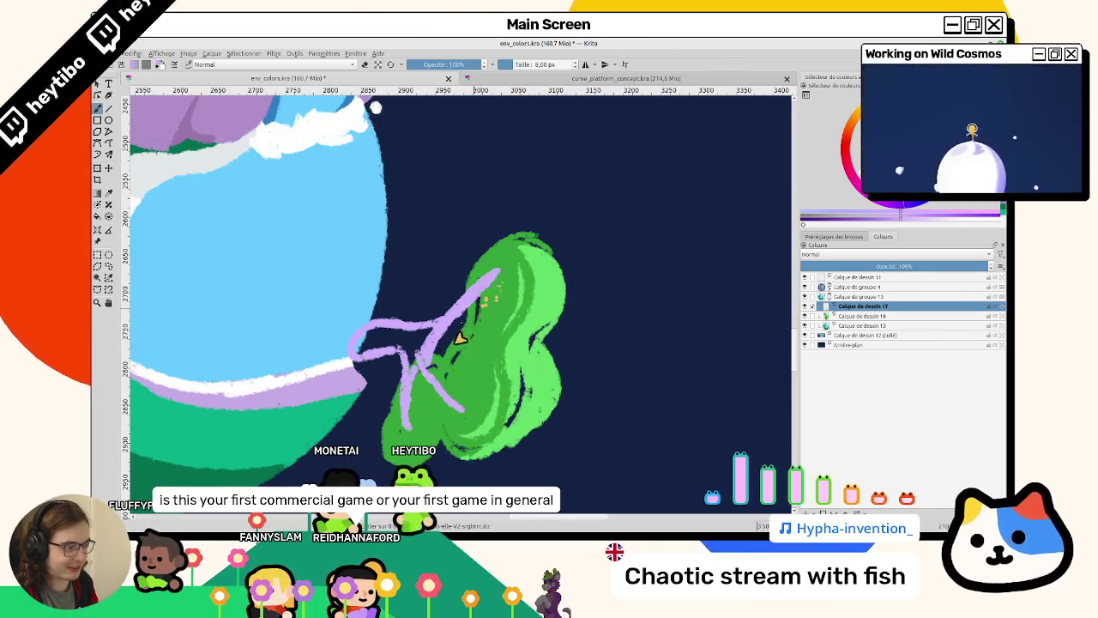
{"action": "left_click_drag", "start_coordinate": [480, 309], "coordinate": [521, 321]}
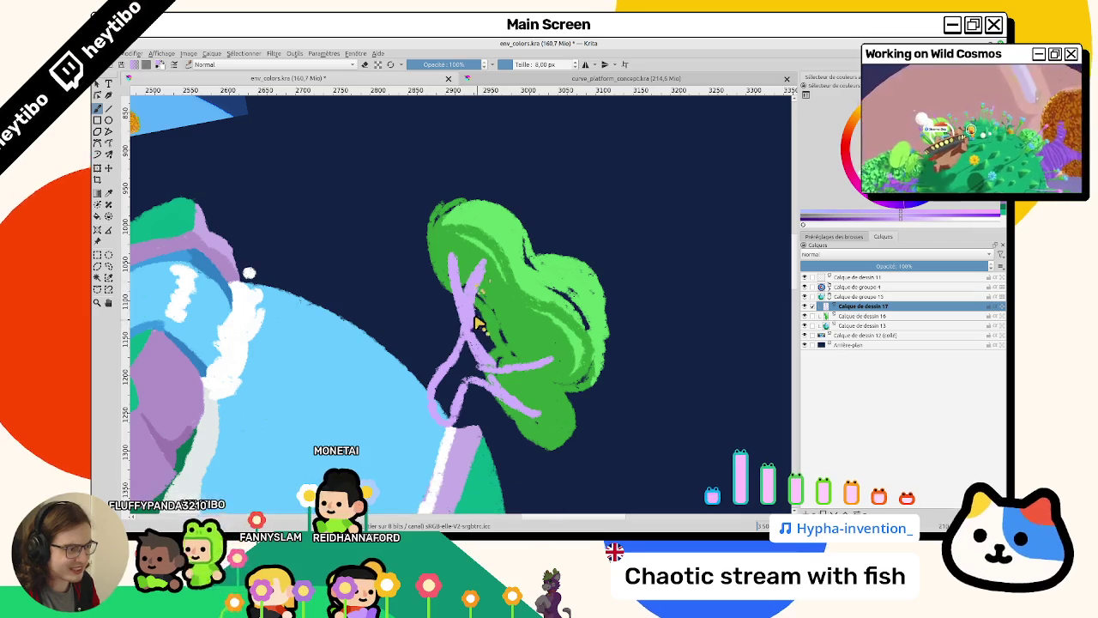
{"action": "left_click_drag", "start_coordinate": [474, 337], "coordinate": [538, 284]}
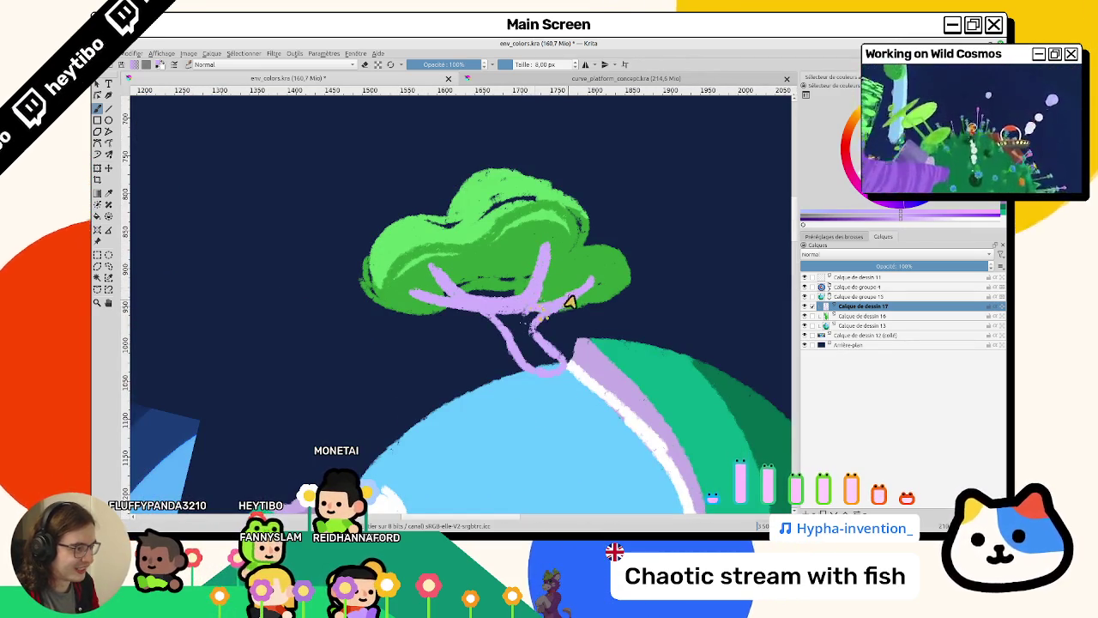
{"action": "left_click_drag", "start_coordinate": [532, 339], "coordinate": [556, 362]}
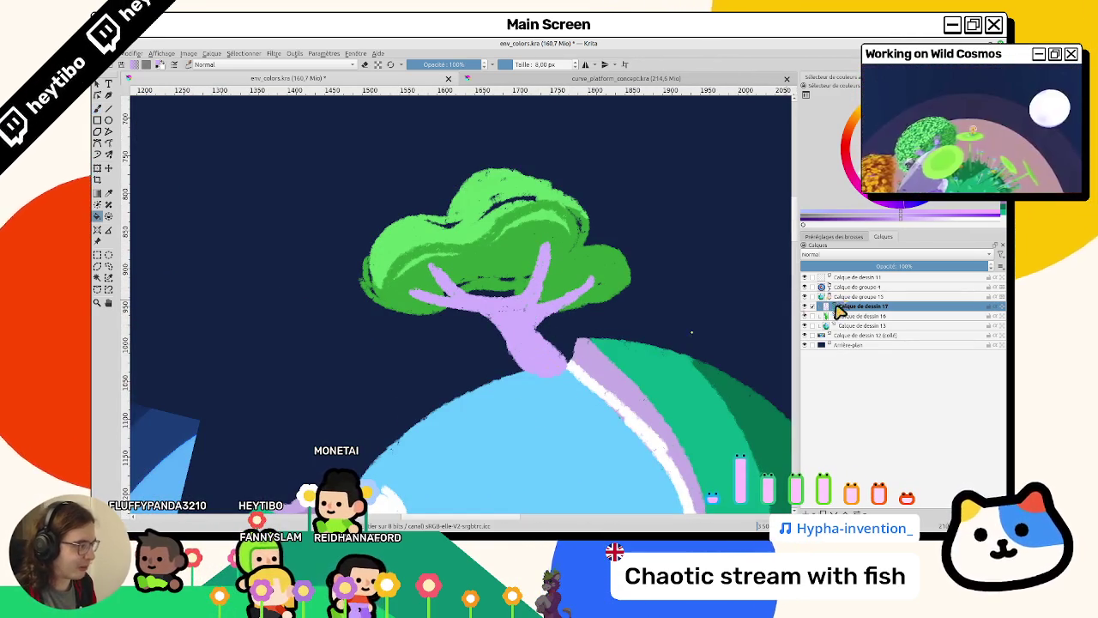
{"action": "left_click_drag", "start_coordinate": [837, 309], "coordinate": [845, 331]}
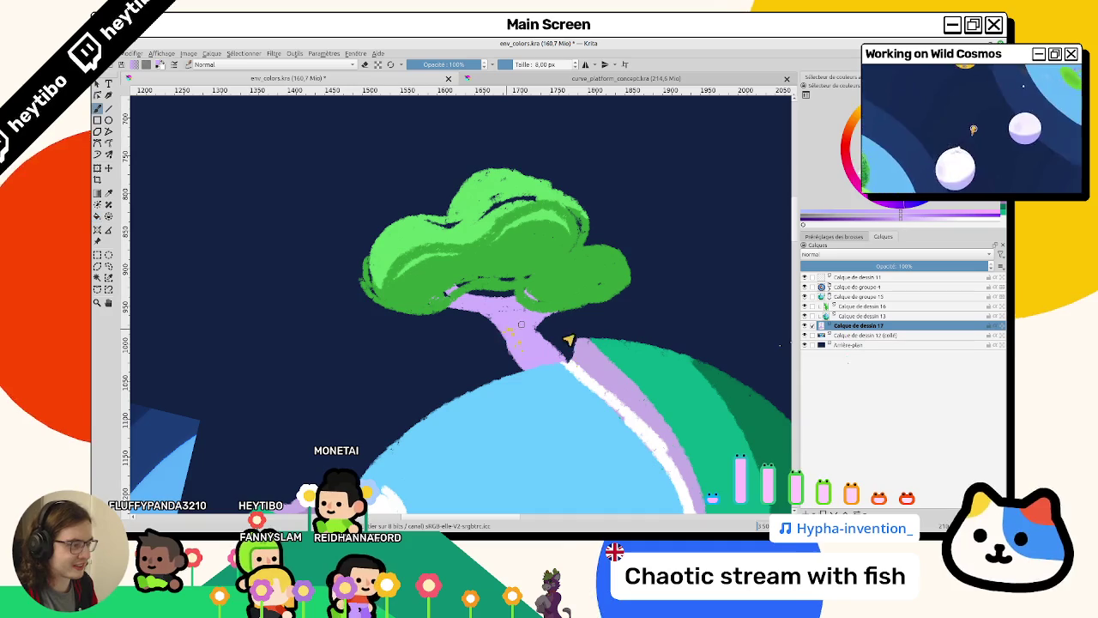
{"action": "left_click", "coordinate": [844, 307]}
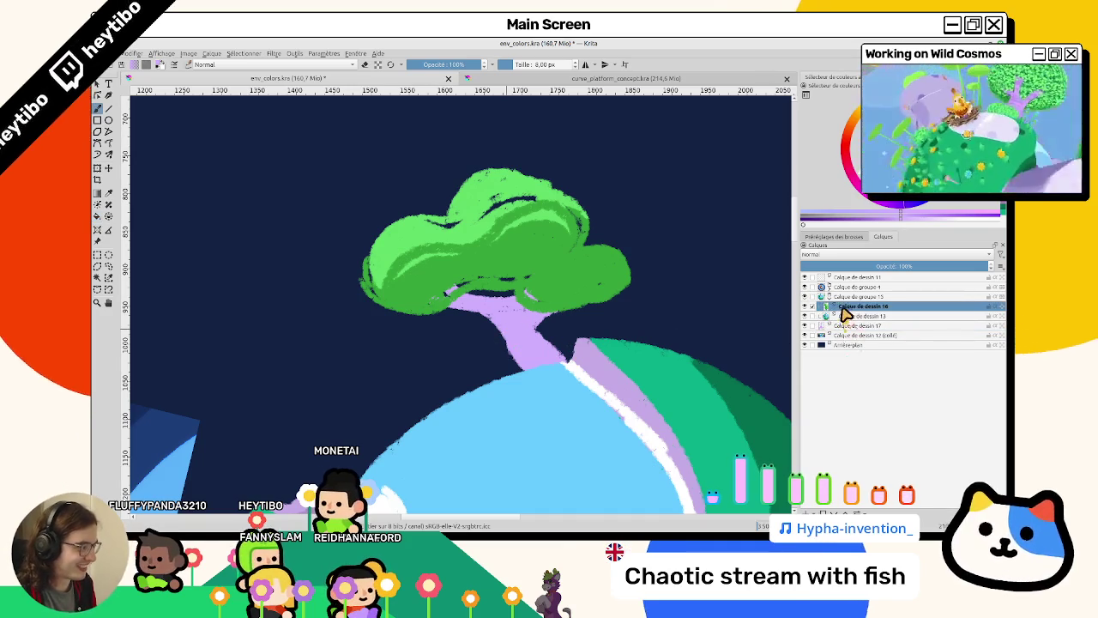
{"action": "left_click_drag", "start_coordinate": [848, 330], "coordinate": [839, 326]}
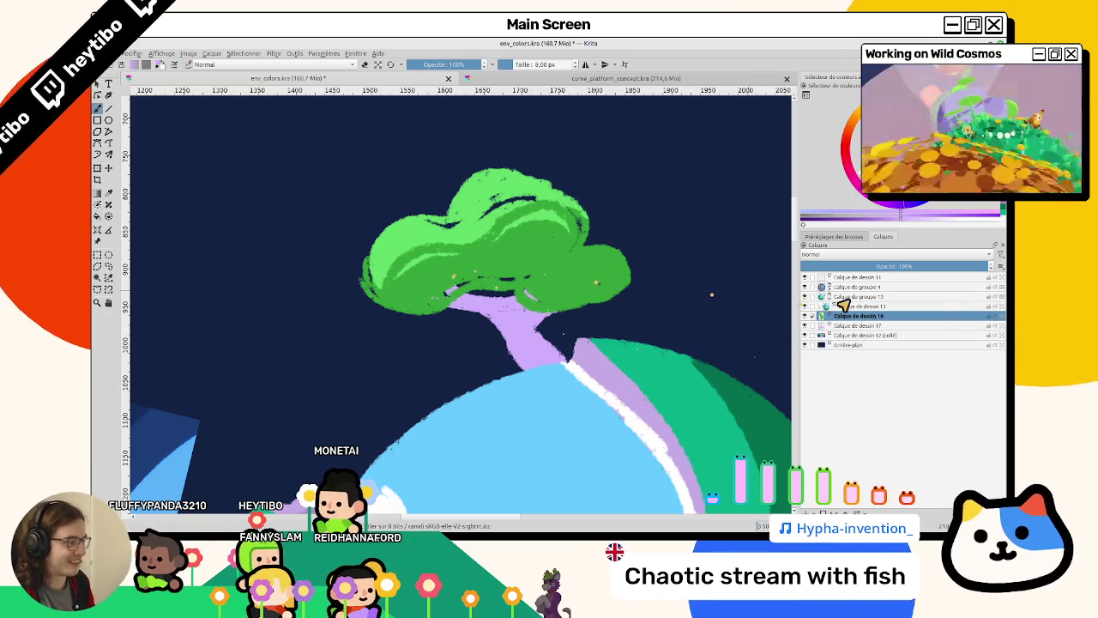
{"action": "double_click", "coordinate": [849, 327]}
{"action": "left_click_drag", "start_coordinate": [869, 322], "coordinate": [867, 318]}
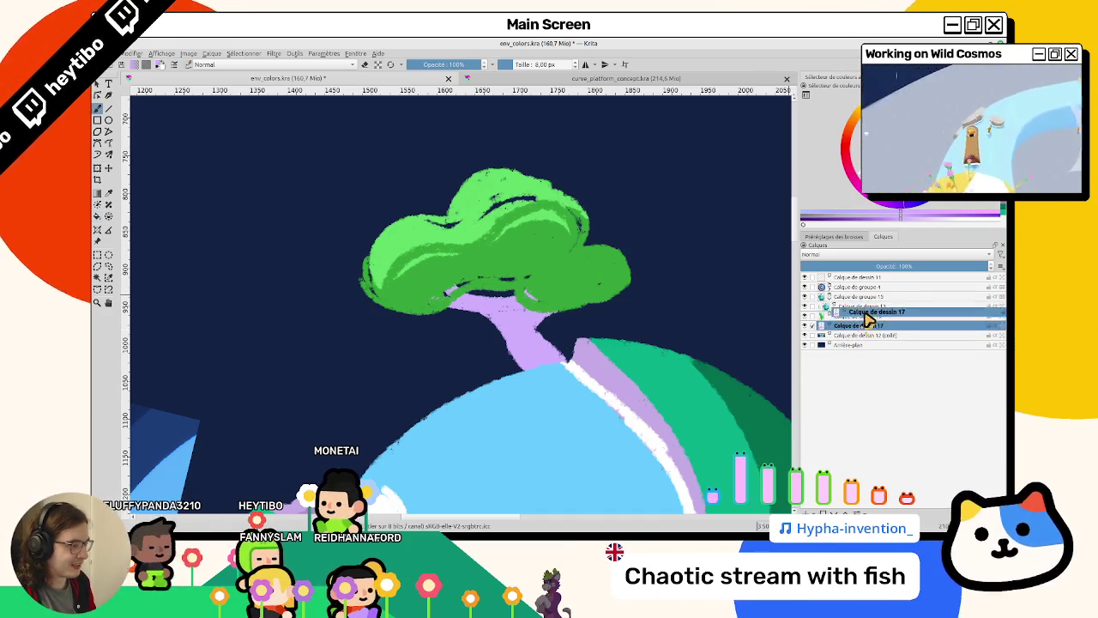
{"action": "left_click_drag", "start_coordinate": [755, 326], "coordinate": [434, 321]}
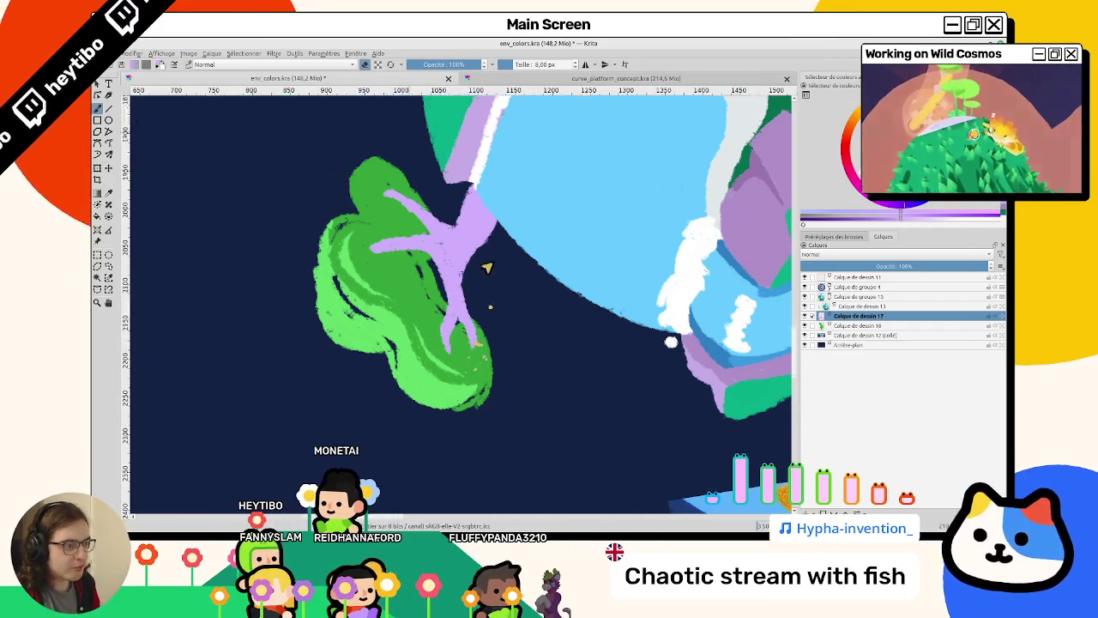
{"action": "left_click_drag", "start_coordinate": [494, 290], "coordinate": [473, 300]}
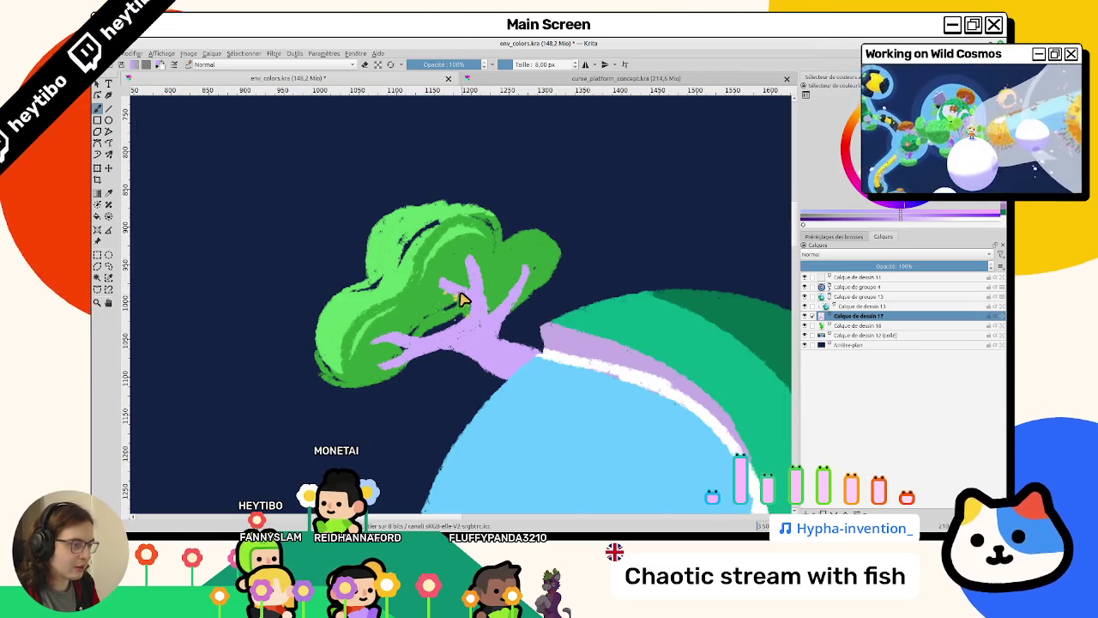
{"action": "left_click_drag", "start_coordinate": [461, 300], "coordinate": [471, 237]}
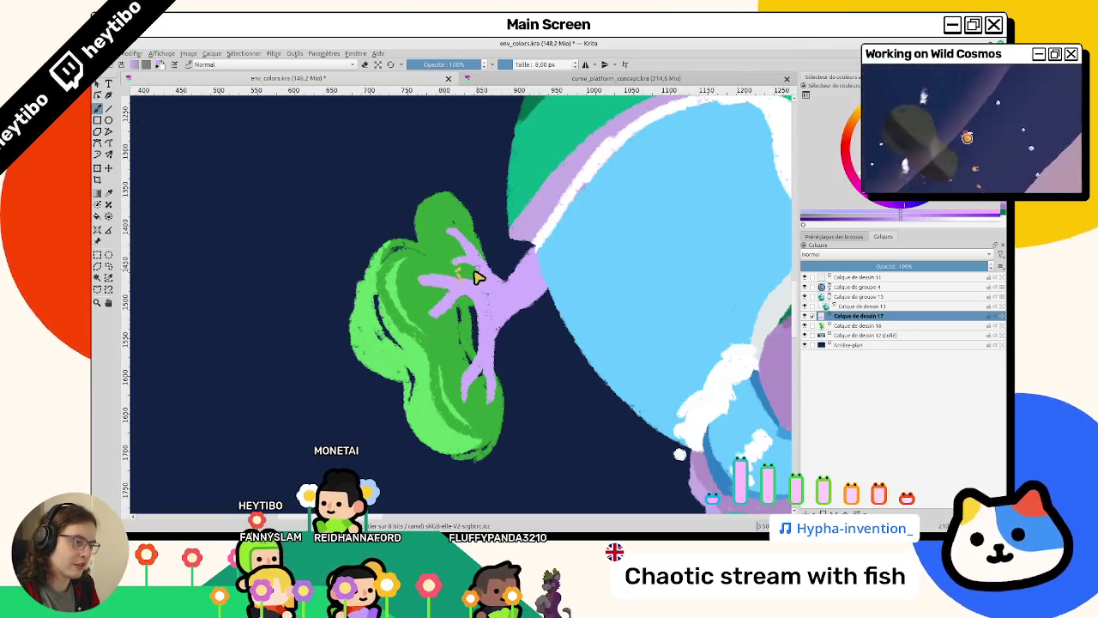
{"action": "left_click_drag", "start_coordinate": [460, 266], "coordinate": [534, 362]}
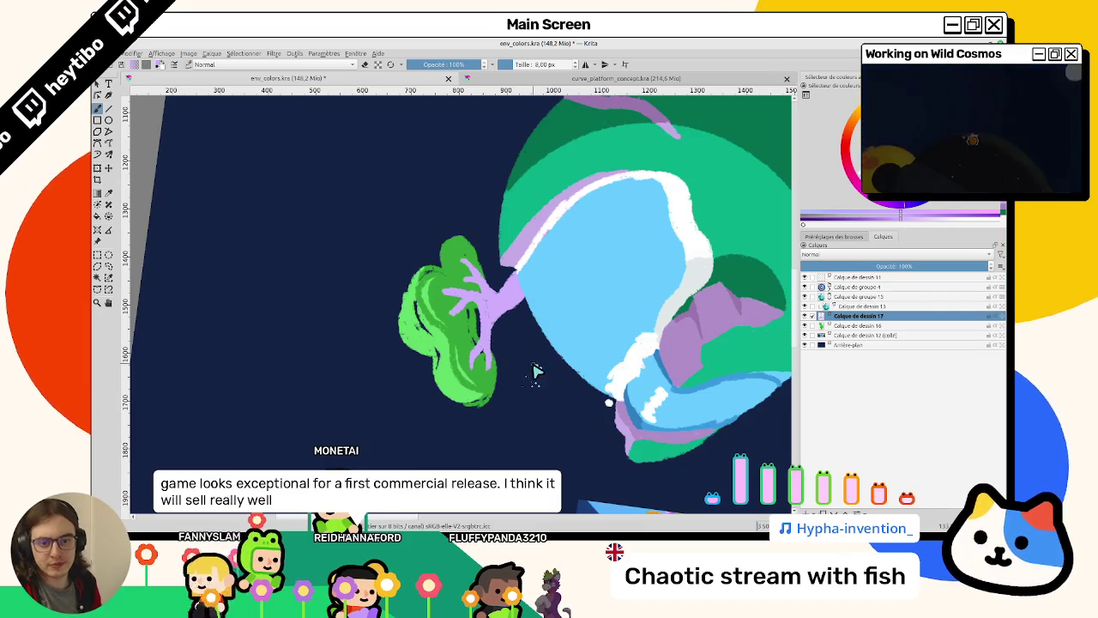
{"action": "mouse_move", "coordinate": [526, 332]}
{"action": "left_mouse_down"}
{"action": "mouse_move", "coordinate": [534, 280]}
{"action": "mouse_move", "coordinate": [504, 355]}
{"action": "left_mouse_up"}
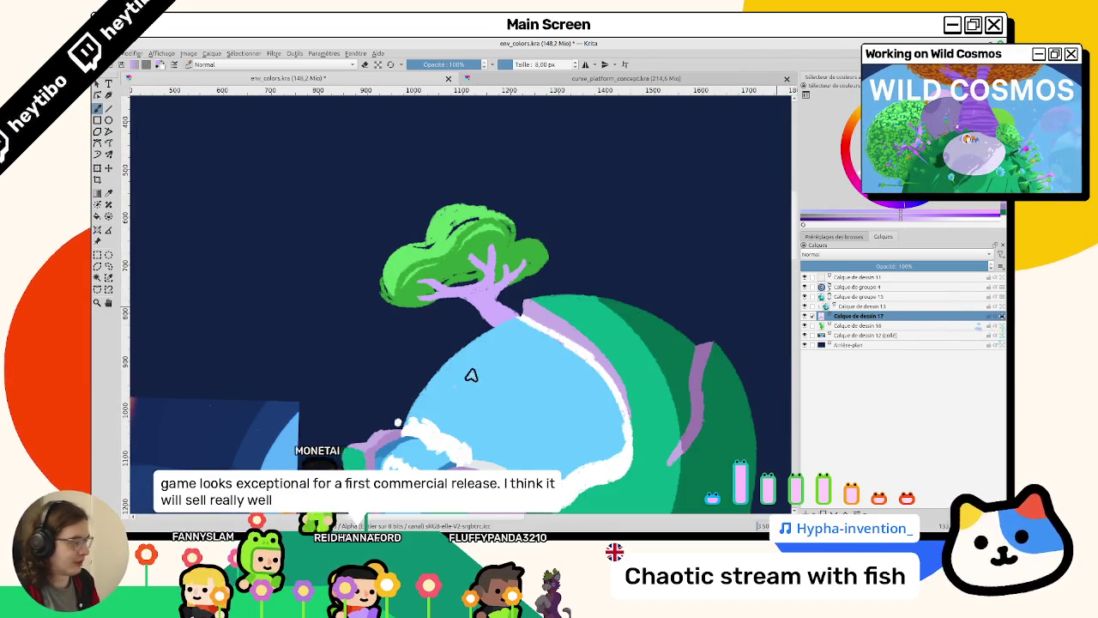
{"action": "left_click_drag", "start_coordinate": [452, 386], "coordinate": [339, 412]}
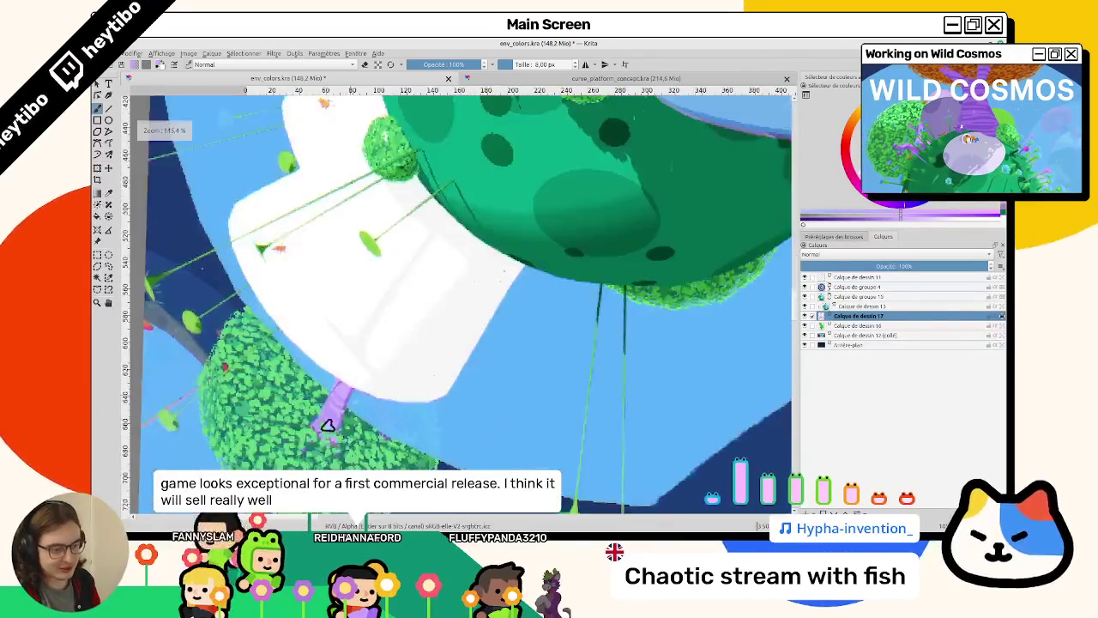
Paint darker purple over the tree trunk.
{"action": "scroll", "coordinate": [339, 411], "scroll_direction": "up", "scroll_amount": 5}
{"action": "scroll", "coordinate": [380, 275], "scroll_direction": "down", "scroll_amount": 10}
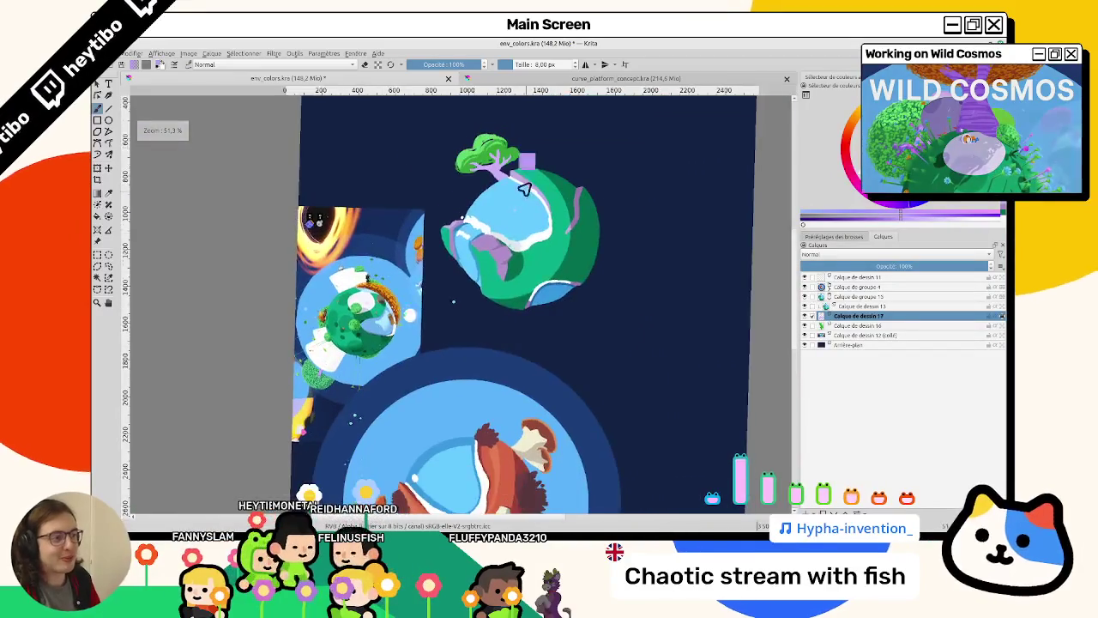
{"action": "scroll", "coordinate": [523, 193], "scroll_direction": "up", "scroll_amount": 2}
{"action": "scroll", "coordinate": [514, 206], "scroll_direction": "up", "scroll_amount": 2}
{"action": "scroll", "coordinate": [501, 226], "scroll_direction": "up", "scroll_amount": 1}
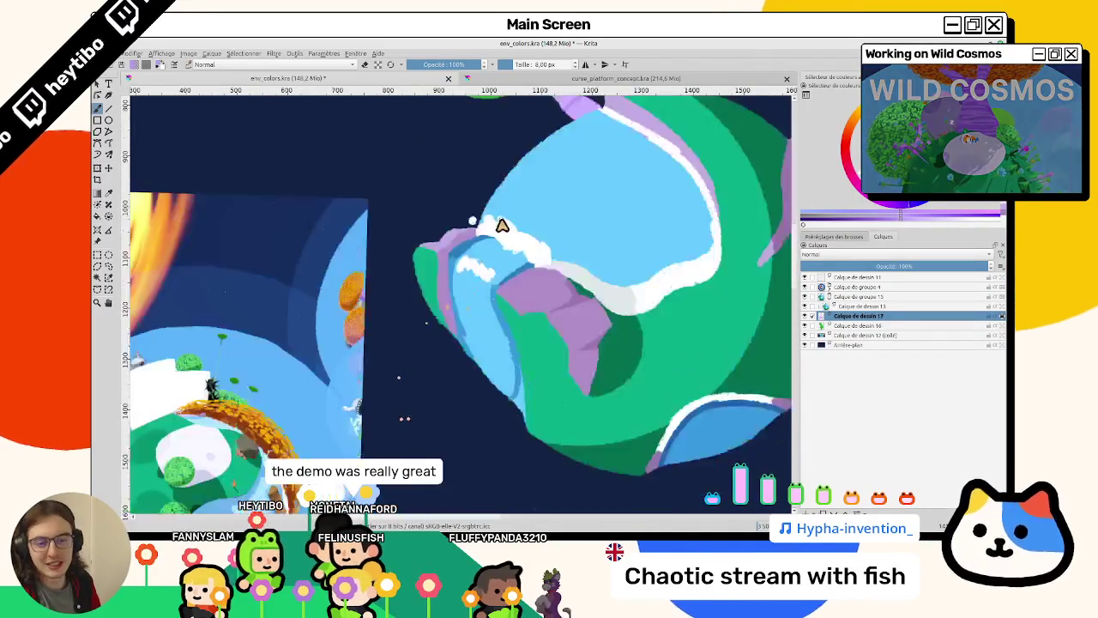
{"action": "scroll", "coordinate": [501, 226], "scroll_direction": "down", "scroll_amount": 3}
{"action": "scroll", "coordinate": [392, 306], "scroll_direction": "up", "scroll_amount": 3}
{"action": "scroll", "coordinate": [392, 306], "scroll_direction": "up", "scroll_amount": 3}
{"action": "scroll", "coordinate": [404, 234], "scroll_direction": "up", "scroll_amount": 3}
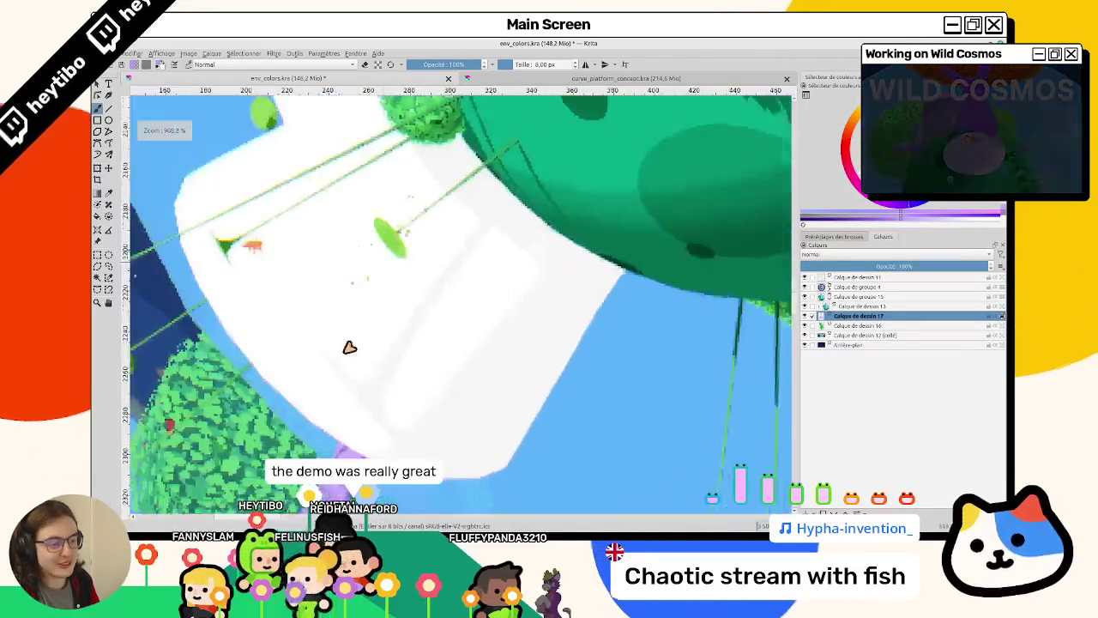
{"action": "scroll", "coordinate": [404, 234], "scroll_direction": "down", "scroll_amount": 3}
{"action": "scroll", "coordinate": [456, 355], "scroll_direction": "up", "scroll_amount": 3}
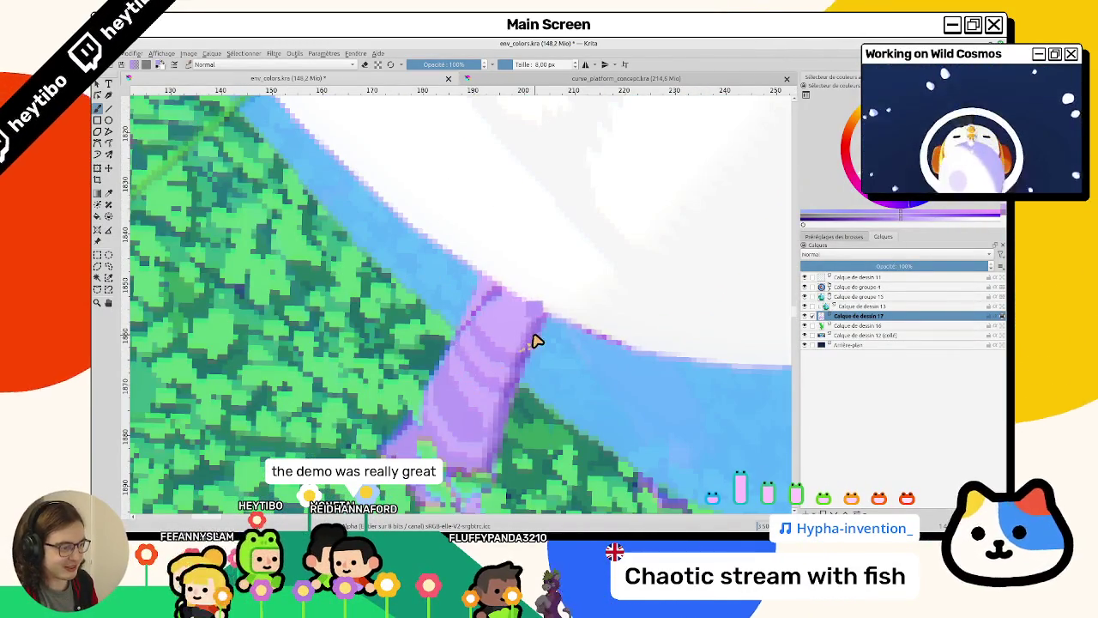
{"action": "scroll", "coordinate": [534, 340], "scroll_direction": "down", "scroll_amount": 3}
{"action": "scroll", "coordinate": [589, 255], "scroll_direction": "up", "scroll_amount": 3}
{"action": "scroll", "coordinate": [588, 255], "scroll_direction": "up", "scroll_amount": 2}
{"action": "scroll", "coordinate": [589, 255], "scroll_direction": "up", "scroll_amount": 2}
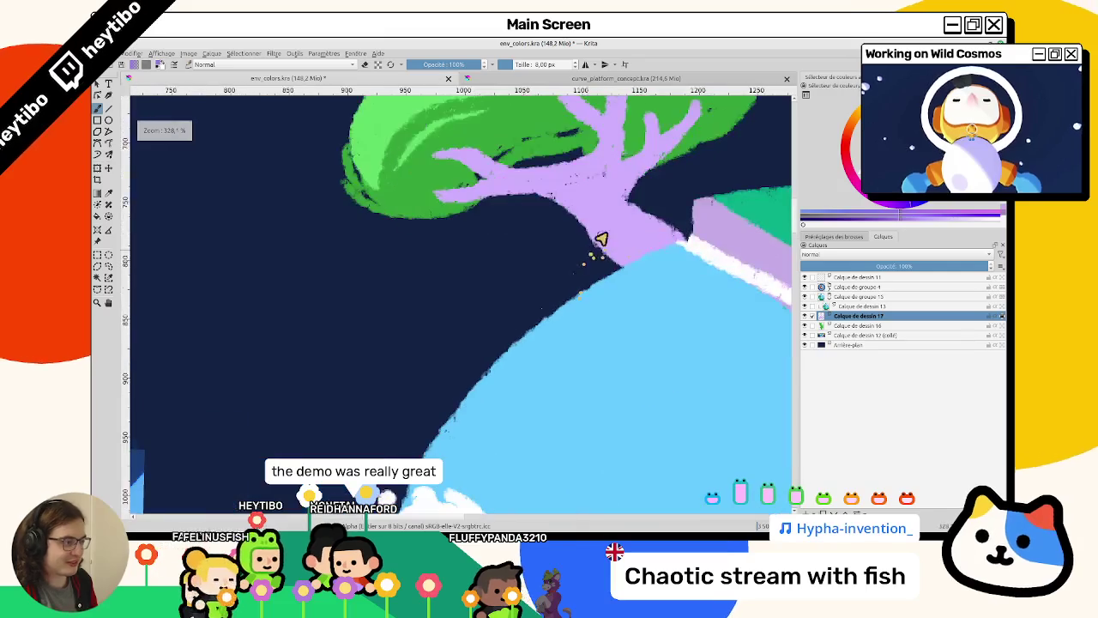
{"action": "left_click_drag", "start_coordinate": [601, 204], "coordinate": [566, 215]}
{"action": "left_click_drag", "start_coordinate": [567, 215], "coordinate": [515, 314]}
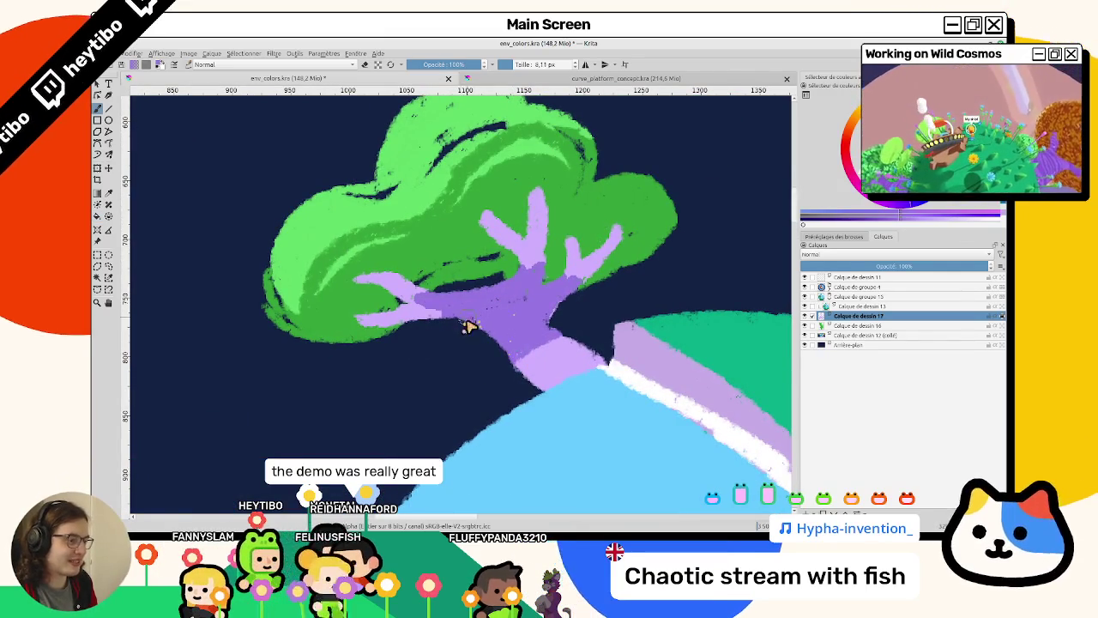
Using 14.65 px then 12 px brushes, darken branch tips and speckle the trunk purple.
{"action": "key", "text": "bracketright"}
{"action": "key", "text": "bracketright"}
{"action": "mouse_move", "coordinate": [448, 335]}
{"action": "left_mouse_down"}
{"action": "mouse_move", "coordinate": [422, 286]}
{"action": "mouse_move", "coordinate": [363, 289]}
{"action": "left_mouse_up"}
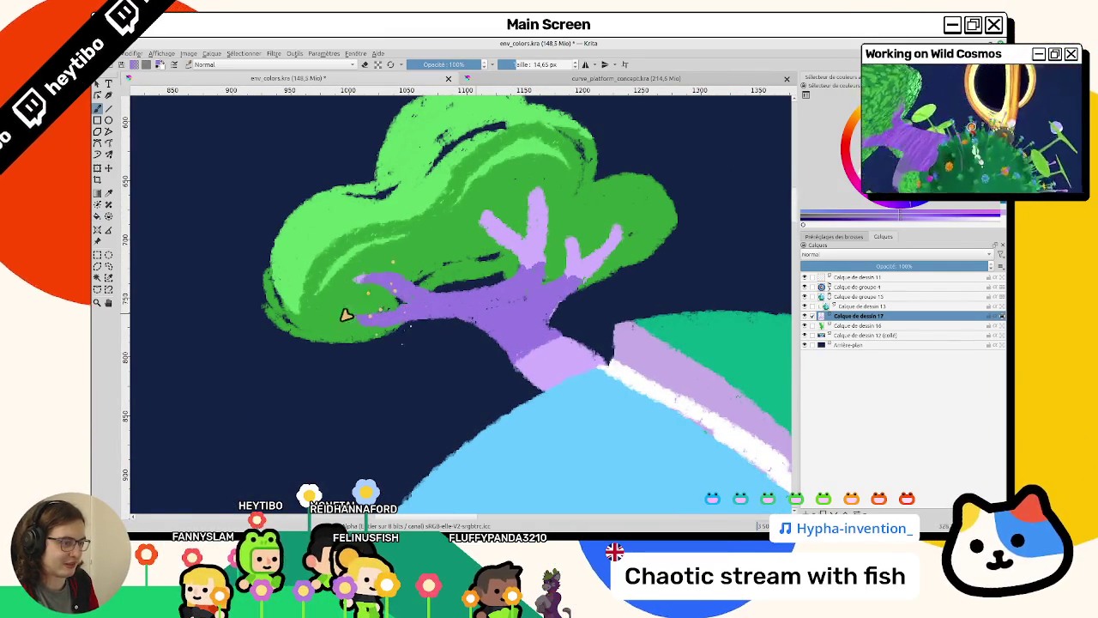
{"action": "mouse_move", "coordinate": [507, 206]}
{"action": "left_mouse_down"}
{"action": "mouse_move", "coordinate": [525, 257]}
{"action": "mouse_move", "coordinate": [536, 218]}
{"action": "left_mouse_up"}
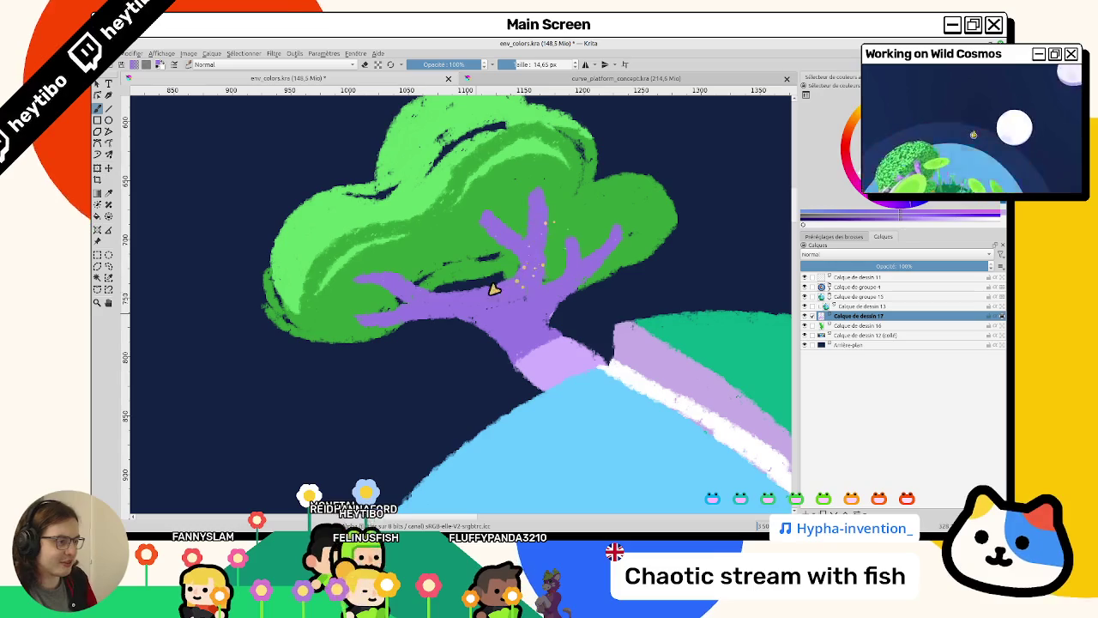
{"action": "key", "text": "bracketleft"}
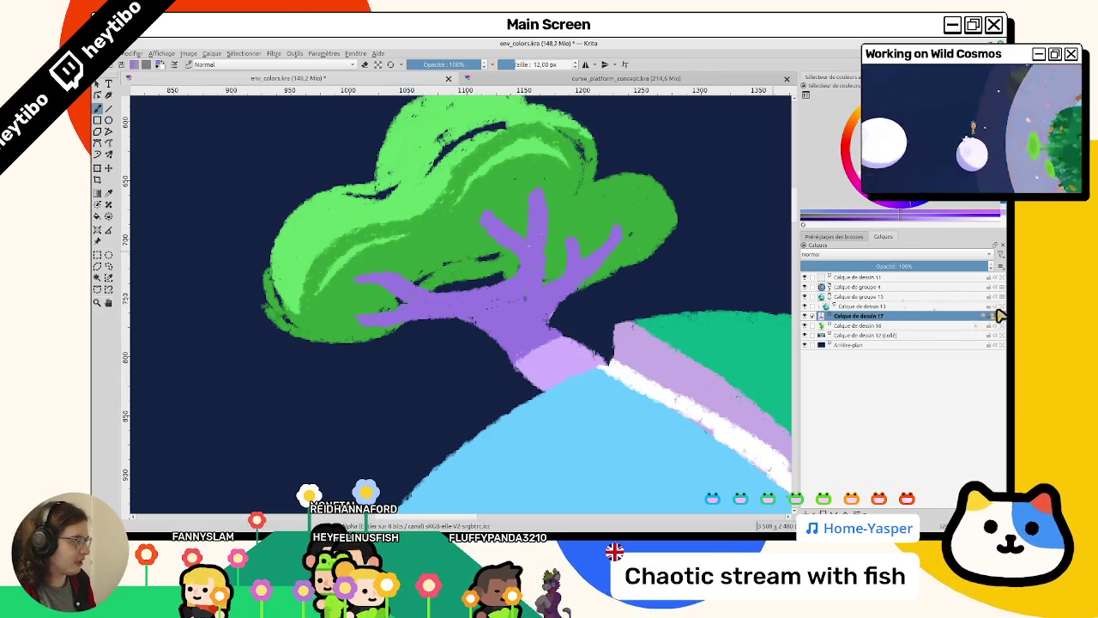
{"action": "left_click_drag", "start_coordinate": [497, 311], "coordinate": [523, 300]}
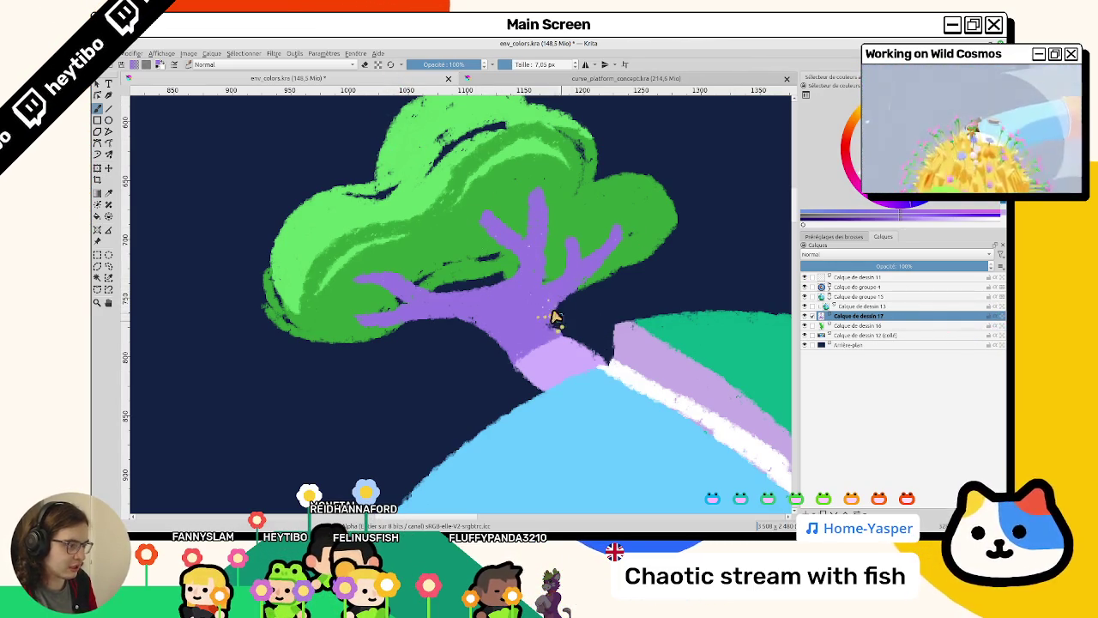
Zoom out to the whole scene and paint light lavender highlights along the root.
{"action": "left_click_drag", "start_coordinate": [608, 376], "coordinate": [469, 256]}
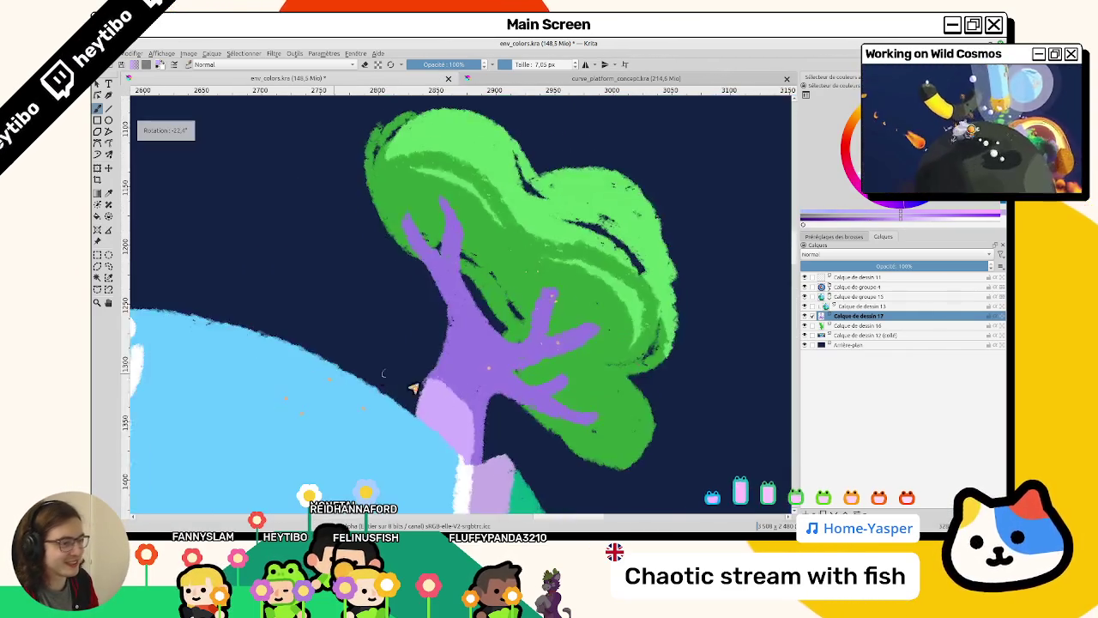
{"action": "left_click_drag", "start_coordinate": [541, 279], "coordinate": [471, 355]}
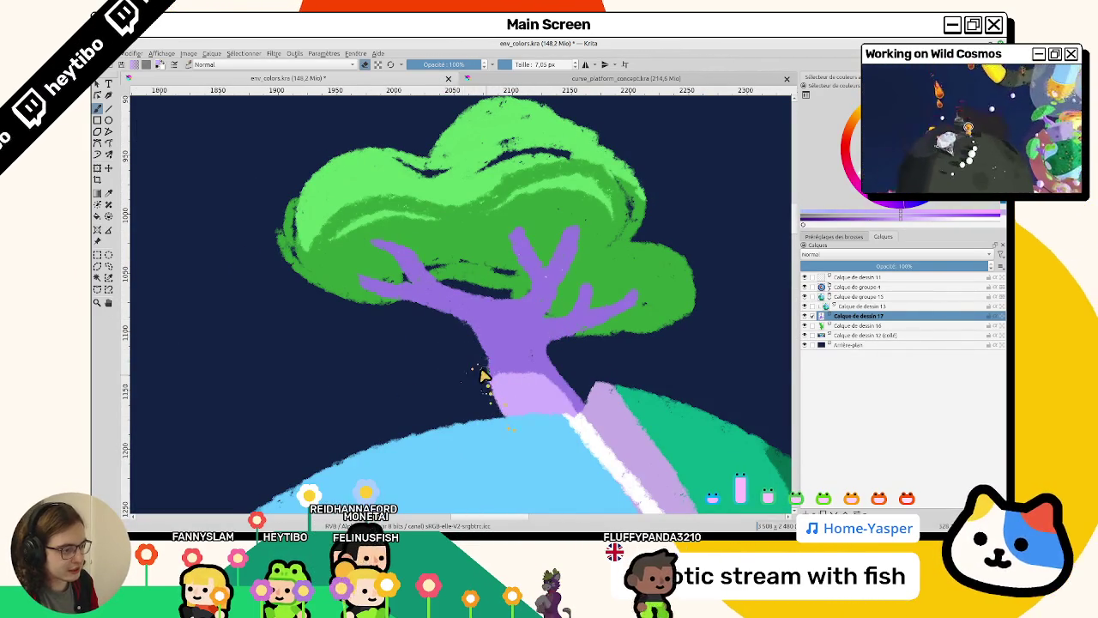
{"action": "mouse_move", "coordinate": [543, 437]}
{"action": "left_mouse_down"}
{"action": "mouse_move", "coordinate": [554, 421]}
{"action": "mouse_move", "coordinate": [423, 317]}
{"action": "mouse_move", "coordinate": [443, 215]}
{"action": "left_mouse_up"}
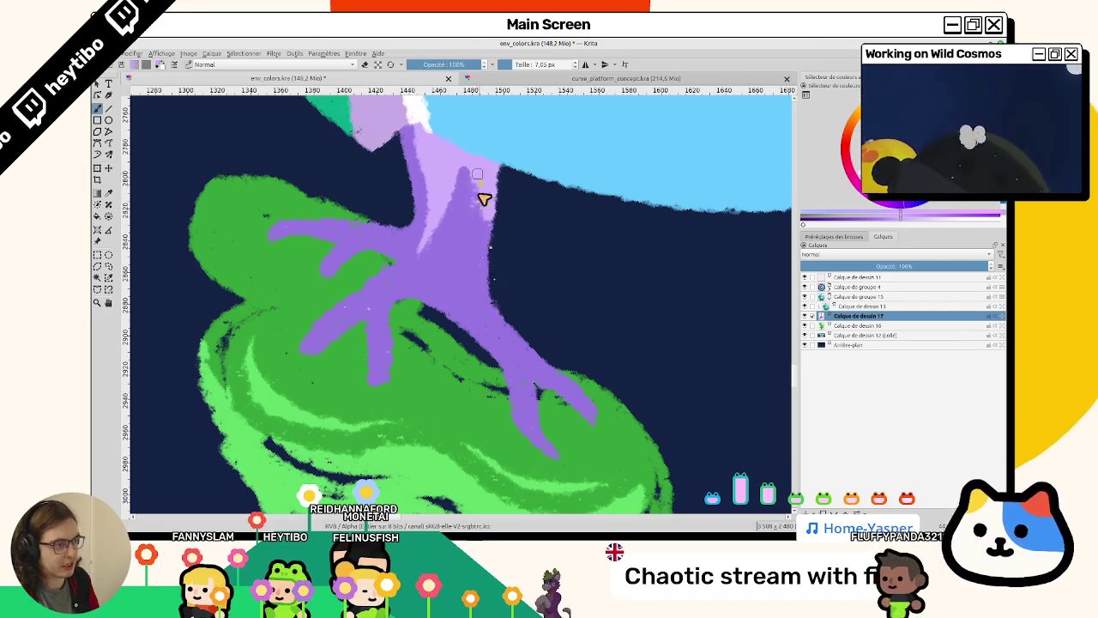
{"action": "scroll", "coordinate": [500, 256], "scroll_direction": "down", "scroll_amount": 3}
{"action": "scroll", "coordinate": [412, 417], "scroll_direction": "down", "scroll_amount": 2}
{"action": "scroll", "coordinate": [520, 411], "scroll_direction": "down", "scroll_amount": 1}
{"action": "scroll", "coordinate": [500, 420], "scroll_direction": "up", "scroll_amount": 4}
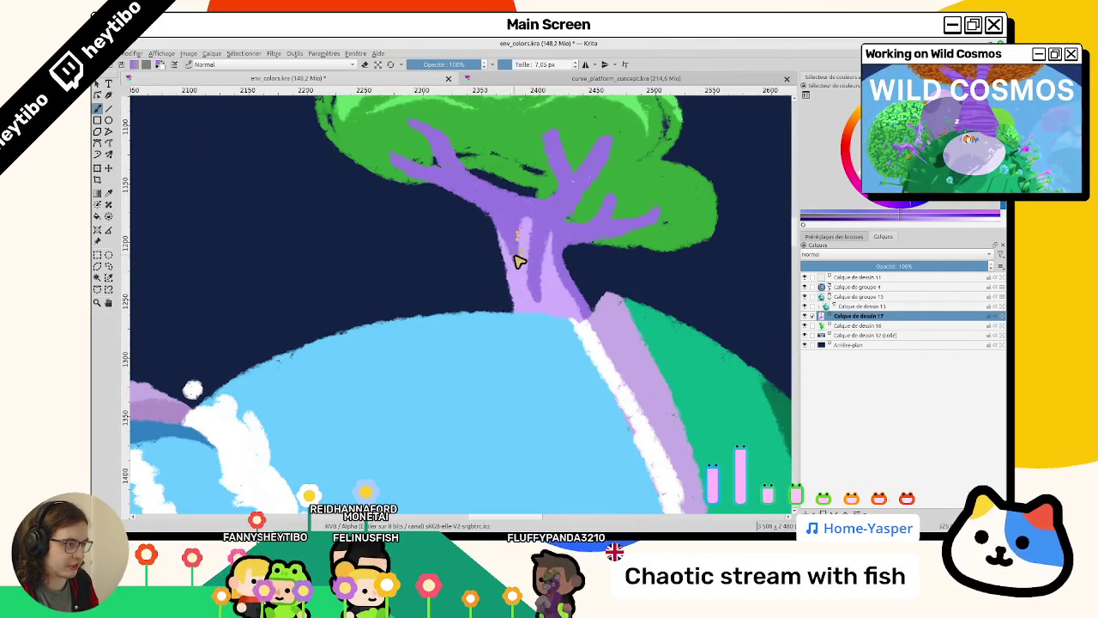
{"action": "scroll", "coordinate": [520, 258], "scroll_direction": "down", "scroll_amount": 4}
{"action": "scroll", "coordinate": [468, 218], "scroll_direction": "up", "scroll_amount": 1}
{"action": "scroll", "coordinate": [467, 219], "scroll_direction": "up", "scroll_amount": 3}
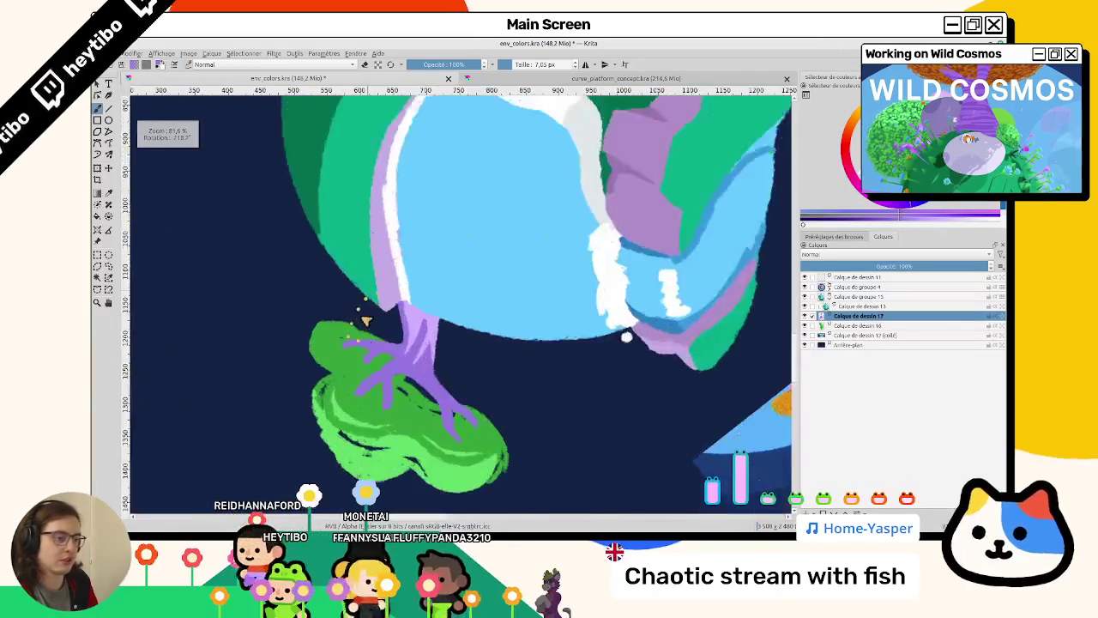
{"action": "scroll", "coordinate": [441, 326], "scroll_direction": "up", "scroll_amount": 2}
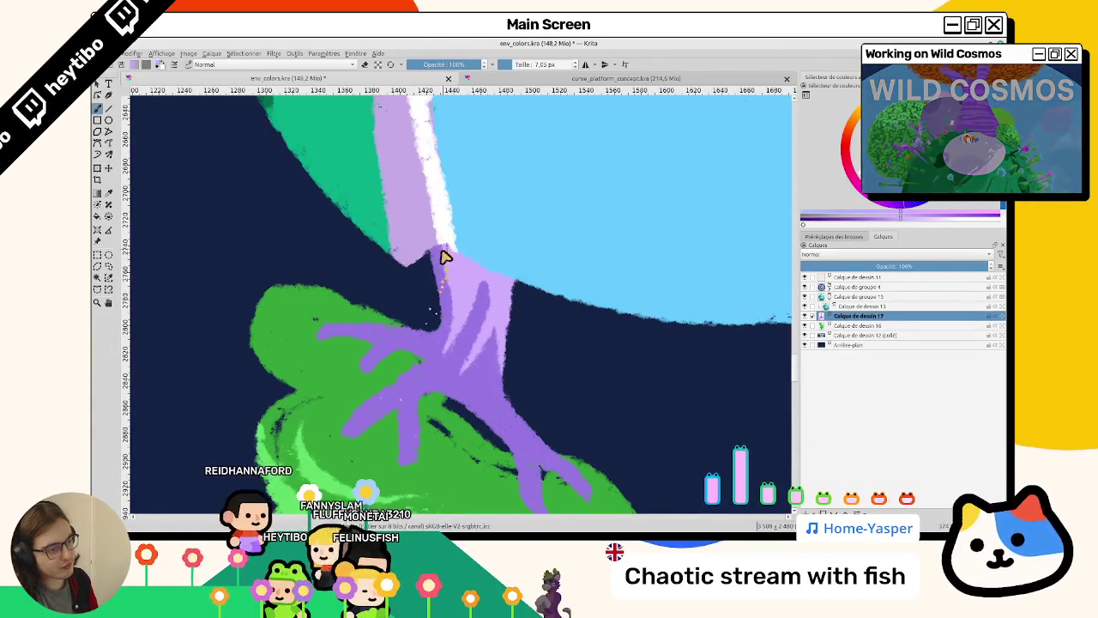
{"action": "scroll", "coordinate": [467, 333], "scroll_direction": "down", "scroll_amount": 3}
{"action": "scroll", "coordinate": [490, 380], "scroll_direction": "up", "scroll_amount": 2}
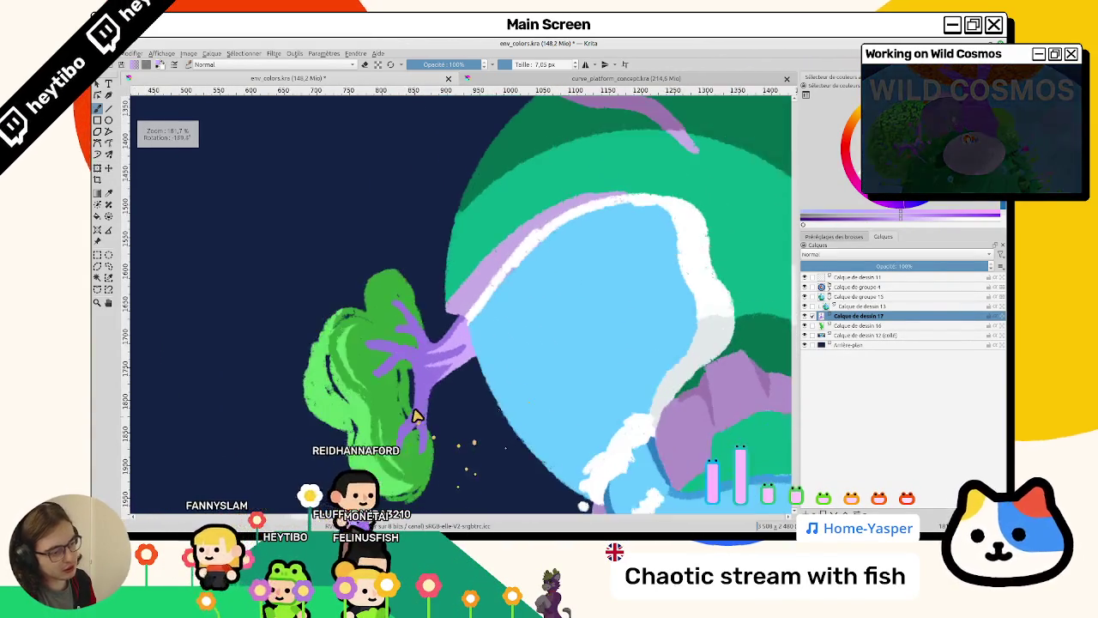
{"action": "scroll", "coordinate": [417, 421], "scroll_direction": "up", "scroll_amount": 2}
{"action": "left_click_drag", "start_coordinate": [433, 437], "coordinate": [453, 378]}
{"action": "mouse_move", "coordinate": [467, 296]}
{"action": "left_mouse_down"}
{"action": "mouse_move", "coordinate": [429, 399]}
{"action": "mouse_move", "coordinate": [417, 348]}
{"action": "mouse_move", "coordinate": [433, 335]}
{"action": "left_mouse_up"}
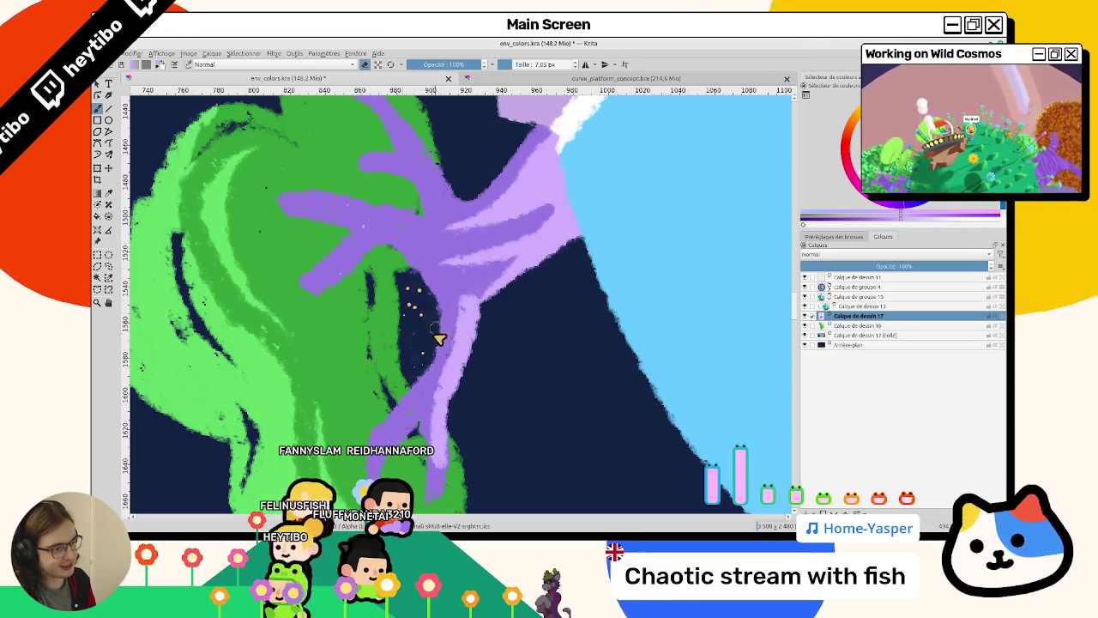
{"action": "scroll", "coordinate": [401, 293], "scroll_direction": "down", "scroll_amount": 1}
{"action": "scroll", "coordinate": [483, 378], "scroll_direction": "down", "scroll_amount": 2}
{"action": "scroll", "coordinate": [464, 377], "scroll_direction": "down", "scroll_amount": 2}
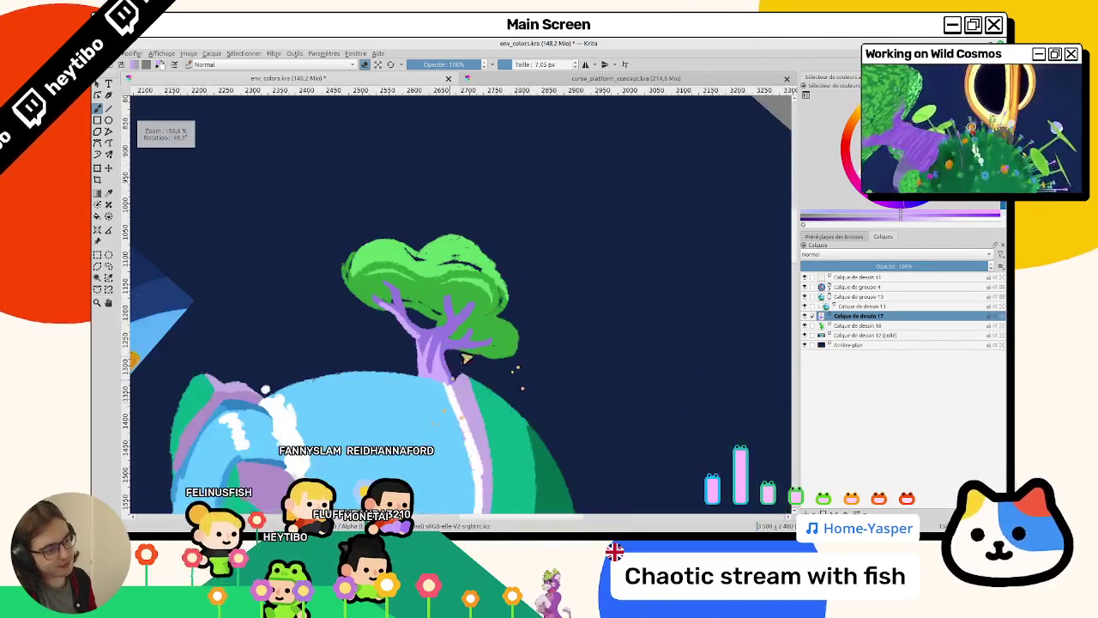
{"action": "scroll", "coordinate": [453, 380], "scroll_direction": "up", "scroll_amount": 3}
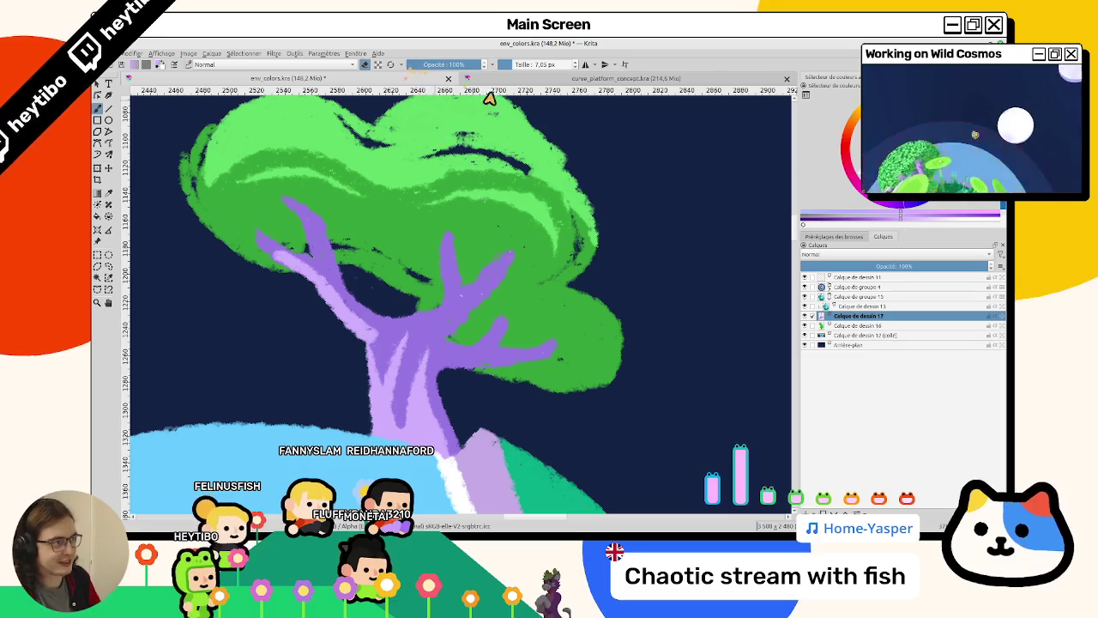
{"action": "scroll", "coordinate": [471, 343], "scroll_direction": "down", "scroll_amount": 2}
Zoom in and rotate the view to inspect where the trunk meets the lake's rim.
{"action": "scroll", "coordinate": [489, 403], "scroll_direction": "down", "scroll_amount": 2}
{"action": "scroll", "coordinate": [506, 360], "scroll_direction": "down", "scroll_amount": 1}
{"action": "scroll", "coordinate": [515, 280], "scroll_direction": "down", "scroll_amount": 1}
{"action": "scroll", "coordinate": [515, 281], "scroll_direction": "up", "scroll_amount": 3}
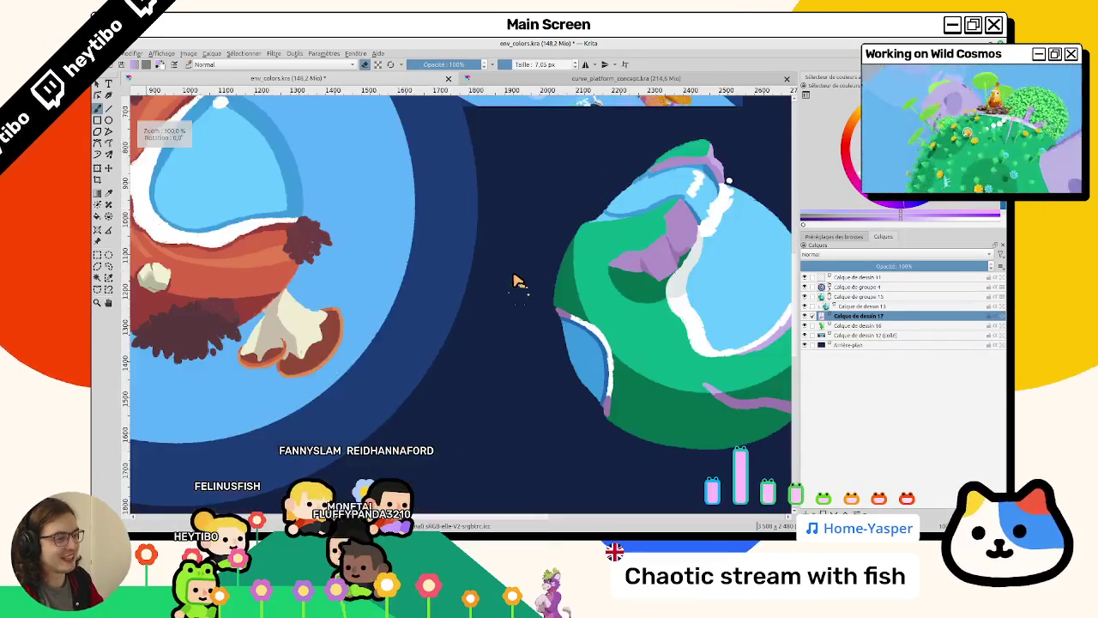
{"action": "scroll", "coordinate": [519, 290], "scroll_direction": "down", "scroll_amount": 3}
{"action": "scroll", "coordinate": [649, 277], "scroll_direction": "up", "scroll_amount": 3}
{"action": "scroll", "coordinate": [522, 318], "scroll_direction": "up", "scroll_amount": 2}
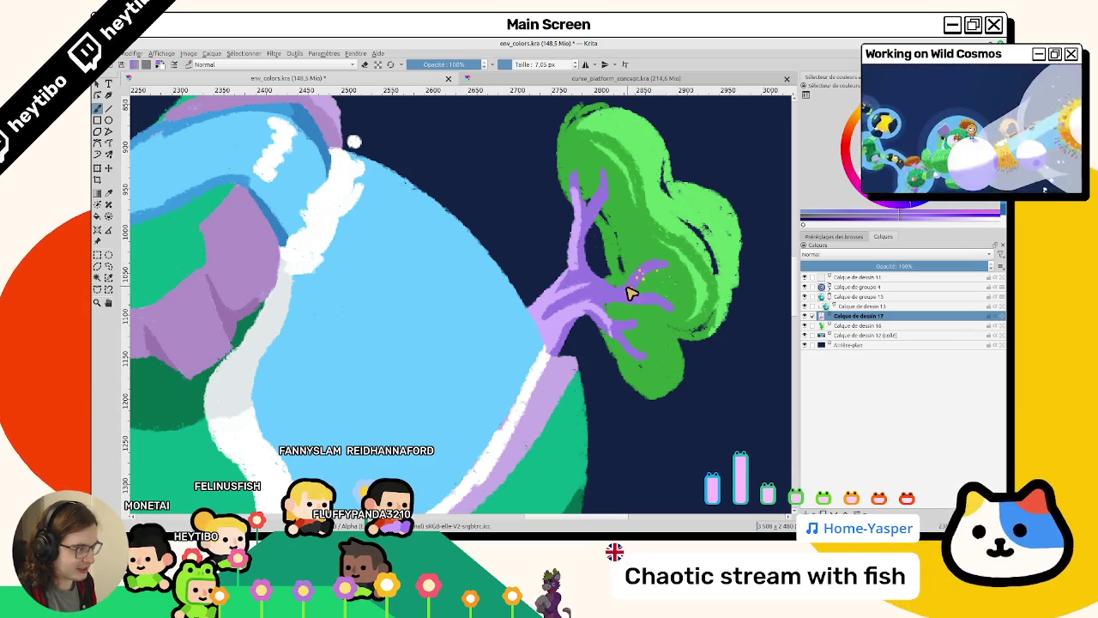
{"action": "left_click_drag", "start_coordinate": [624, 286], "coordinate": [518, 262]}
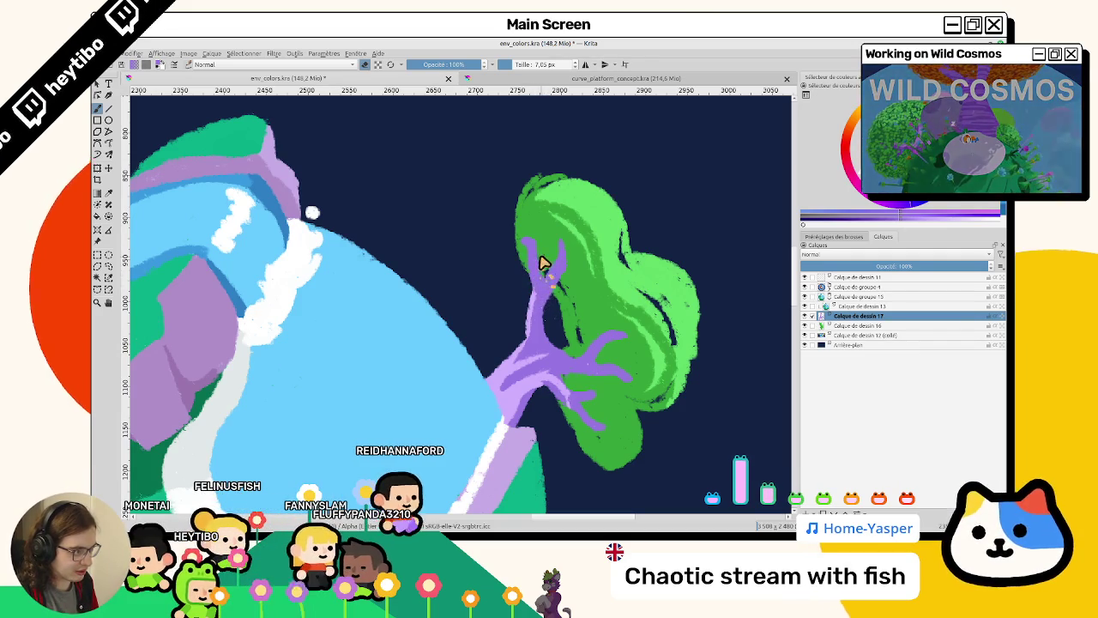
{"action": "mouse_move", "coordinate": [544, 323]}
{"action": "left_mouse_down"}
{"action": "mouse_move", "coordinate": [465, 221]}
{"action": "mouse_move", "coordinate": [415, 304]}
{"action": "left_mouse_up"}
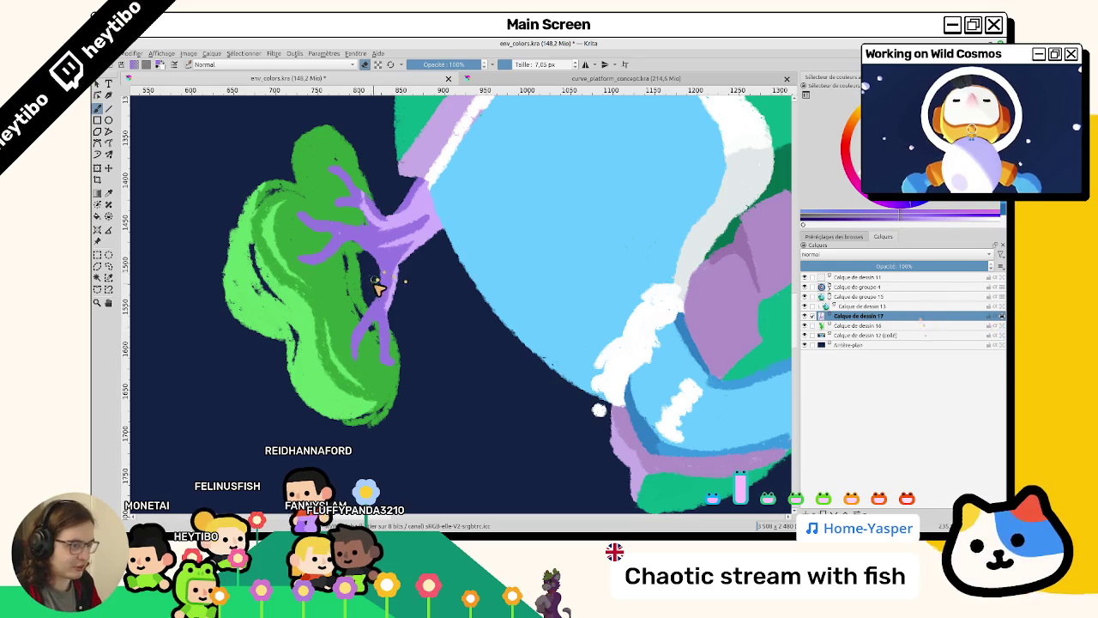
{"action": "mouse_move", "coordinate": [388, 253]}
{"action": "left_mouse_down"}
{"action": "mouse_move", "coordinate": [580, 238]}
{"action": "mouse_move", "coordinate": [428, 300]}
{"action": "mouse_move", "coordinate": [498, 387]}
{"action": "mouse_move", "coordinate": [666, 260]}
{"action": "mouse_move", "coordinate": [483, 385]}
{"action": "mouse_move", "coordinate": [449, 326]}
{"action": "left_mouse_up"}
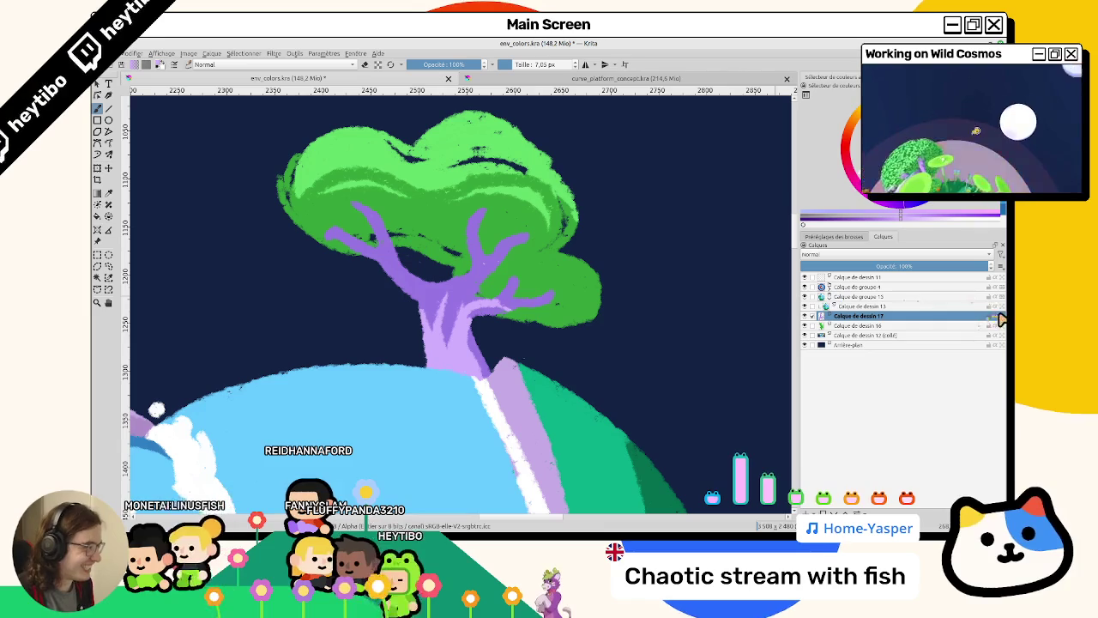
Reset the canvas rotation and zoom out to see the whole planet and tree.
{"action": "key", "text": "5"}
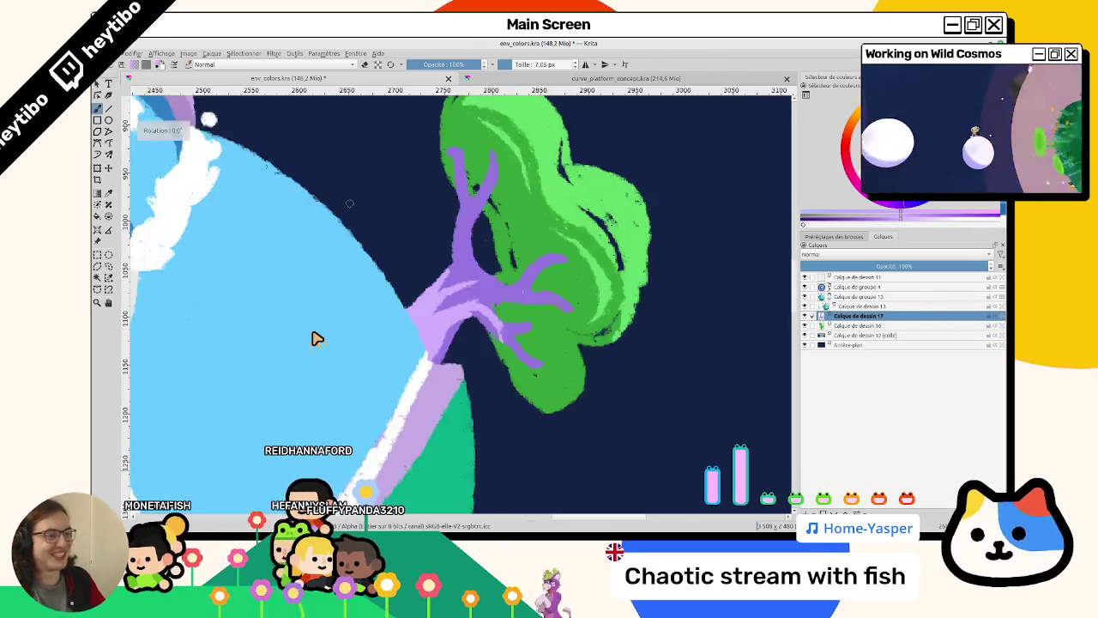
{"action": "key", "text": "1"}
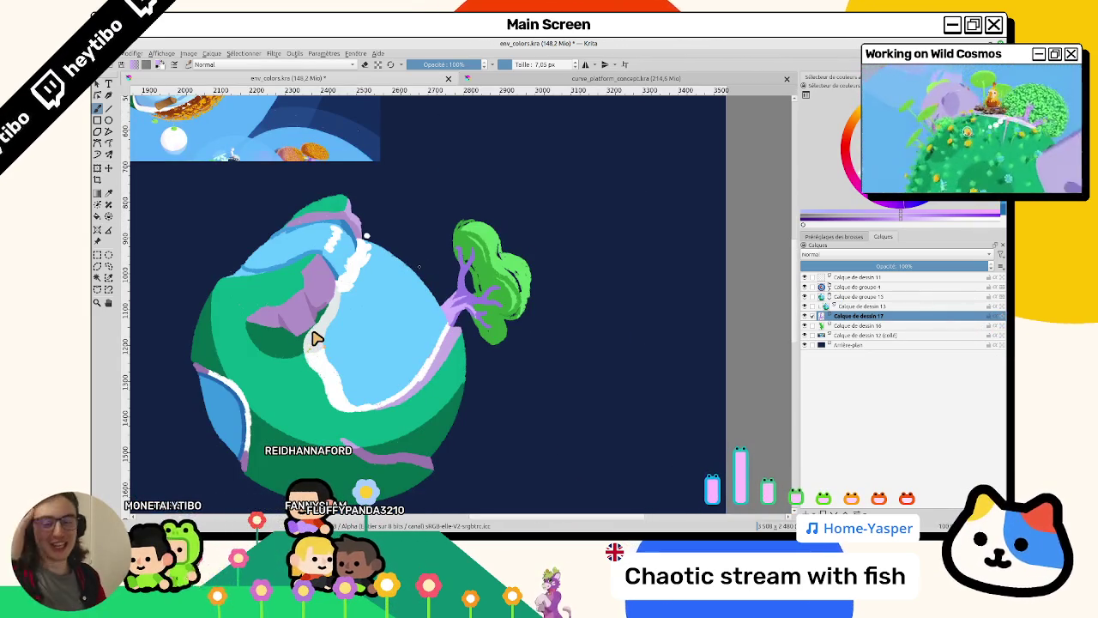
{"action": "scroll", "coordinate": [471, 295], "scroll_direction": "up", "scroll_amount": 3}
{"action": "scroll", "coordinate": [471, 295], "scroll_direction": "up", "scroll_amount": 2}
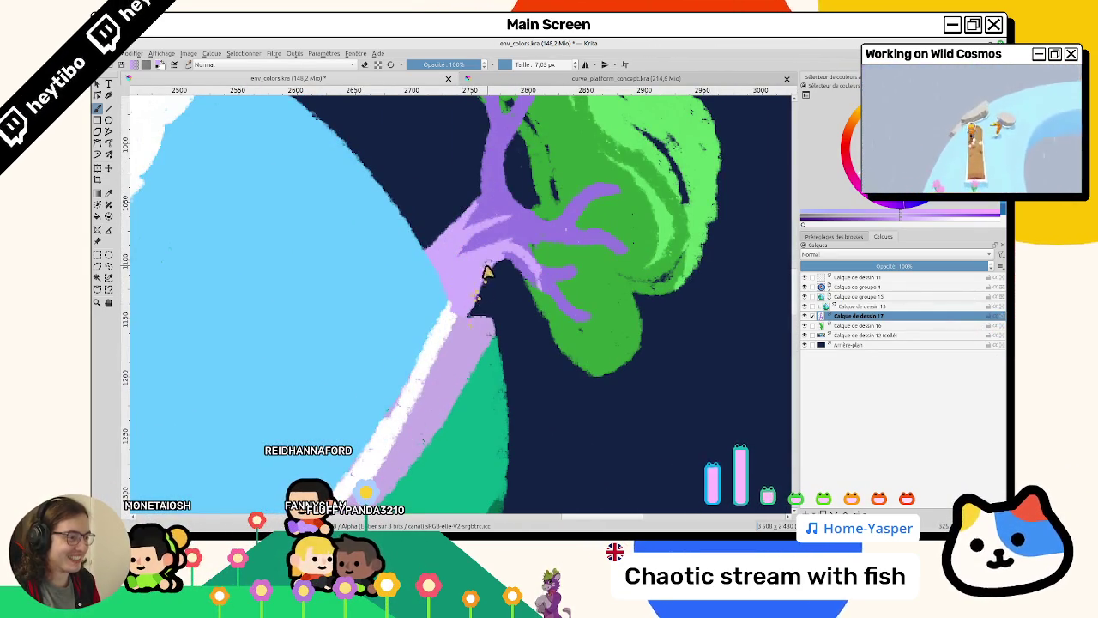
{"action": "scroll", "coordinate": [473, 359], "scroll_direction": "down", "scroll_amount": 5}
{"action": "scroll", "coordinate": [573, 227], "scroll_direction": "up", "scroll_amount": 2}
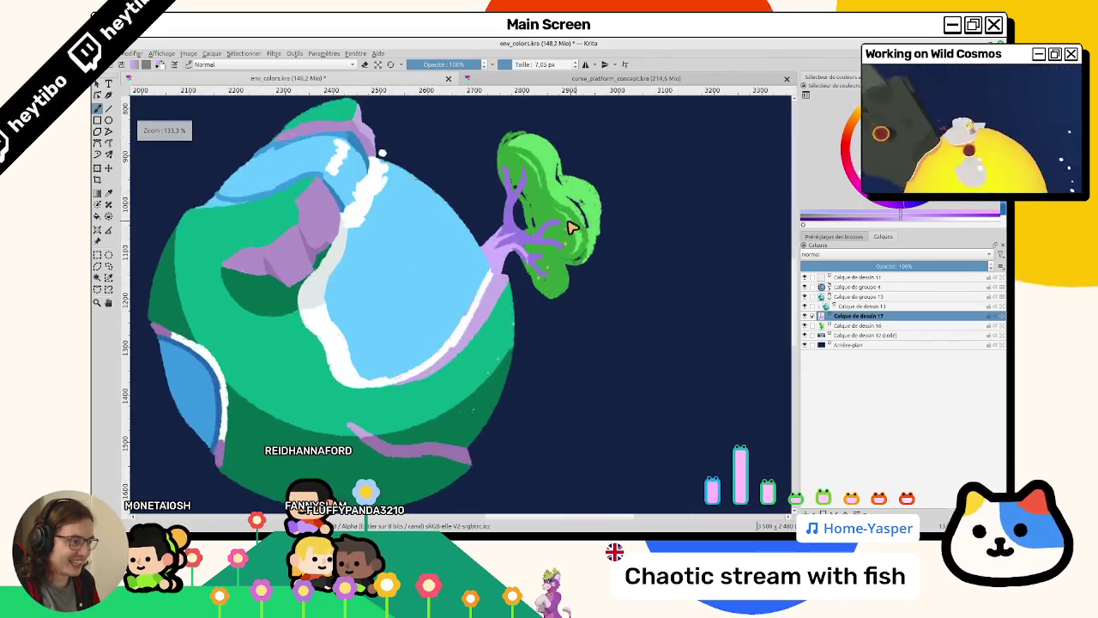
{"action": "scroll", "coordinate": [429, 362], "scroll_direction": "down", "scroll_amount": 1}
{"action": "scroll", "coordinate": [436, 289], "scroll_direction": "down", "scroll_amount": 1}
Try and undo green curves at the planet's lower left, resetting rotation to 0.
{"action": "left_click_drag", "start_coordinate": [310, 348], "coordinate": [380, 427]}
{"action": "key", "text": "ctrl+z"}
{"action": "key", "text": "4"}
{"action": "key", "text": "4"}
{"action": "key", "text": "4"}
{"action": "key", "text": "4"}
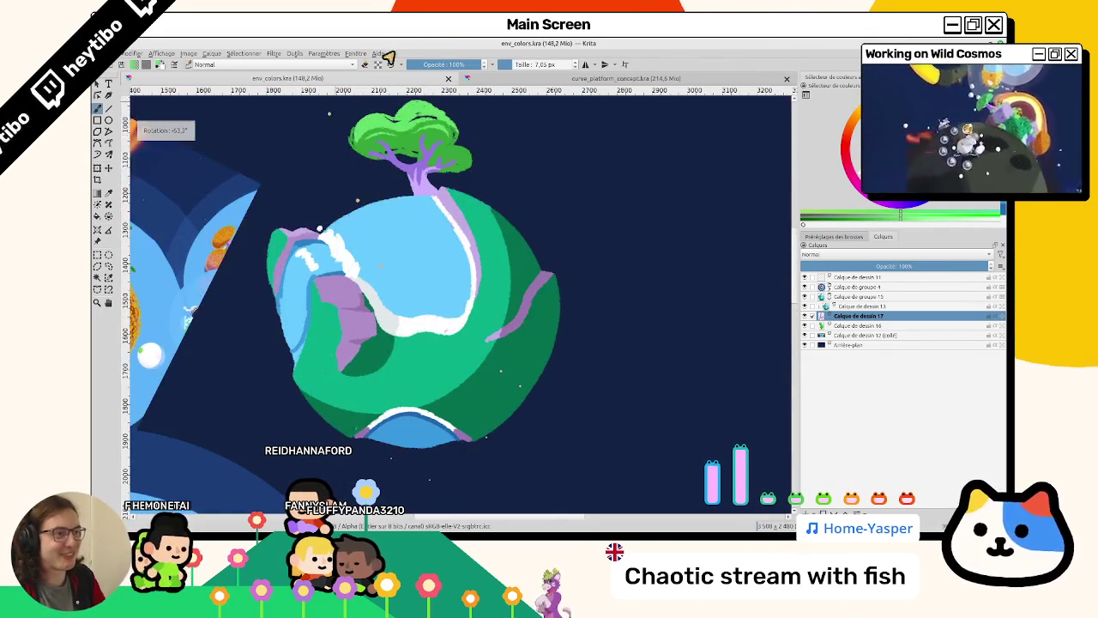
{"action": "scroll", "coordinate": [470, 345], "scroll_direction": "up", "scroll_amount": 2}
{"action": "key", "text": "5"}
{"action": "scroll", "coordinate": [507, 345], "scroll_direction": "down", "scroll_amount": 2}
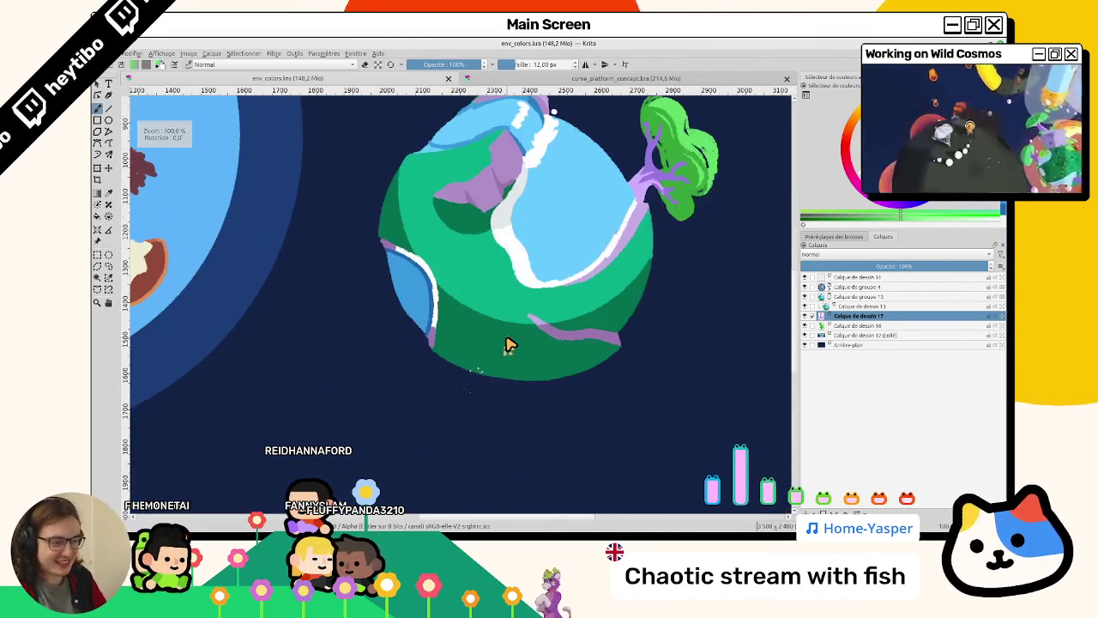
{"action": "left_click_drag", "start_coordinate": [343, 374], "coordinate": [378, 420]}
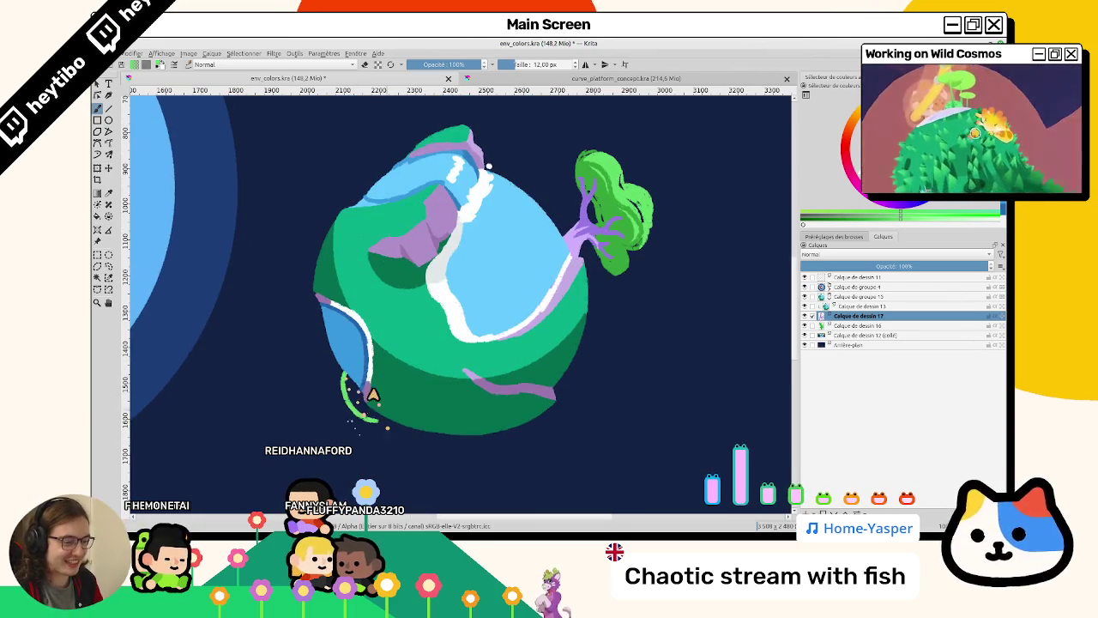
{"action": "key", "text": "ctrl+z"}
Nest layers 16 and 17 under Calque de dessin 13 and add a new paint layer.
{"action": "left_click", "coordinate": [849, 297]}
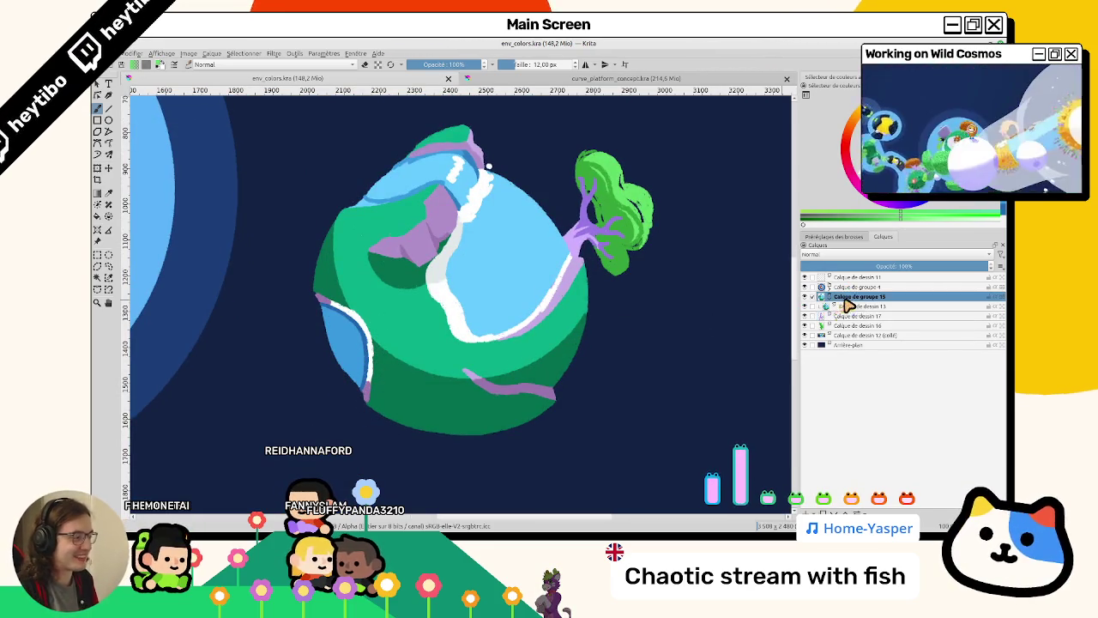
{"action": "left_click", "coordinate": [845, 316]}
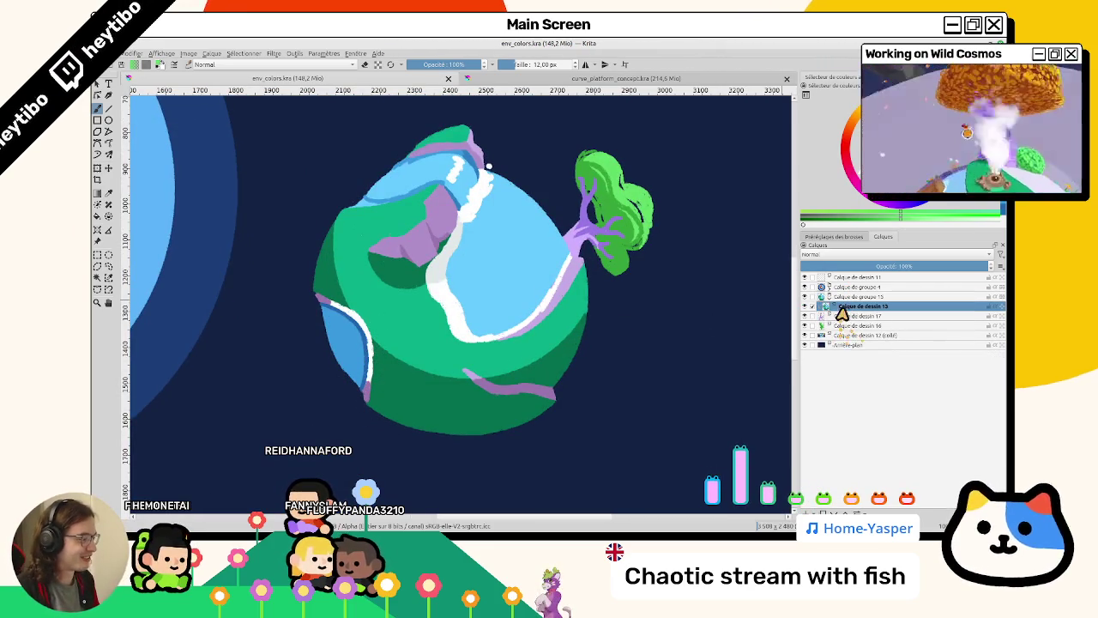
{"action": "left_click", "coordinate": [844, 326], "text": "shift"}
{"action": "left_click_drag", "start_coordinate": [845, 329], "coordinate": [858, 309]}
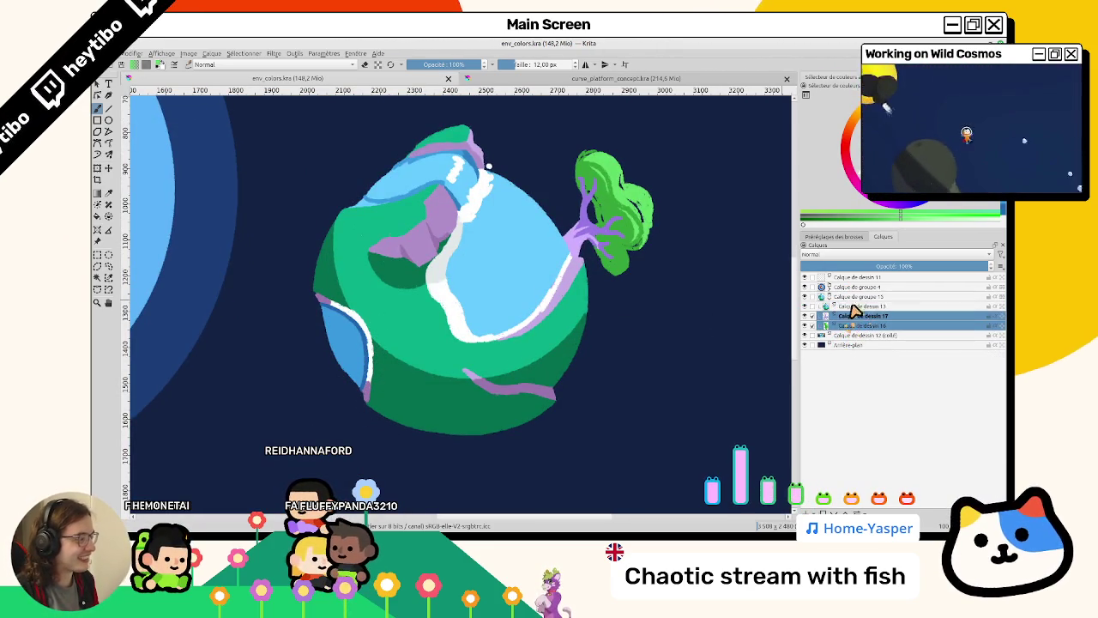
{"action": "key", "text": "Insert"}
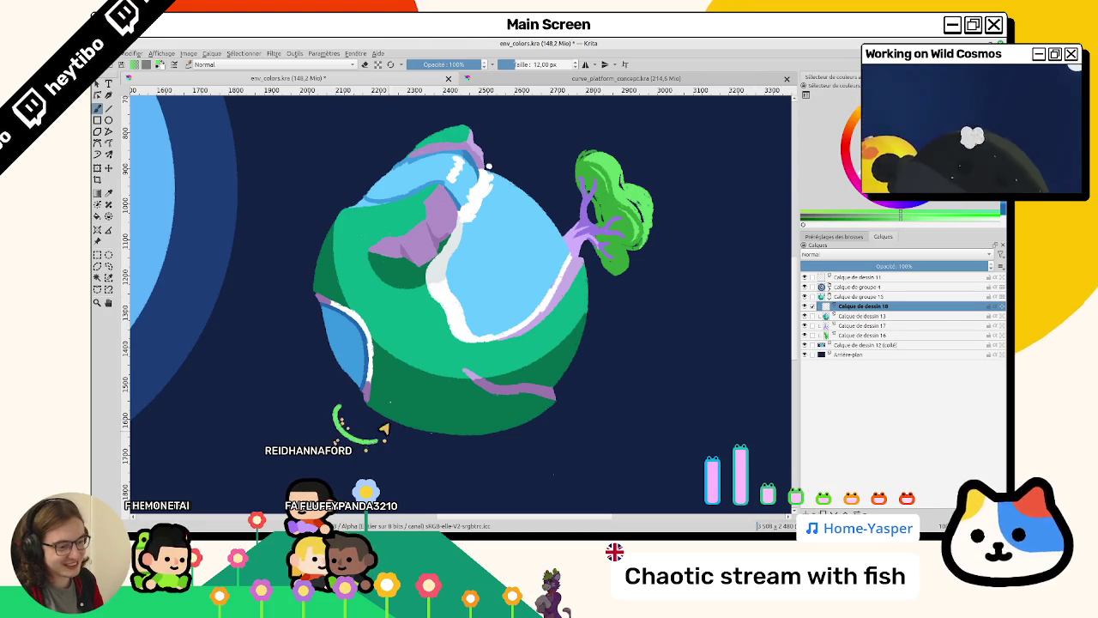
Outline a bush at the planet's lower left and fill it with solid green.
{"action": "left_click_drag", "start_coordinate": [343, 386], "coordinate": [371, 440]}
{"action": "mouse_move", "coordinate": [353, 379]}
{"action": "left_mouse_down"}
{"action": "mouse_move", "coordinate": [413, 423]}
{"action": "mouse_move", "coordinate": [480, 398]}
{"action": "mouse_move", "coordinate": [523, 412]}
{"action": "left_mouse_up"}
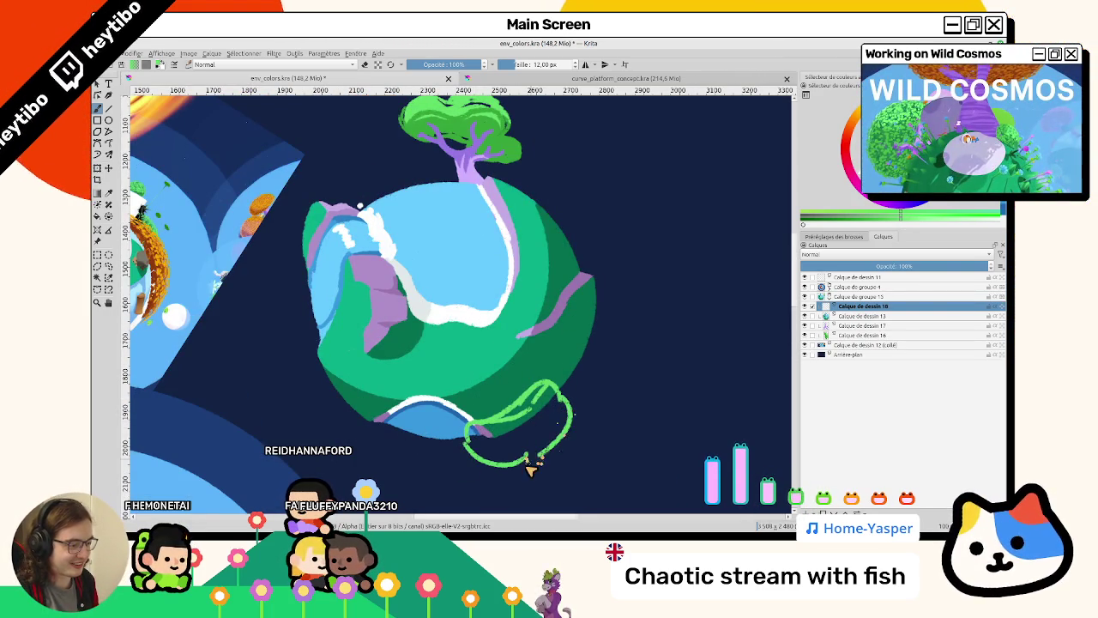
{"action": "key", "text": "f"}
{"action": "left_click", "coordinate": [541, 433]}
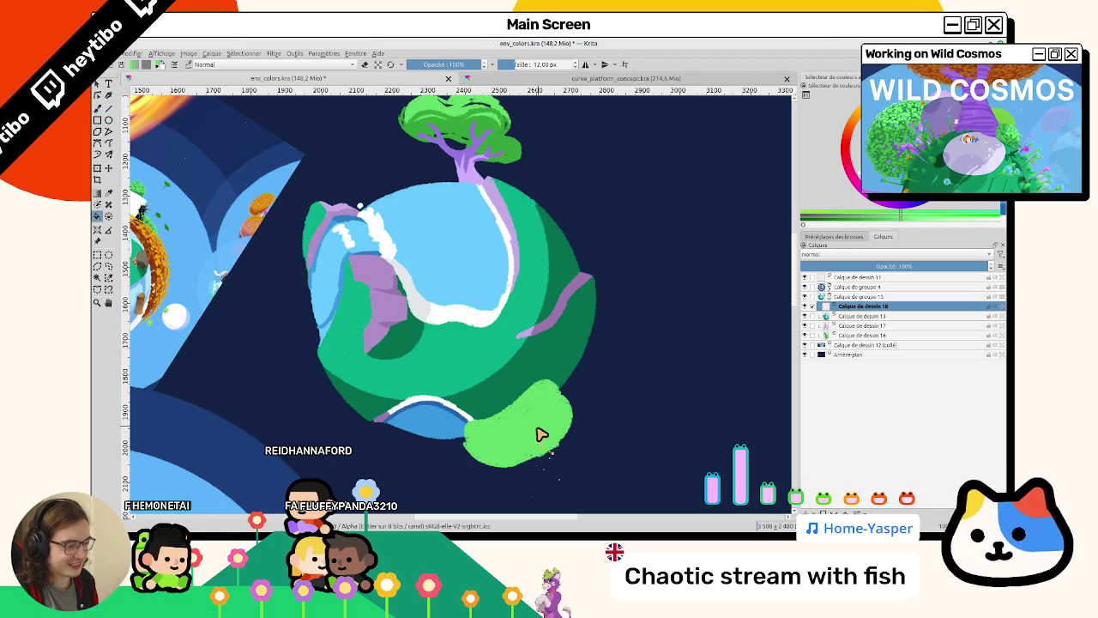
{"action": "mouse_move", "coordinate": [568, 404]}
{"action": "left_mouse_down"}
{"action": "mouse_move", "coordinate": [556, 446]}
{"action": "mouse_move", "coordinate": [385, 405]}
{"action": "mouse_move", "coordinate": [365, 470]}
{"action": "mouse_move", "coordinate": [409, 220]}
{"action": "mouse_move", "coordinate": [448, 250]}
{"action": "mouse_move", "coordinate": [488, 329]}
{"action": "mouse_move", "coordinate": [532, 302]}
{"action": "left_mouse_up"}
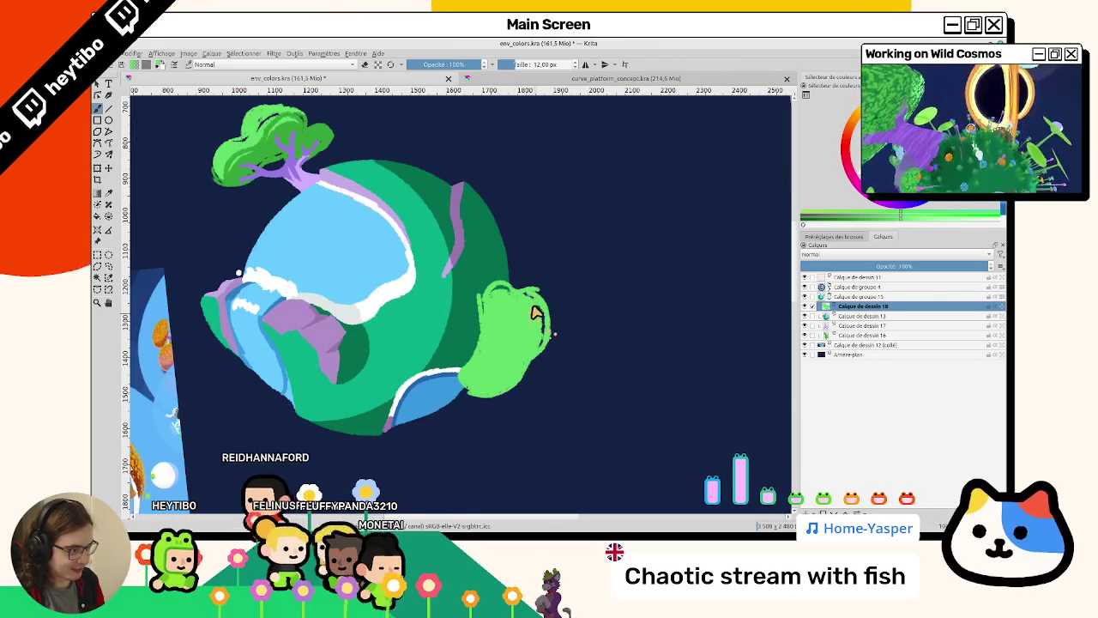
{"action": "mouse_move", "coordinate": [473, 367]}
{"action": "left_mouse_down"}
{"action": "mouse_move", "coordinate": [480, 394]}
{"action": "mouse_move", "coordinate": [517, 371]}
{"action": "left_mouse_up"}
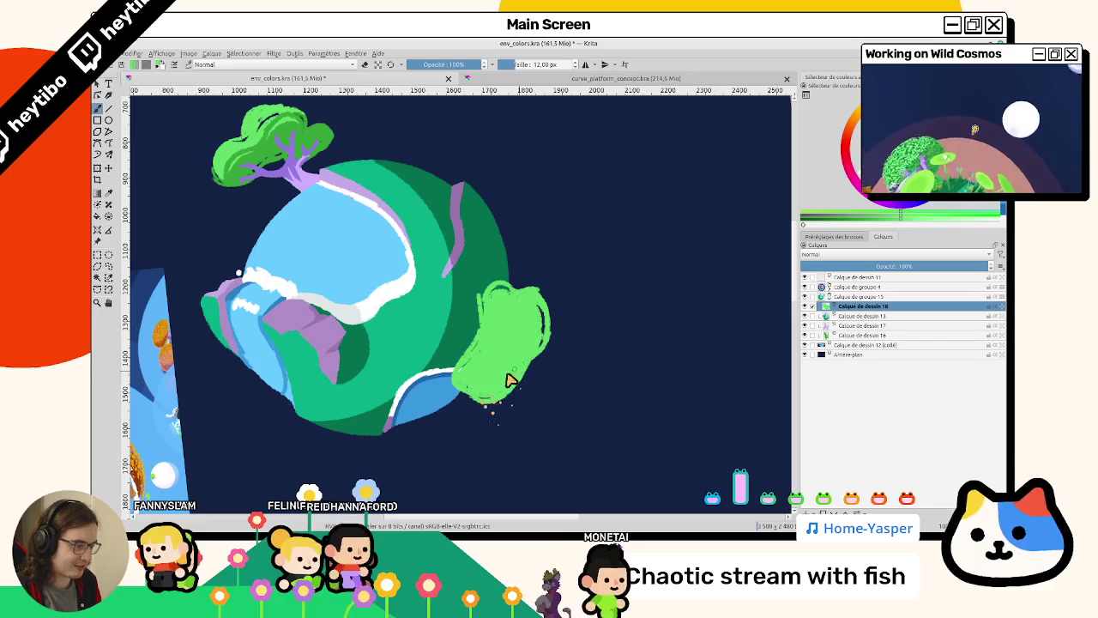
Enlarge the brush to 67.66 px and shade the bush's lower right darker green.
{"action": "mouse_move", "coordinate": [563, 363]}
{"action": "left_mouse_down"}
{"action": "mouse_move", "coordinate": [434, 405]}
{"action": "mouse_move", "coordinate": [392, 368]}
{"action": "left_mouse_up"}
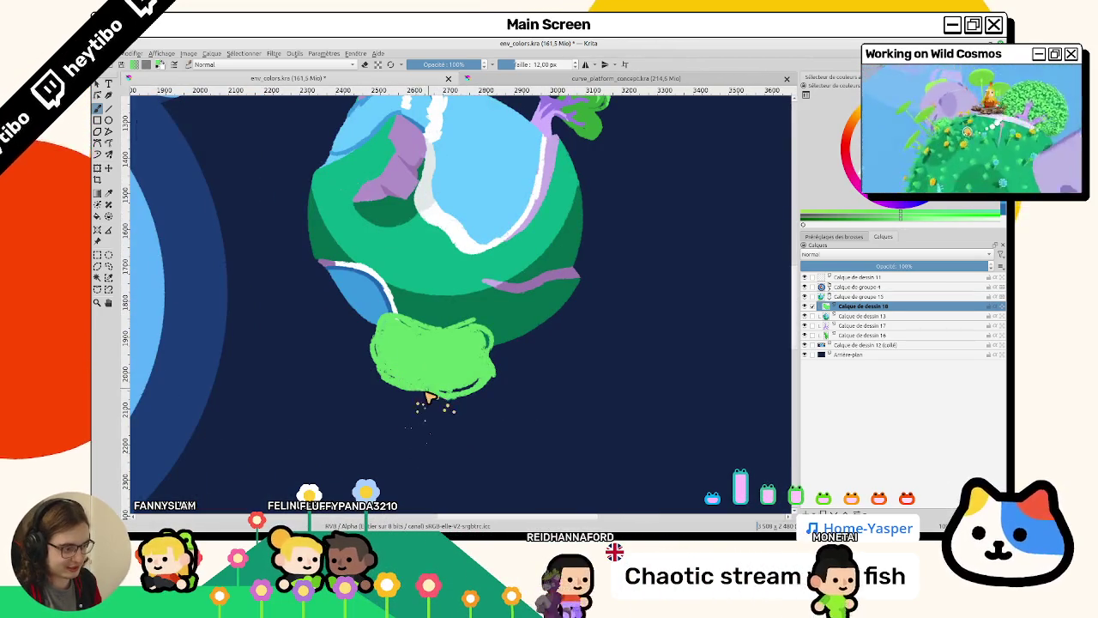
{"action": "mouse_move", "coordinate": [457, 399]}
{"action": "left_mouse_down"}
{"action": "mouse_move", "coordinate": [342, 386]}
{"action": "mouse_move", "coordinate": [385, 400]}
{"action": "left_mouse_up"}
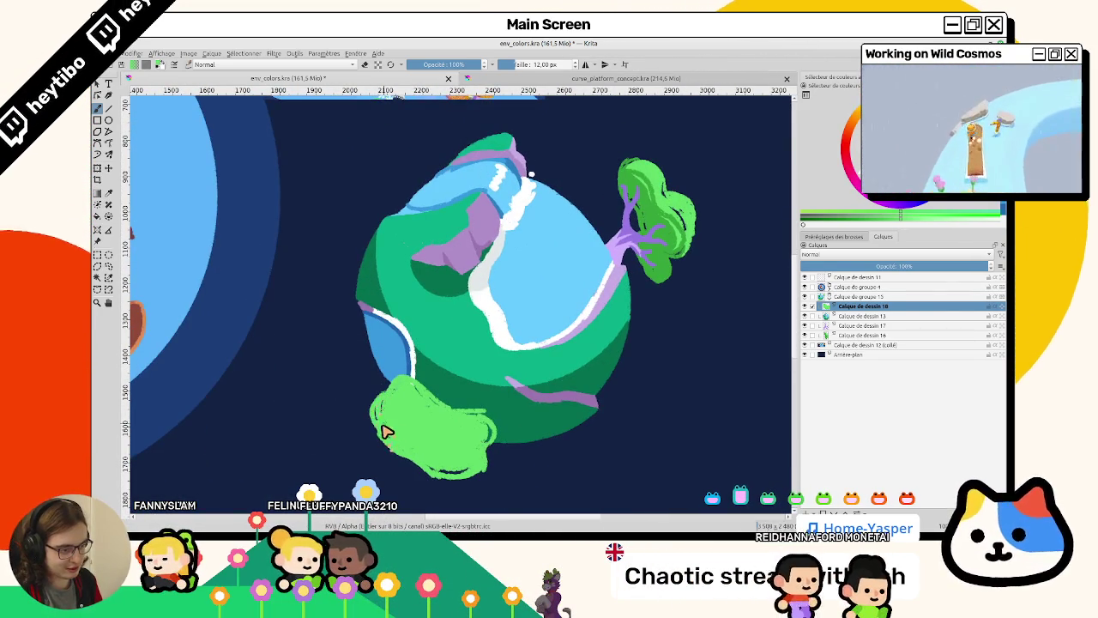
{"action": "key", "text": "bracketright"}
{"action": "key", "text": "bracketright"}
{"action": "key", "text": "bracketright"}
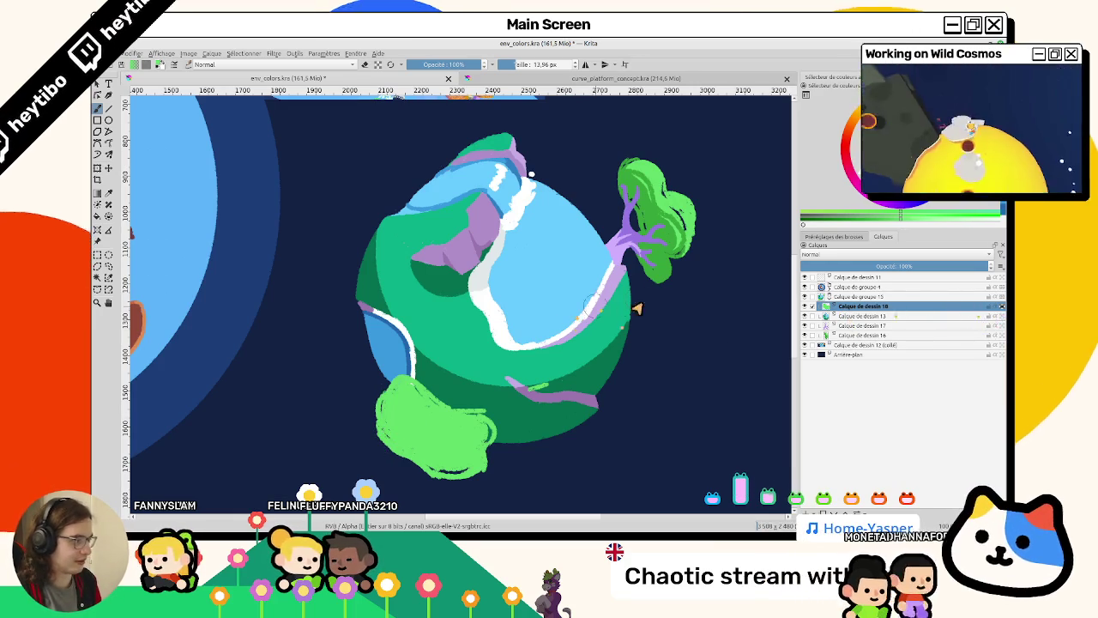
{"action": "left_click_drag", "start_coordinate": [649, 269], "coordinate": [668, 276]}
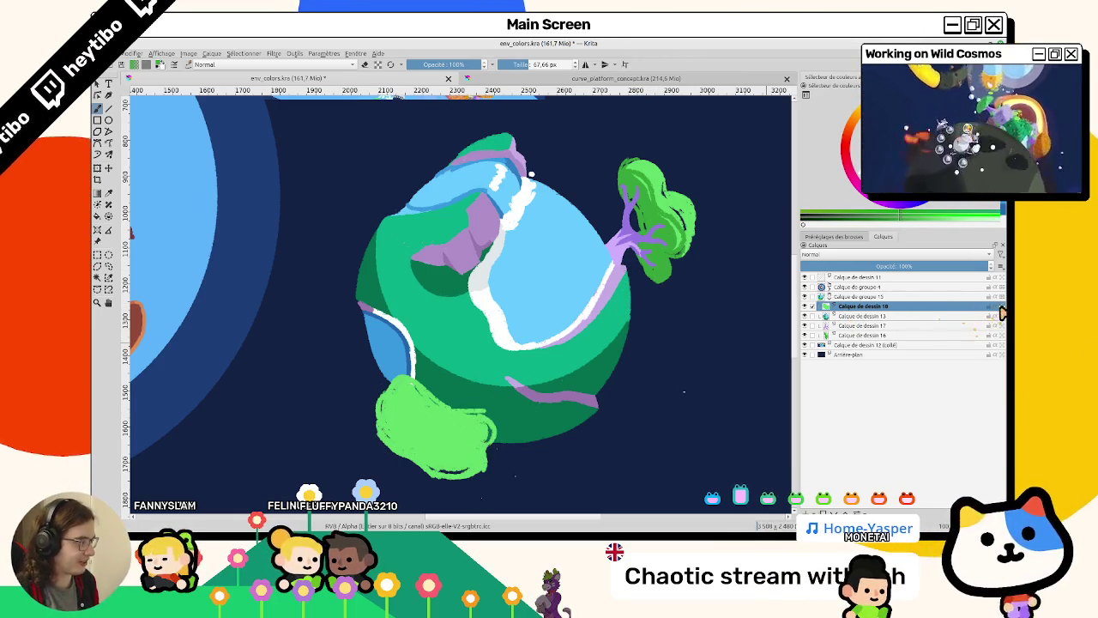
{"action": "left_click_drag", "start_coordinate": [496, 413], "coordinate": [463, 476]}
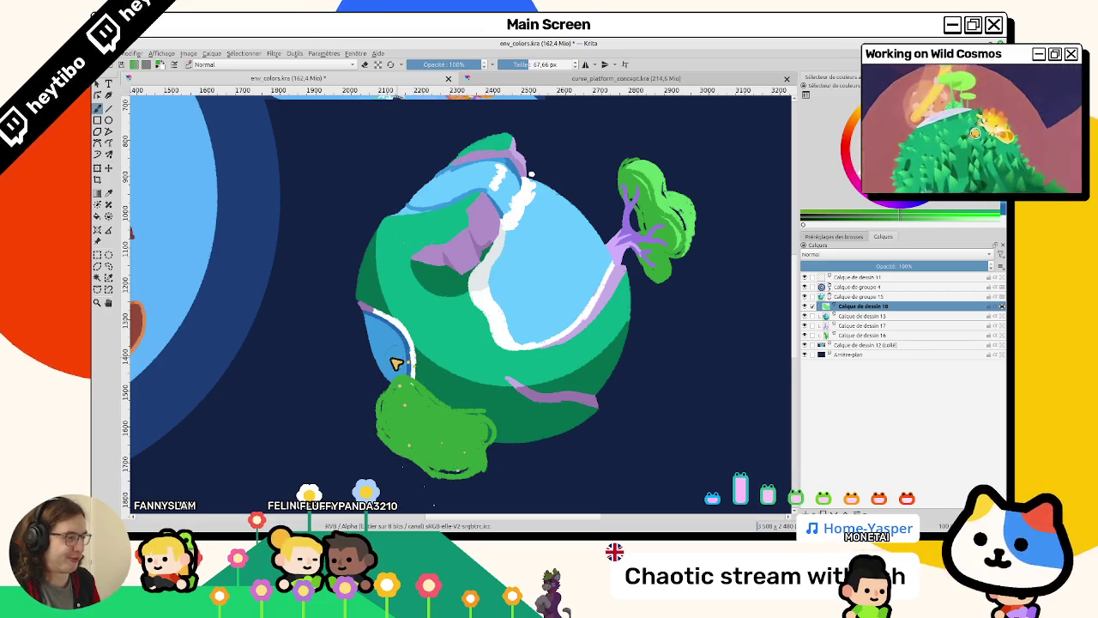
Smooth the lower bush's upper-left outline and add light speckles to it.
{"action": "scroll", "coordinate": [378, 326], "scroll_direction": "down", "scroll_amount": 2}
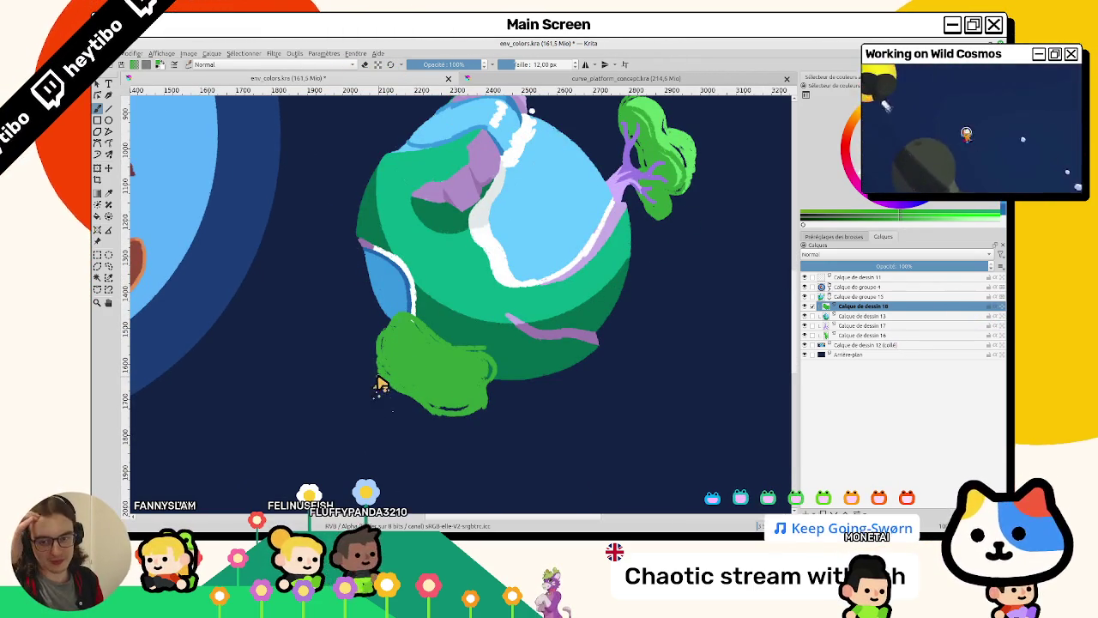
{"action": "left_click_drag", "start_coordinate": [381, 382], "coordinate": [412, 291]}
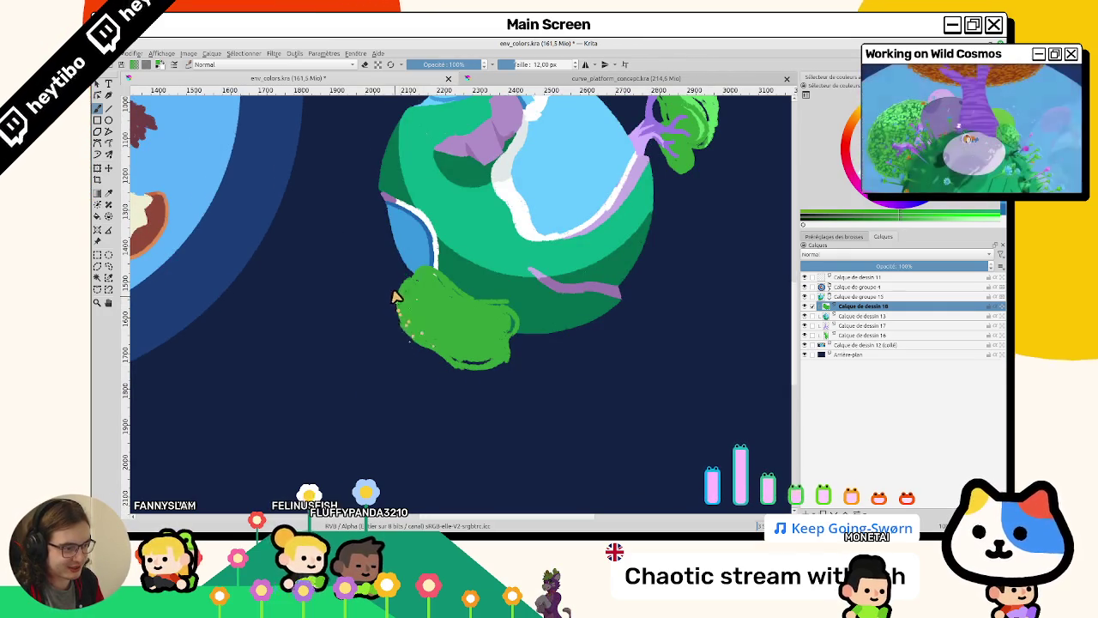
{"action": "mouse_move", "coordinate": [399, 307]}
{"action": "left_mouse_down"}
{"action": "mouse_move", "coordinate": [405, 296]}
{"action": "mouse_move", "coordinate": [440, 326]}
{"action": "left_mouse_up"}
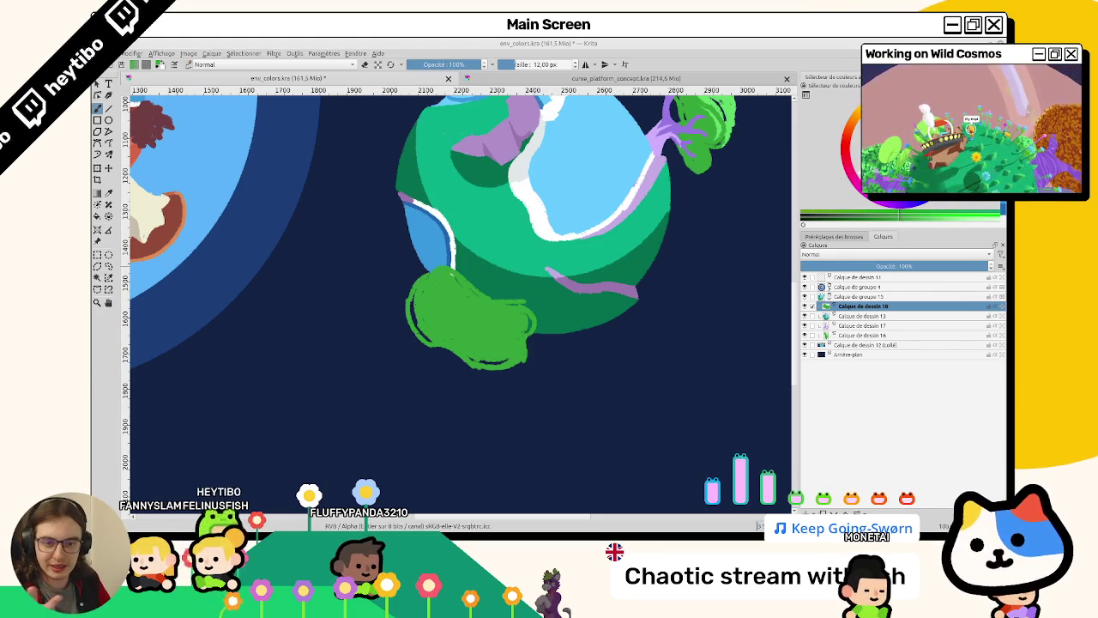
{"action": "left_click_drag", "start_coordinate": [441, 321], "coordinate": [425, 299]}
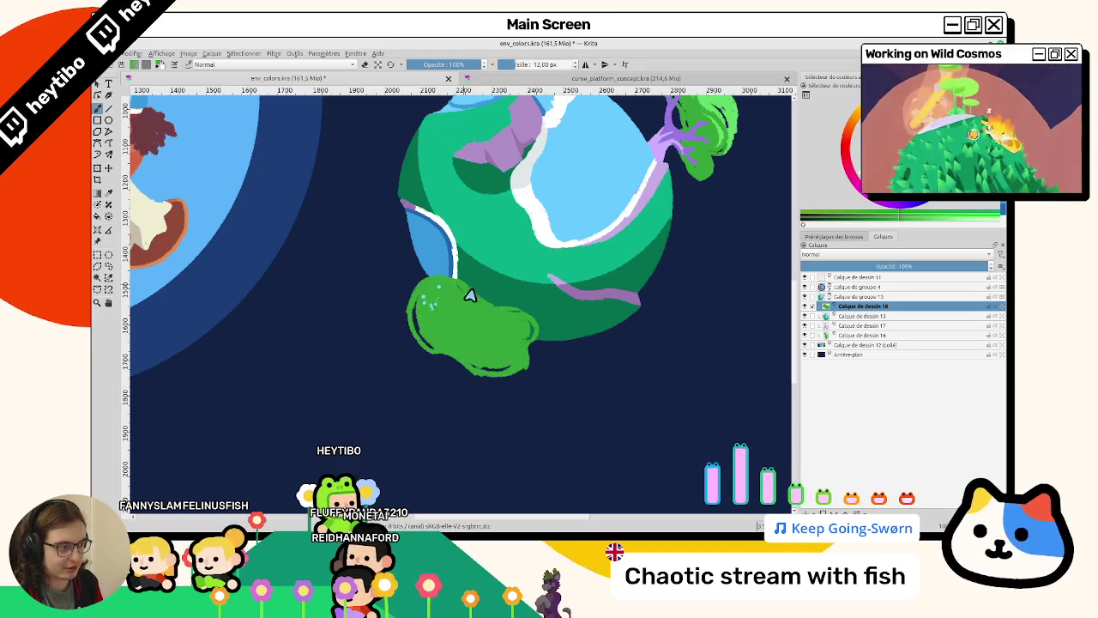
Fill the bush's lower-left gap, shade it darker green, and dab pale specks.
{"action": "mouse_move", "coordinate": [457, 291]}
{"action": "left_mouse_down"}
{"action": "mouse_move", "coordinate": [489, 282]}
{"action": "mouse_move", "coordinate": [507, 399]}
{"action": "mouse_move", "coordinate": [505, 368]}
{"action": "mouse_move", "coordinate": [460, 410]}
{"action": "mouse_move", "coordinate": [472, 355]}
{"action": "mouse_move", "coordinate": [452, 404]}
{"action": "left_mouse_up"}
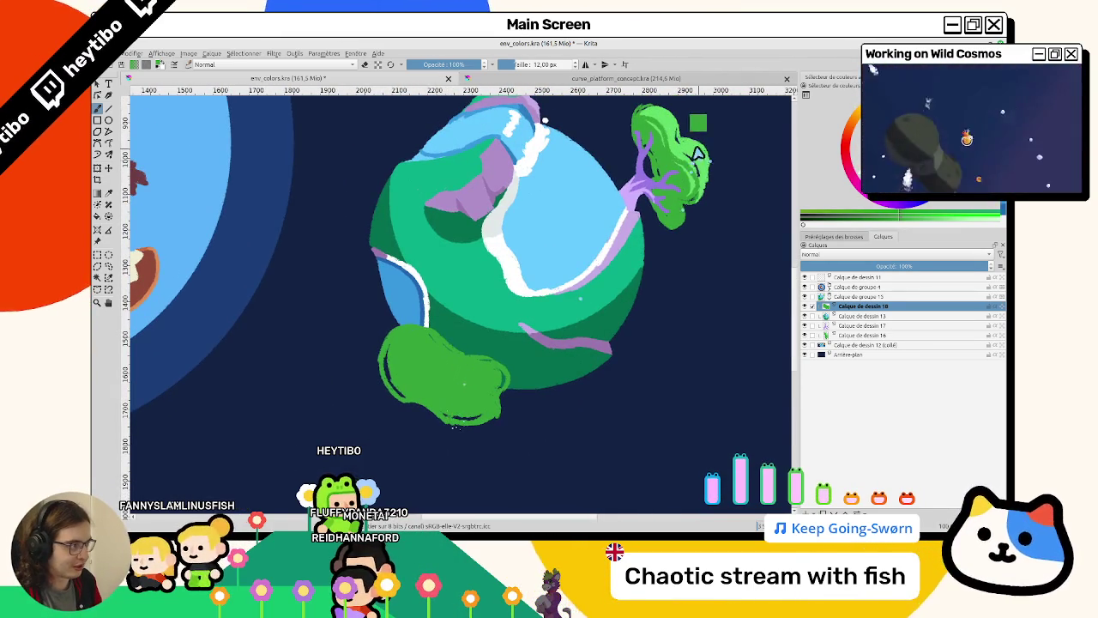
{"action": "left_click_drag", "start_coordinate": [671, 161], "coordinate": [677, 151]}
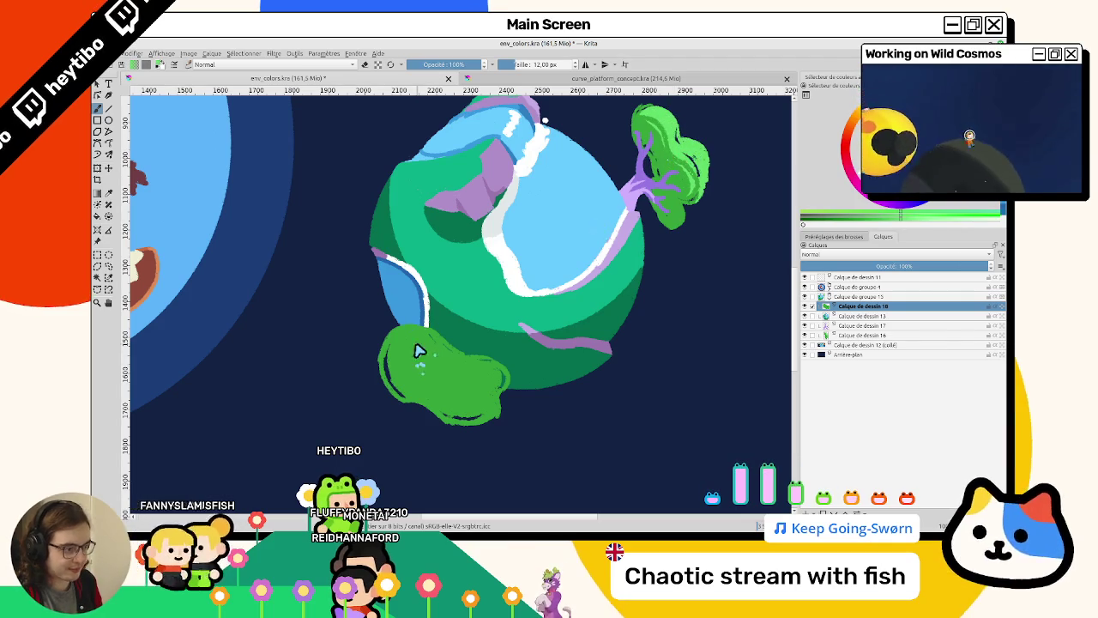
{"action": "mouse_move", "coordinate": [417, 350]}
{"action": "left_mouse_down"}
{"action": "mouse_move", "coordinate": [632, 363]}
{"action": "mouse_move", "coordinate": [519, 302]}
{"action": "left_mouse_up"}
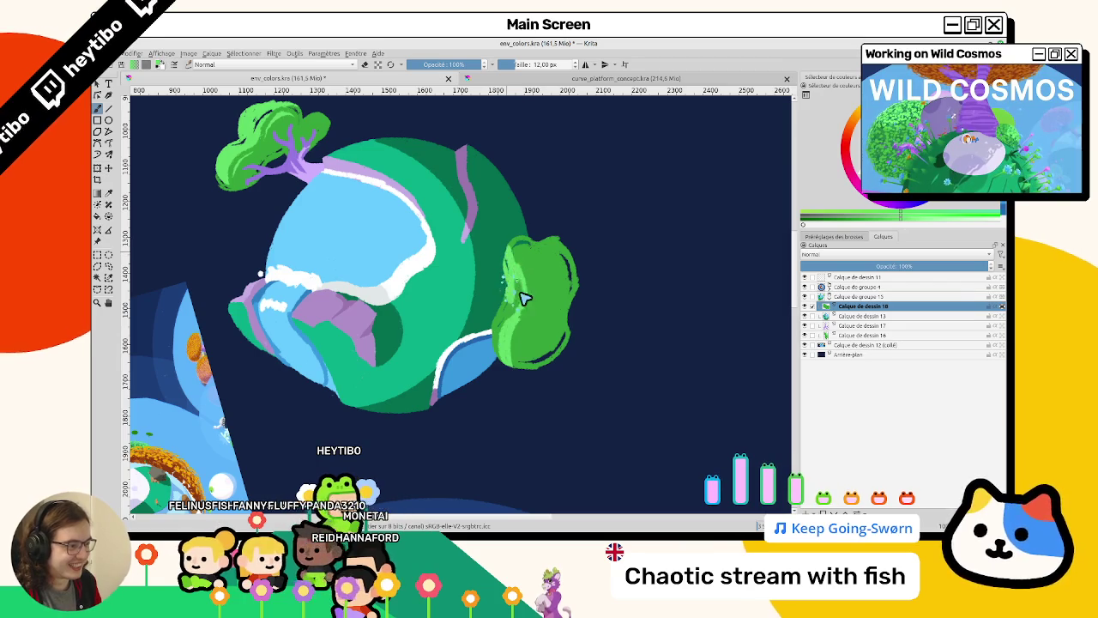
{"action": "left_click_drag", "start_coordinate": [496, 347], "coordinate": [497, 332]}
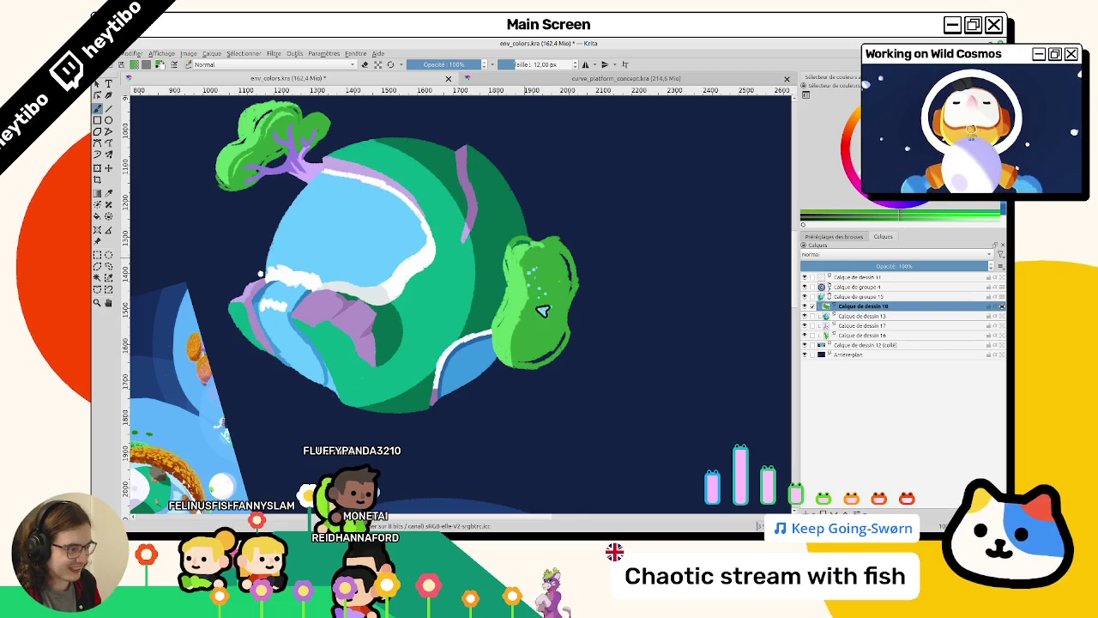
{"action": "mouse_move", "coordinate": [515, 319]}
{"action": "left_mouse_down"}
{"action": "mouse_move", "coordinate": [534, 385]}
{"action": "mouse_move", "coordinate": [531, 367]}
{"action": "mouse_move", "coordinate": [343, 245]}
{"action": "left_mouse_up"}
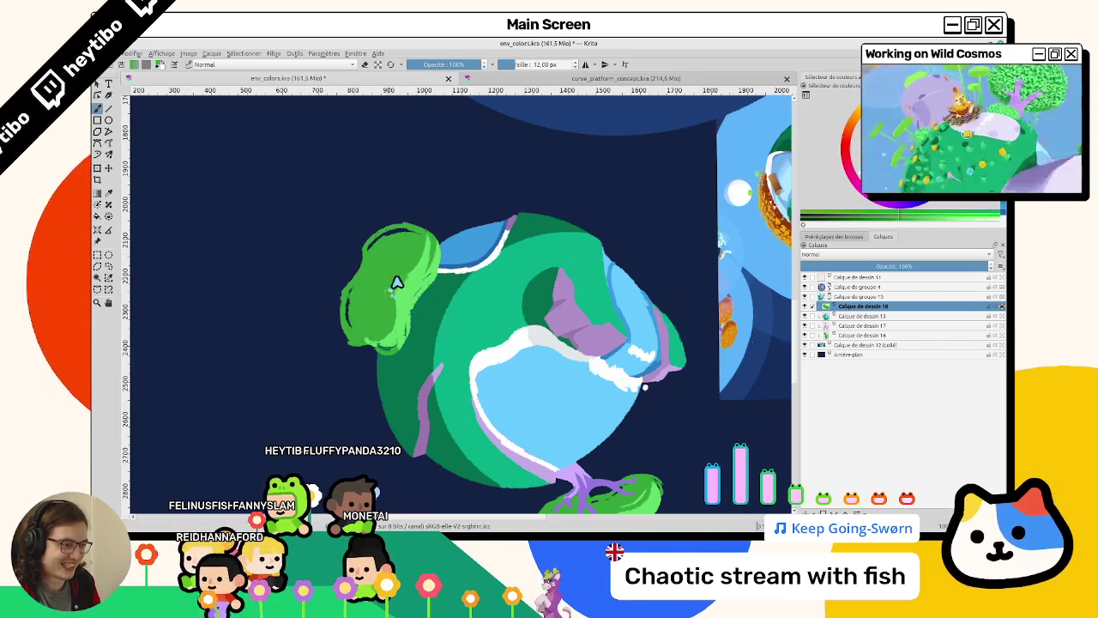
{"action": "left_click", "coordinate": [393, 316]}
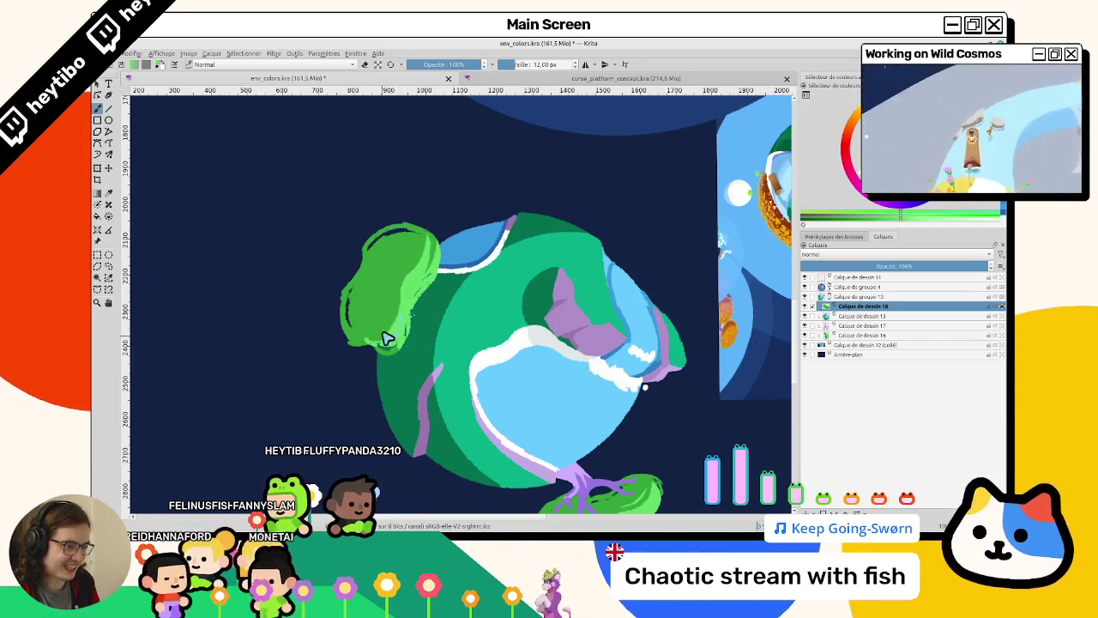
{"action": "left_click_drag", "start_coordinate": [386, 319], "coordinate": [367, 336]}
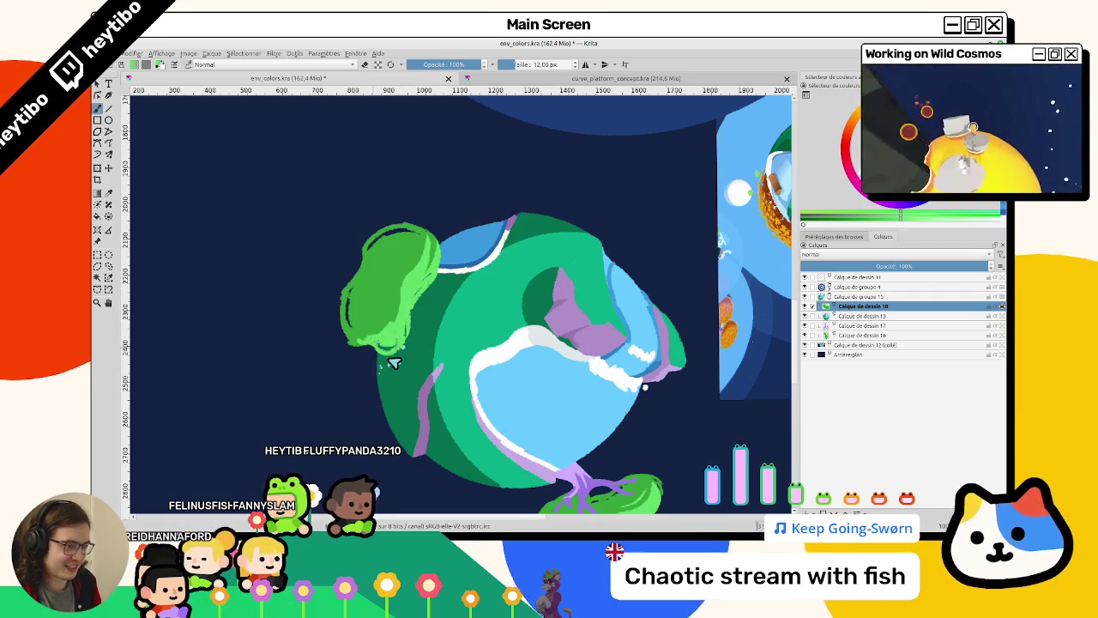
{"action": "mouse_move", "coordinate": [408, 310]}
{"action": "left_mouse_down"}
{"action": "mouse_move", "coordinate": [532, 299]}
{"action": "mouse_move", "coordinate": [502, 330]}
{"action": "mouse_move", "coordinate": [390, 290]}
{"action": "left_mouse_up"}
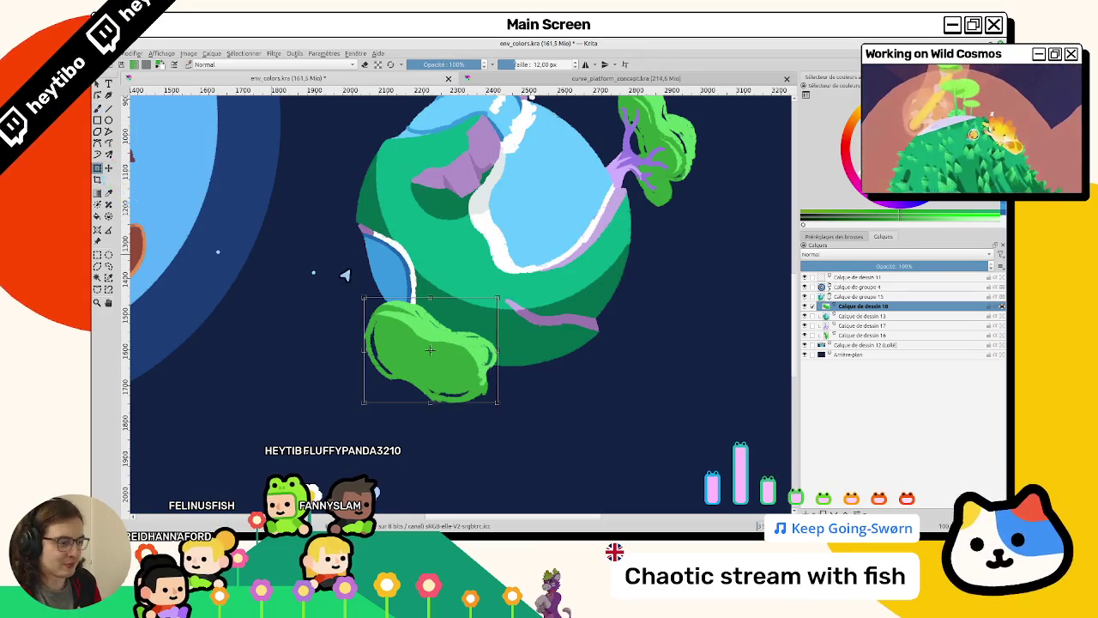
{"action": "right_click", "coordinate": [391, 354]}
Nudge the green bush layer down-left along the planet's edge and touch up its speckled right edge.
{"action": "left_click", "coordinate": [420, 400]}
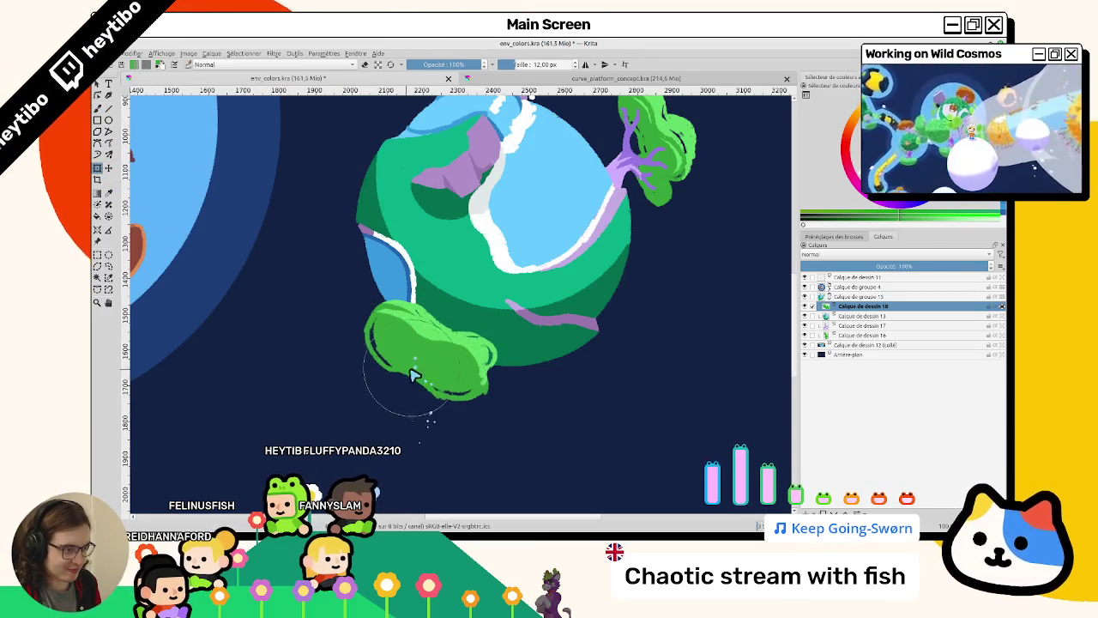
{"action": "left_click_drag", "start_coordinate": [421, 344], "coordinate": [397, 355]}
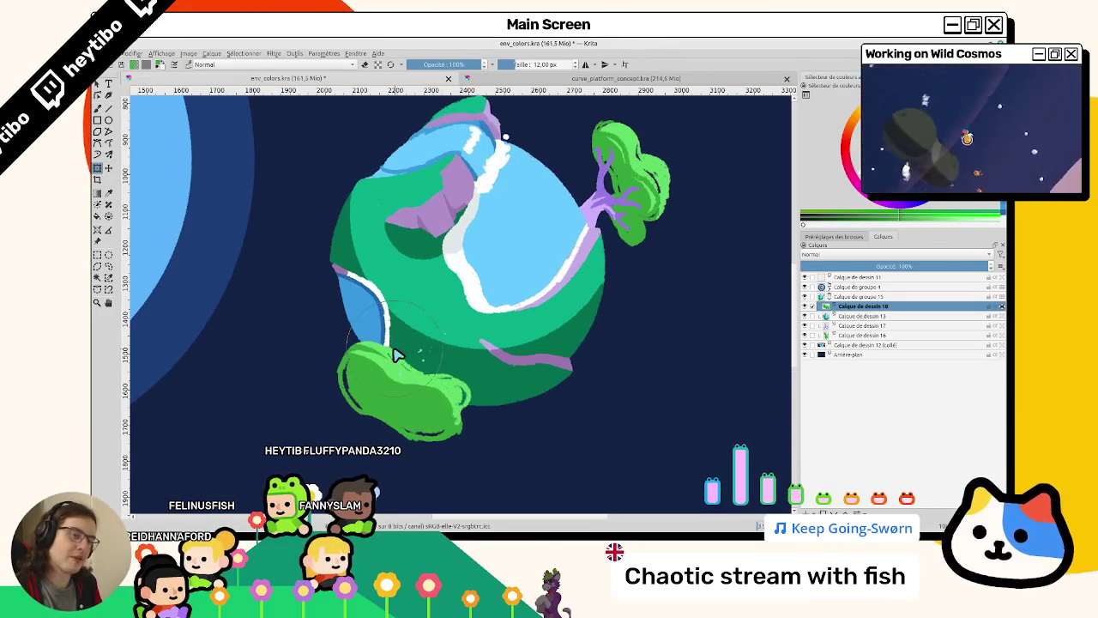
{"action": "left_click", "coordinate": [108, 168]}
{"action": "left_click_drag", "start_coordinate": [251, 300], "coordinate": [240, 322]}
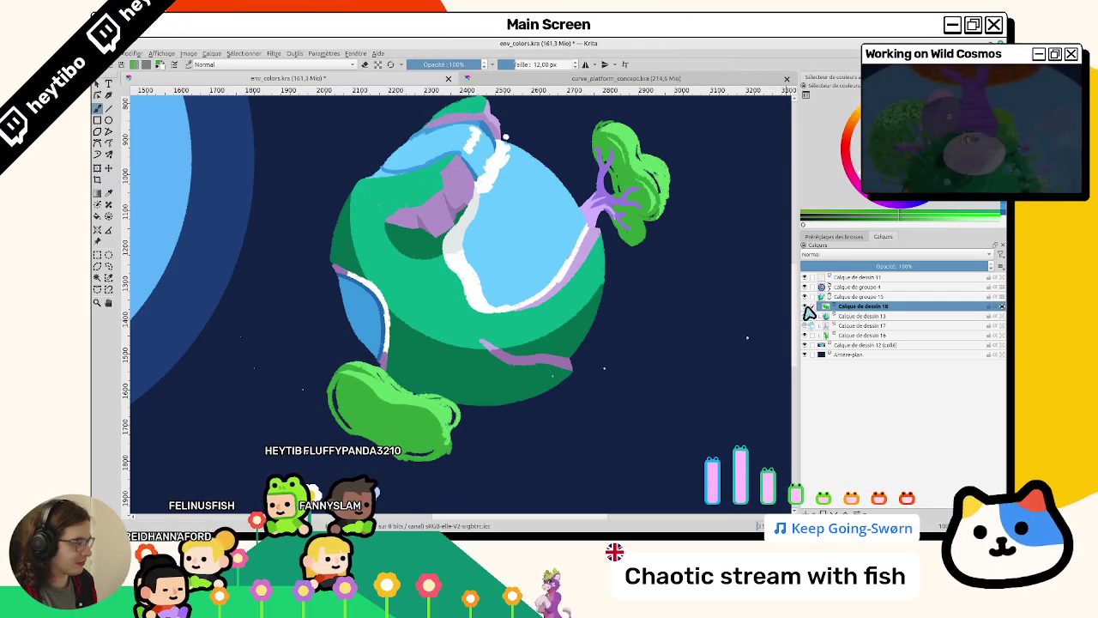
{"action": "left_click_drag", "start_coordinate": [711, 343], "coordinate": [577, 321]}
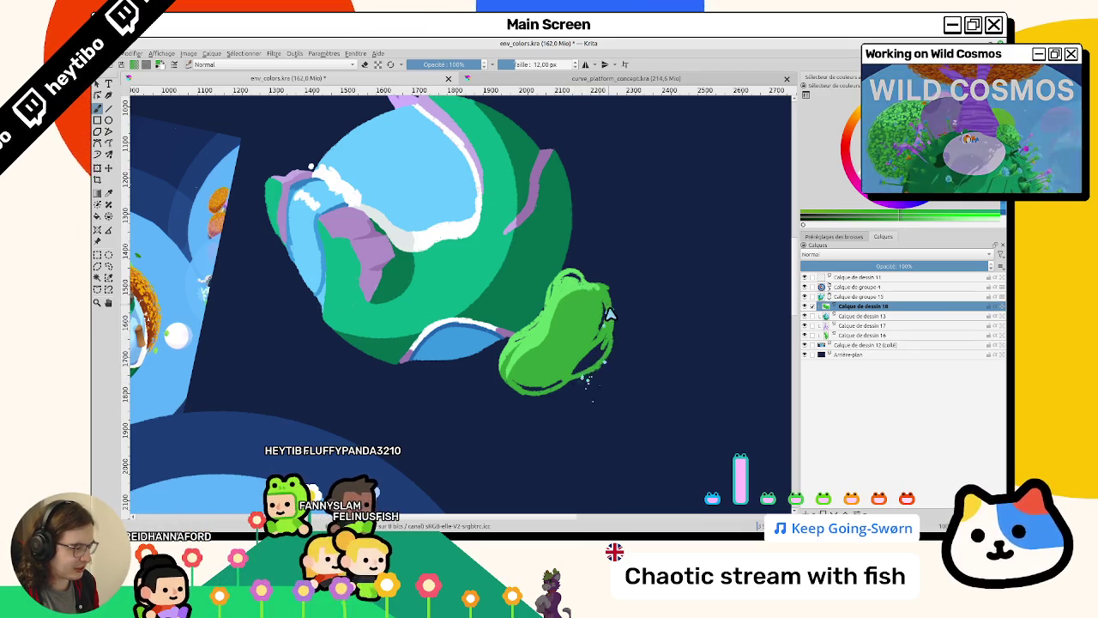
{"action": "left_click_drag", "start_coordinate": [599, 352], "coordinate": [595, 363]}
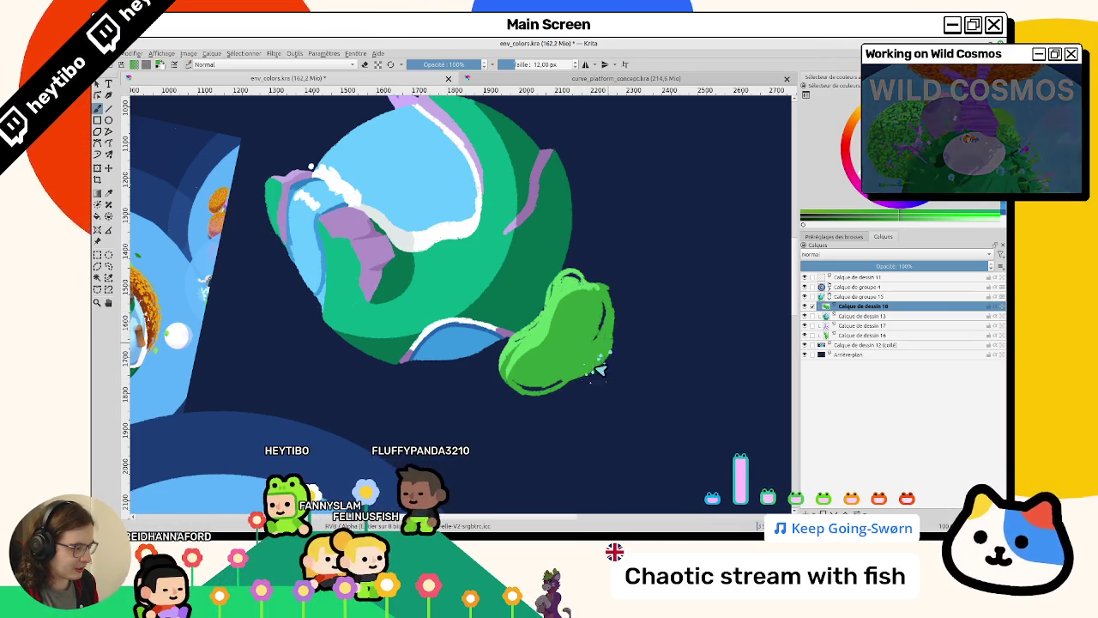
Repaint the bush's speckled right edge and paint out its left edge.
{"action": "mouse_move", "coordinate": [600, 321]}
{"action": "left_mouse_down"}
{"action": "mouse_move", "coordinate": [602, 341]}
{"action": "mouse_move", "coordinate": [320, 235]}
{"action": "left_mouse_up"}
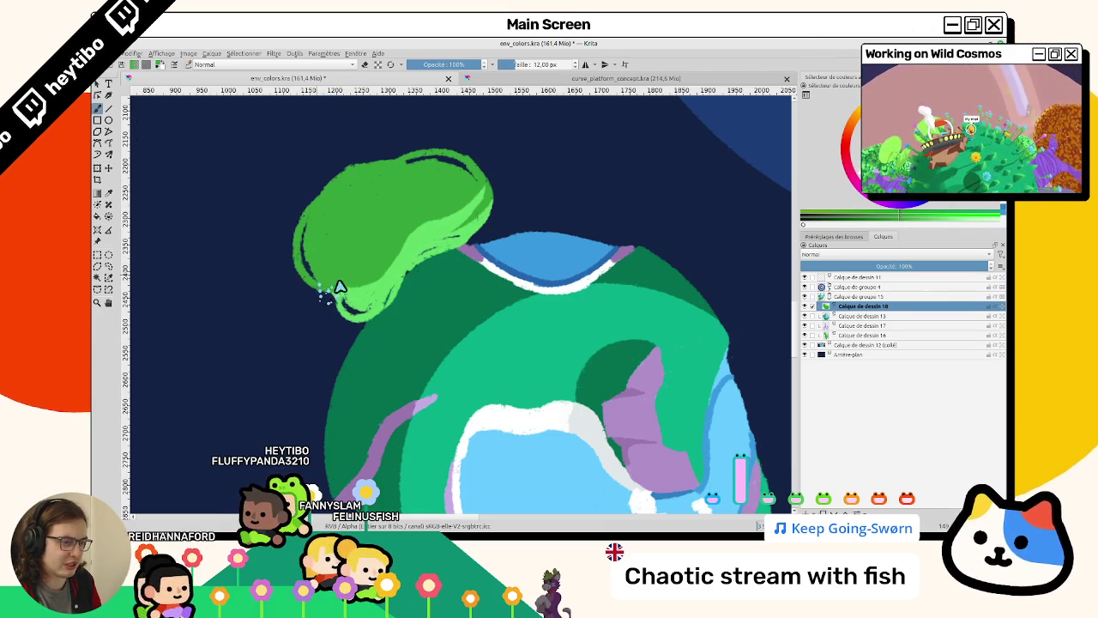
{"action": "mouse_move", "coordinate": [362, 277]}
{"action": "left_mouse_down"}
{"action": "mouse_move", "coordinate": [497, 441]}
{"action": "mouse_move", "coordinate": [521, 248]}
{"action": "mouse_move", "coordinate": [460, 332]}
{"action": "mouse_move", "coordinate": [443, 300]}
{"action": "left_mouse_up"}
{"action": "scroll", "coordinate": [448, 257], "scroll_direction": "up", "scroll_amount": 3}
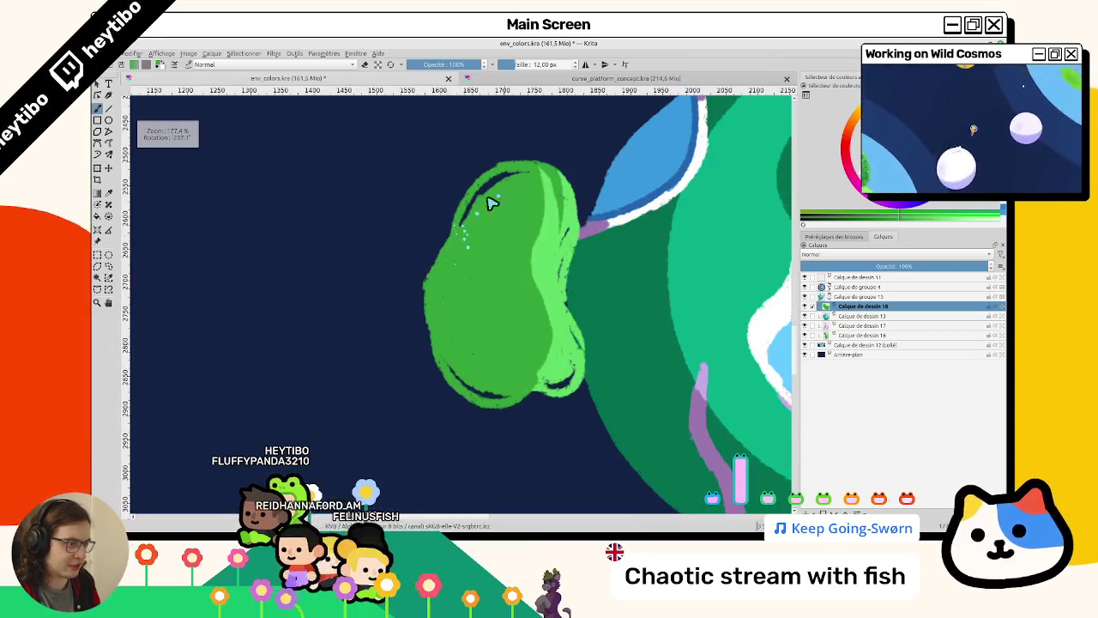
{"action": "left_click_drag", "start_coordinate": [433, 302], "coordinate": [429, 312]}
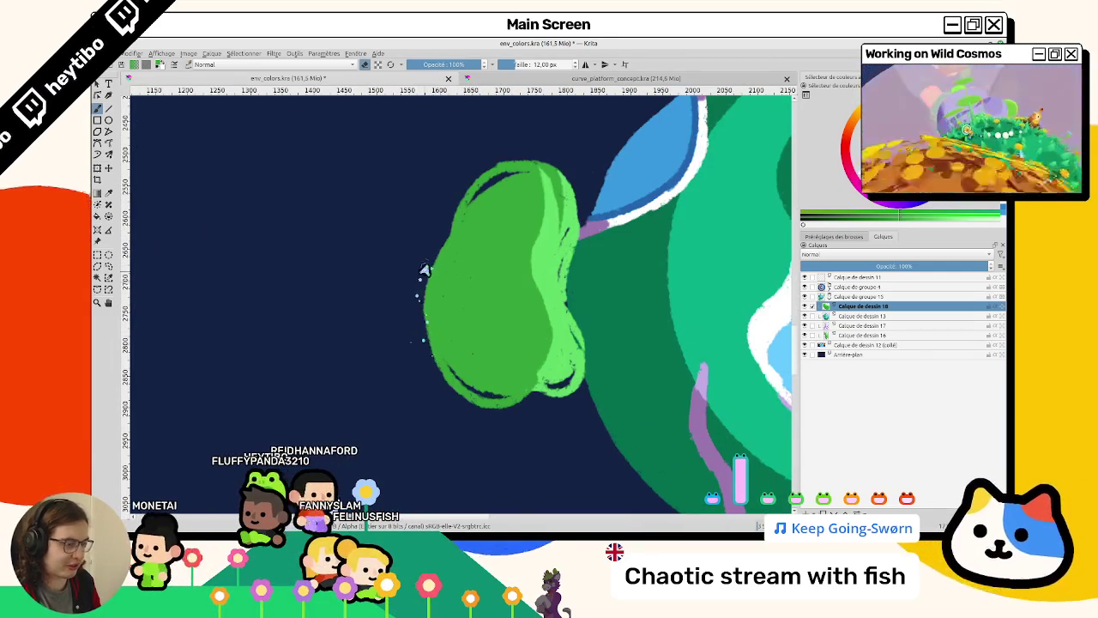
{"action": "mouse_move", "coordinate": [416, 290]}
{"action": "left_mouse_down"}
{"action": "mouse_move", "coordinate": [442, 283]}
{"action": "mouse_move", "coordinate": [454, 262]}
{"action": "left_mouse_up"}
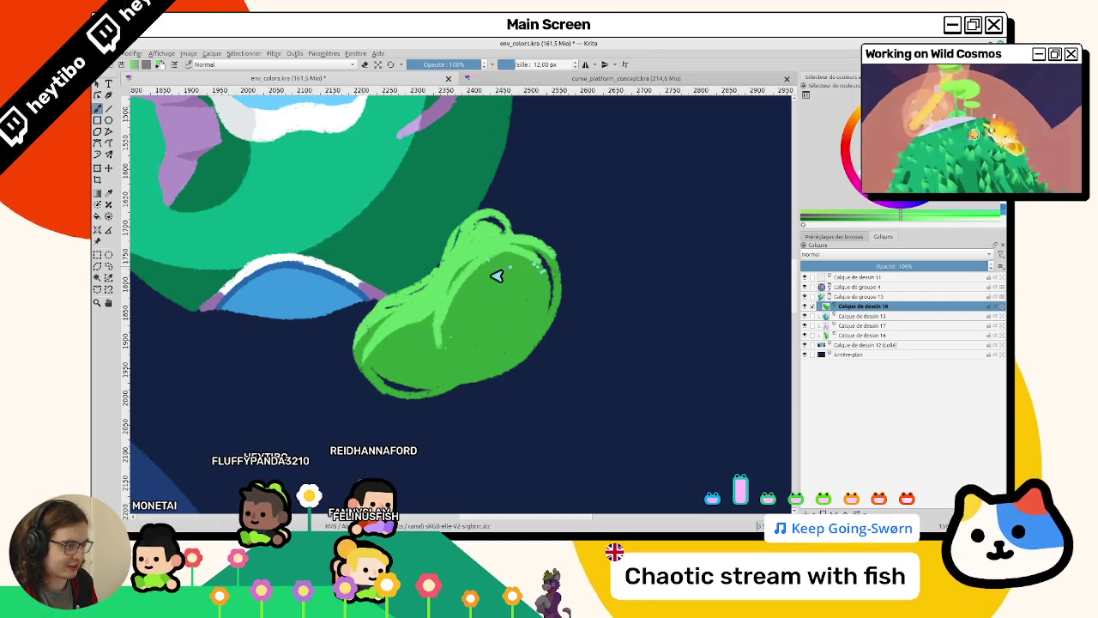
{"action": "scroll", "coordinate": [503, 269], "scroll_direction": "down", "scroll_amount": 2}
{"action": "left_click_drag", "start_coordinate": [497, 191], "coordinate": [458, 289]}
{"action": "scroll", "coordinate": [458, 289], "scroll_direction": "down", "scroll_amount": 3}
{"action": "key", "text": "5"}
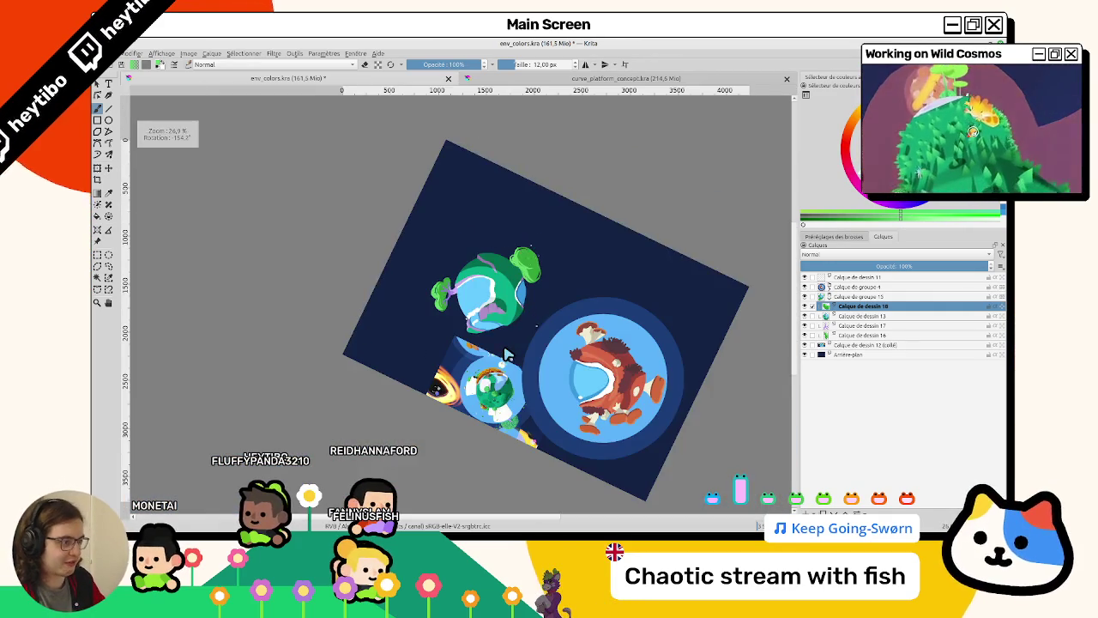
Add a green shading stroke along the top edge of the lower-left bush.
{"action": "scroll", "coordinate": [507, 351], "scroll_direction": "up", "scroll_amount": 3}
{"action": "left_click_drag", "start_coordinate": [508, 351], "coordinate": [515, 223]}
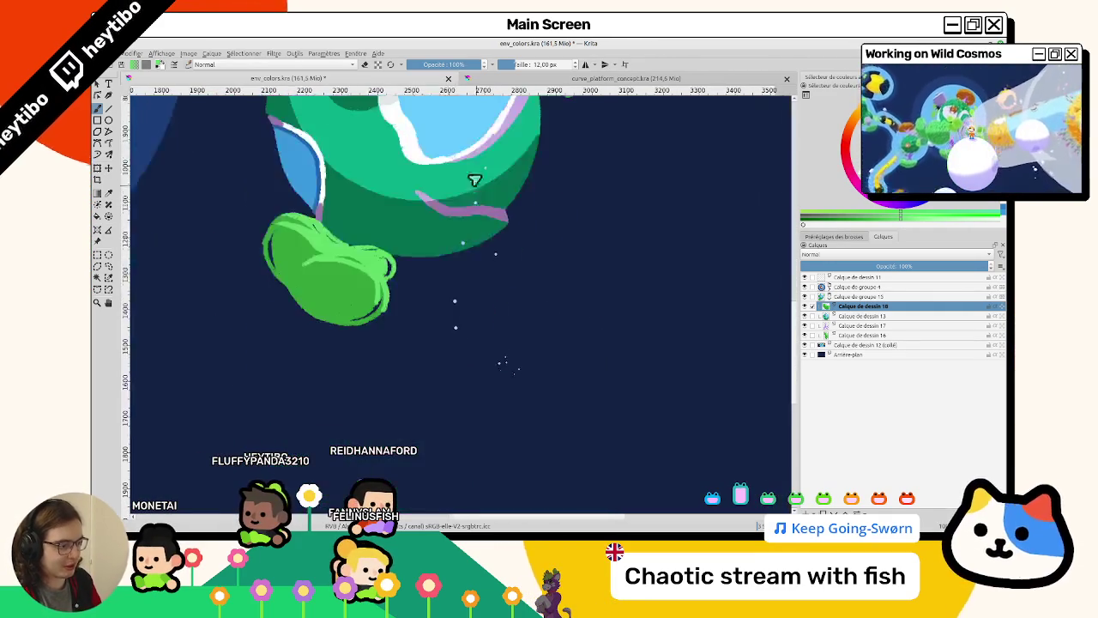
{"action": "scroll", "coordinate": [387, 326], "scroll_direction": "up", "scroll_amount": 2}
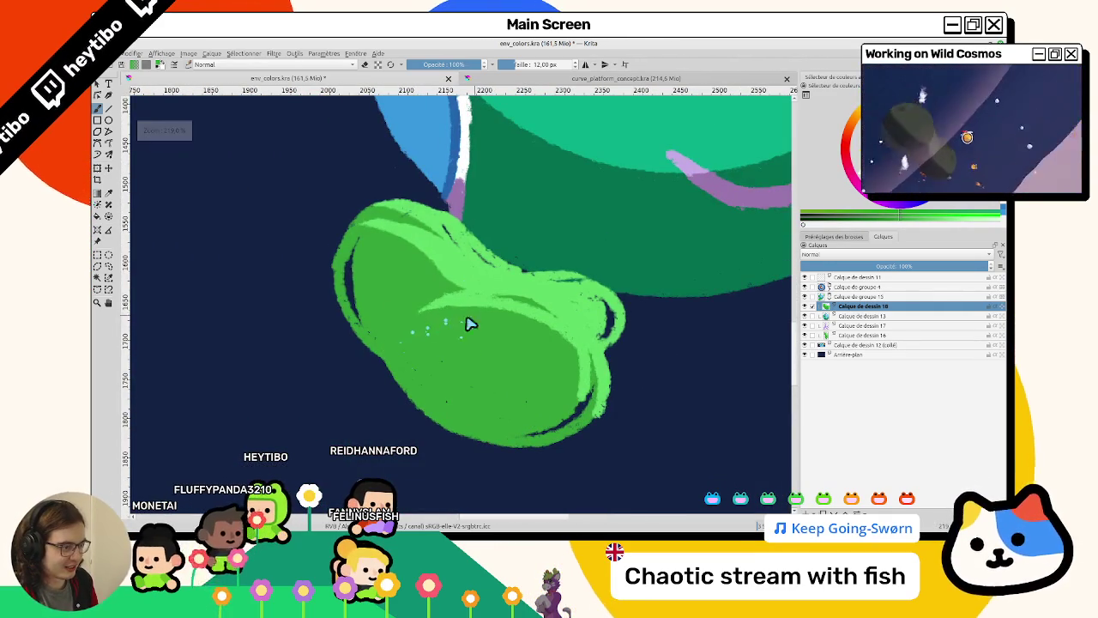
{"action": "left_click_drag", "start_coordinate": [466, 318], "coordinate": [513, 314]}
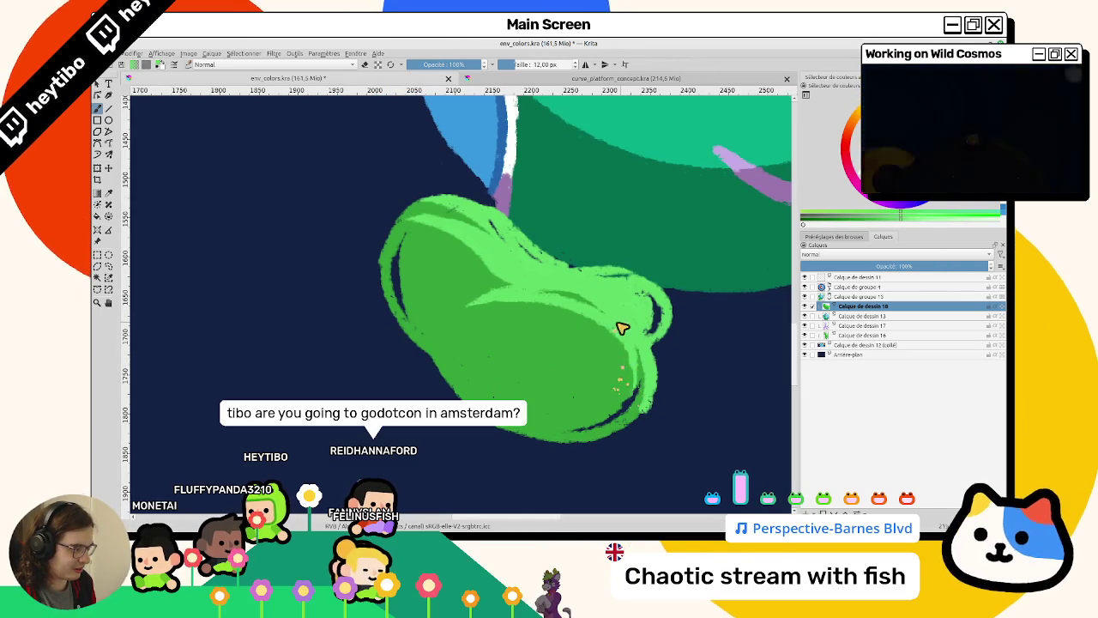
{"action": "left_click_drag", "start_coordinate": [624, 306], "coordinate": [519, 254]}
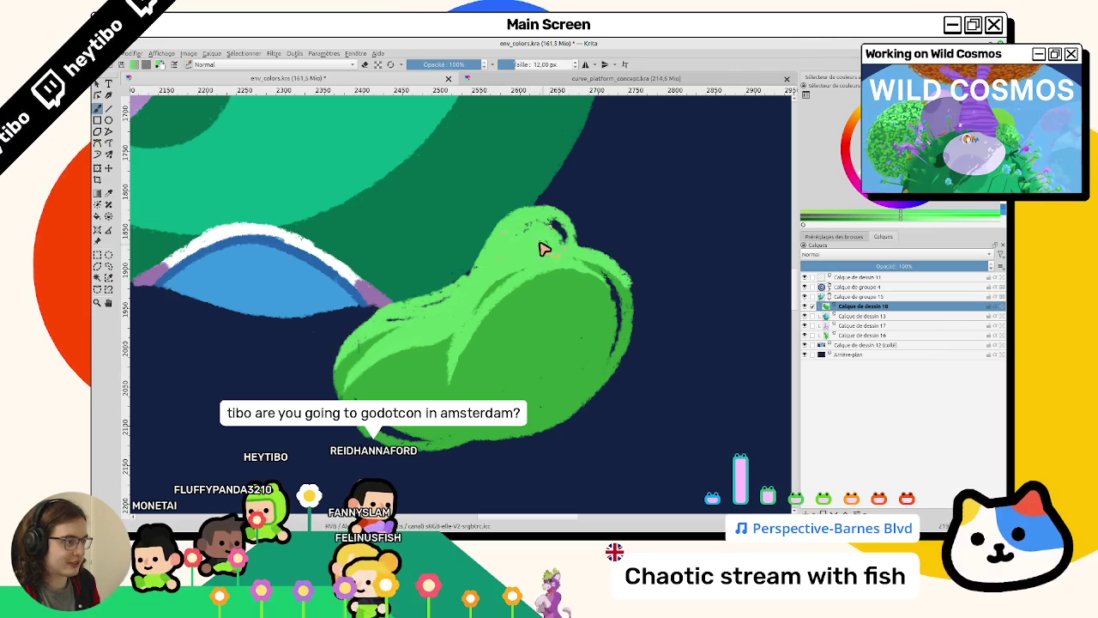
{"action": "scroll", "coordinate": [562, 279], "scroll_direction": "down", "scroll_amount": 2}
{"action": "key", "text": "5"}
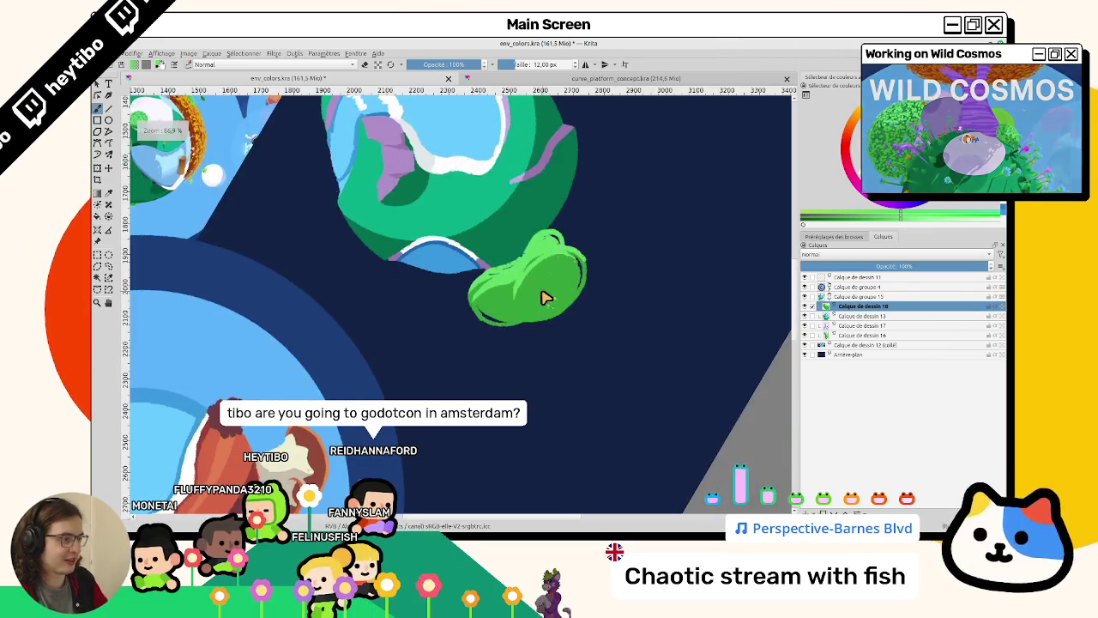
{"action": "scroll", "coordinate": [542, 297], "scroll_direction": "down", "scroll_amount": 2}
{"action": "scroll", "coordinate": [542, 296], "scroll_direction": "up", "scroll_amount": 1}
{"action": "scroll", "coordinate": [527, 311], "scroll_direction": "up", "scroll_amount": 1}
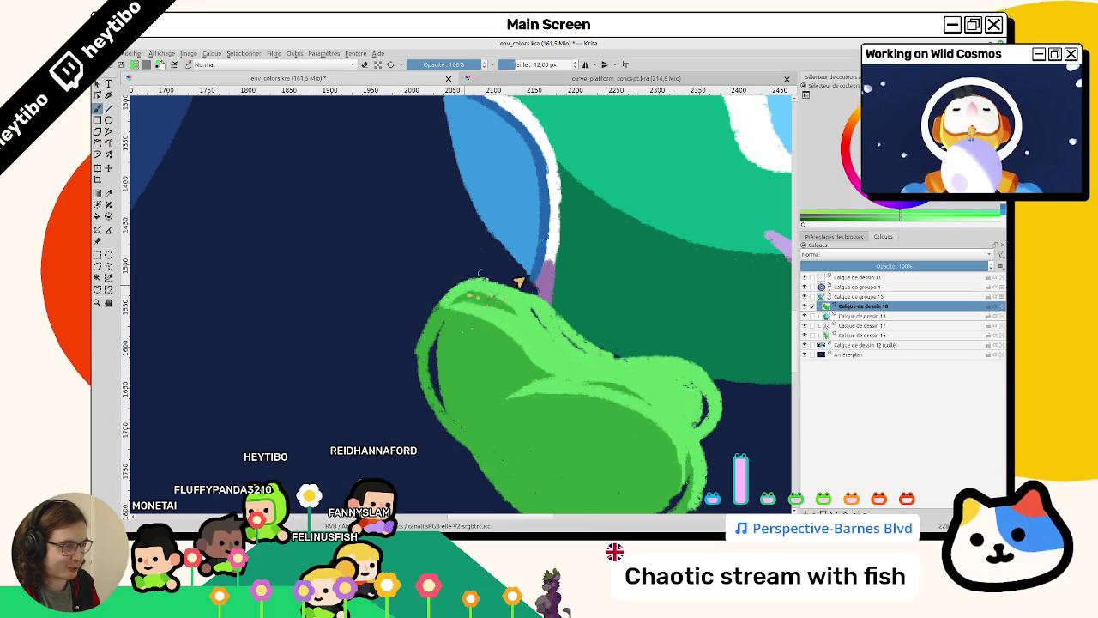
{"action": "left_click_drag", "start_coordinate": [461, 296], "coordinate": [531, 287]}
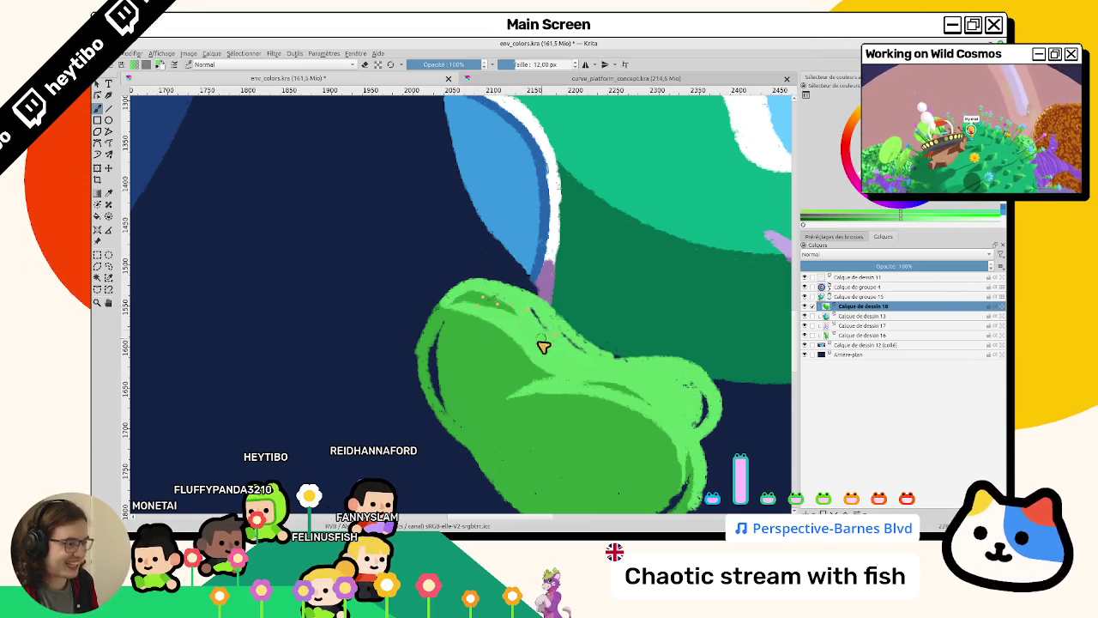
{"action": "left_click_drag", "start_coordinate": [545, 343], "coordinate": [412, 325]}
{"action": "left_click_drag", "start_coordinate": [421, 274], "coordinate": [458, 314]}
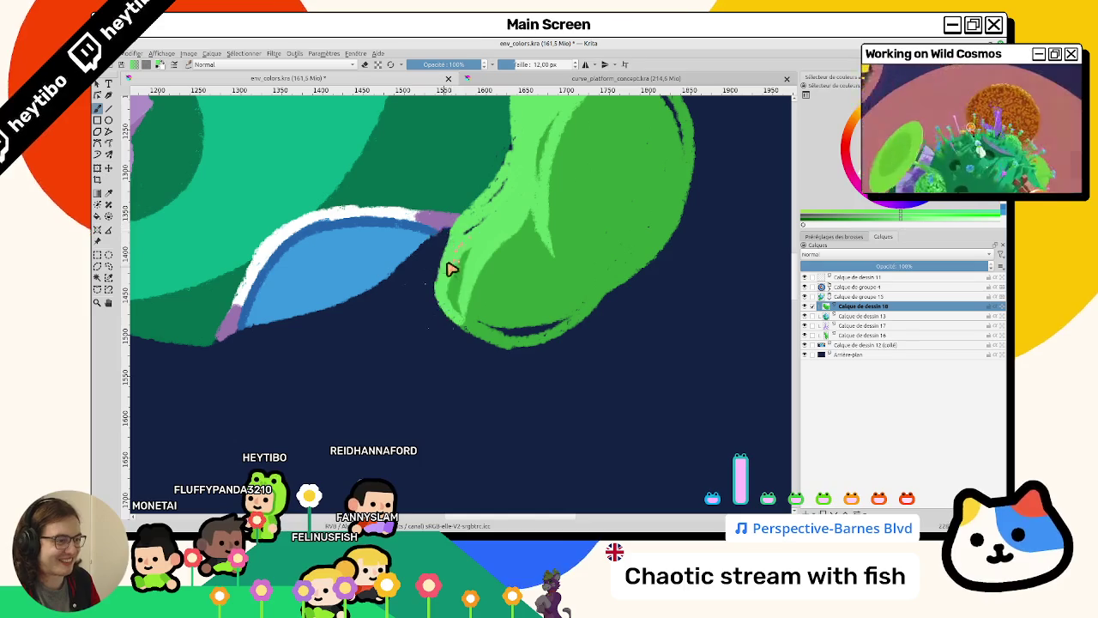
{"action": "mouse_move", "coordinate": [473, 226]}
{"action": "left_mouse_down"}
{"action": "mouse_move", "coordinate": [532, 380]}
{"action": "mouse_move", "coordinate": [502, 277]}
{"action": "mouse_move", "coordinate": [456, 319]}
{"action": "left_mouse_up"}
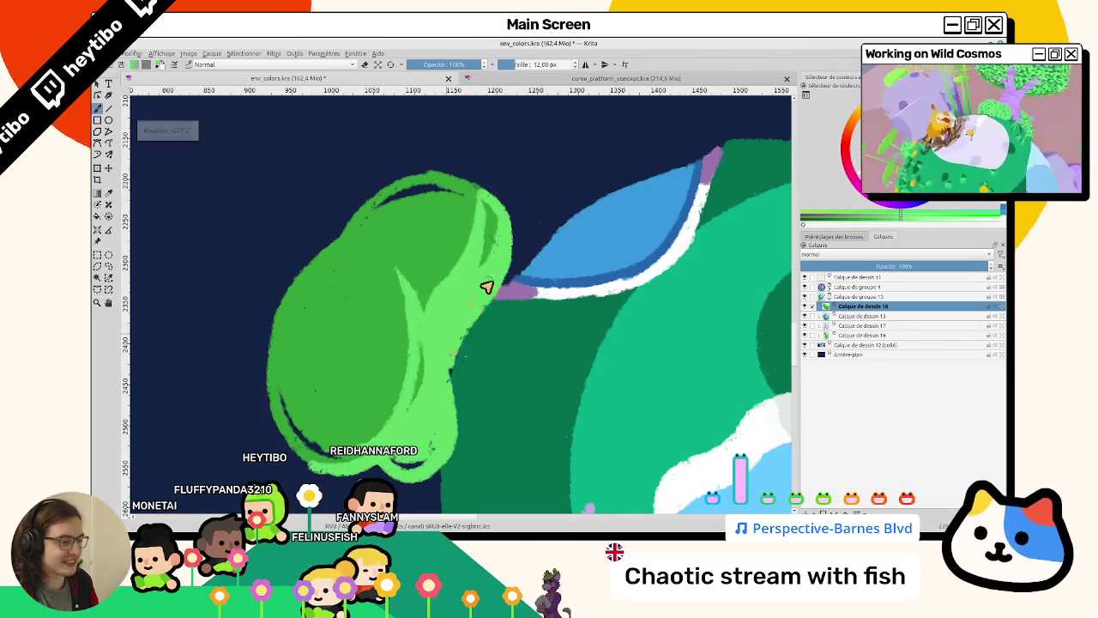
{"action": "mouse_move", "coordinate": [453, 360]}
{"action": "left_mouse_down"}
{"action": "mouse_move", "coordinate": [454, 446]}
{"action": "mouse_move", "coordinate": [454, 423]}
{"action": "mouse_move", "coordinate": [351, 363]}
{"action": "mouse_move", "coordinate": [609, 224]}
{"action": "mouse_move", "coordinate": [805, 326]}
{"action": "left_mouse_up"}
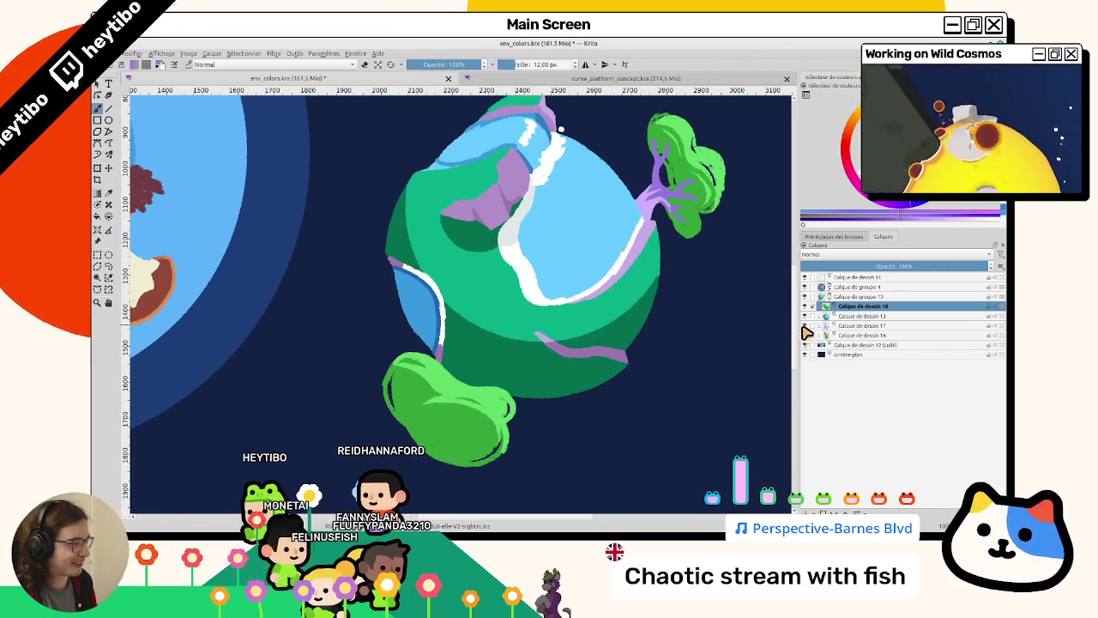
Insert a new layer above Calque de dessin 17 and paint a small purple trunk curl on the lower bush.
{"action": "left_click", "coordinate": [849, 327]}
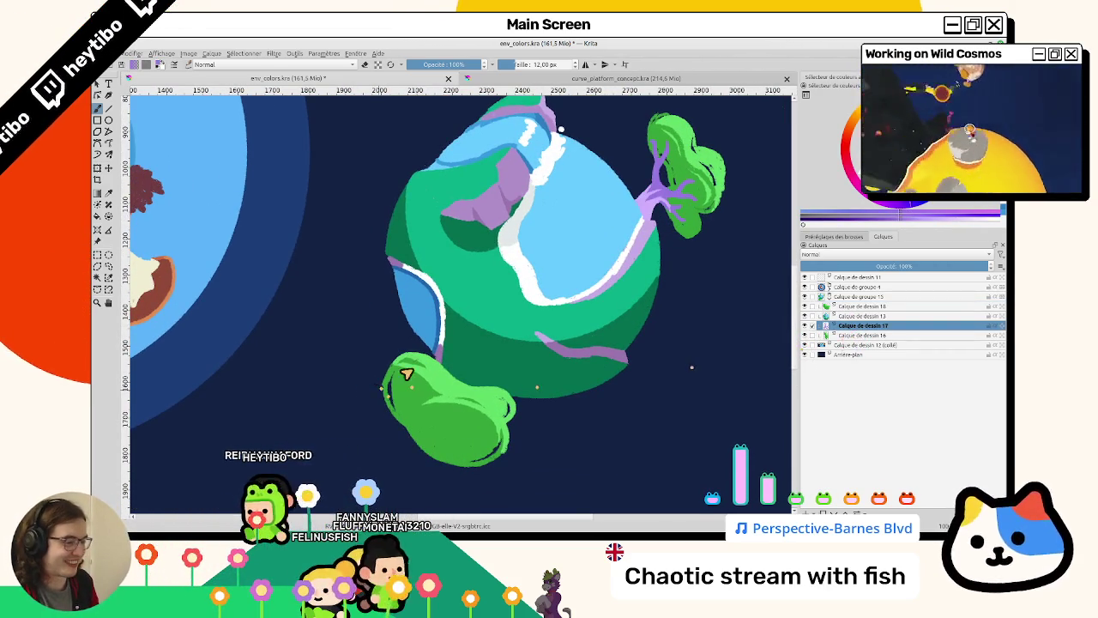
{"action": "key", "text": "Insert"}
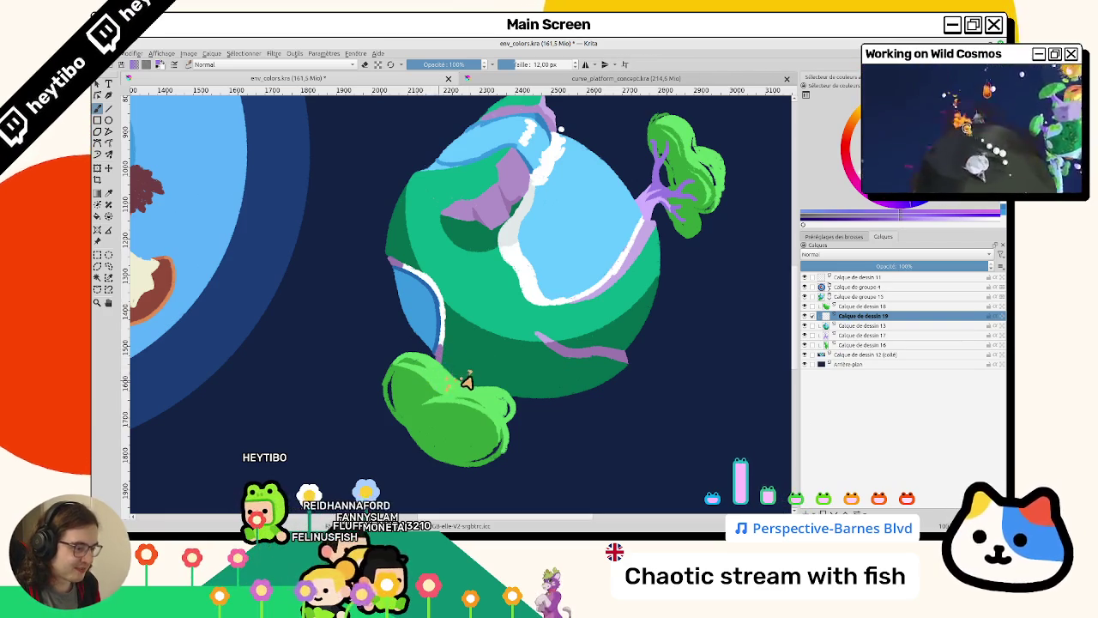
{"action": "left_click_drag", "start_coordinate": [458, 383], "coordinate": [474, 384]}
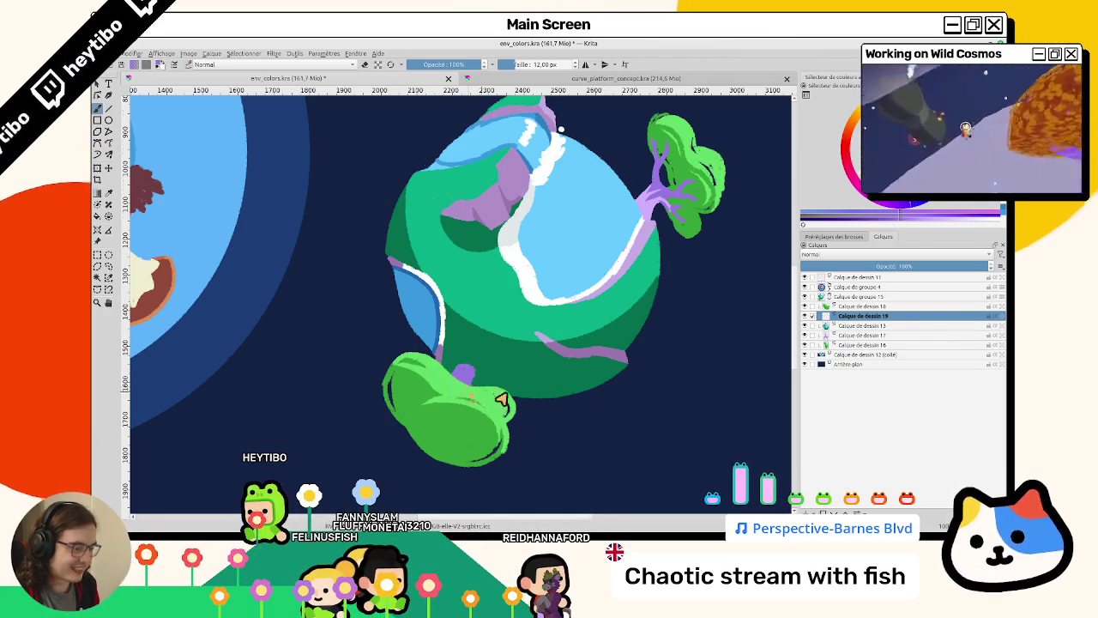
{"action": "left_click_drag", "start_coordinate": [487, 399], "coordinate": [450, 233]}
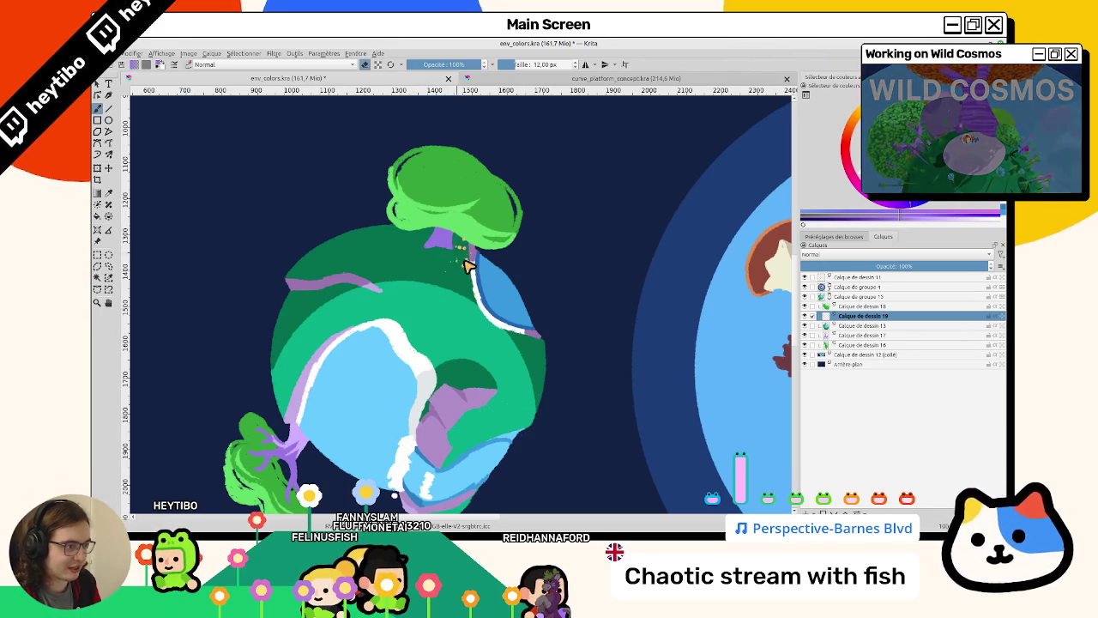
{"action": "left_click_drag", "start_coordinate": [453, 273], "coordinate": [433, 358]}
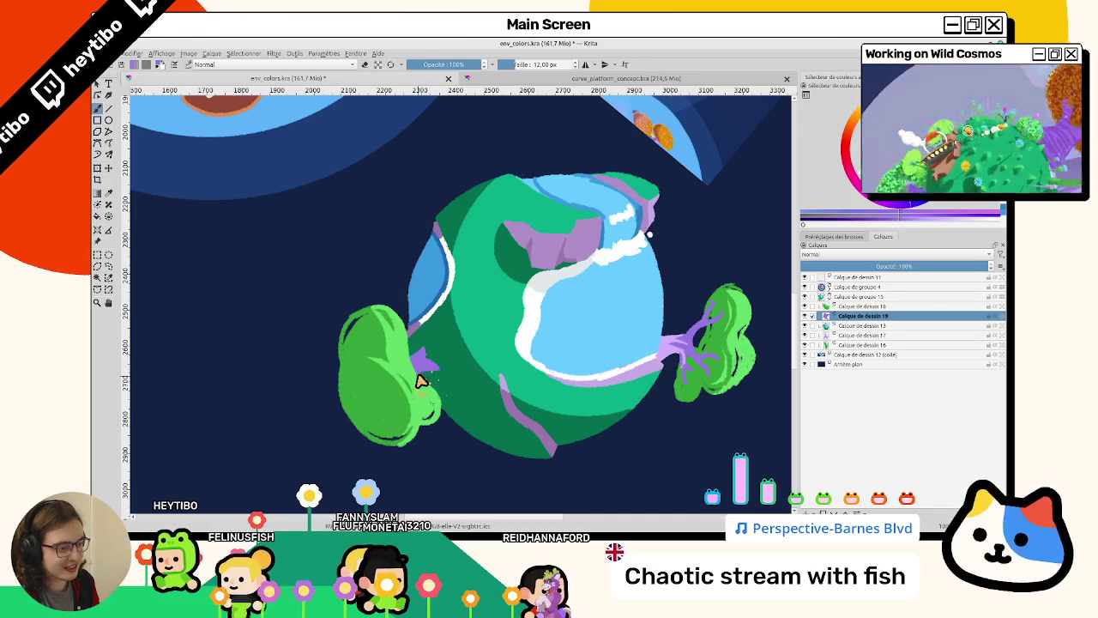
{"action": "left_click_drag", "start_coordinate": [420, 380], "coordinate": [489, 245]}
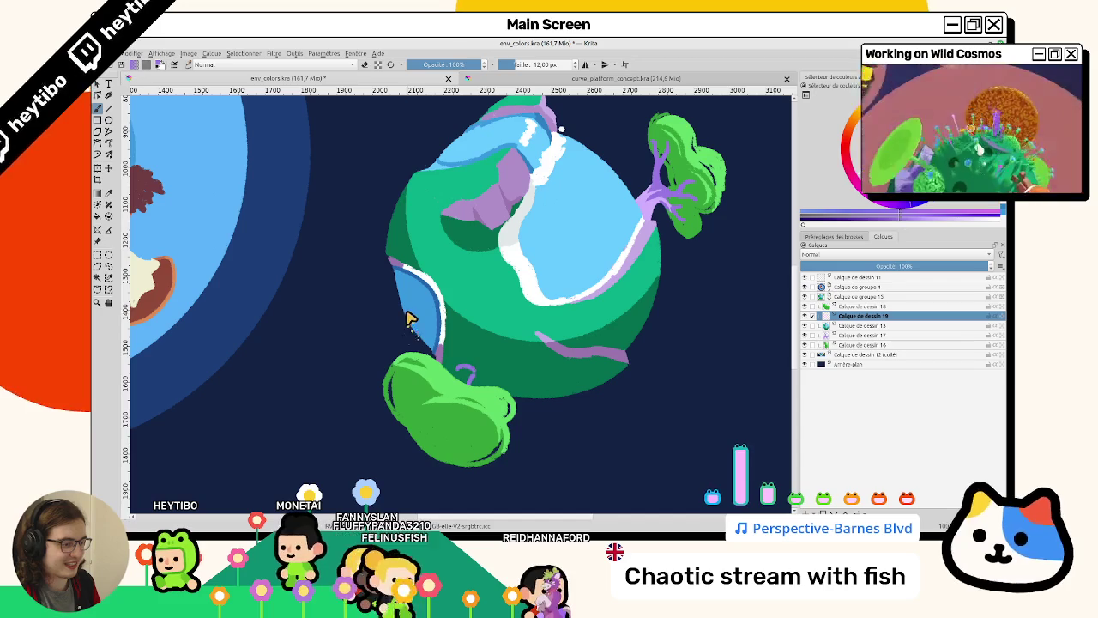
{"action": "scroll", "coordinate": [412, 315], "scroll_direction": "down", "scroll_amount": 3}
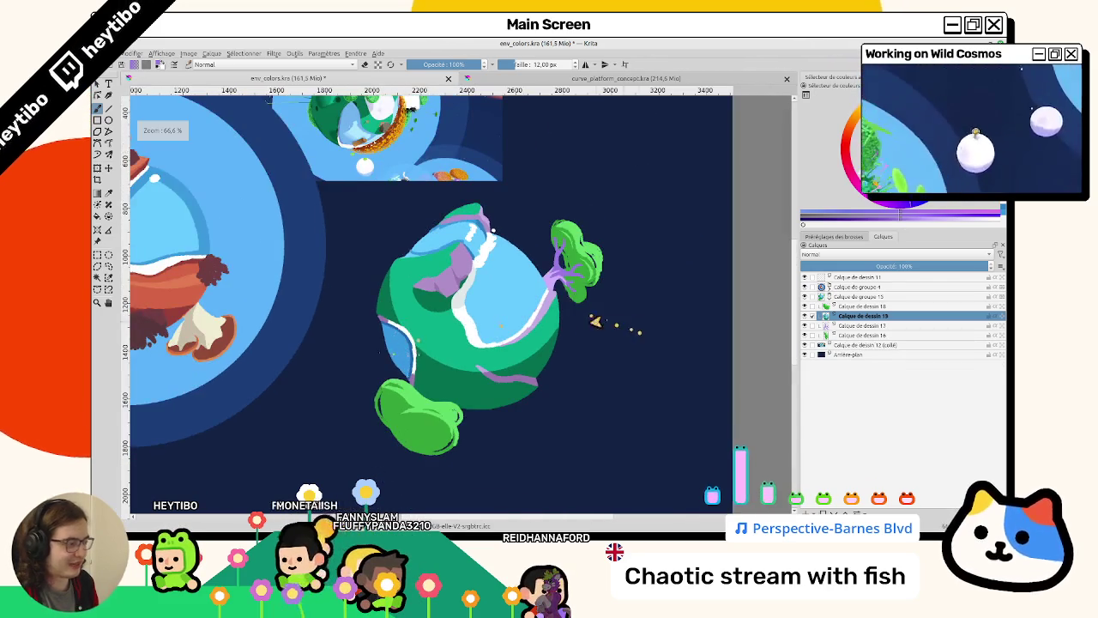
{"action": "left_click_drag", "start_coordinate": [613, 318], "coordinate": [551, 300]}
{"action": "scroll", "coordinate": [609, 268], "scroll_direction": "up", "scroll_amount": 3}
{"action": "key", "text": "5"}
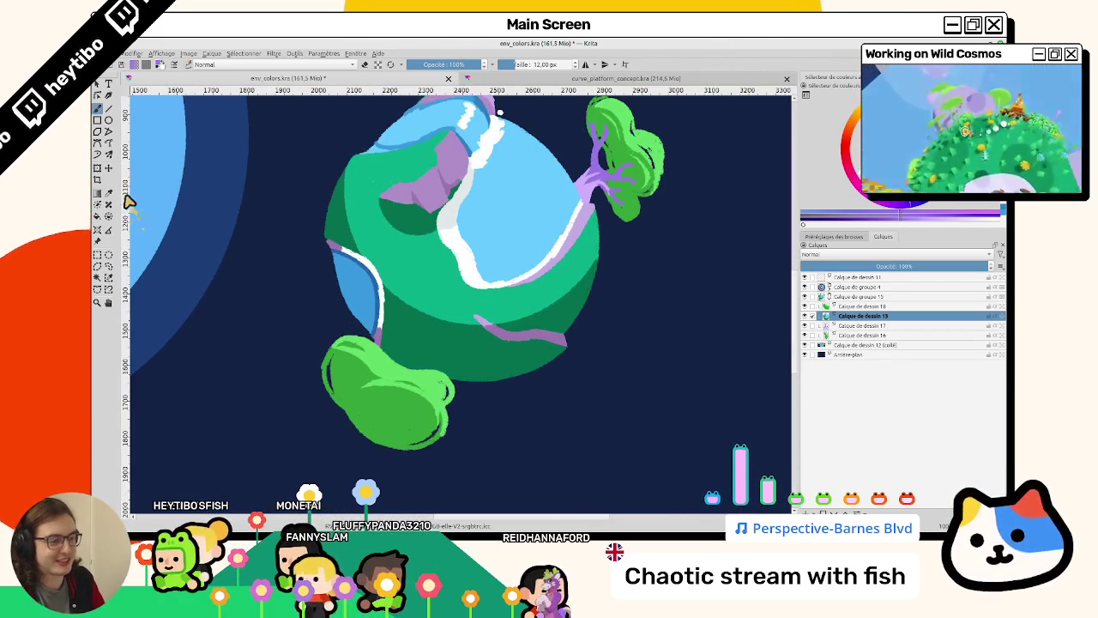
On Calque de dessin 16, draw a loose green loop off the planet's upper-left edge.
{"action": "left_click", "coordinate": [819, 306]}
{"action": "mouse_move", "coordinate": [439, 390]}
{"action": "left_mouse_down"}
{"action": "mouse_move", "coordinate": [447, 380]}
{"action": "mouse_move", "coordinate": [369, 251]}
{"action": "mouse_move", "coordinate": [399, 208]}
{"action": "left_mouse_up"}
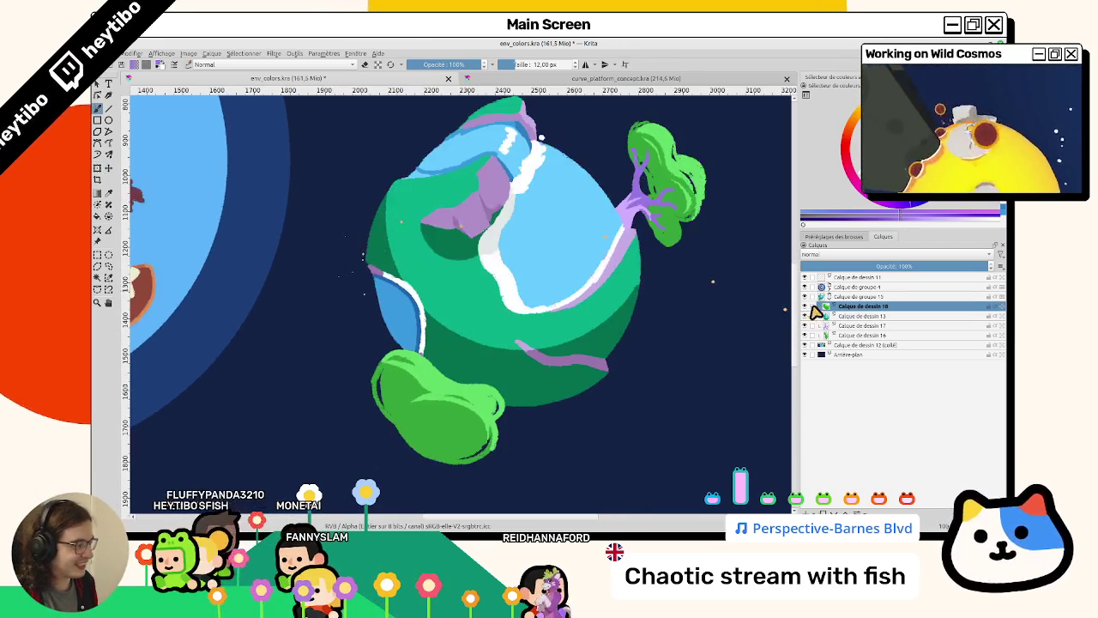
{"action": "left_click", "coordinate": [808, 336]}
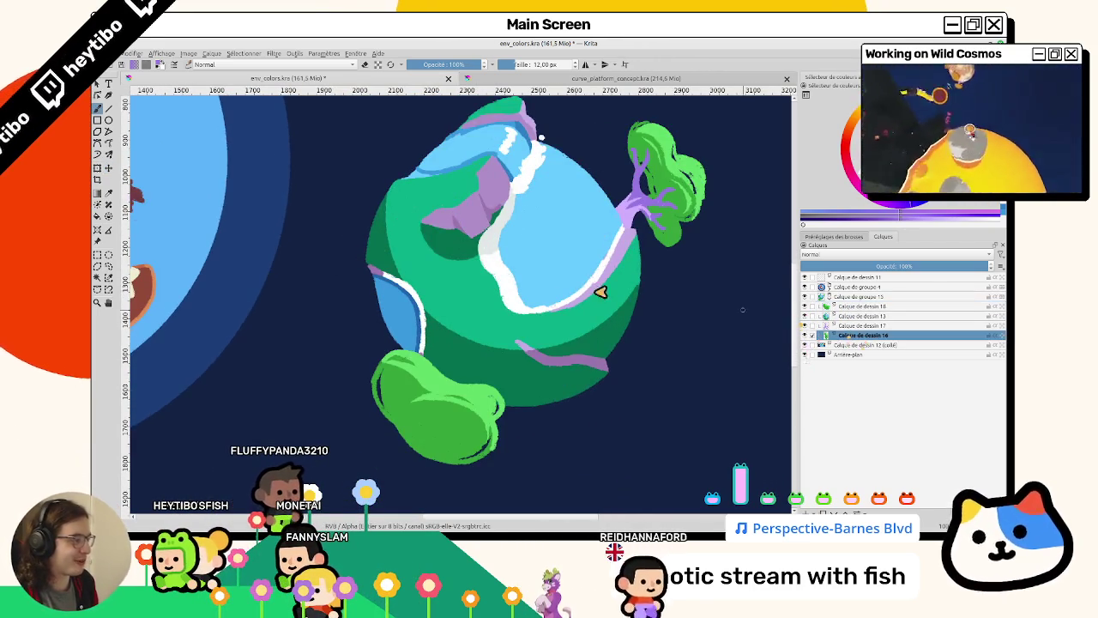
{"action": "left_click_drag", "start_coordinate": [683, 175], "coordinate": [674, 252]}
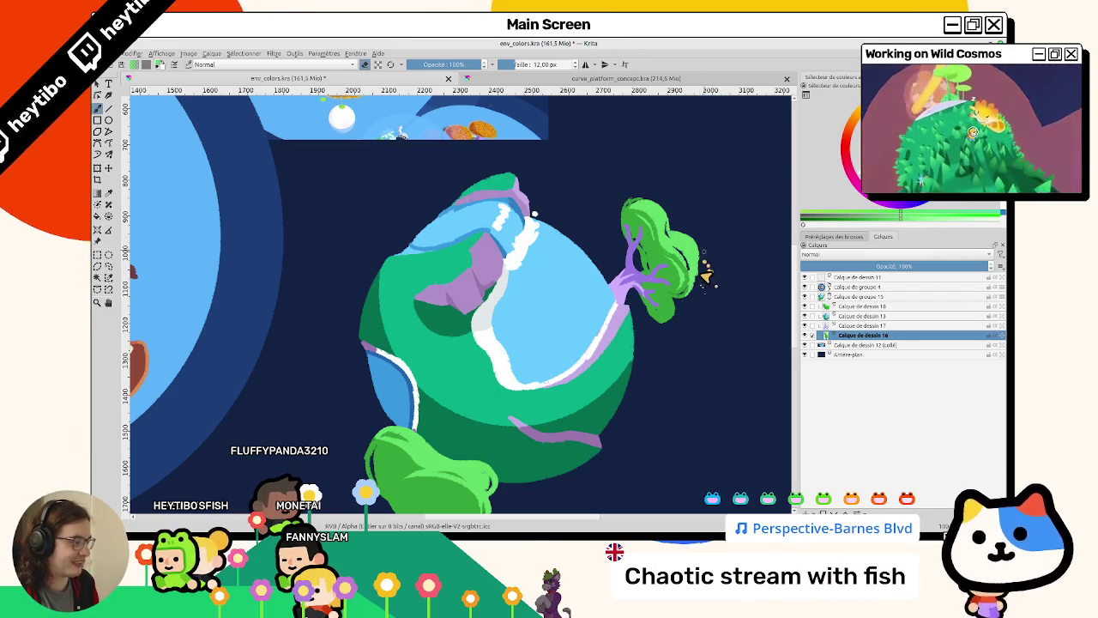
{"action": "scroll", "coordinate": [698, 283], "scroll_direction": "down", "scroll_amount": 2}
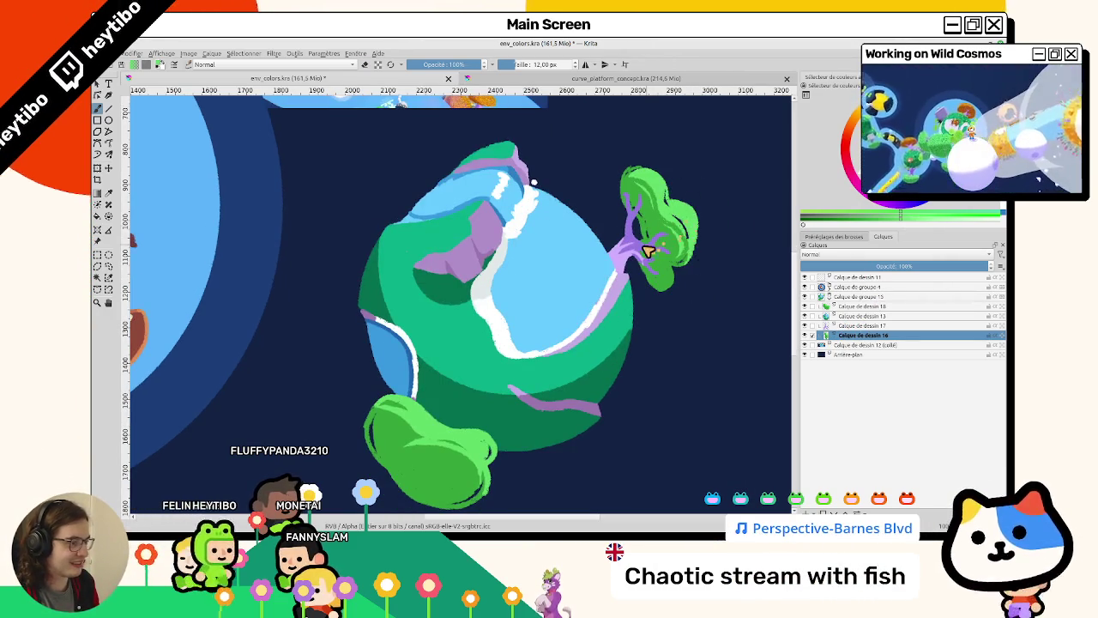
{"action": "key", "text": "ctrl+z"}
{"action": "key", "text": "ctrl+z"}
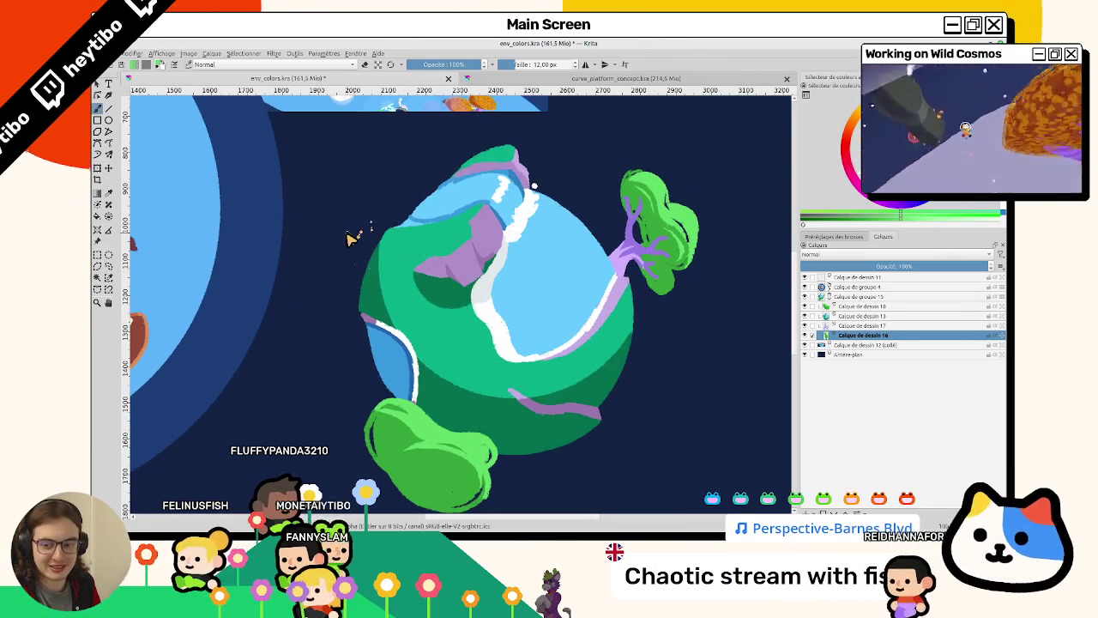
{"action": "left_click_drag", "start_coordinate": [375, 201], "coordinate": [386, 215]}
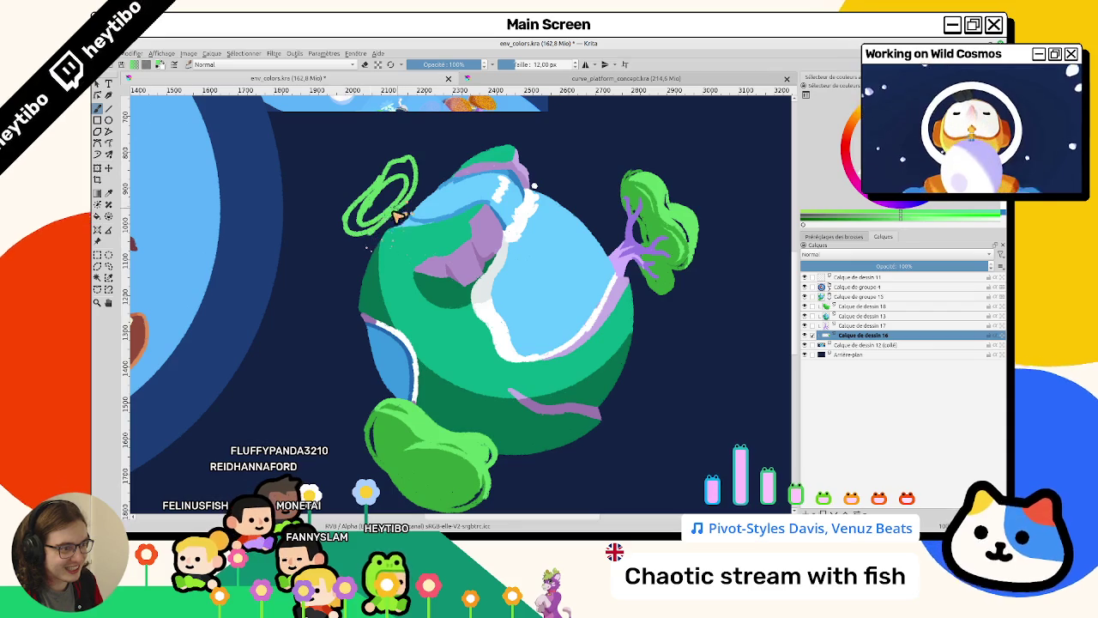
Fill the bush outline with solid green, extend the canopy upper-right, and fill the left notch.
{"action": "left_click", "coordinate": [360, 215]}
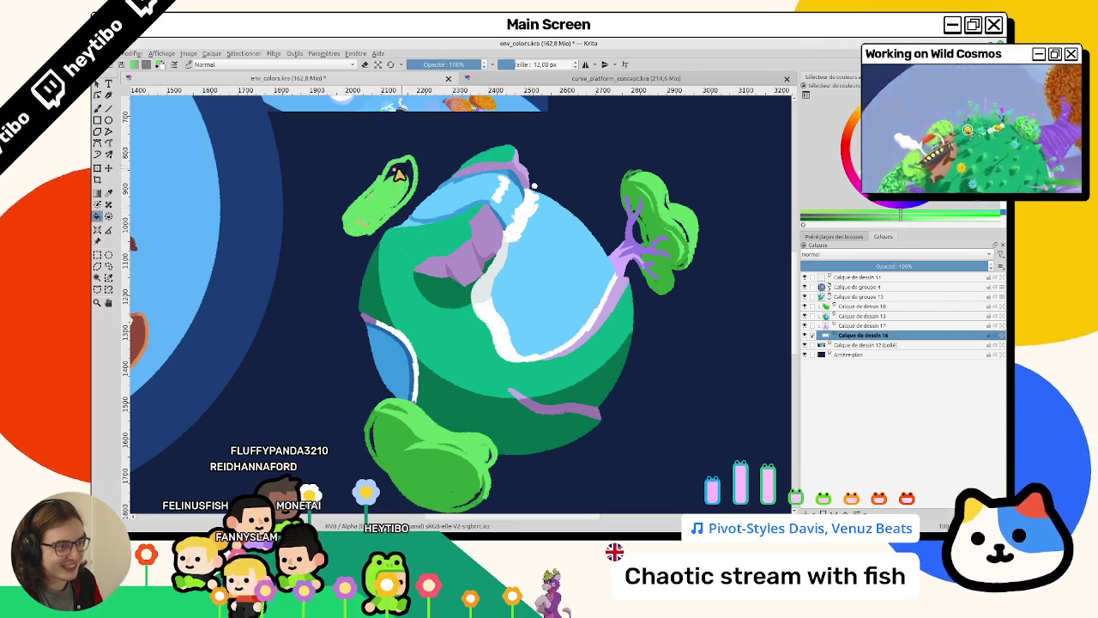
{"action": "key", "text": "b"}
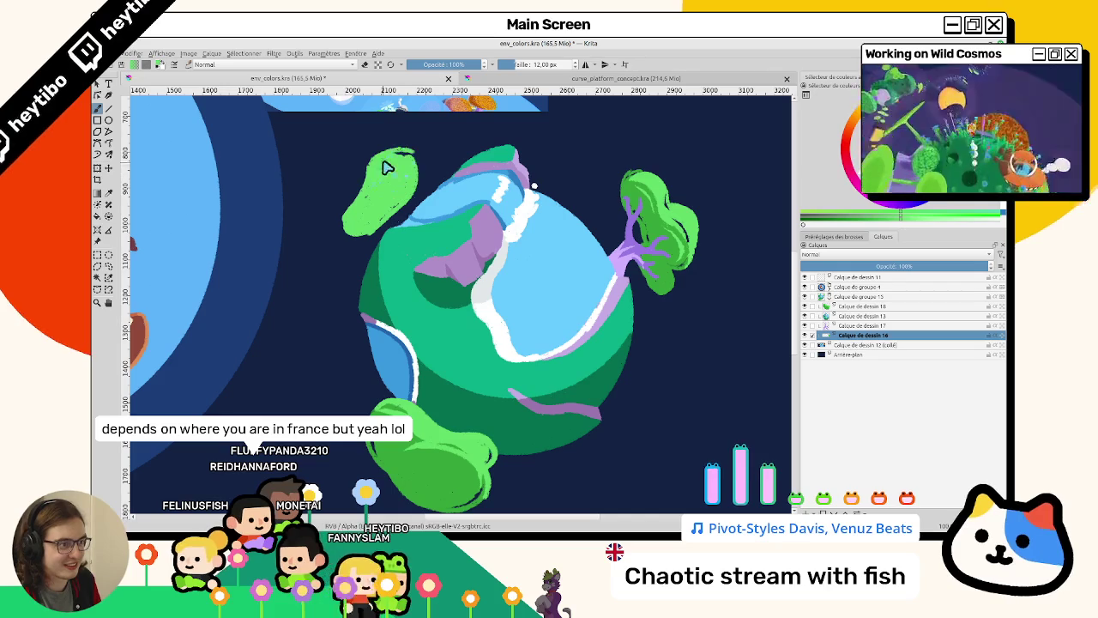
{"action": "left_click_drag", "start_coordinate": [380, 167], "coordinate": [411, 176]}
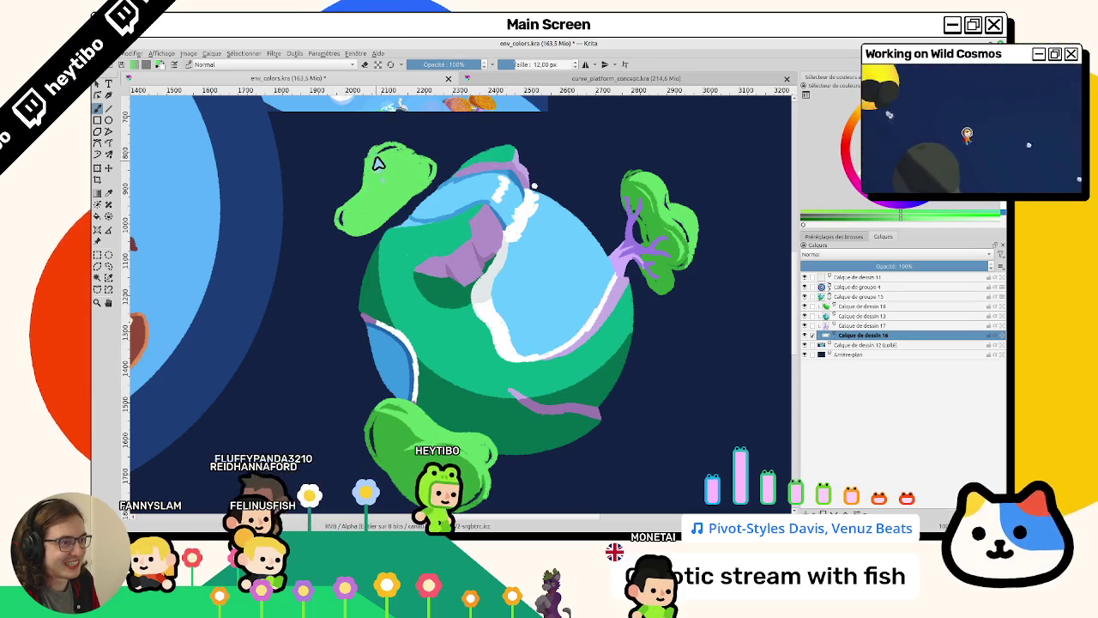
{"action": "scroll", "coordinate": [372, 147], "scroll_direction": "up", "scroll_amount": 1}
{"action": "scroll", "coordinate": [362, 269], "scroll_direction": "up", "scroll_amount": 1}
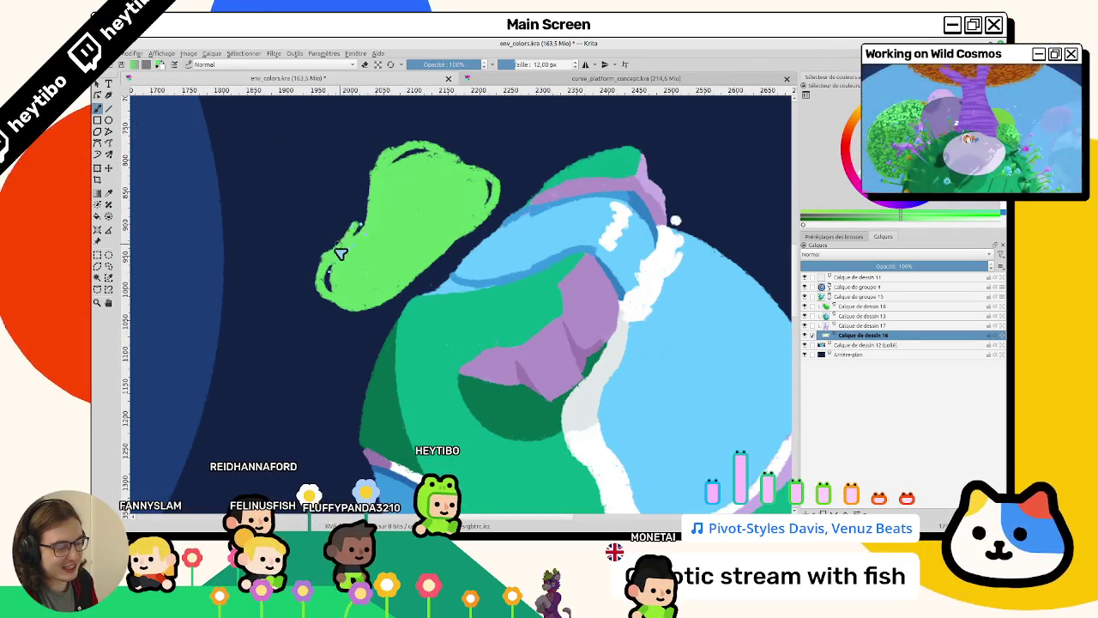
{"action": "left_click_drag", "start_coordinate": [350, 240], "coordinate": [361, 230]}
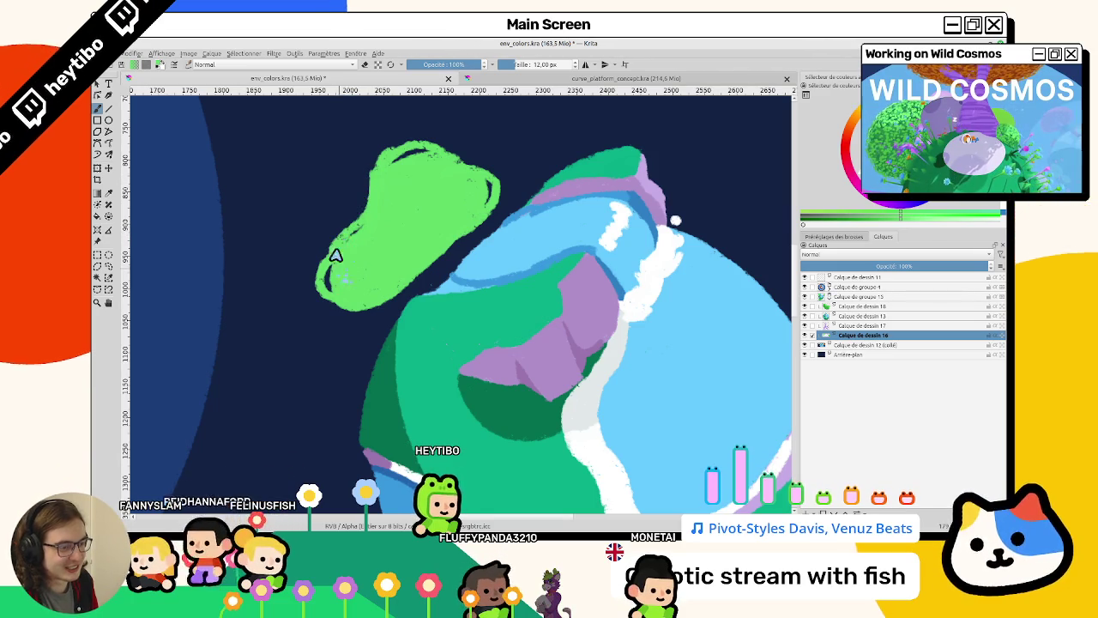
{"action": "scroll", "coordinate": [337, 257], "scroll_direction": "down", "scroll_amount": 3}
{"action": "left_click_drag", "start_coordinate": [314, 311], "coordinate": [510, 251]}
{"action": "key", "text": "5"}
{"action": "key", "text": "1"}
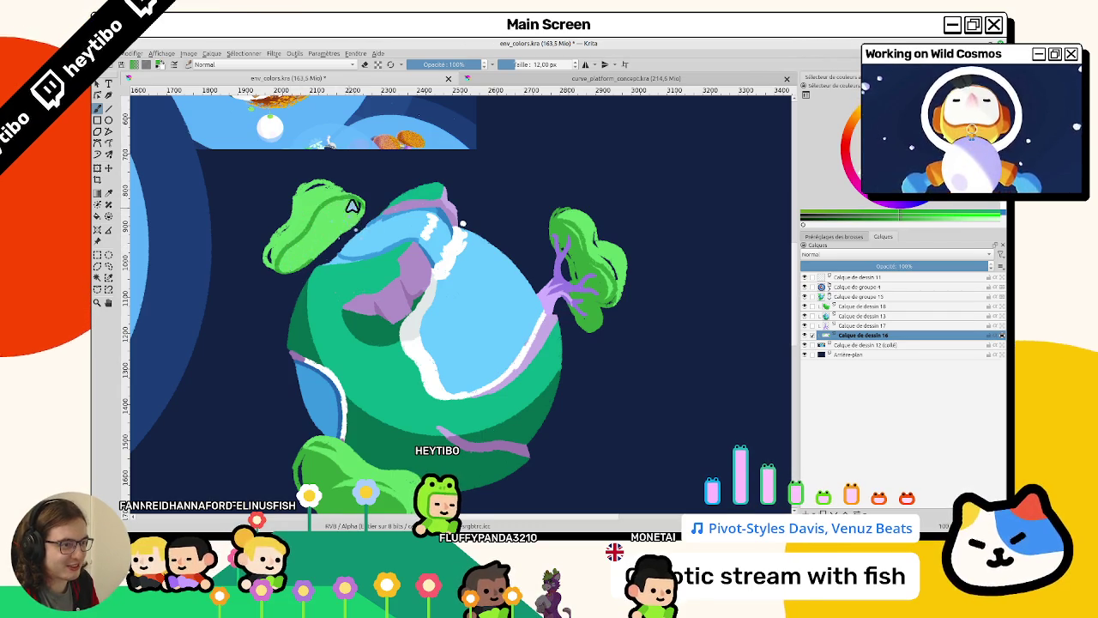
Fill the remaining gaps in the upper-left bush with green.
{"action": "key", "text": "f"}
{"action": "left_click", "coordinate": [337, 224]}
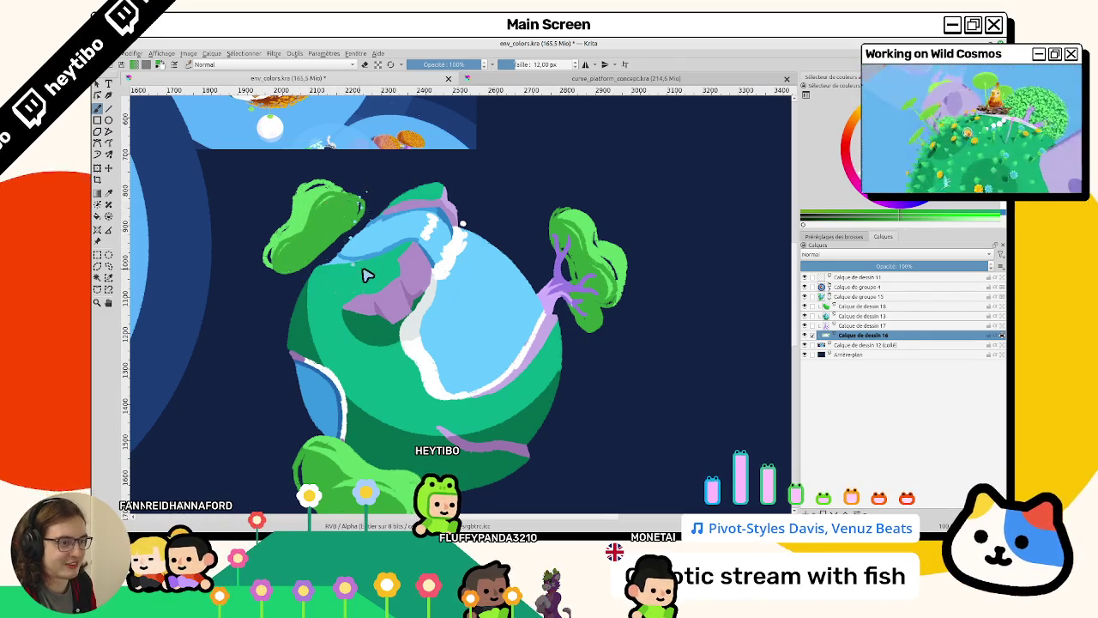
{"action": "left_click_drag", "start_coordinate": [364, 274], "coordinate": [593, 380]}
{"action": "scroll", "coordinate": [503, 275], "scroll_direction": "up", "scroll_amount": 3}
{"action": "scroll", "coordinate": [503, 274], "scroll_direction": "up", "scroll_amount": 2}
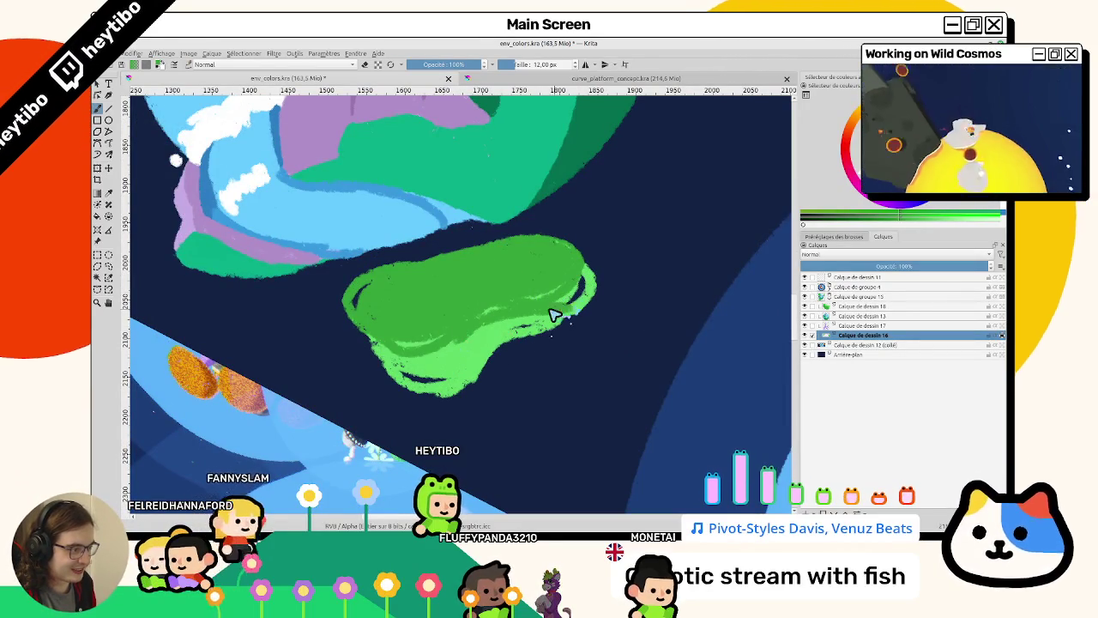
{"action": "mouse_move", "coordinate": [596, 297]}
{"action": "left_mouse_down"}
{"action": "mouse_move", "coordinate": [447, 216]}
{"action": "mouse_move", "coordinate": [350, 333]}
{"action": "left_mouse_up"}
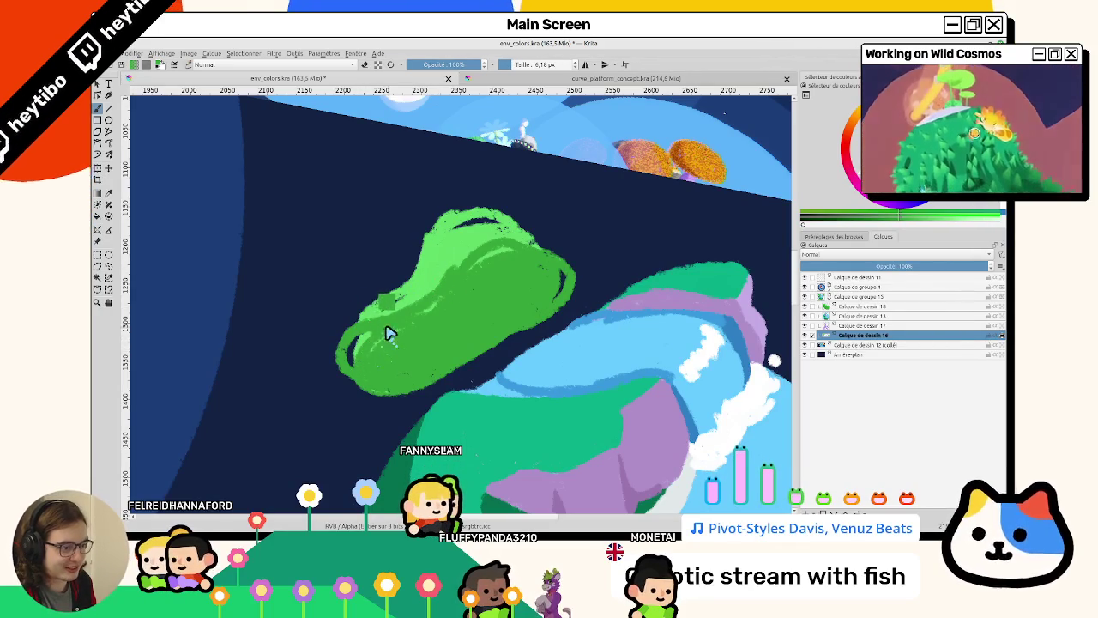
Sample brighter and darker green shades, then make Calque de dessin 17 the active layer.
{"action": "left_click", "coordinate": [390, 335], "text": "ctrl"}
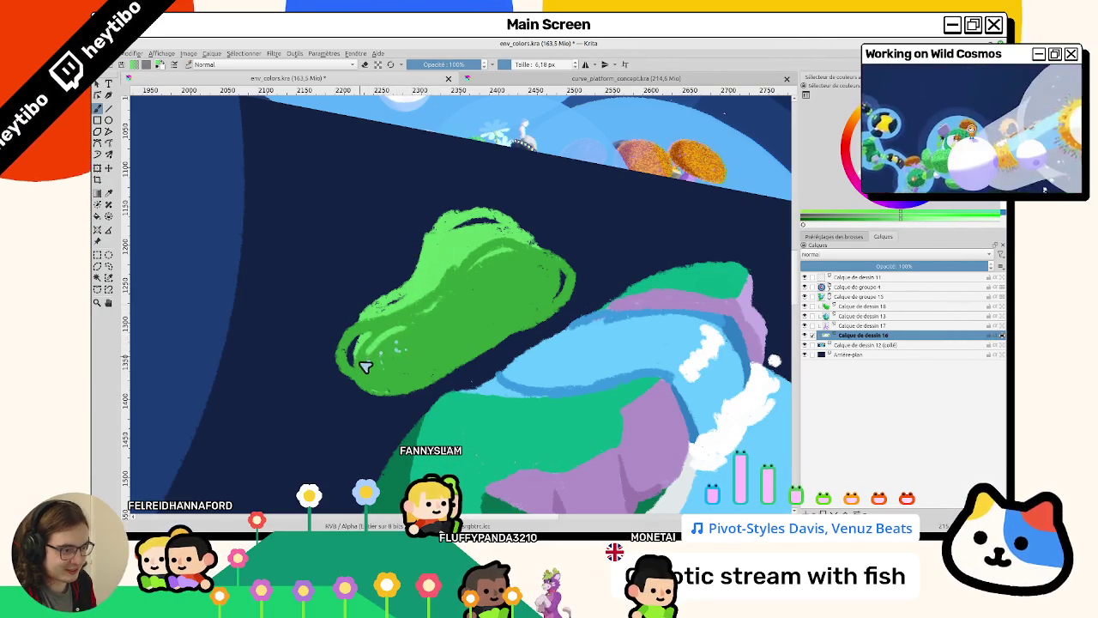
{"action": "left_click", "coordinate": [416, 281], "text": "ctrl"}
{"action": "left_click", "coordinate": [425, 309], "text": "ctrl"}
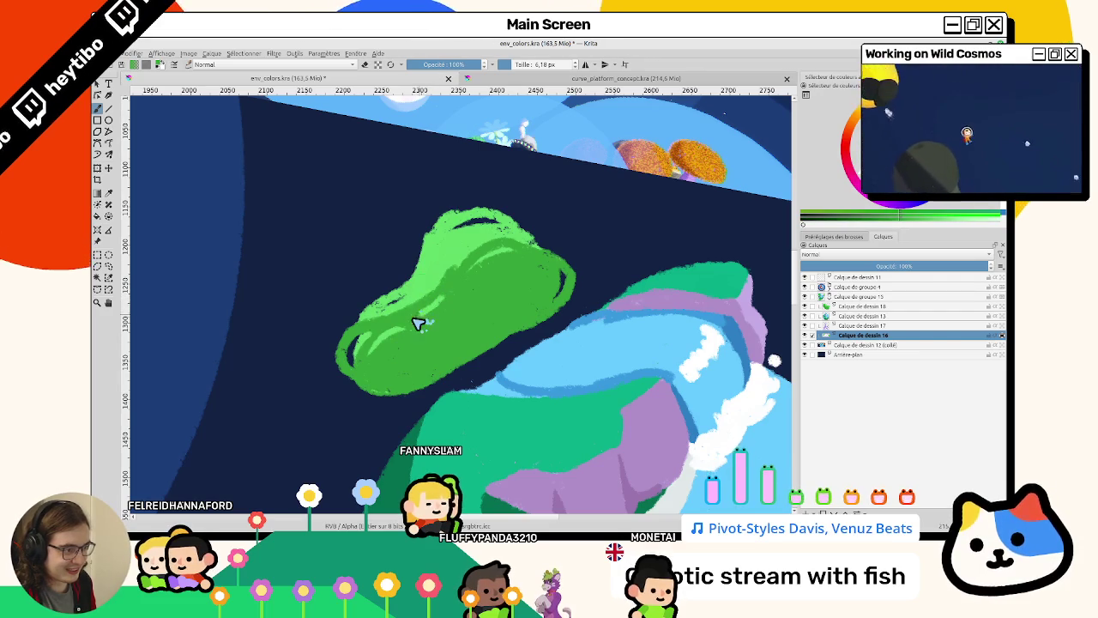
{"action": "left_click", "coordinate": [442, 284], "text": "ctrl"}
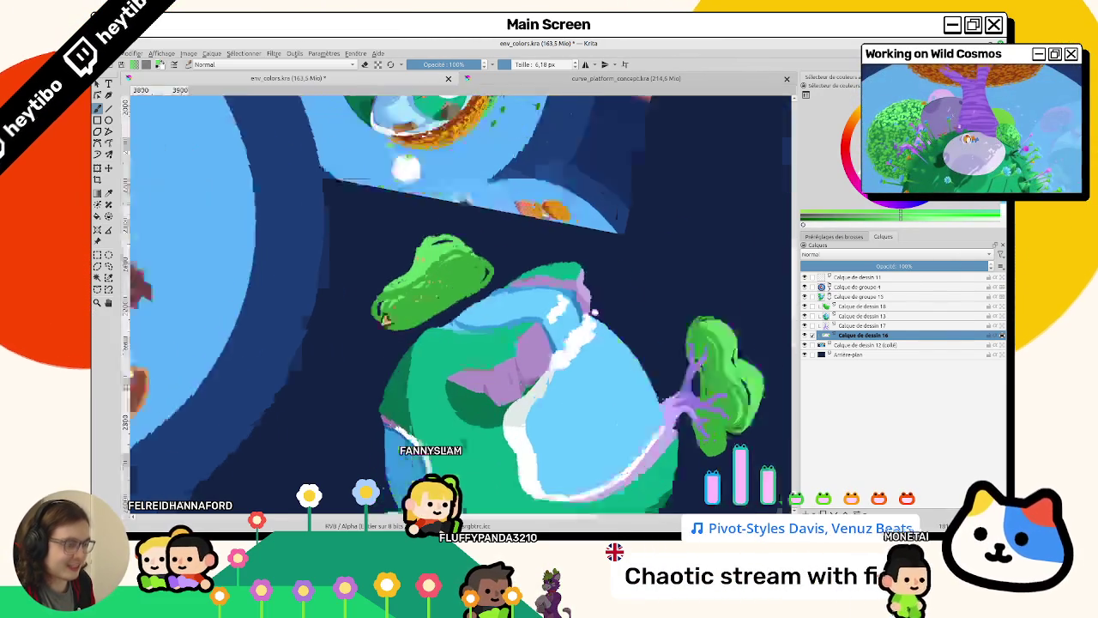
{"action": "mouse_move", "coordinate": [447, 282]}
{"action": "left_mouse_down"}
{"action": "mouse_move", "coordinate": [477, 283]}
{"action": "mouse_move", "coordinate": [571, 242]}
{"action": "left_mouse_up"}
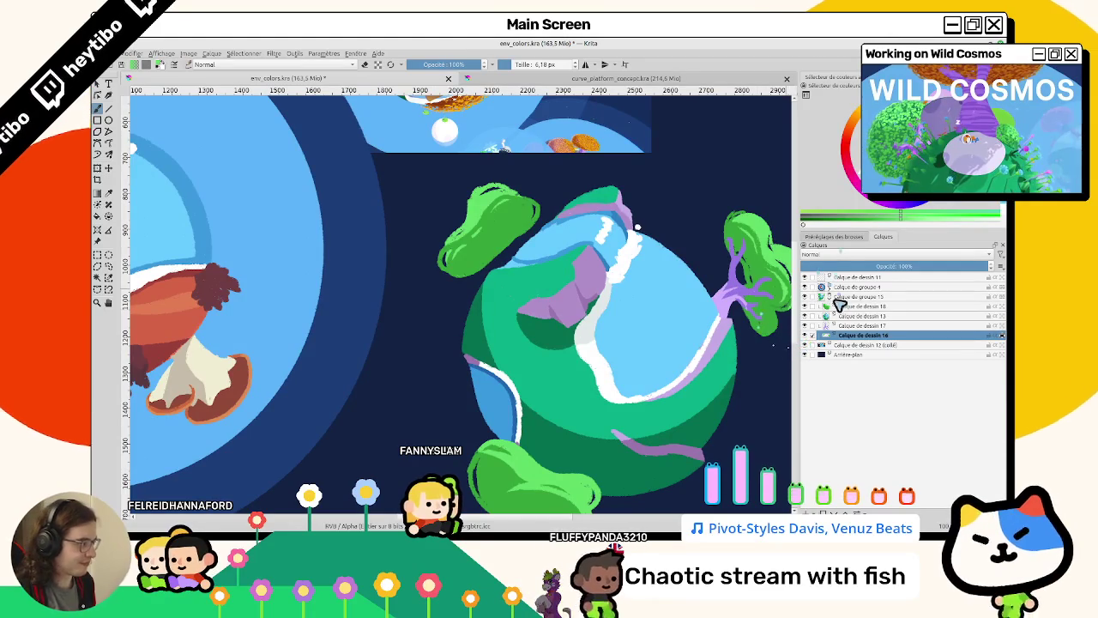
{"action": "left_click", "coordinate": [811, 326]}
{"action": "scroll", "coordinate": [734, 235], "scroll_direction": "up", "scroll_amount": 3}
{"action": "left_click", "coordinate": [716, 201]}
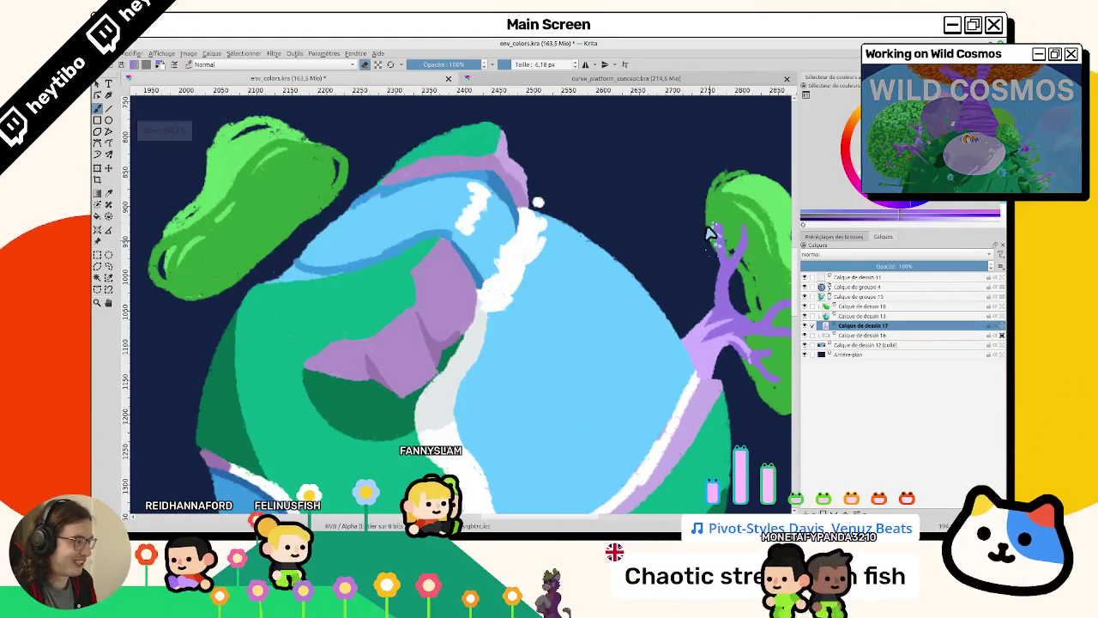
Undo a stray dab and paint purple branches up into the upper-left bush on Calque de dessin 17.
{"action": "key", "text": "ctrl+z"}
{"action": "mouse_move", "coordinate": [723, 258]}
{"action": "left_mouse_down"}
{"action": "mouse_move", "coordinate": [727, 241]}
{"action": "mouse_move", "coordinate": [726, 252]}
{"action": "mouse_move", "coordinate": [741, 245]}
{"action": "mouse_move", "coordinate": [417, 277]}
{"action": "mouse_move", "coordinate": [406, 266]}
{"action": "left_mouse_up"}
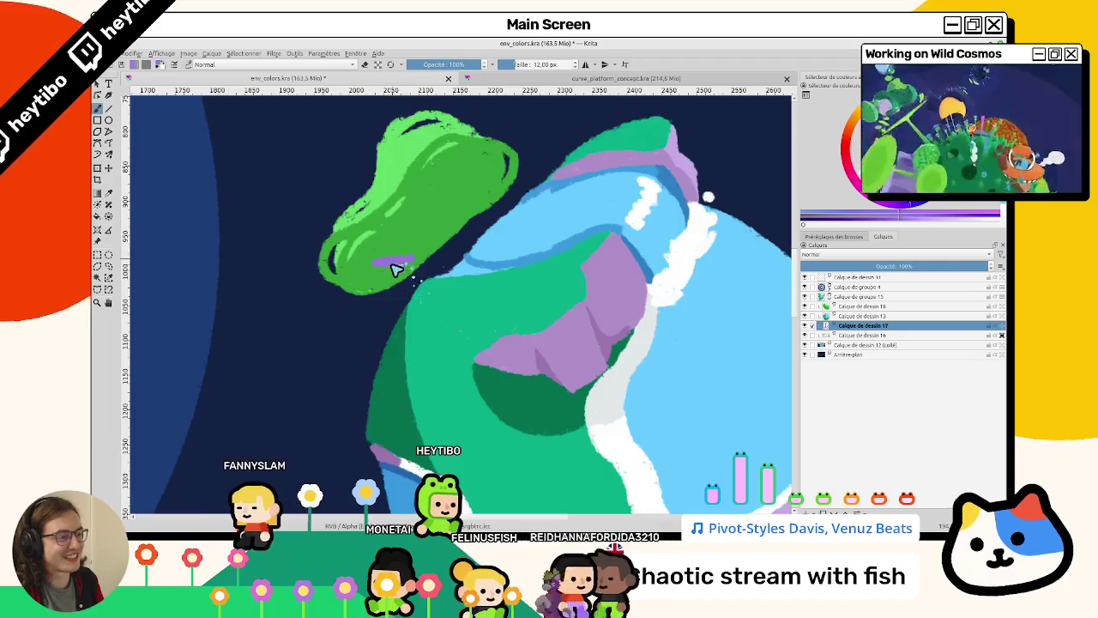
{"action": "scroll", "coordinate": [399, 270], "scroll_direction": "down", "scroll_amount": 3}
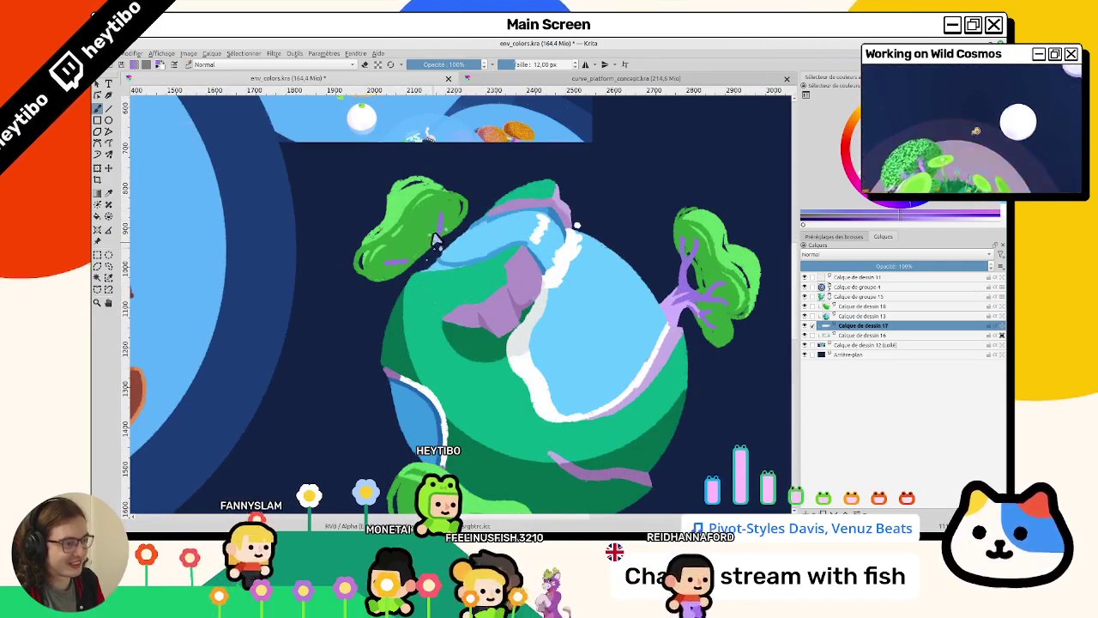
{"action": "left_click_drag", "start_coordinate": [437, 219], "coordinate": [429, 261]}
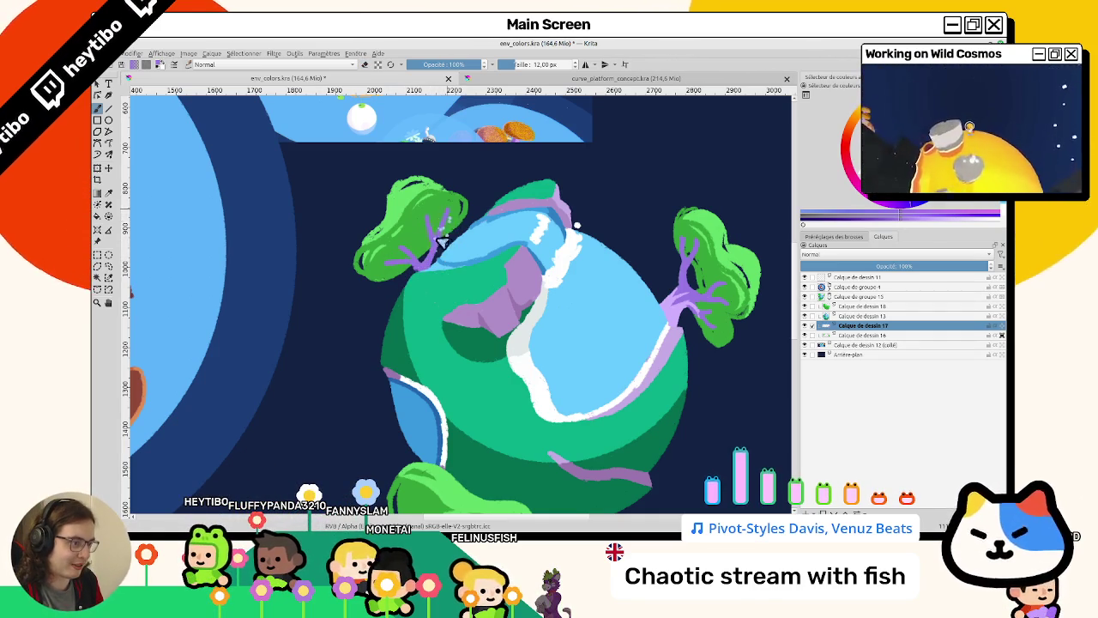
{"action": "mouse_move", "coordinate": [437, 243]}
{"action": "left_mouse_down"}
{"action": "mouse_move", "coordinate": [449, 228]}
{"action": "mouse_move", "coordinate": [478, 246]}
{"action": "left_mouse_up"}
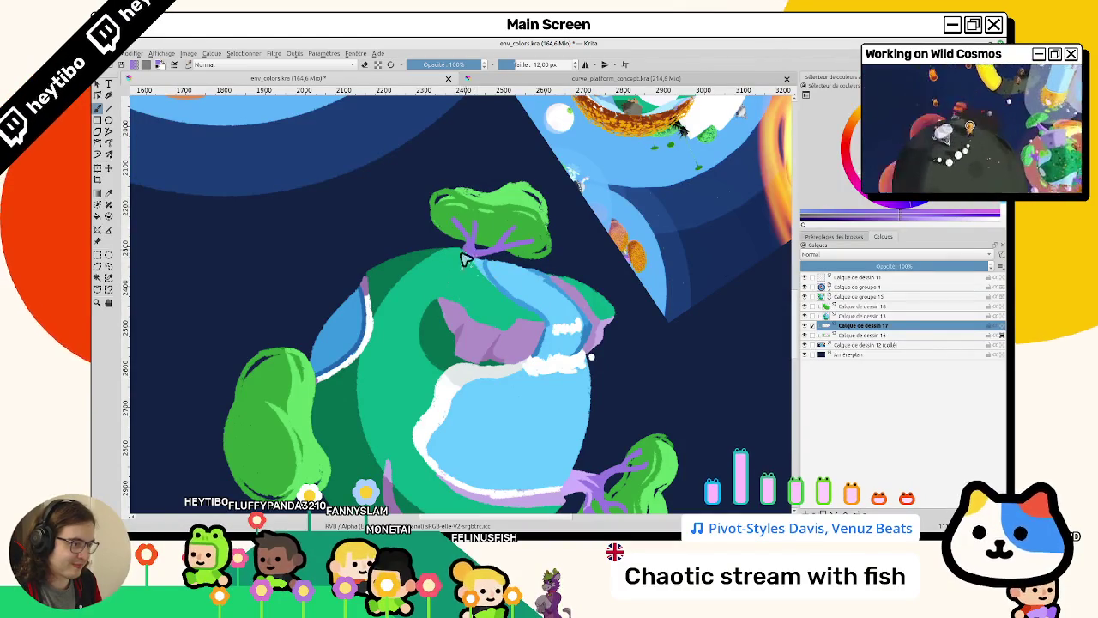
{"action": "mouse_move", "coordinate": [463, 298]}
{"action": "left_mouse_down"}
{"action": "mouse_move", "coordinate": [488, 287]}
{"action": "mouse_move", "coordinate": [387, 179]}
{"action": "mouse_move", "coordinate": [411, 436]}
{"action": "mouse_move", "coordinate": [467, 324]}
{"action": "mouse_move", "coordinate": [554, 368]}
{"action": "mouse_move", "coordinate": [451, 248]}
{"action": "mouse_move", "coordinate": [497, 252]}
{"action": "mouse_move", "coordinate": [476, 298]}
{"action": "mouse_move", "coordinate": [526, 372]}
{"action": "mouse_move", "coordinate": [372, 238]}
{"action": "mouse_move", "coordinate": [420, 410]}
{"action": "left_mouse_up"}
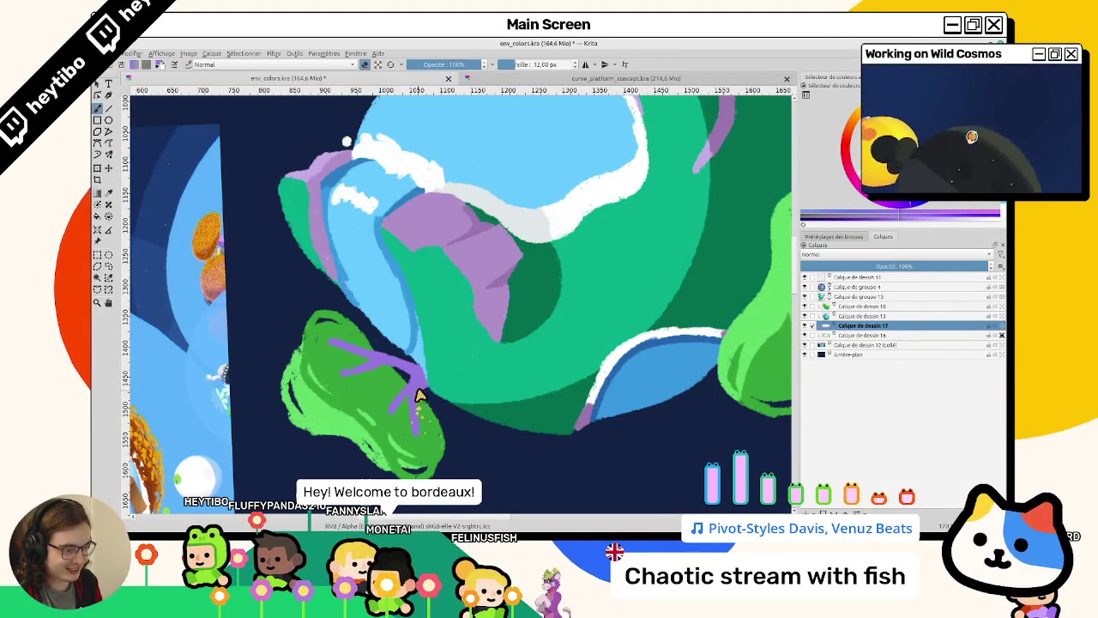
{"action": "key", "text": "1"}
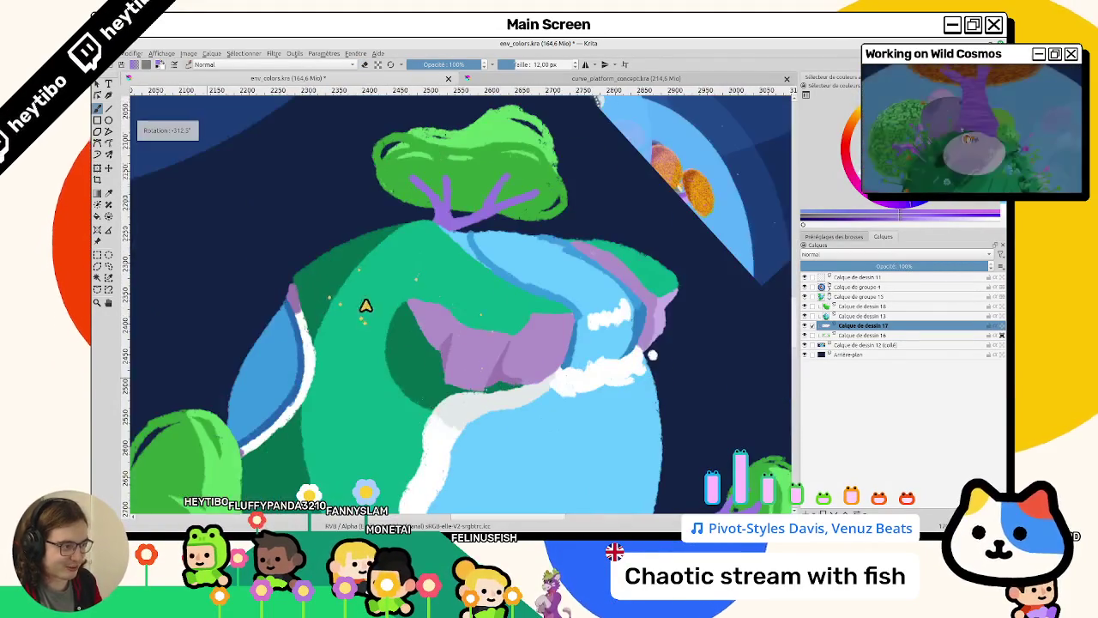
{"action": "key", "text": "5"}
{"action": "left_click_drag", "start_coordinate": [387, 326], "coordinate": [360, 287]}
{"action": "left_click_drag", "start_coordinate": [351, 359], "coordinate": [337, 285]}
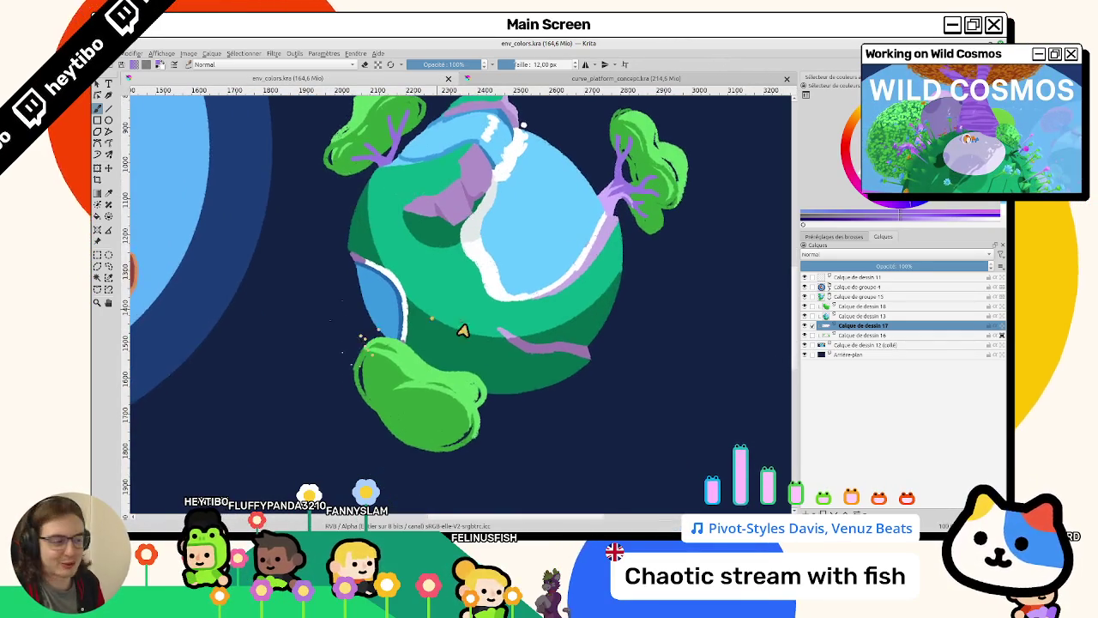
Toggle Calque de dessin 16's visibility off and on to check it, then make it active.
{"action": "left_click_drag", "start_coordinate": [453, 320], "coordinate": [409, 341]}
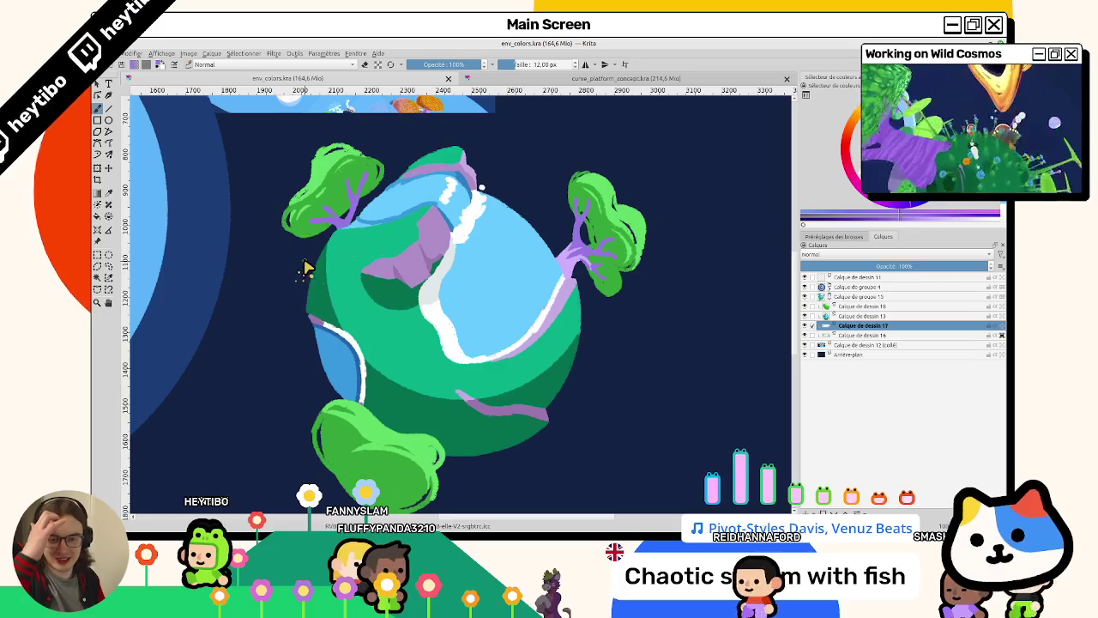
{"action": "mouse_move", "coordinate": [307, 268]}
{"action": "left_mouse_down"}
{"action": "mouse_move", "coordinate": [317, 277]}
{"action": "mouse_move", "coordinate": [323, 249]}
{"action": "left_mouse_up"}
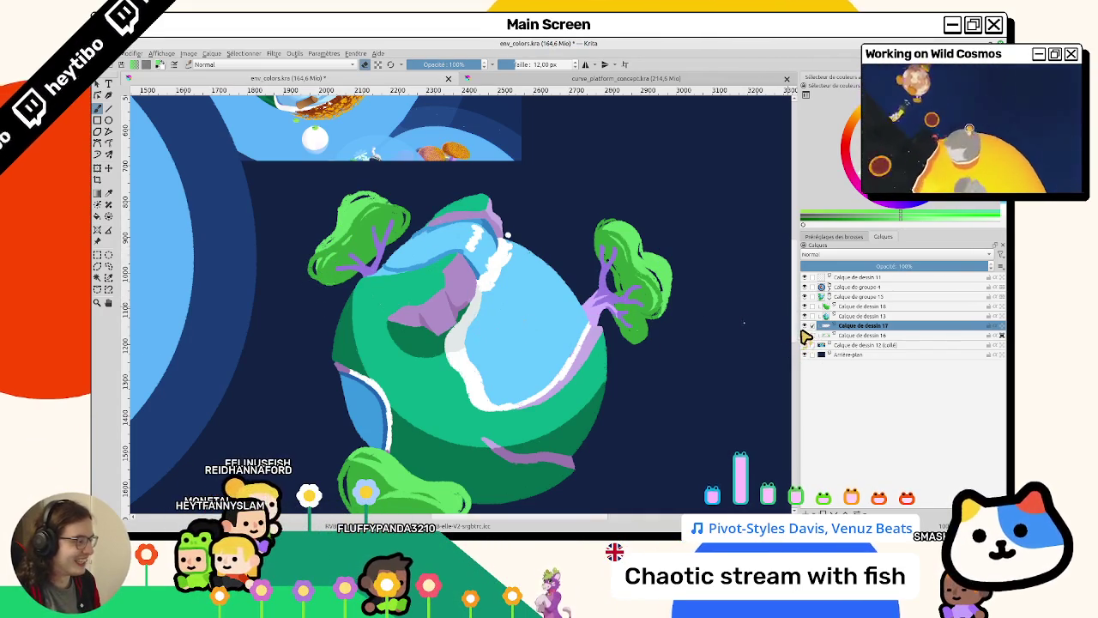
{"action": "left_click", "coordinate": [806, 335]}
{"action": "left_click", "coordinate": [806, 335]}
{"action": "left_click", "coordinate": [813, 335]}
Scatter small white star specks across the dark space, then select Calque de dessin 13.
{"action": "scroll", "coordinate": [349, 224], "scroll_direction": "up", "scroll_amount": 2}
{"action": "scroll", "coordinate": [306, 243], "scroll_direction": "up", "scroll_amount": 1}
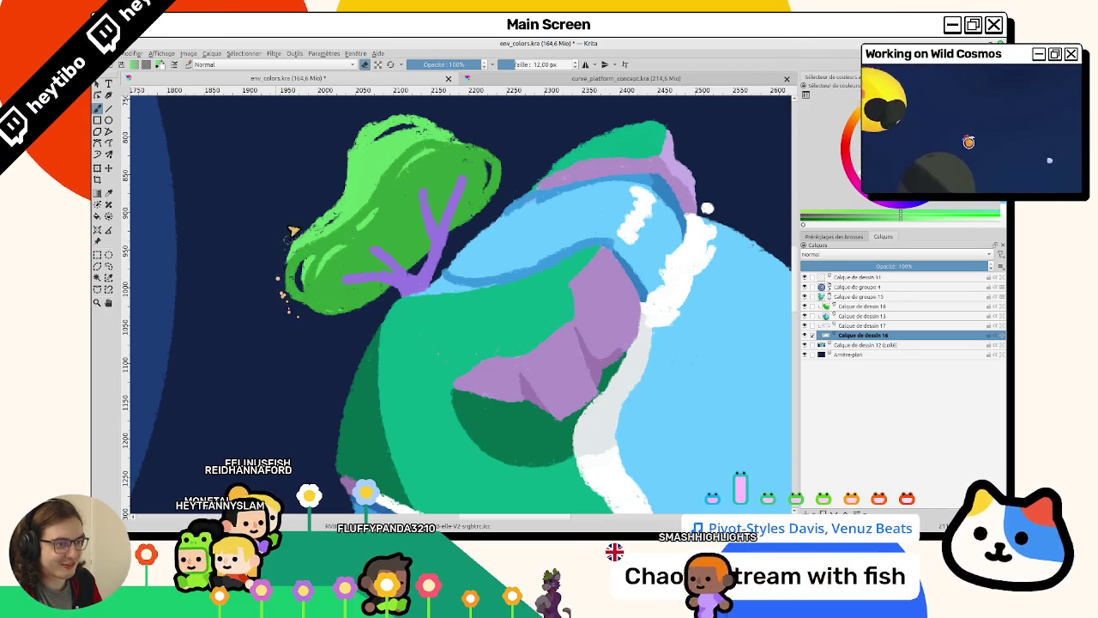
{"action": "scroll", "coordinate": [298, 245], "scroll_direction": "down", "scroll_amount": 5}
{"action": "scroll", "coordinate": [339, 232], "scroll_direction": "up", "scroll_amount": 3}
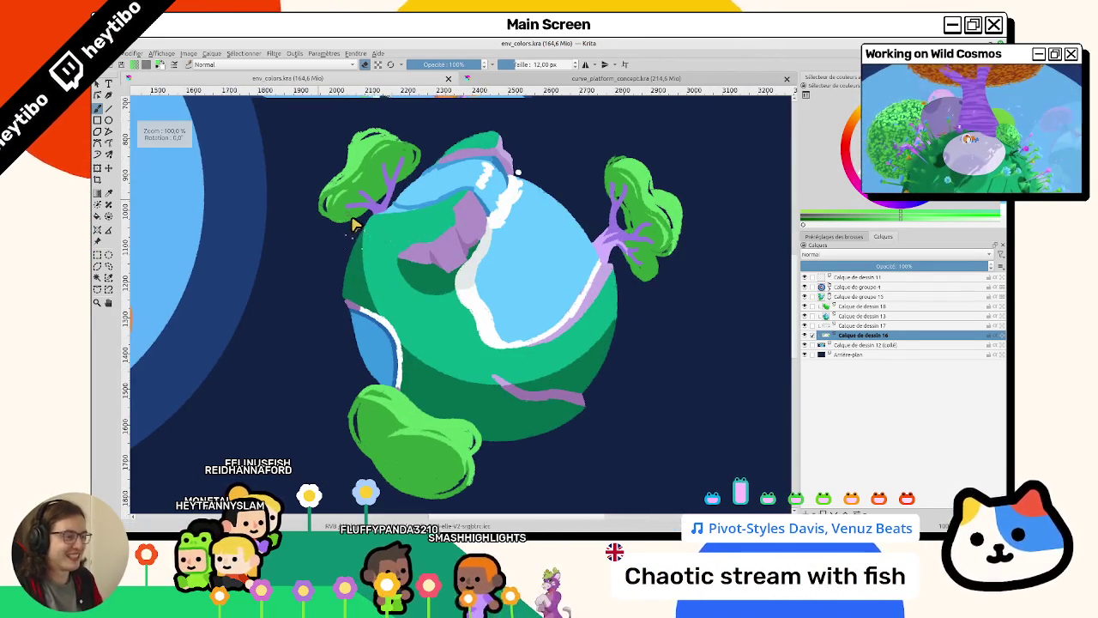
{"action": "scroll", "coordinate": [478, 386], "scroll_direction": "up", "scroll_amount": 3}
{"action": "scroll", "coordinate": [478, 386], "scroll_direction": "down", "scroll_amount": 2}
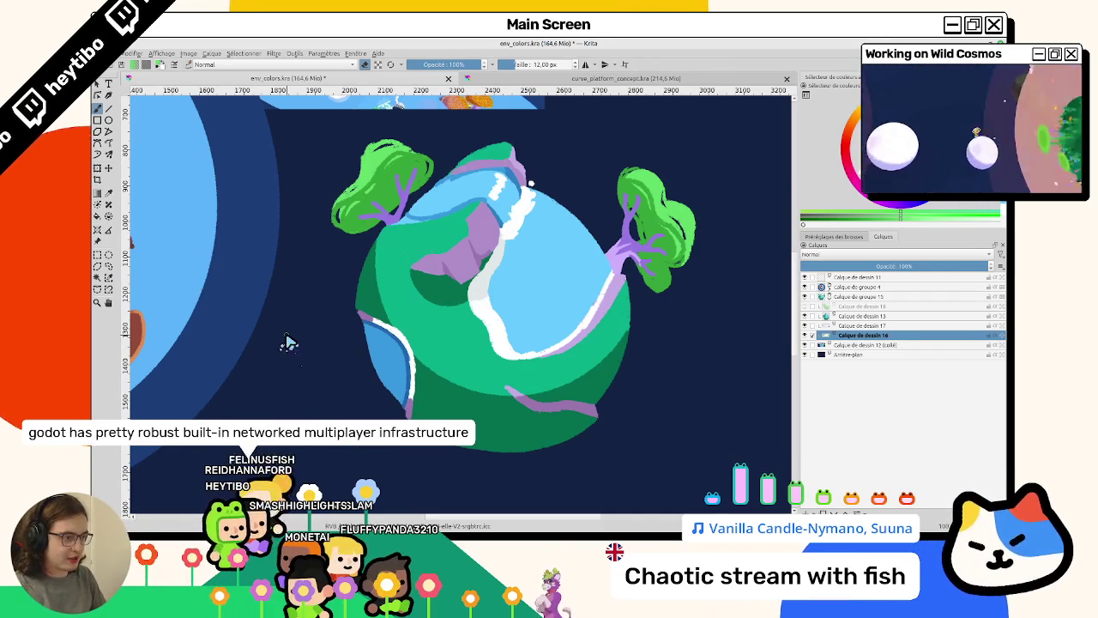
{"action": "left_click_drag", "start_coordinate": [288, 341], "coordinate": [799, 322]}
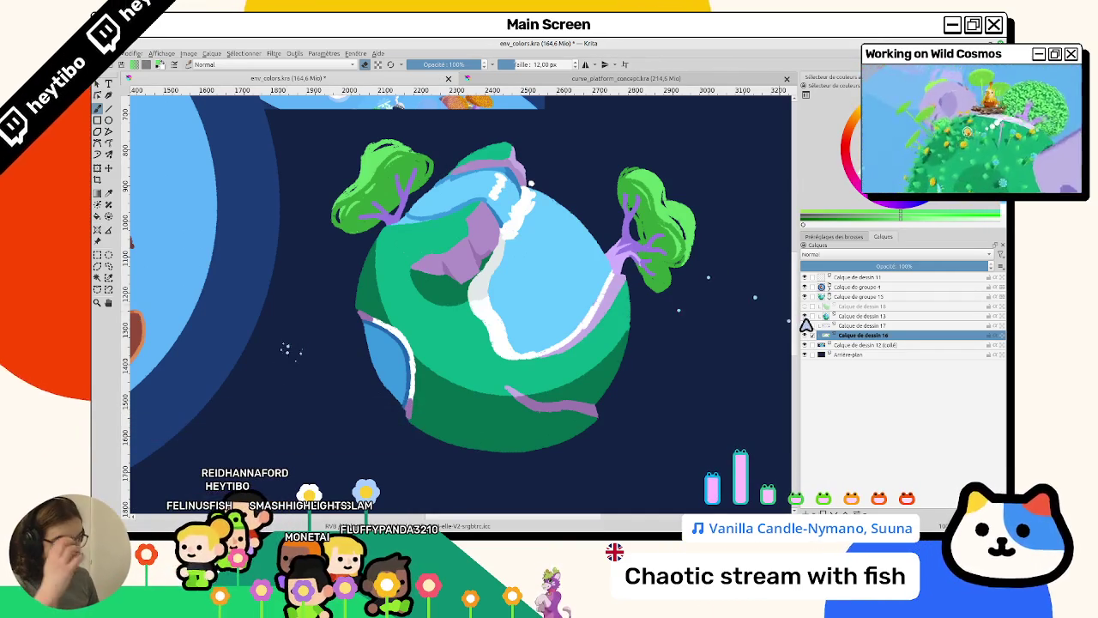
{"action": "left_click", "coordinate": [804, 316]}
{"action": "left_click", "coordinate": [805, 315]}
{"action": "left_click", "coordinate": [862, 315]}
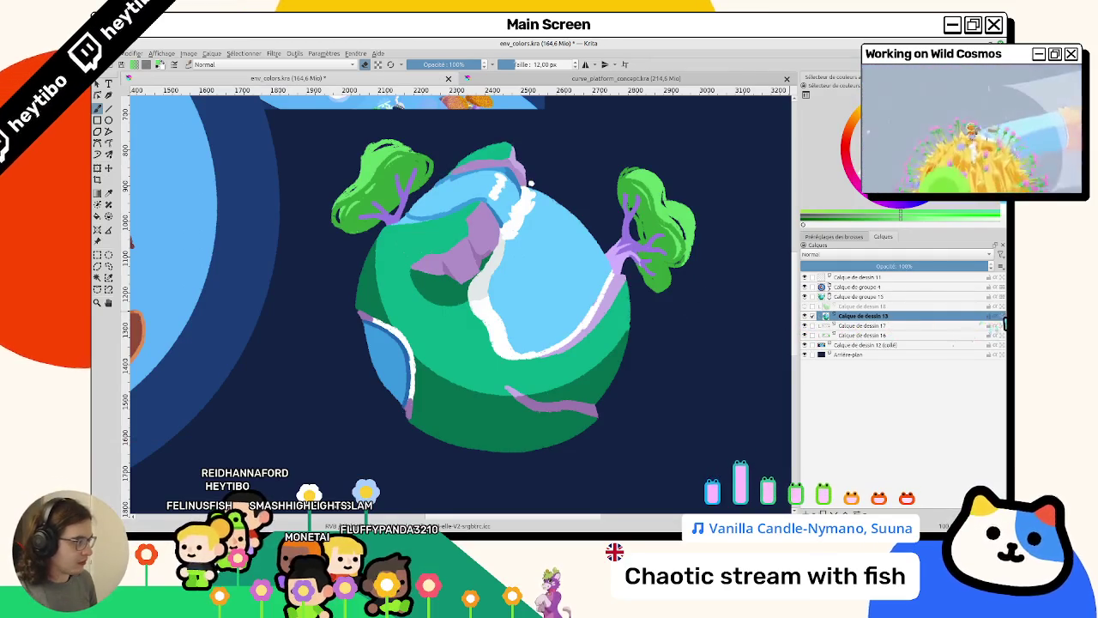
Dab light-blue specks on the planet's edge and paint a darker blue rim along a lake.
{"action": "scroll", "coordinate": [396, 199], "scroll_direction": "up", "scroll_amount": 1}
{"action": "scroll", "coordinate": [483, 164], "scroll_direction": "up", "scroll_amount": 1}
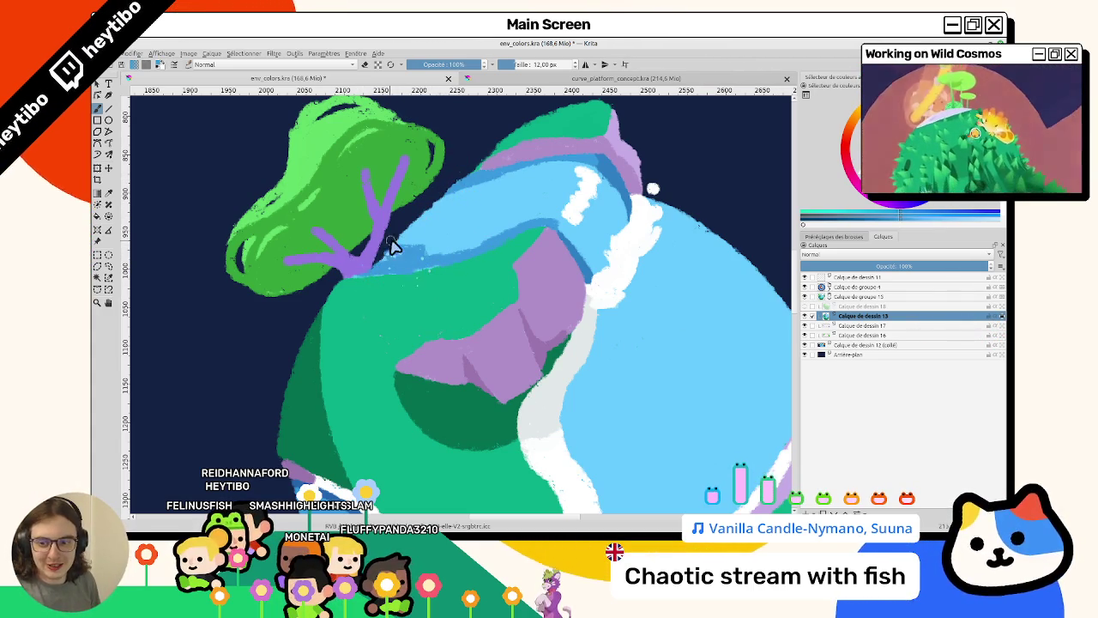
{"action": "left_click_drag", "start_coordinate": [542, 255], "coordinate": [611, 238]}
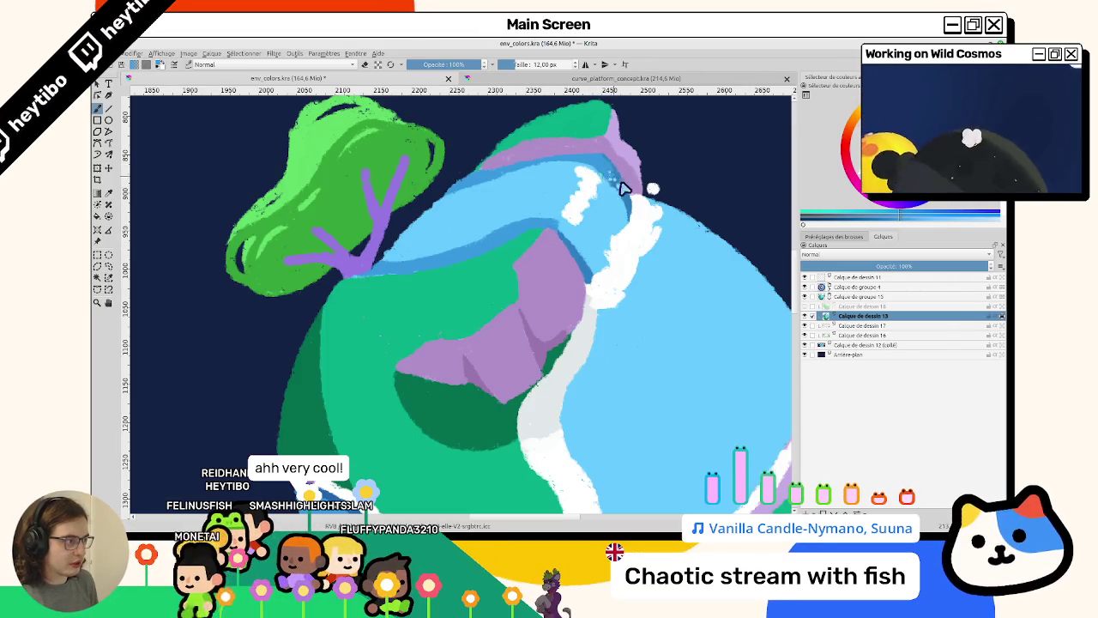
{"action": "scroll", "coordinate": [631, 214], "scroll_direction": "down", "scroll_amount": 2}
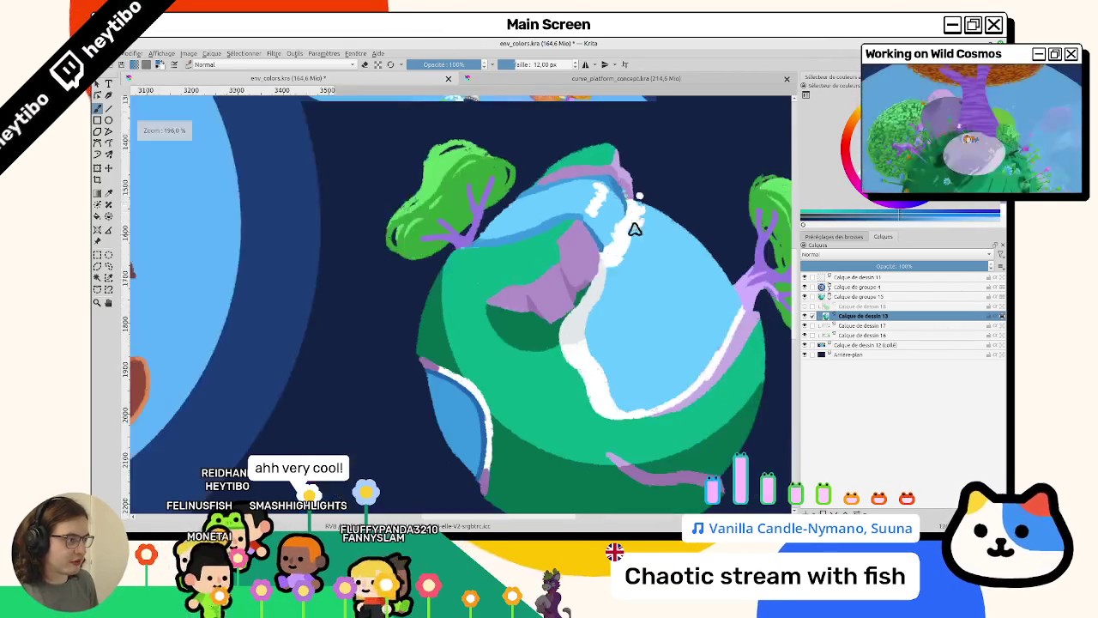
{"action": "scroll", "coordinate": [635, 236], "scroll_direction": "down", "scroll_amount": 5}
{"action": "scroll", "coordinate": [309, 257], "scroll_direction": "up", "scroll_amount": 3}
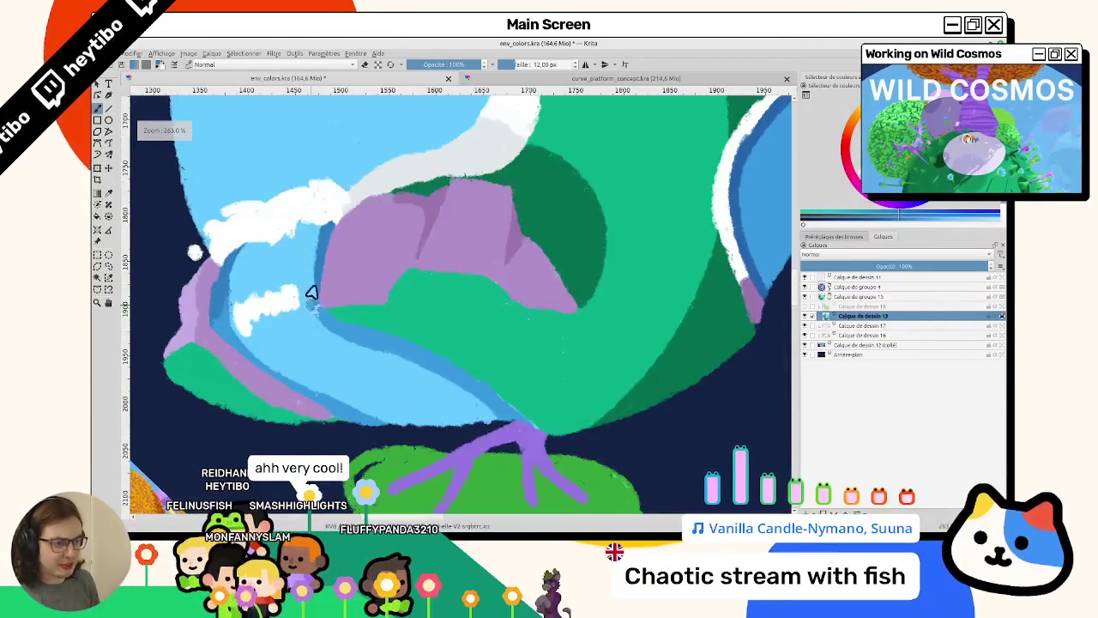
{"action": "left_click_drag", "start_coordinate": [313, 311], "coordinate": [315, 286]}
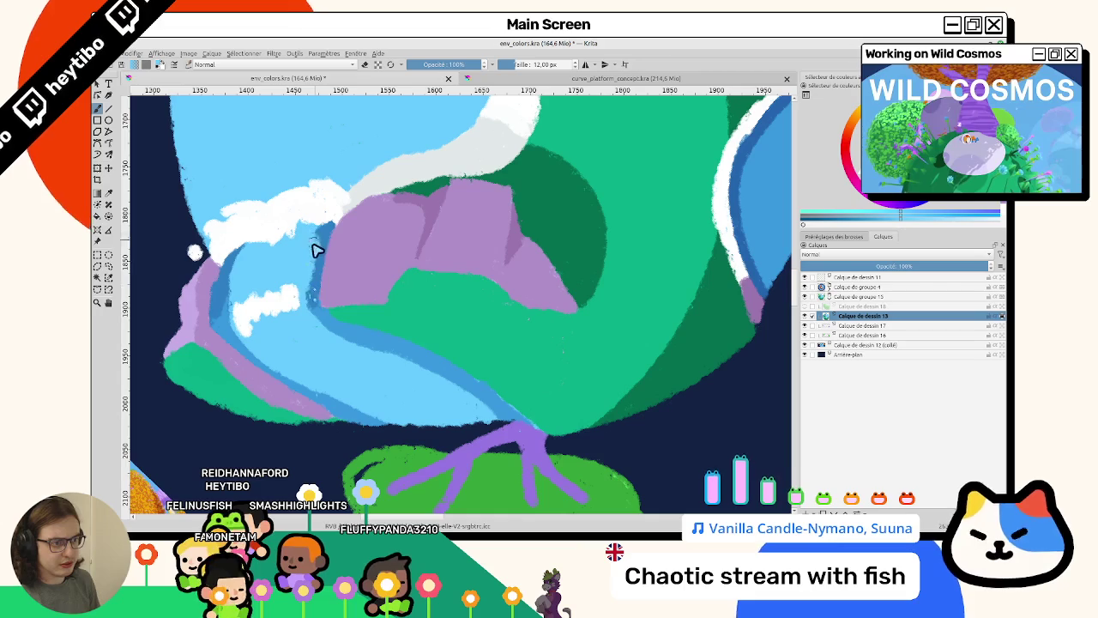
{"action": "scroll", "coordinate": [307, 270], "scroll_direction": "down", "scroll_amount": 3}
{"action": "mouse_move", "coordinate": [296, 277]}
{"action": "left_mouse_down"}
{"action": "mouse_move", "coordinate": [457, 394]}
{"action": "mouse_move", "coordinate": [260, 277]}
{"action": "left_mouse_up"}
Undo a stray dark-blue stroke and speckle white dots onto the light-blue lake.
{"action": "scroll", "coordinate": [287, 225], "scroll_direction": "up", "scroll_amount": 2}
{"action": "scroll", "coordinate": [388, 297], "scroll_direction": "up", "scroll_amount": 2}
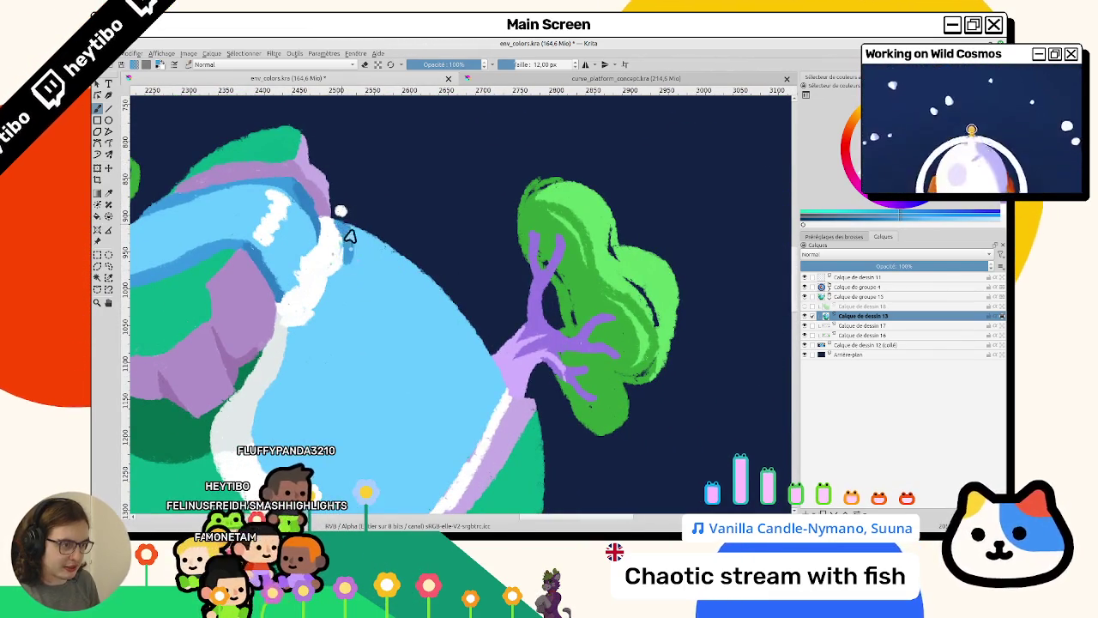
{"action": "scroll", "coordinate": [446, 412], "scroll_direction": "down", "scroll_amount": 3}
{"action": "scroll", "coordinate": [458, 385], "scroll_direction": "up", "scroll_amount": 3}
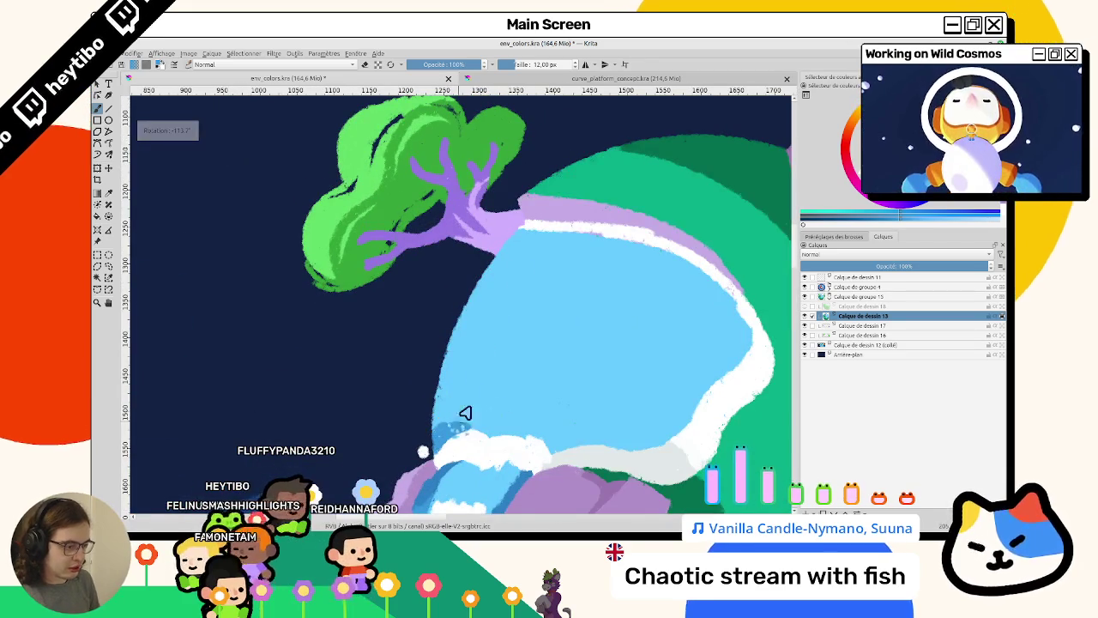
{"action": "left_click_drag", "start_coordinate": [508, 296], "coordinate": [473, 419]}
{"action": "key", "text": "ctrl+z"}
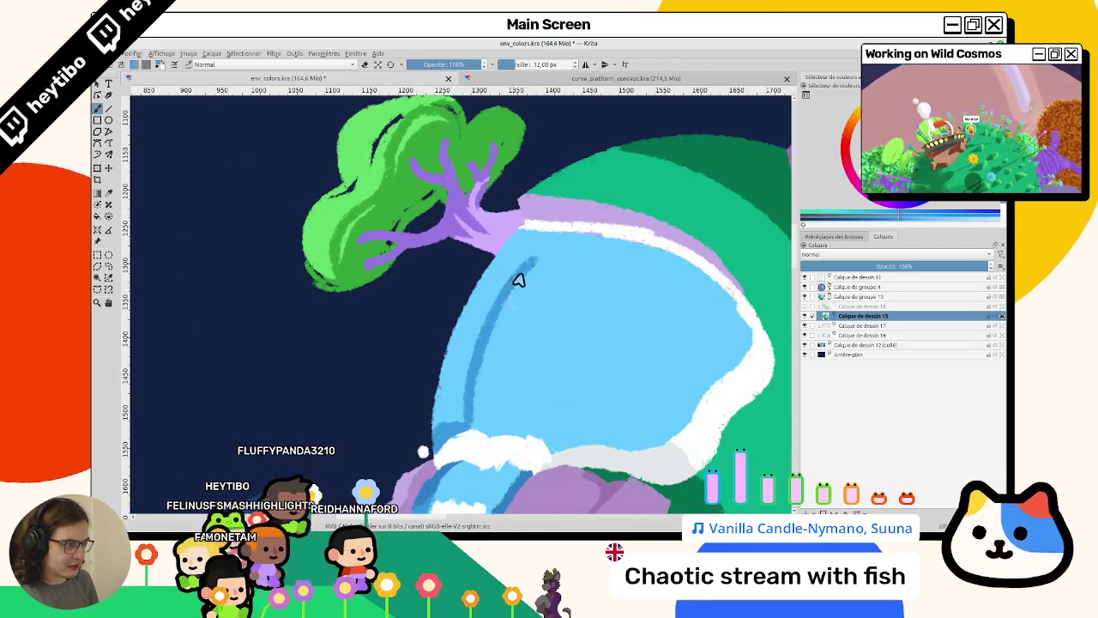
{"action": "left_click_drag", "start_coordinate": [516, 284], "coordinate": [372, 367]}
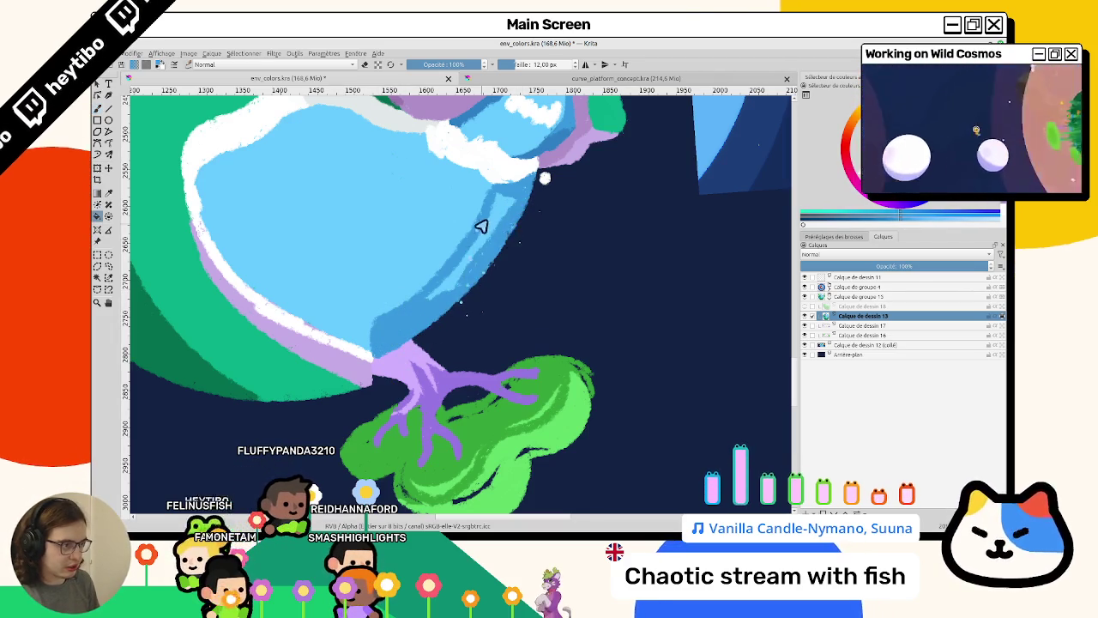
{"action": "left_click_drag", "start_coordinate": [496, 247], "coordinate": [448, 290]}
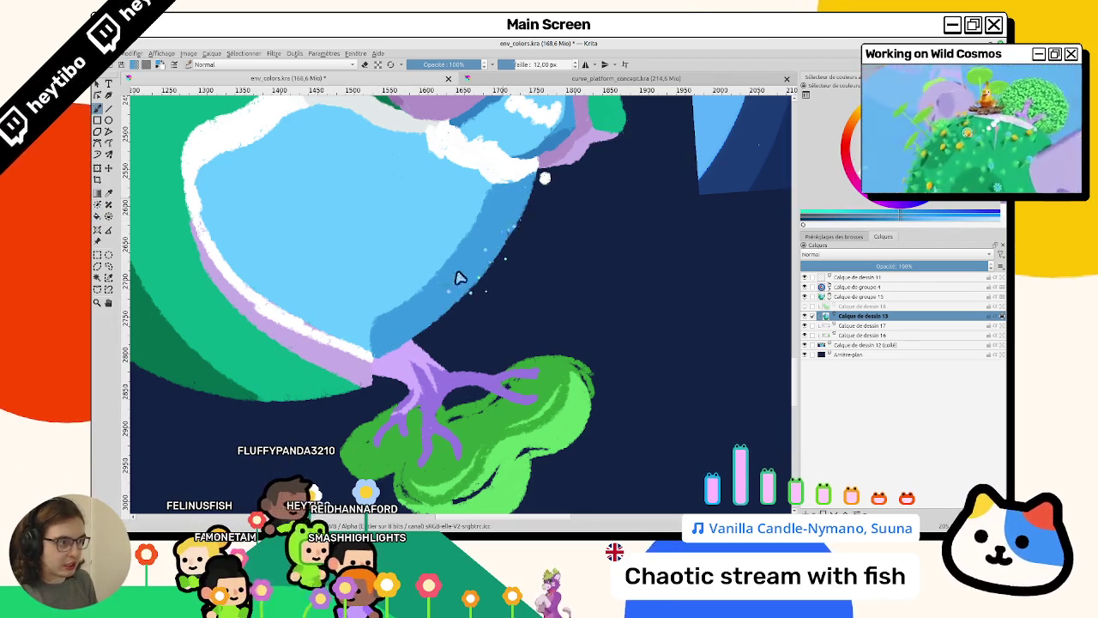
Paint blue over the lavender edge strip, extending it across the strip's top.
{"action": "left_click_drag", "start_coordinate": [522, 208], "coordinate": [373, 310]}
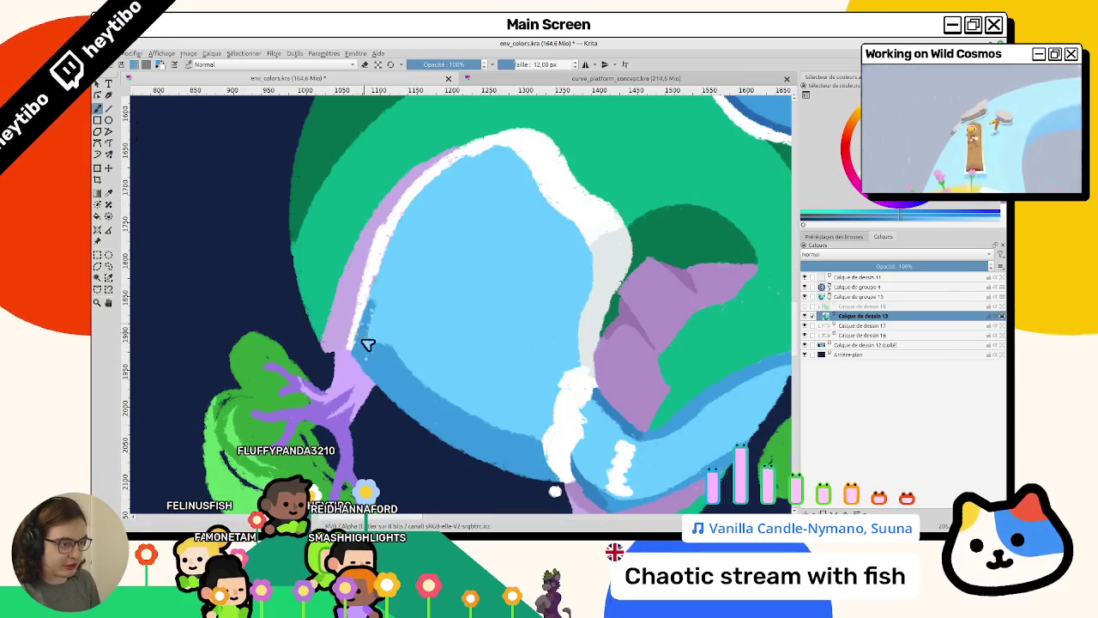
{"action": "mouse_move", "coordinate": [380, 306]}
{"action": "left_mouse_down"}
{"action": "mouse_move", "coordinate": [380, 338]}
{"action": "mouse_move", "coordinate": [386, 292]}
{"action": "left_mouse_up"}
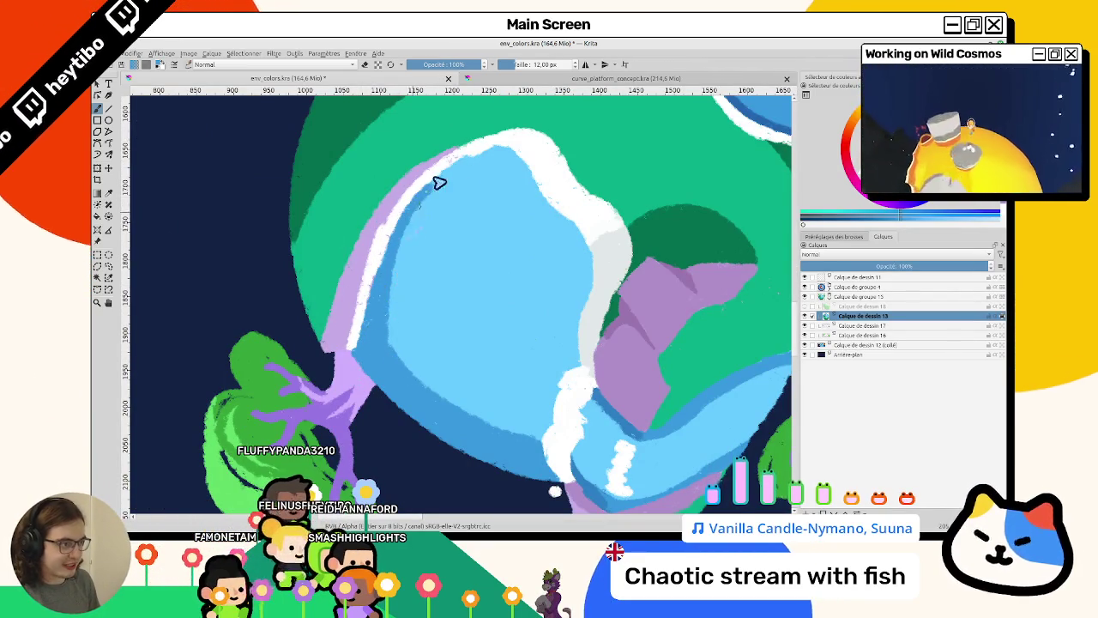
{"action": "left_click_drag", "start_coordinate": [411, 214], "coordinate": [433, 196]}
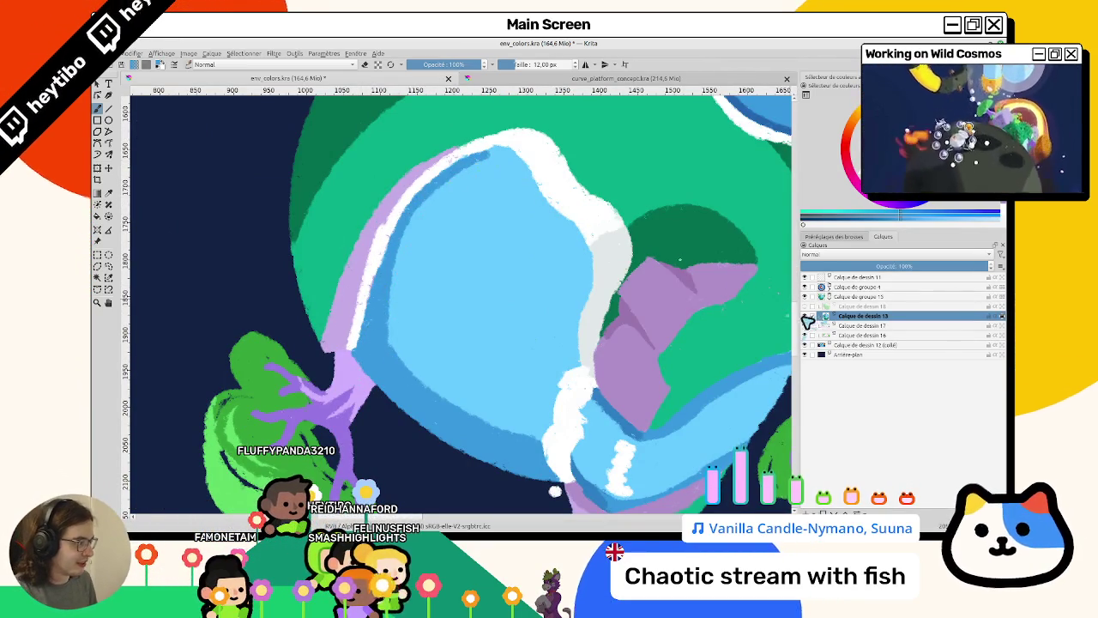
{"action": "left_click_drag", "start_coordinate": [627, 331], "coordinate": [356, 326]}
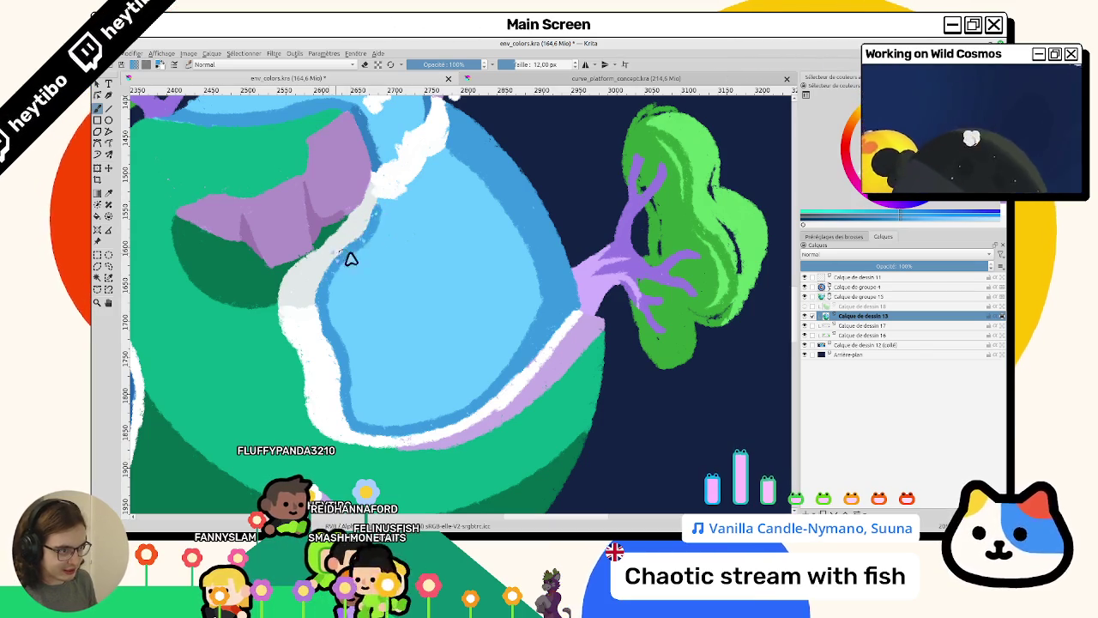
{"action": "scroll", "coordinate": [347, 249], "scroll_direction": "down", "scroll_amount": 5}
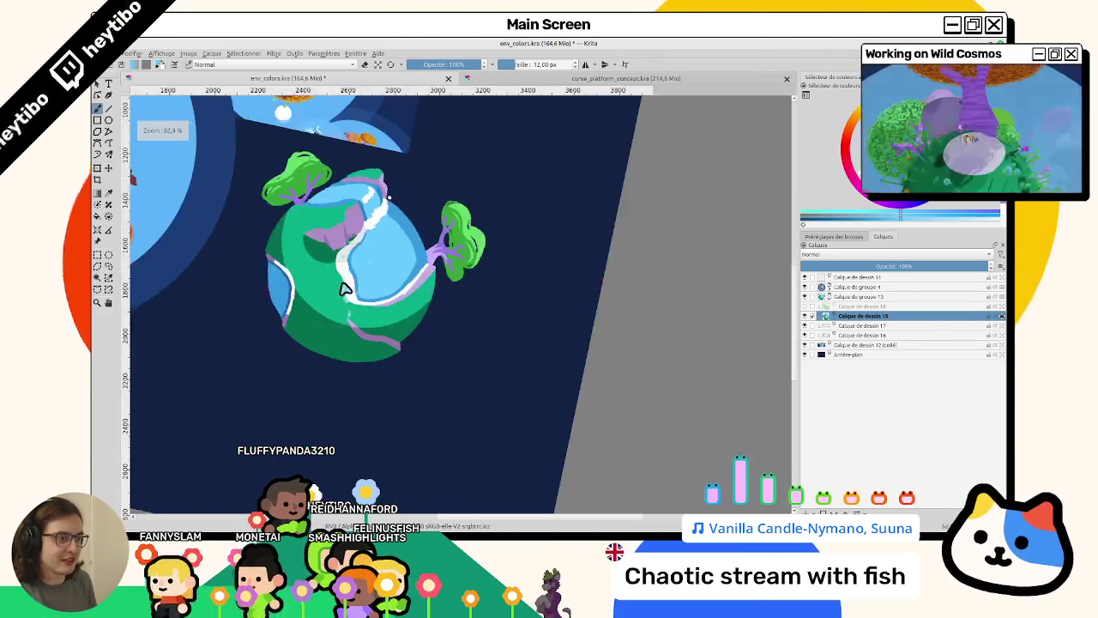
Reset the view to upright at 100% and center the planet.
{"action": "scroll", "coordinate": [371, 229], "scroll_direction": "up", "scroll_amount": 5}
{"action": "scroll", "coordinate": [372, 230], "scroll_direction": "up", "scroll_amount": 1}
{"action": "scroll", "coordinate": [434, 235], "scroll_direction": "up", "scroll_amount": 2}
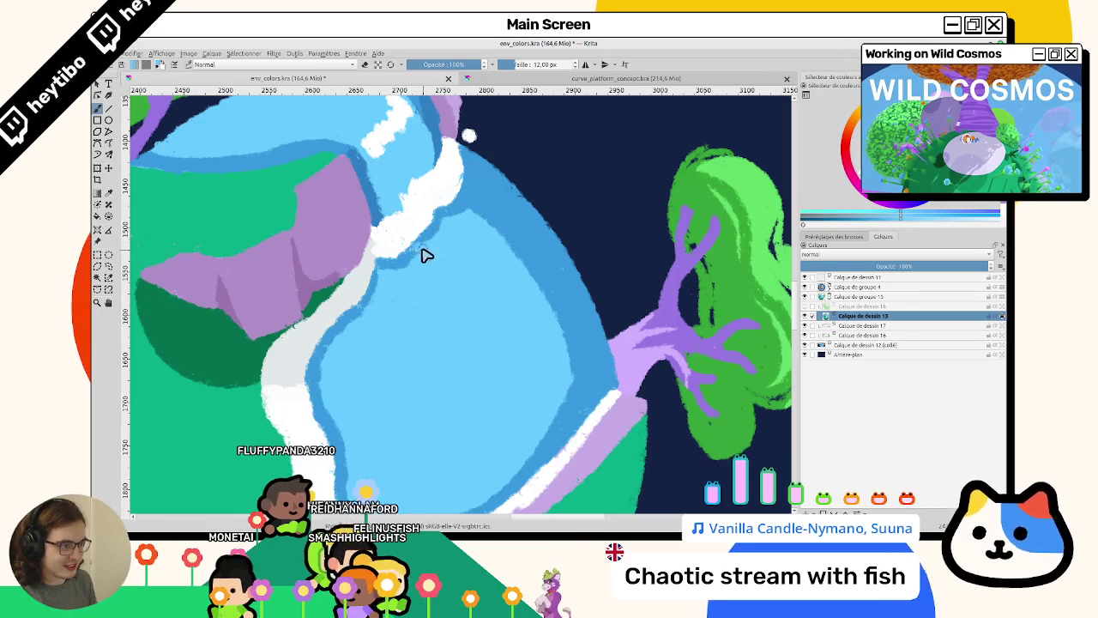
{"action": "scroll", "coordinate": [417, 385], "scroll_direction": "down", "scroll_amount": 3}
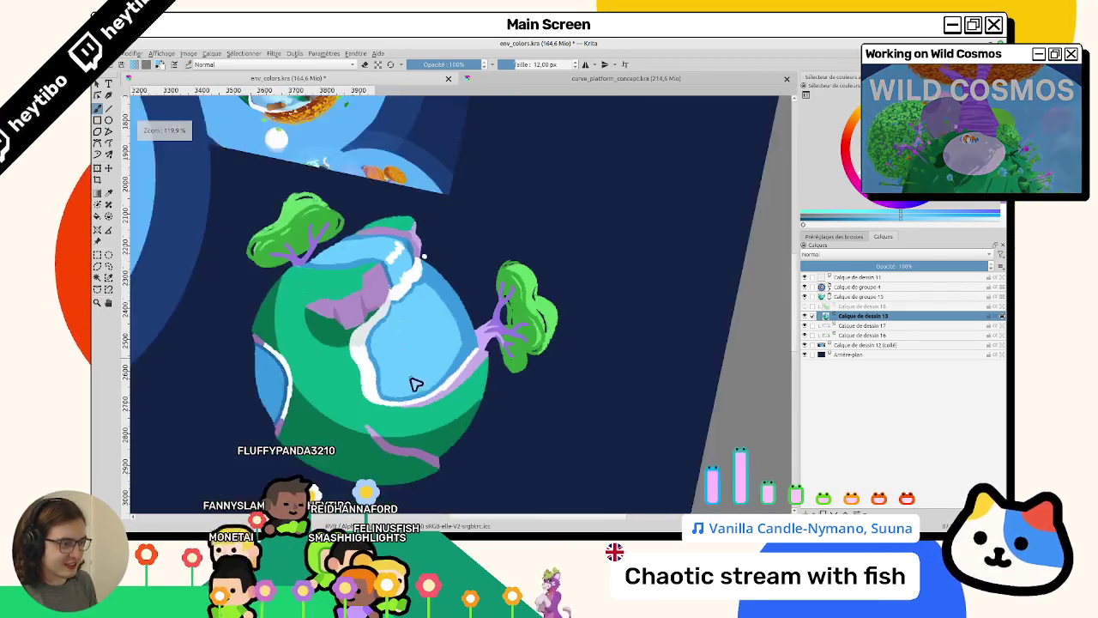
{"action": "key", "text": "5"}
{"action": "scroll", "coordinate": [500, 240], "scroll_direction": "down", "scroll_amount": 2}
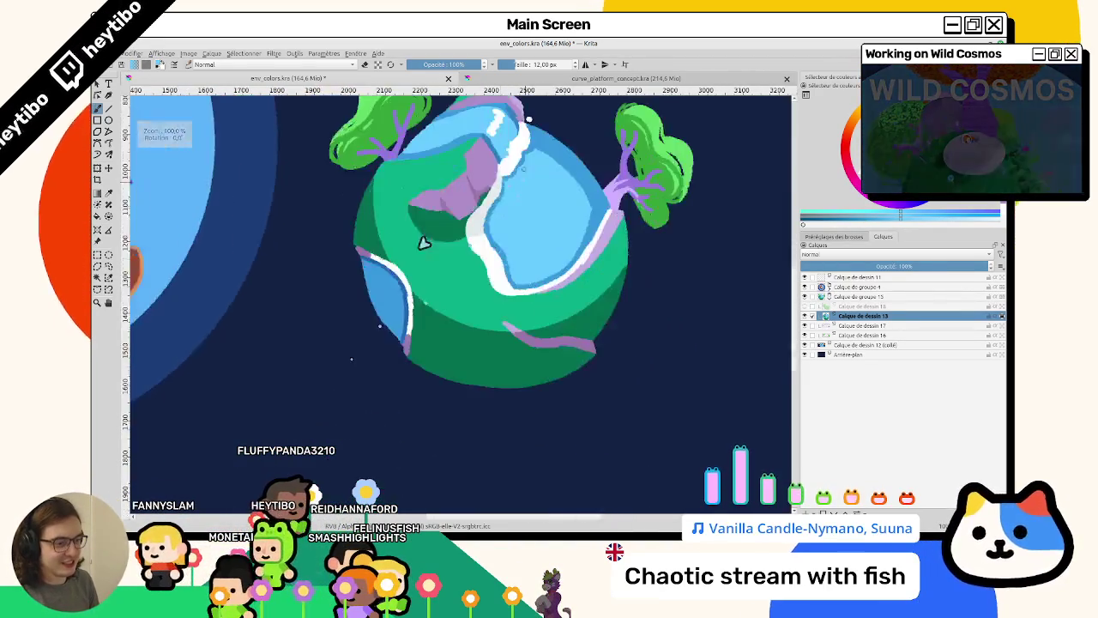
{"action": "scroll", "coordinate": [505, 181], "scroll_direction": "up", "scroll_amount": 5}
{"action": "scroll", "coordinate": [385, 263], "scroll_direction": "down", "scroll_amount": 3}
{"action": "scroll", "coordinate": [448, 272], "scroll_direction": "down", "scroll_amount": 3}
{"action": "scroll", "coordinate": [520, 292], "scroll_direction": "up", "scroll_amount": 4}
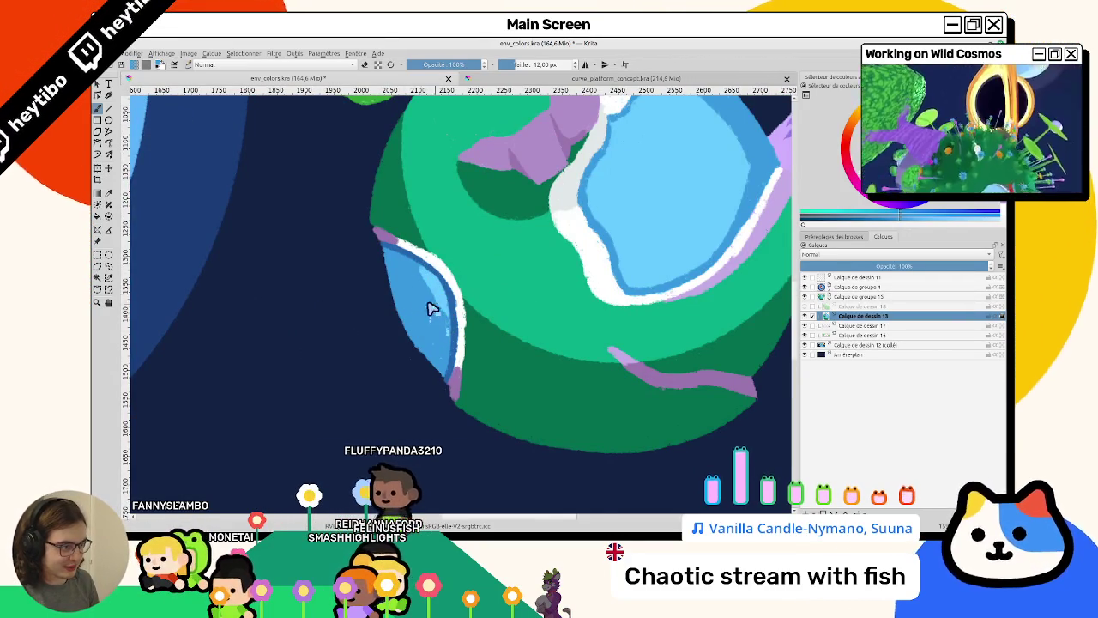
{"action": "scroll", "coordinate": [431, 312], "scroll_direction": "down", "scroll_amount": 2}
{"action": "left_click_drag", "start_coordinate": [429, 333], "coordinate": [380, 355]}
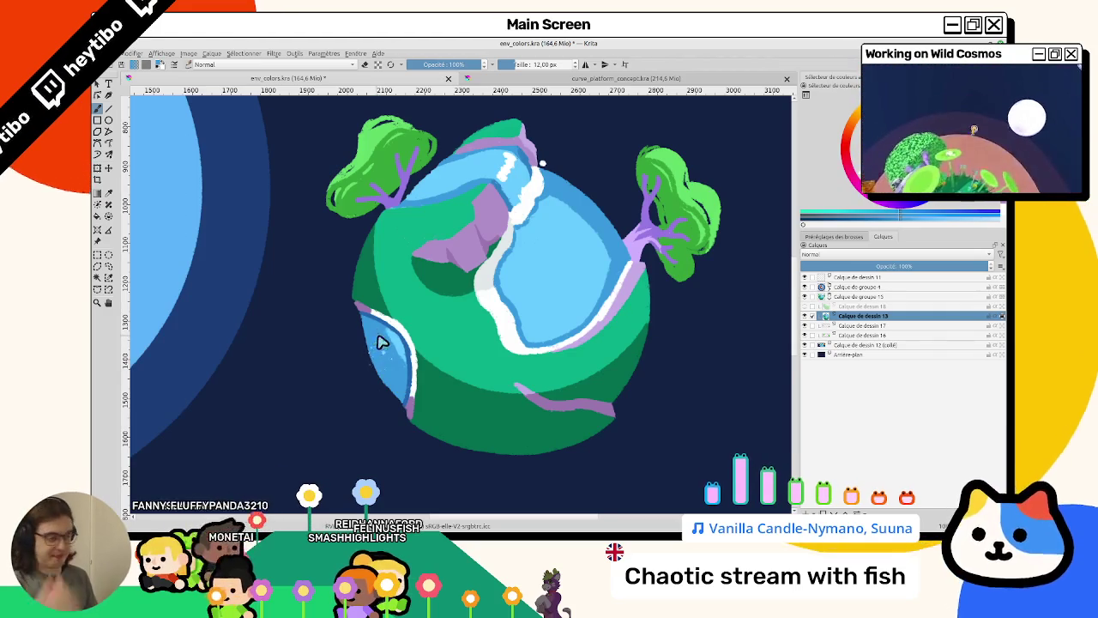
Paint a pale rim along the edge of the planet's lower lake.
{"action": "scroll", "coordinate": [402, 303], "scroll_direction": "up", "scroll_amount": 2}
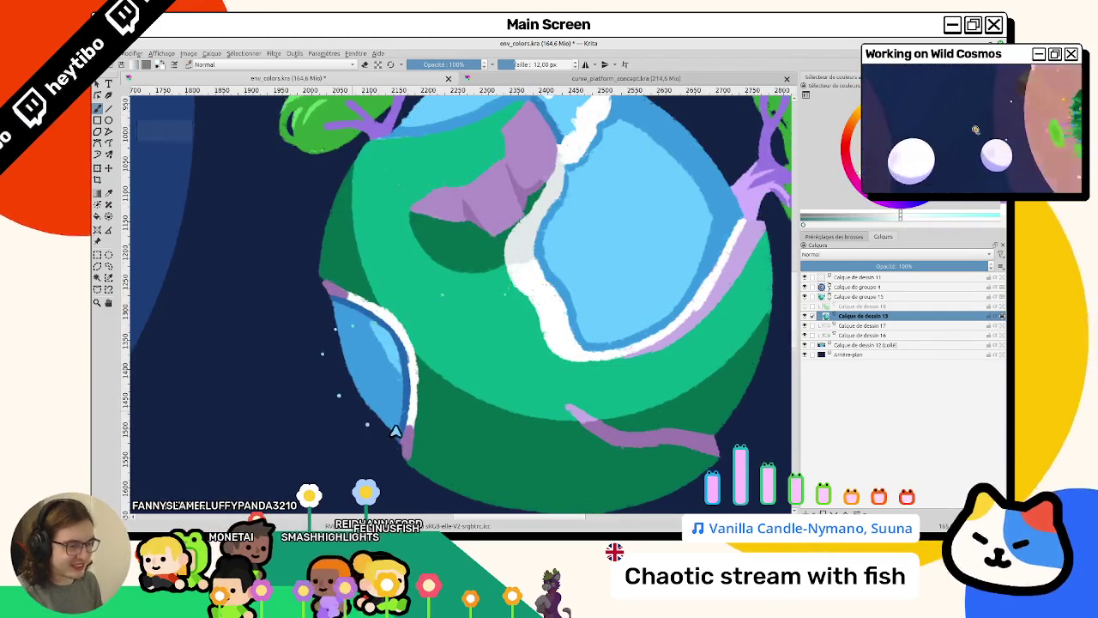
{"action": "left_click_drag", "start_coordinate": [362, 420], "coordinate": [504, 382]}
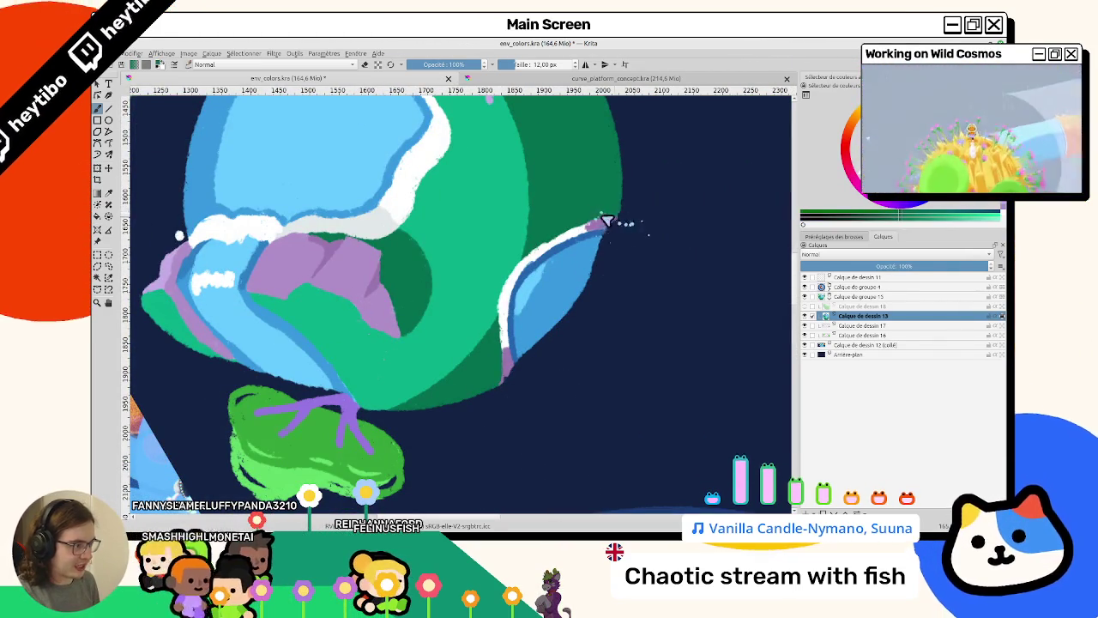
{"action": "scroll", "coordinate": [539, 331], "scroll_direction": "down", "scroll_amount": 2}
{"action": "scroll", "coordinate": [512, 316], "scroll_direction": "down", "scroll_amount": 2}
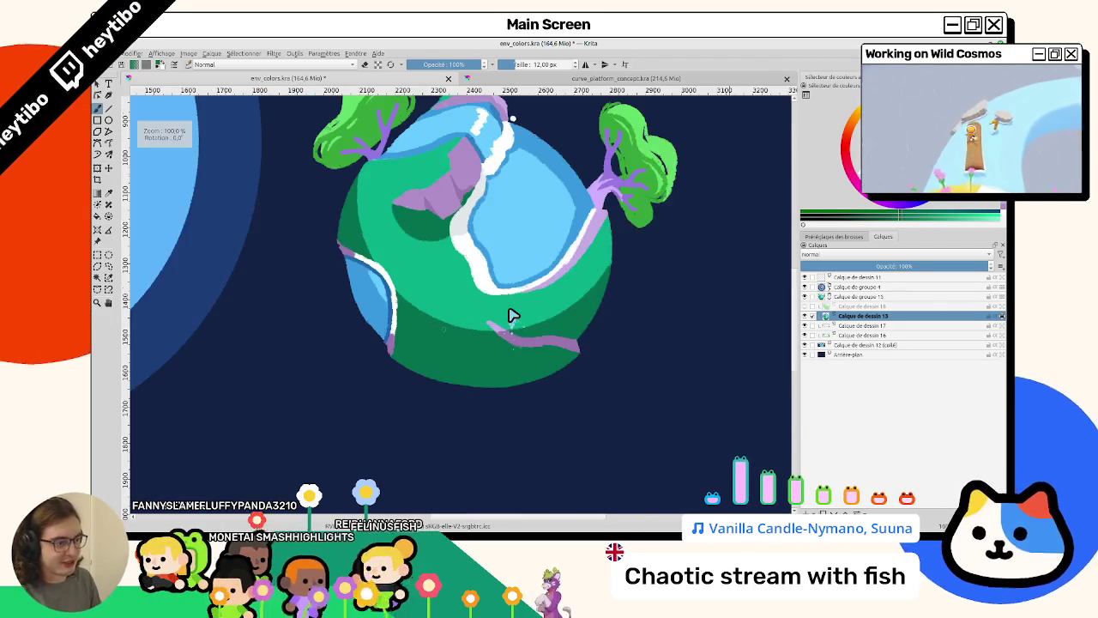
{"action": "scroll", "coordinate": [392, 346], "scroll_direction": "up", "scroll_amount": 2}
{"action": "mouse_move", "coordinate": [383, 411]}
{"action": "left_mouse_down"}
{"action": "mouse_move", "coordinate": [404, 276]}
{"action": "mouse_move", "coordinate": [453, 345]}
{"action": "mouse_move", "coordinate": [466, 297]}
{"action": "mouse_move", "coordinate": [505, 318]}
{"action": "left_mouse_up"}
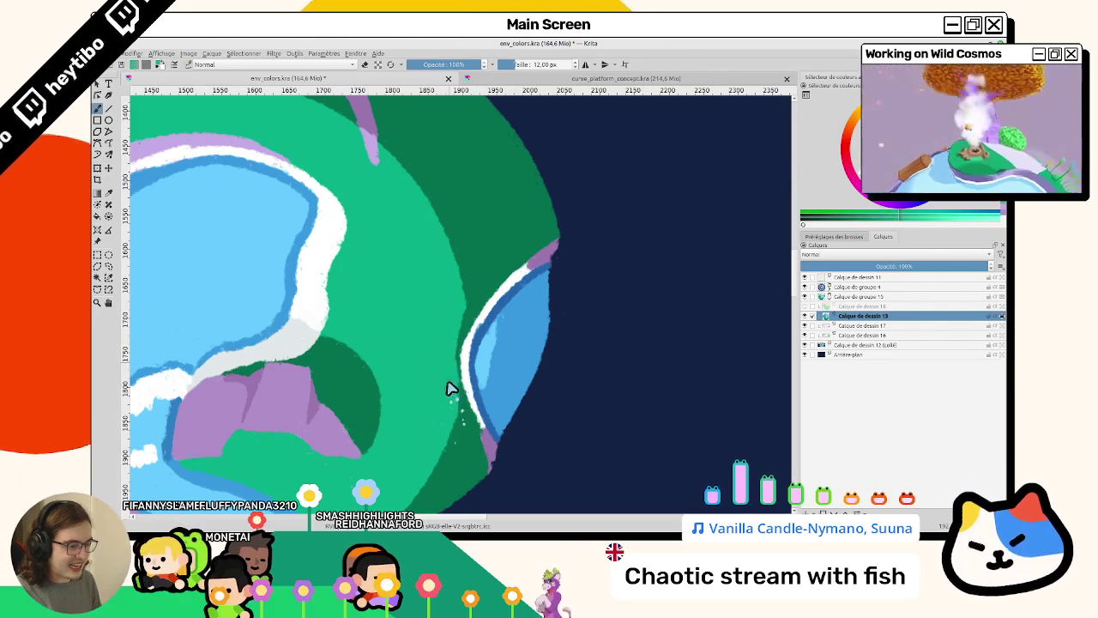
Extend the white rim line further down the lake's edge.
{"action": "left_click_drag", "start_coordinate": [456, 396], "coordinate": [309, 268]}
{"action": "key", "text": "5"}
{"action": "key", "text": "1"}
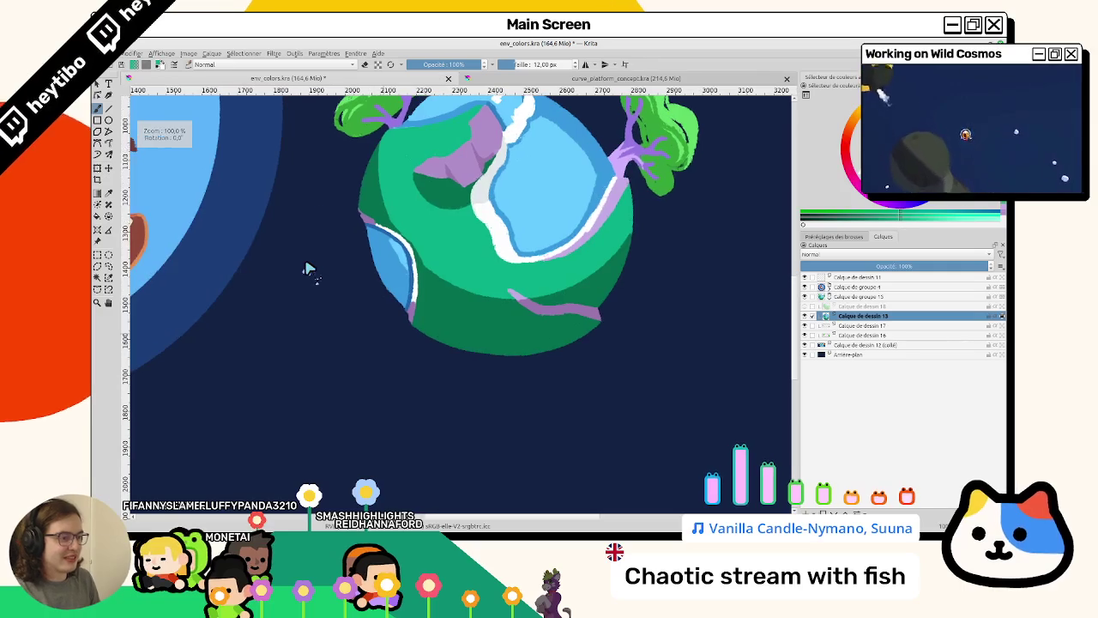
{"action": "left_click_drag", "start_coordinate": [448, 455], "coordinate": [452, 373]}
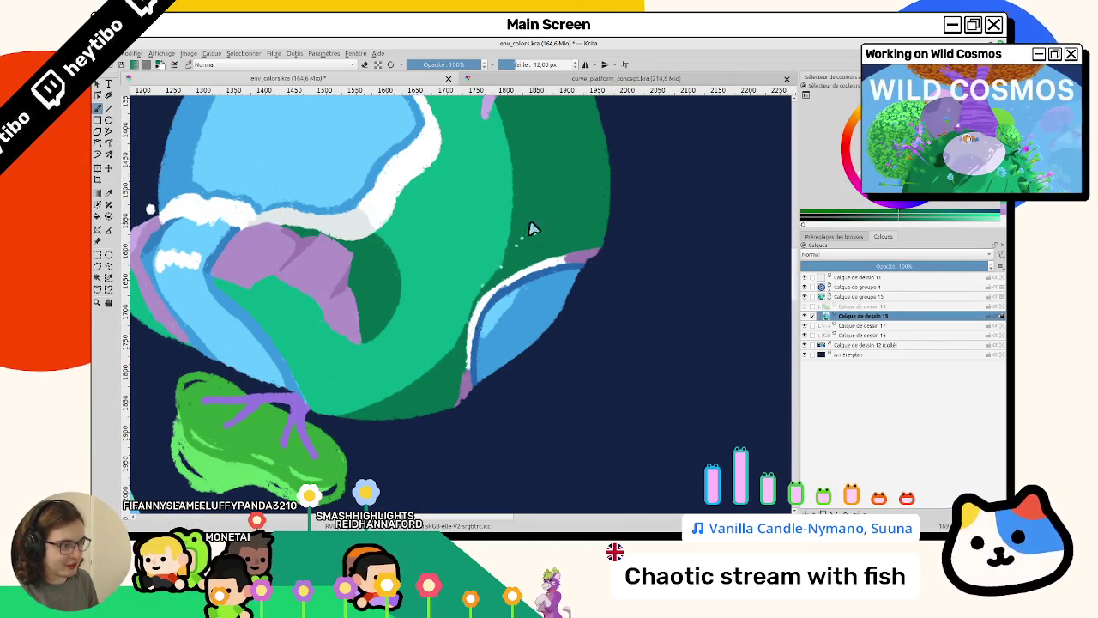
{"action": "mouse_move", "coordinate": [466, 314]}
{"action": "left_mouse_down"}
{"action": "mouse_move", "coordinate": [471, 340]}
{"action": "mouse_move", "coordinate": [483, 302]}
{"action": "left_mouse_up"}
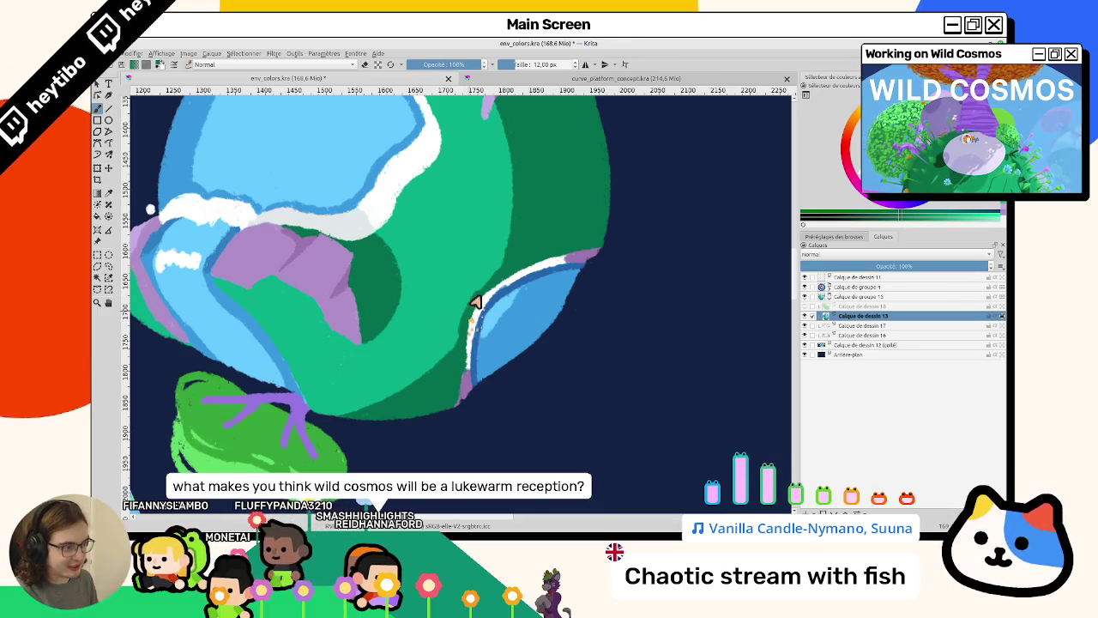
Zoom out over the whole planet and make Calque de dessin 18 the active layer.
{"action": "scroll", "coordinate": [503, 343], "scroll_direction": "down", "scroll_amount": 2}
{"action": "scroll", "coordinate": [483, 394], "scroll_direction": "down", "scroll_amount": 2}
{"action": "scroll", "coordinate": [488, 387], "scroll_direction": "down", "scroll_amount": 2}
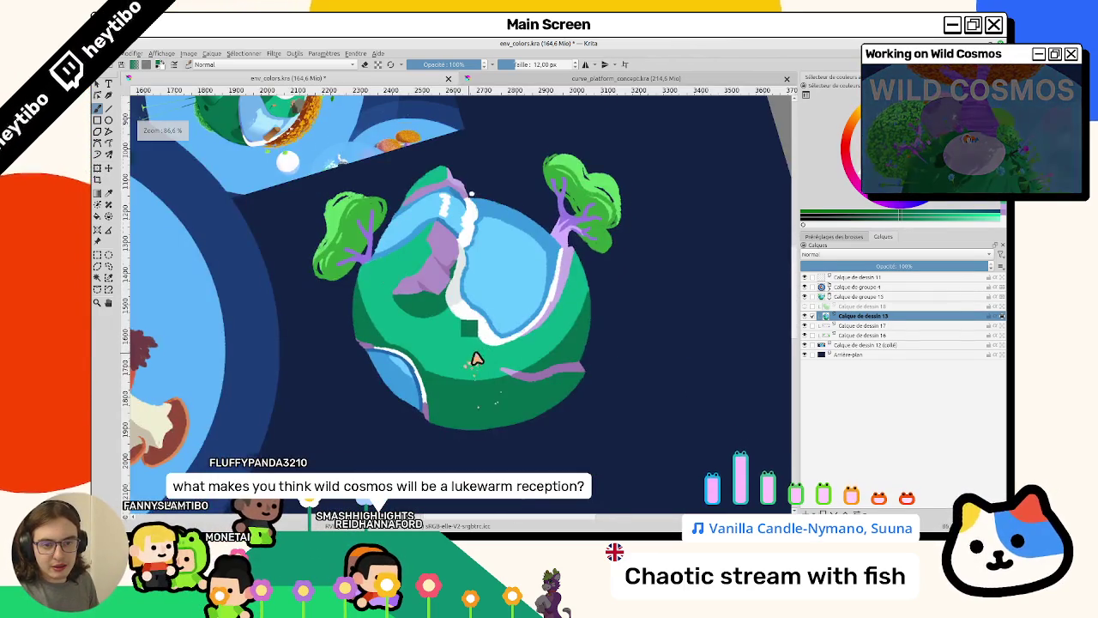
{"action": "scroll", "coordinate": [470, 360], "scroll_direction": "up", "scroll_amount": 4}
{"action": "scroll", "coordinate": [490, 331], "scroll_direction": "down", "scroll_amount": 3}
{"action": "scroll", "coordinate": [486, 355], "scroll_direction": "down", "scroll_amount": 1}
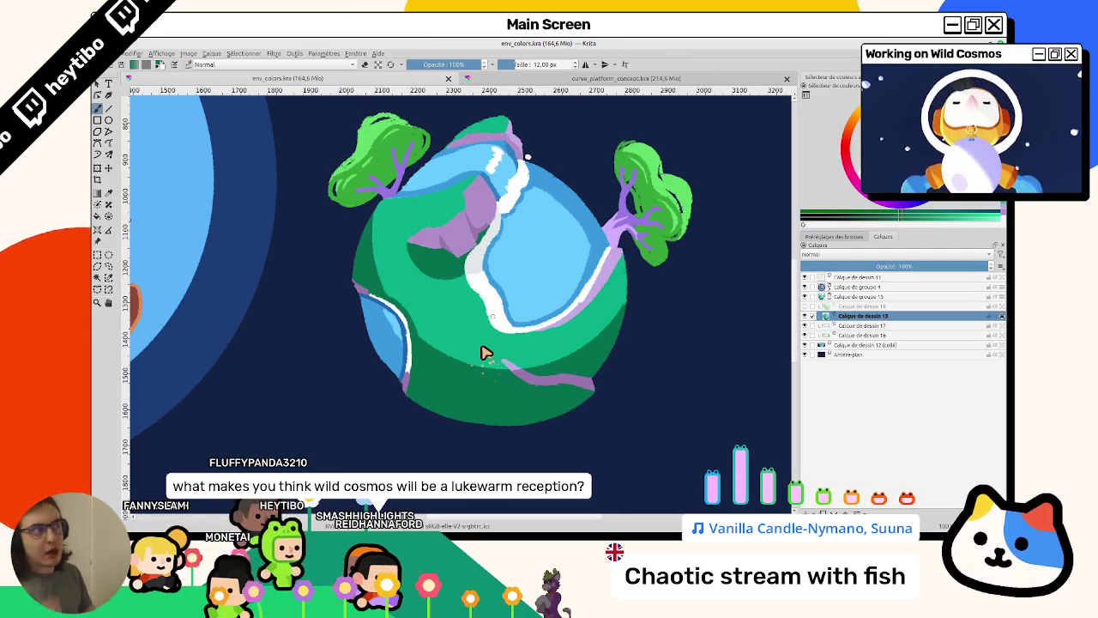
{"action": "scroll", "coordinate": [434, 344], "scroll_direction": "up", "scroll_amount": 1}
{"action": "scroll", "coordinate": [459, 309], "scroll_direction": "down", "scroll_amount": 1}
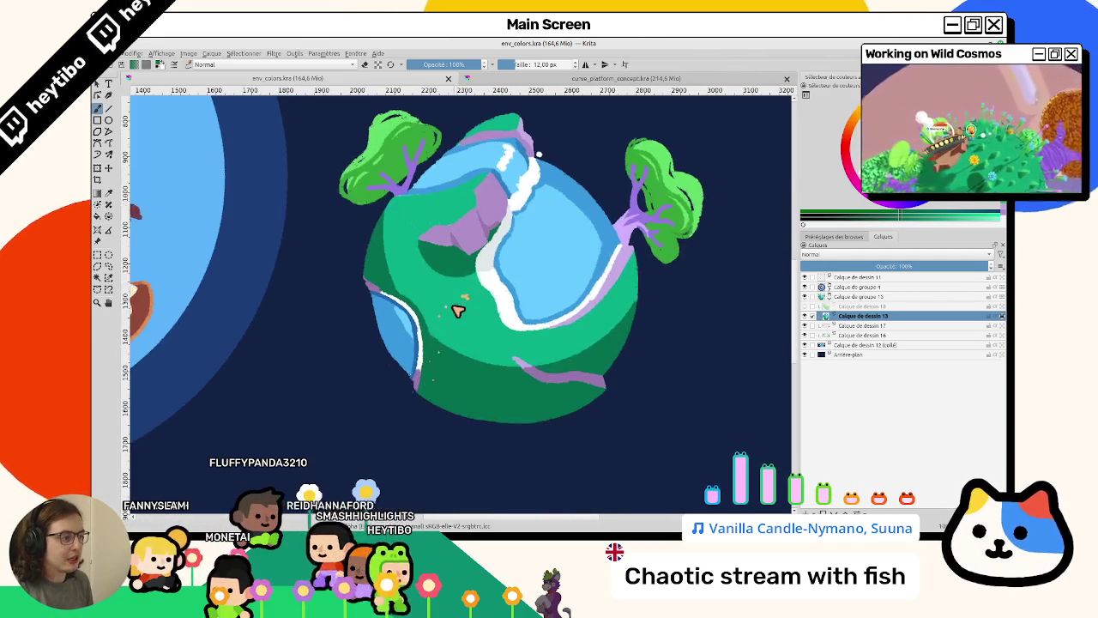
{"action": "scroll", "coordinate": [464, 301], "scroll_direction": "up", "scroll_amount": 1}
{"action": "scroll", "coordinate": [429, 360], "scroll_direction": "up", "scroll_amount": 1}
{"action": "scroll", "coordinate": [454, 309], "scroll_direction": "down", "scroll_amount": 1}
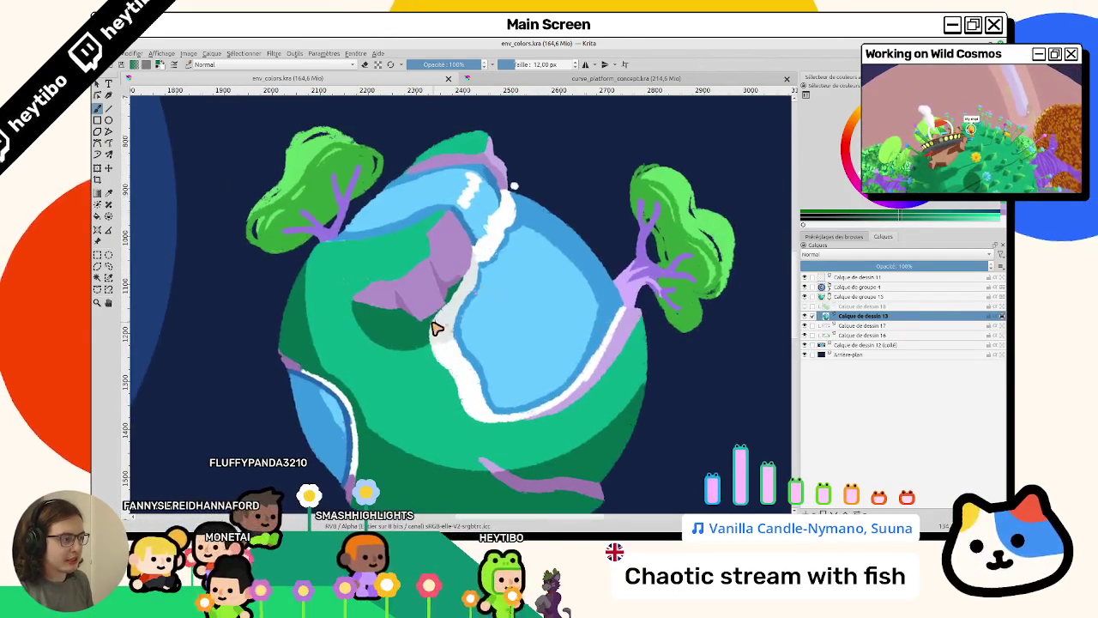
{"action": "scroll", "coordinate": [429, 386], "scroll_direction": "down", "scroll_amount": 3}
{"action": "scroll", "coordinate": [429, 393], "scroll_direction": "up", "scroll_amount": 2}
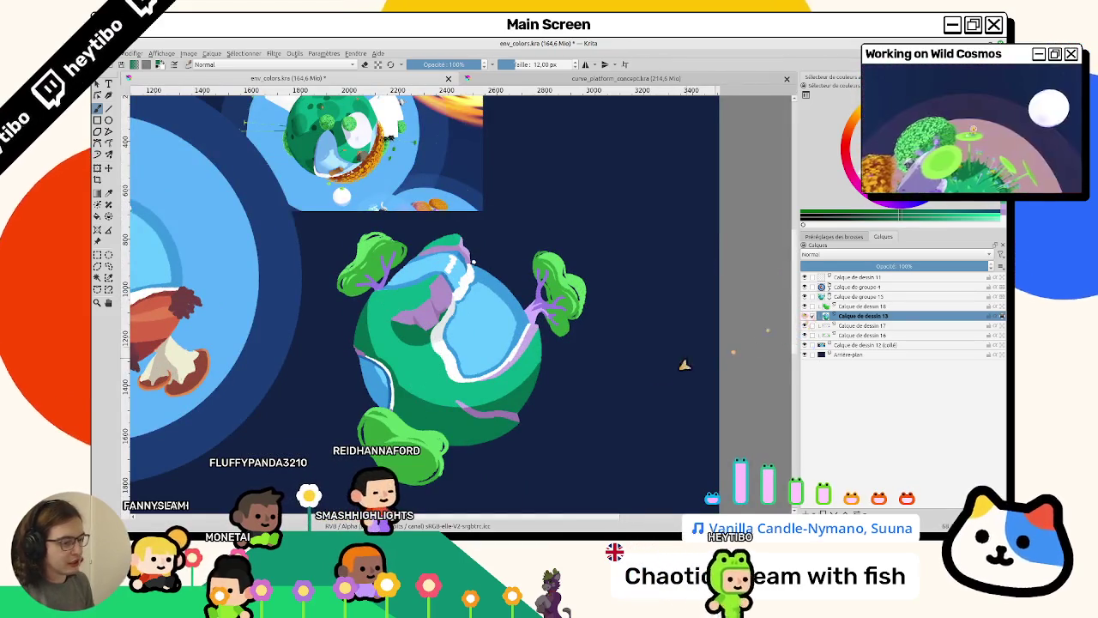
{"action": "left_click", "coordinate": [823, 306]}
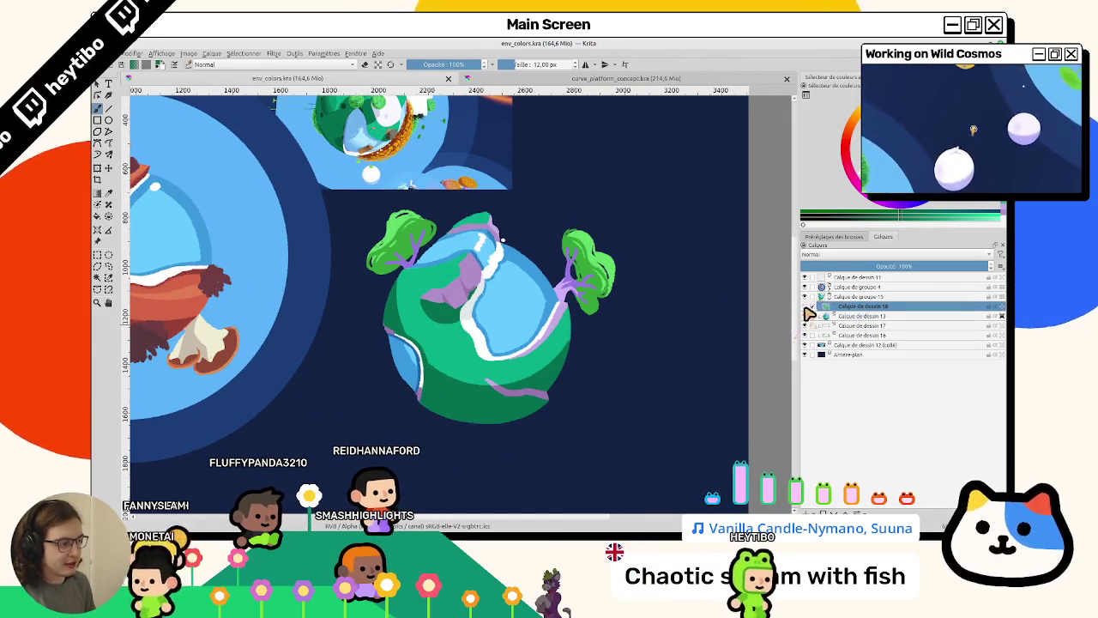
Tick the layer checkbox and outline a light-green bush up the planet's right side.
{"action": "scroll", "coordinate": [449, 208], "scroll_direction": "up", "scroll_amount": 1}
{"action": "scroll", "coordinate": [395, 240], "scroll_direction": "up", "scroll_amount": 1}
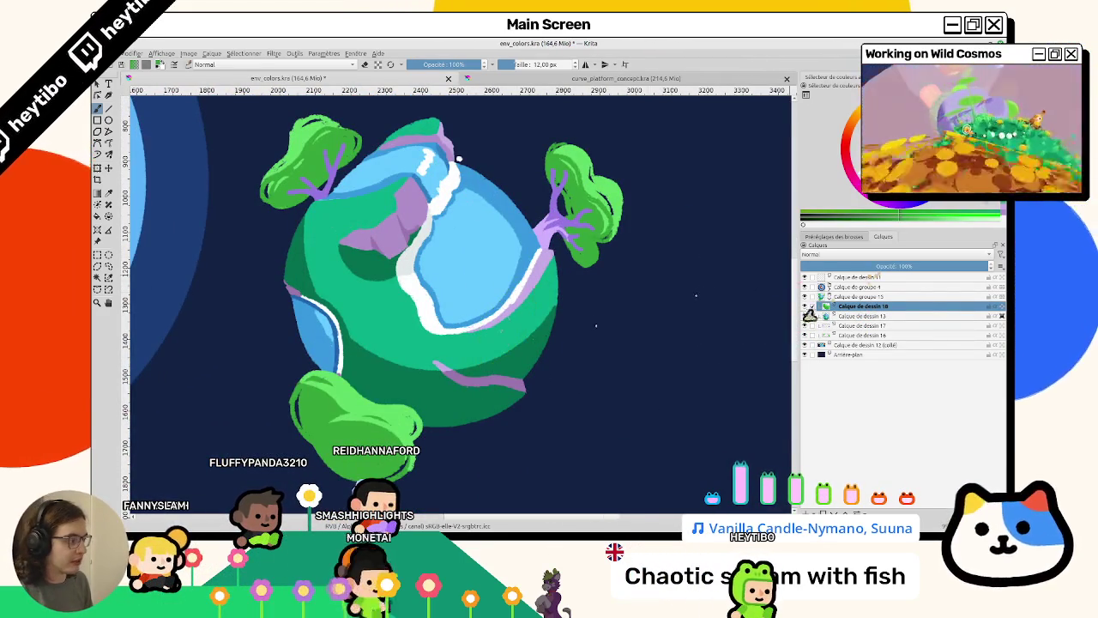
{"action": "left_click", "coordinate": [812, 307]}
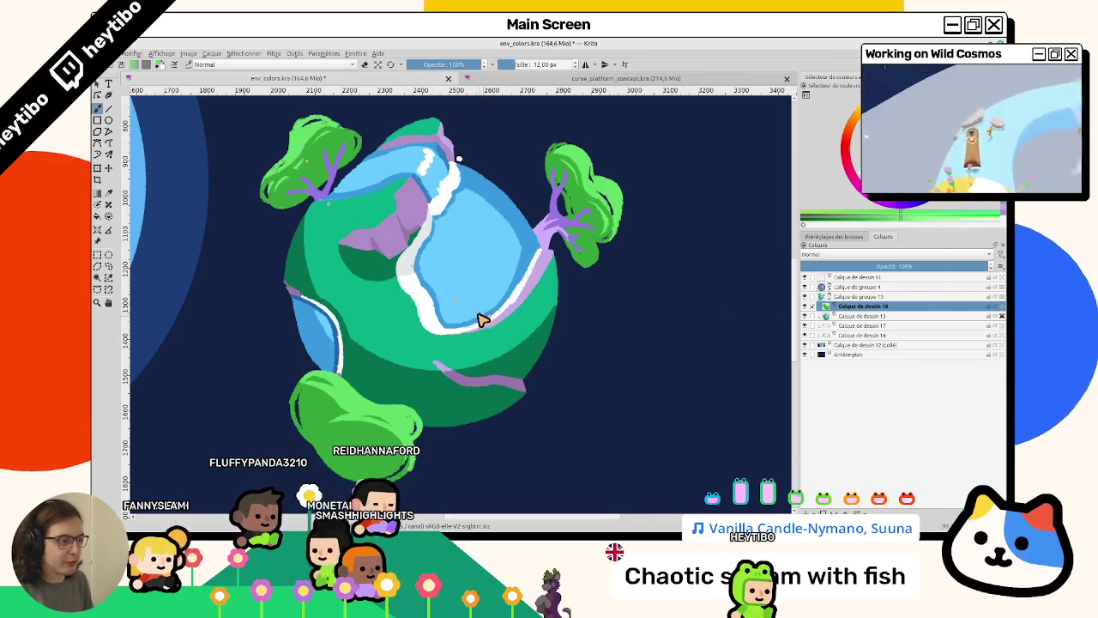
{"action": "left_click_drag", "start_coordinate": [491, 328], "coordinate": [507, 367]}
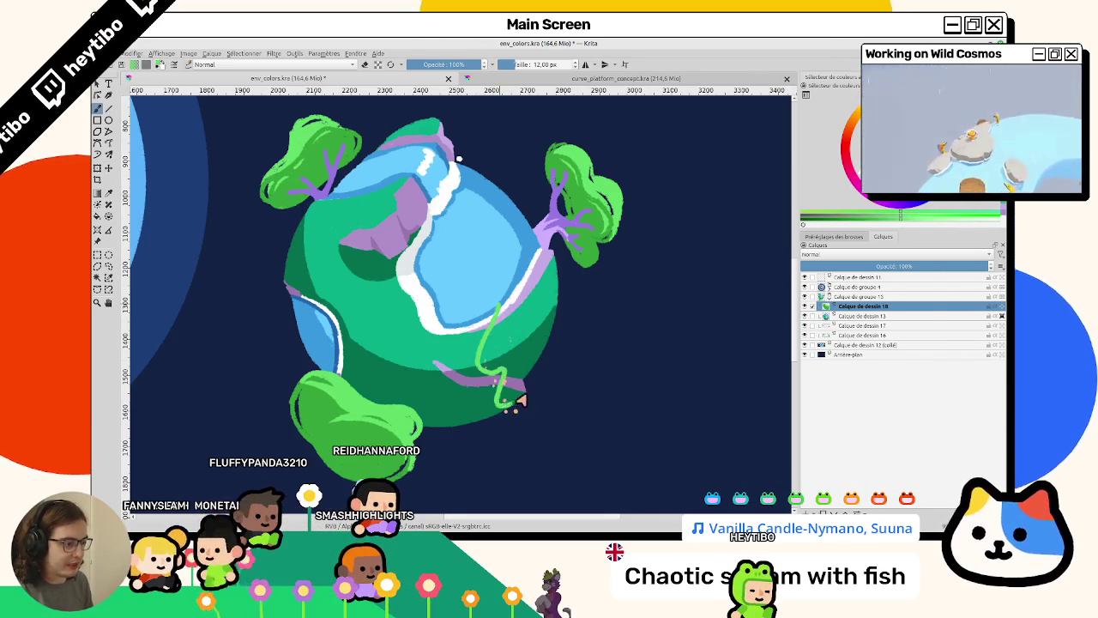
{"action": "left_click_drag", "start_coordinate": [510, 410], "coordinate": [507, 304]}
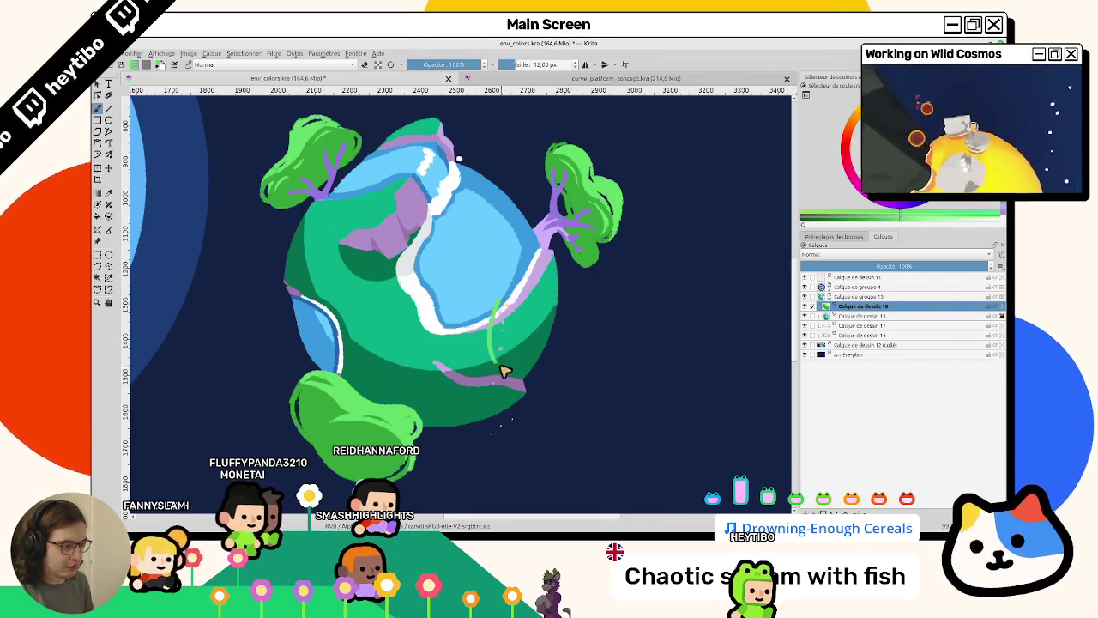
{"action": "left_click_drag", "start_coordinate": [507, 393], "coordinate": [504, 303]}
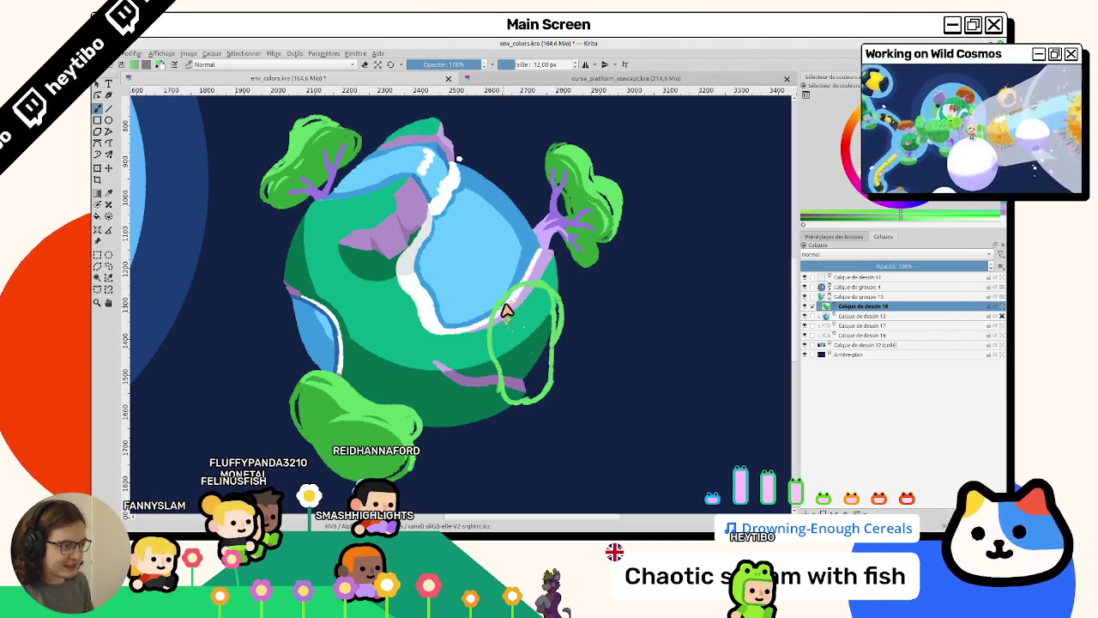
Fill the bush solid green and extend it along its right and bottom edges.
{"action": "left_click_drag", "start_coordinate": [505, 328], "coordinate": [518, 323]}
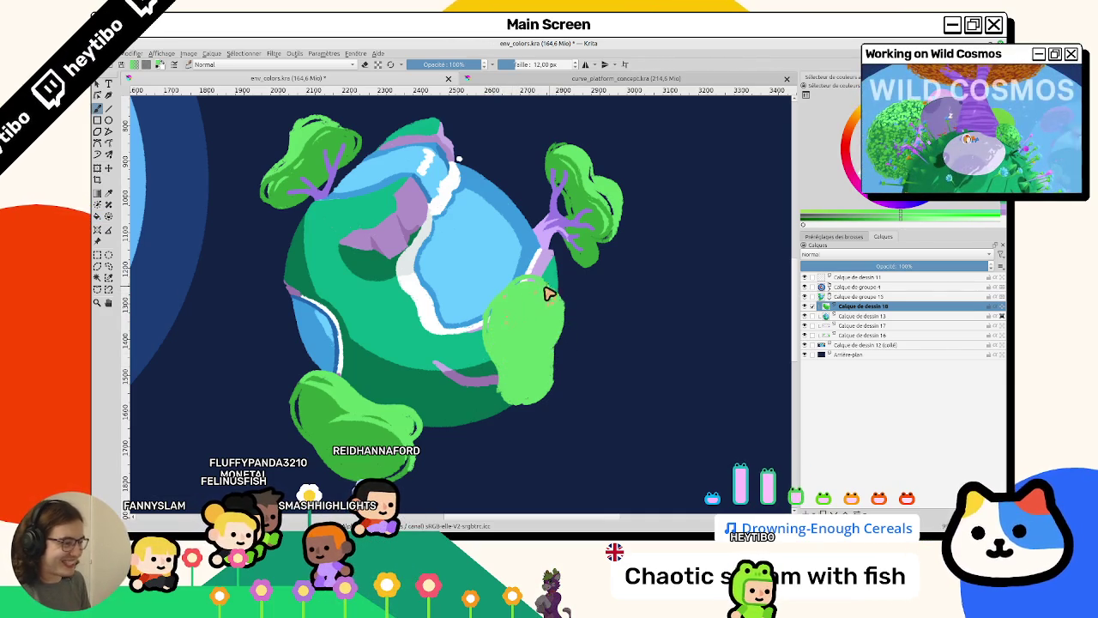
{"action": "left_click_drag", "start_coordinate": [541, 296], "coordinate": [560, 353]}
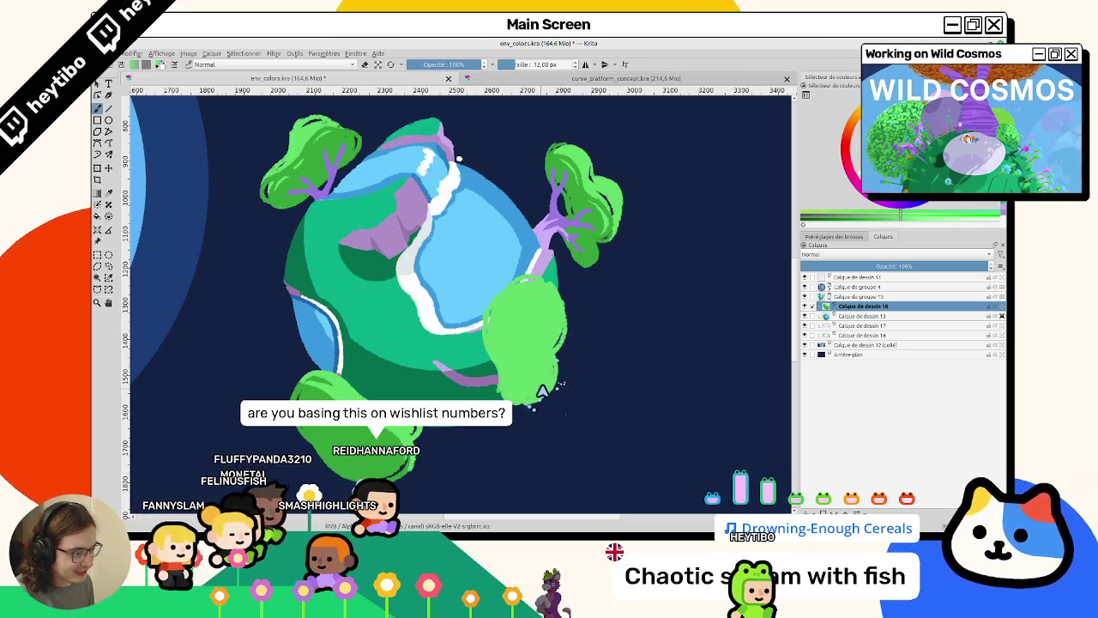
{"action": "left_click_drag", "start_coordinate": [556, 364], "coordinate": [510, 392]}
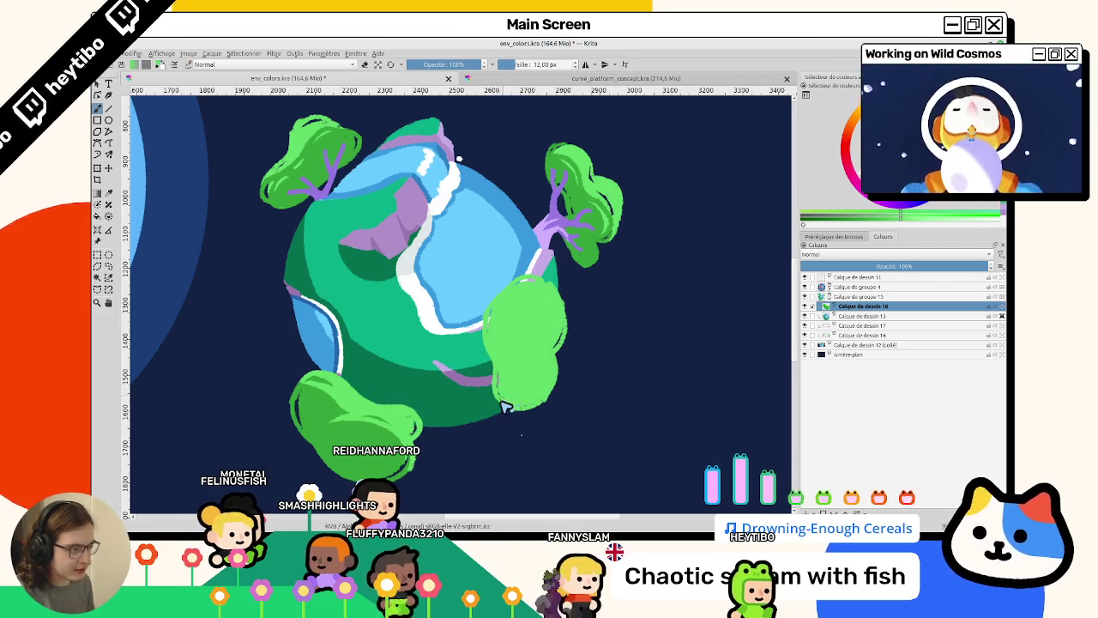
{"action": "scroll", "coordinate": [506, 403], "scroll_direction": "down", "scroll_amount": 5}
{"action": "scroll", "coordinate": [365, 461], "scroll_direction": "up", "scroll_amount": 5}
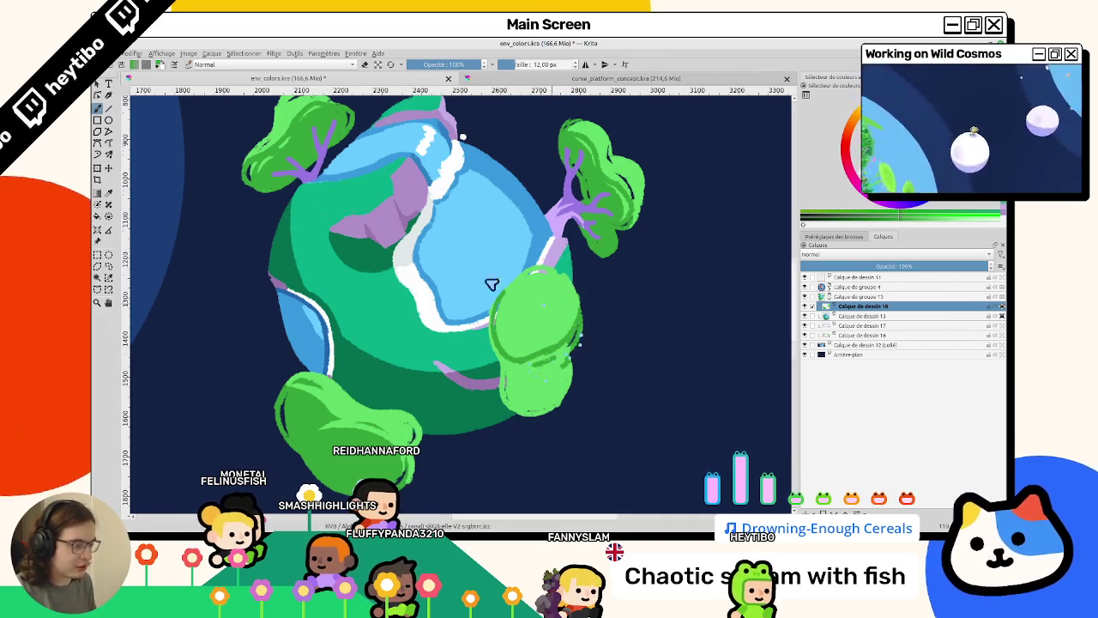
Rotate the canvas and draw a dark-green outline along the lower bush's bottom.
{"action": "left_click_drag", "start_coordinate": [515, 295], "coordinate": [436, 289]}
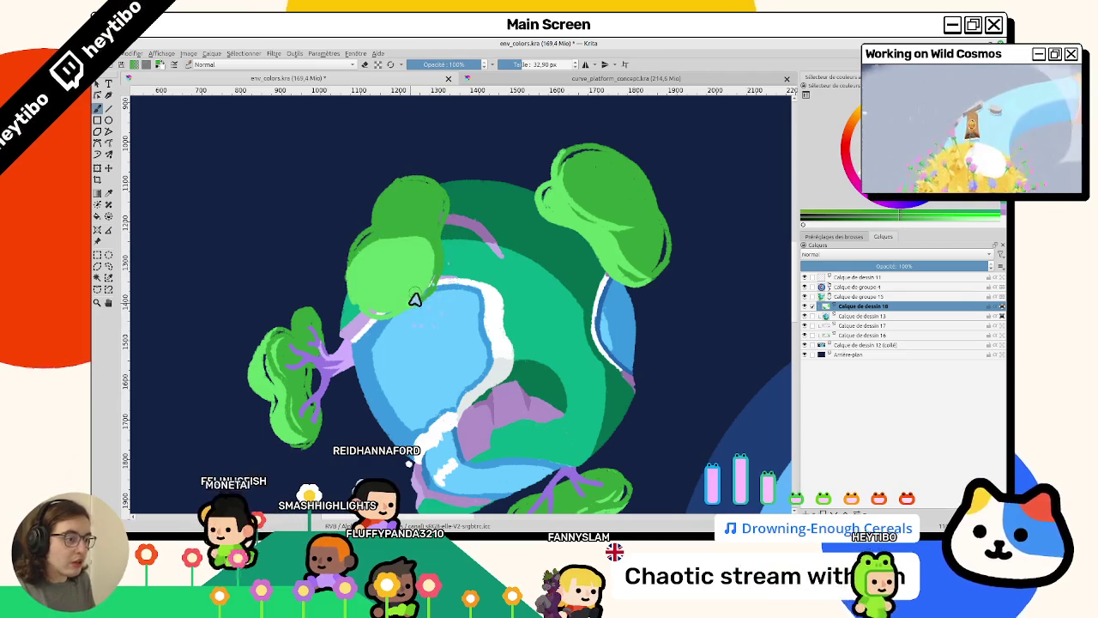
{"action": "scroll", "coordinate": [425, 266], "scroll_direction": "up", "scroll_amount": 2}
{"action": "scroll", "coordinate": [430, 245], "scroll_direction": "up", "scroll_amount": 2}
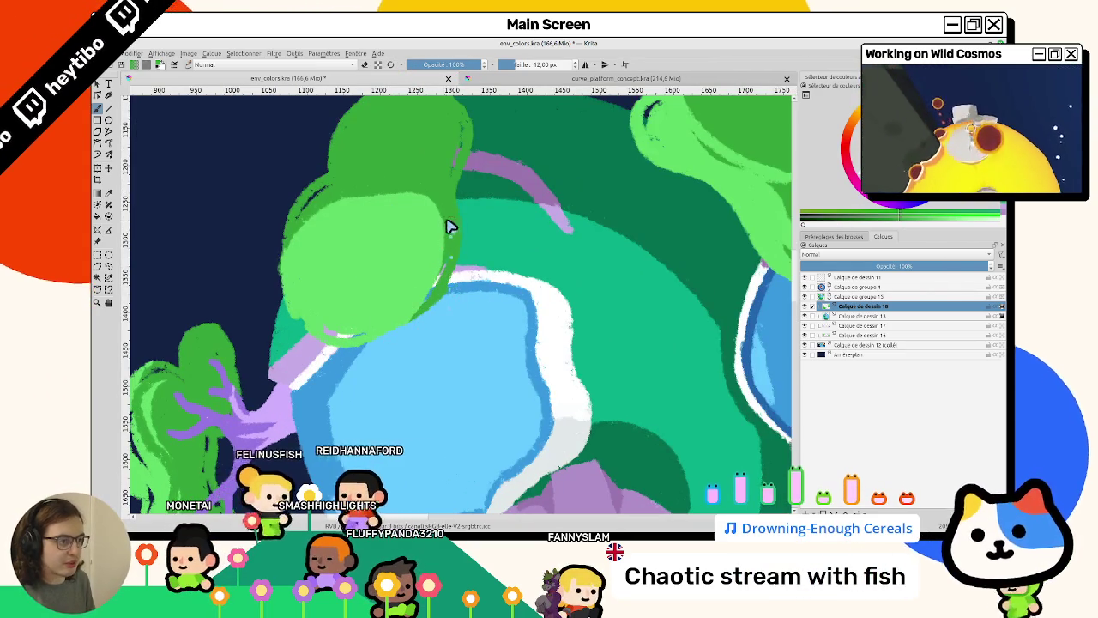
{"action": "scroll", "coordinate": [517, 360], "scroll_direction": "down", "scroll_amount": 3}
{"action": "scroll", "coordinate": [541, 363], "scroll_direction": "up", "scroll_amount": 3}
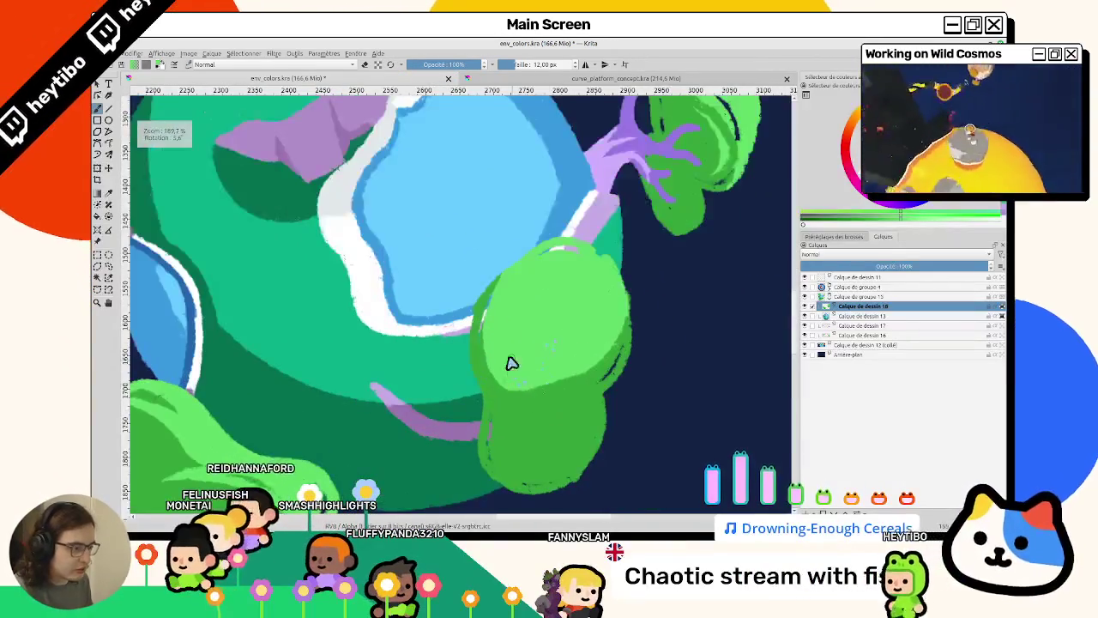
{"action": "left_click_drag", "start_coordinate": [563, 400], "coordinate": [566, 416]}
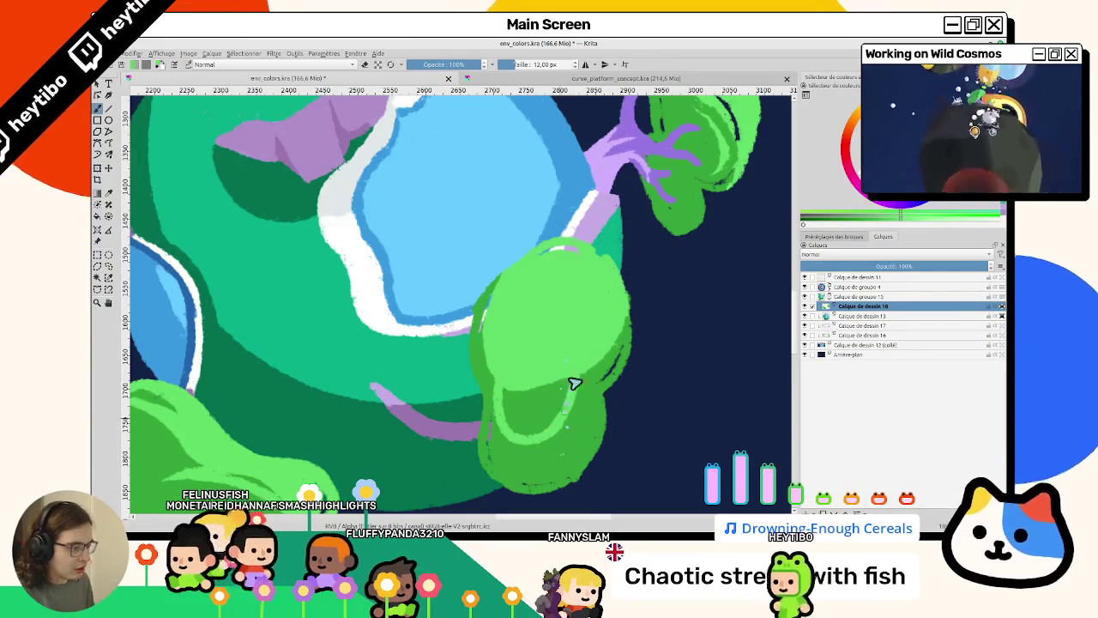
{"action": "key", "text": "ctrl+z"}
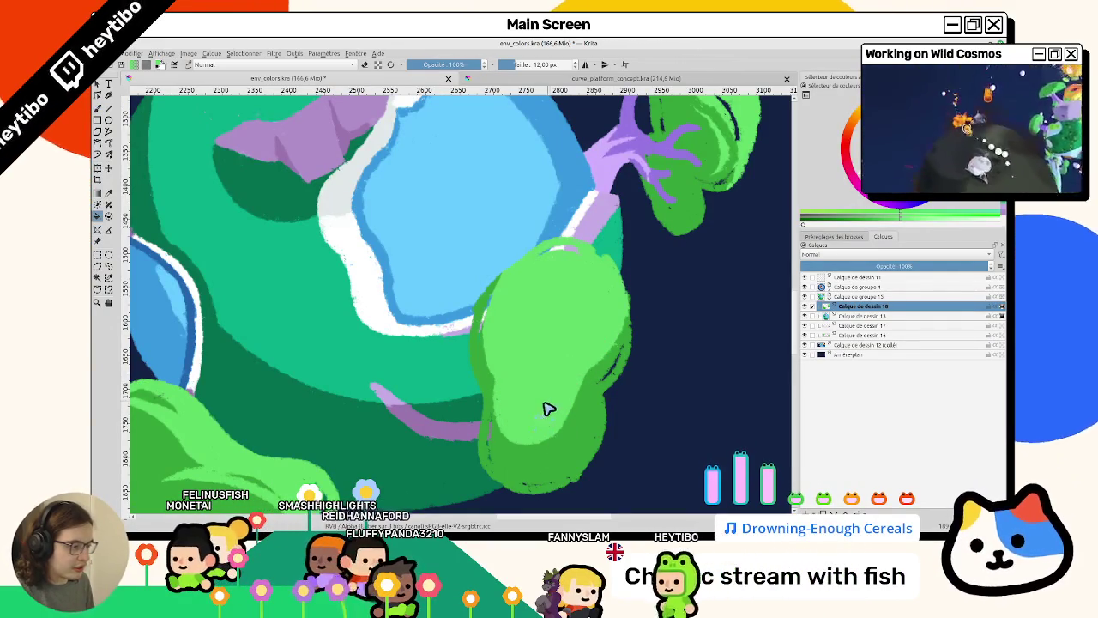
{"action": "scroll", "coordinate": [553, 394], "scroll_direction": "up", "scroll_amount": 1}
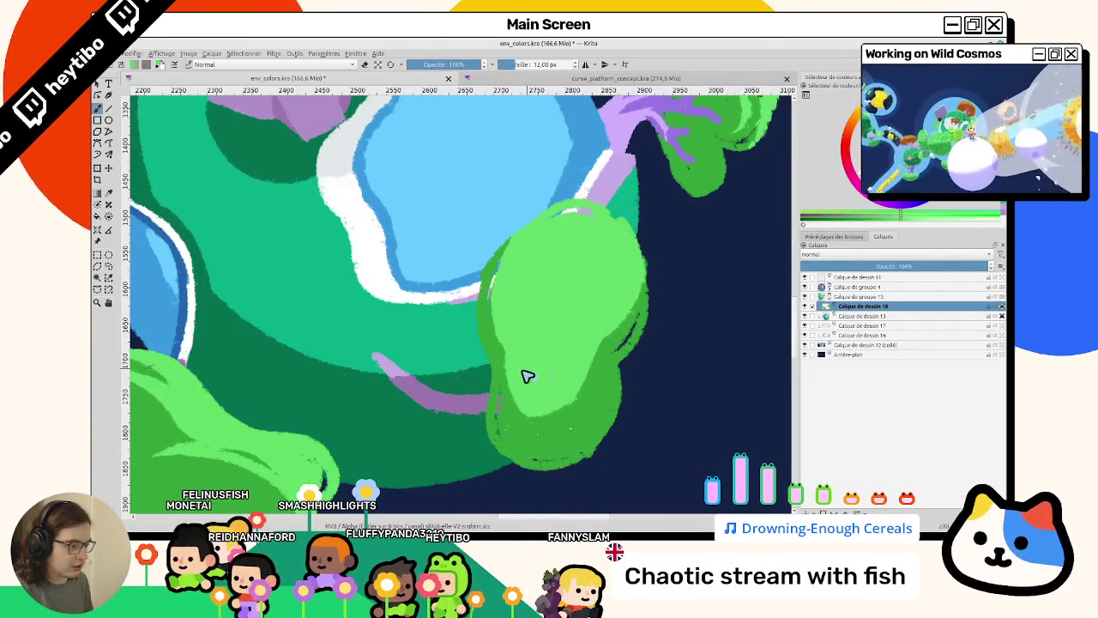
{"action": "left_click_drag", "start_coordinate": [504, 393], "coordinate": [591, 410]}
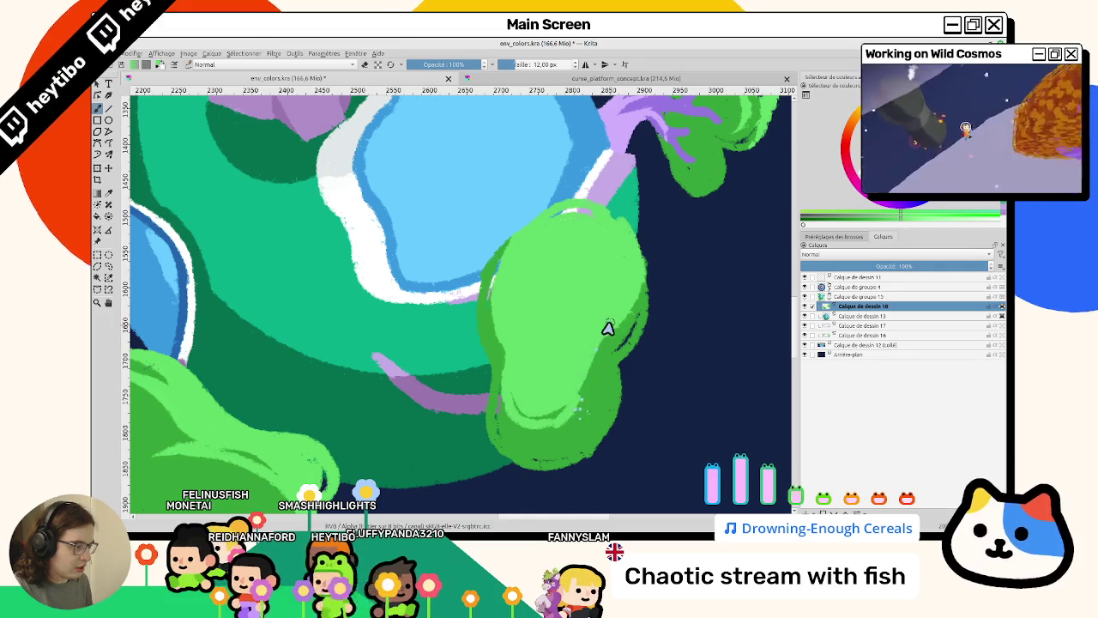
Reshape and repaint the upper bush's top edge in green.
{"action": "left_click_drag", "start_coordinate": [558, 397], "coordinate": [380, 179]}
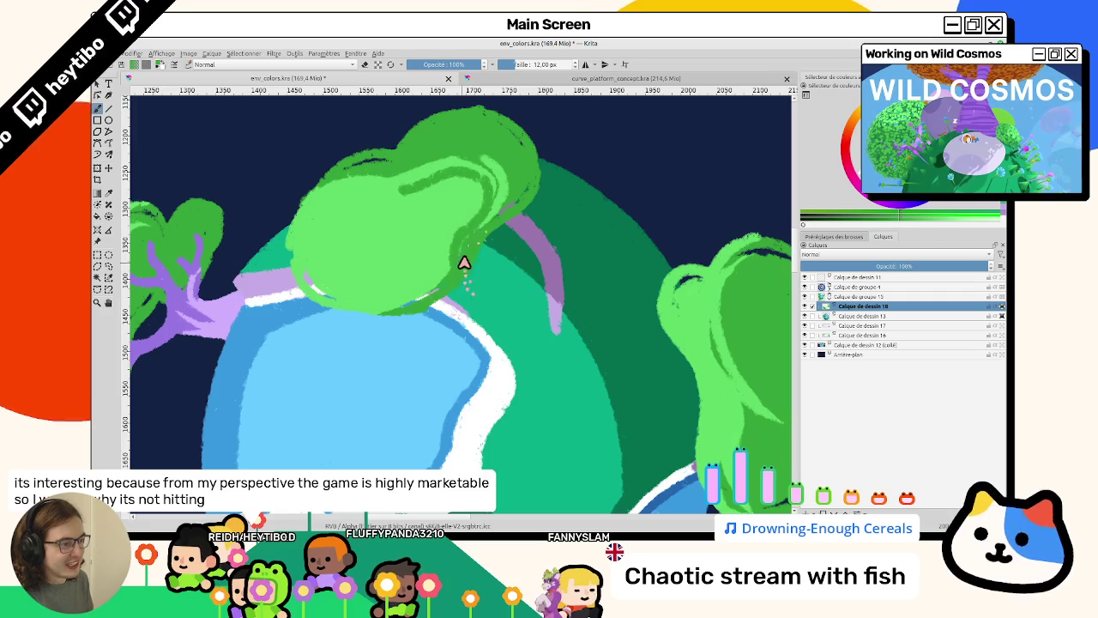
{"action": "left_click_drag", "start_coordinate": [461, 264], "coordinate": [395, 214]}
{"action": "mouse_move", "coordinate": [343, 163]}
{"action": "left_mouse_down"}
{"action": "mouse_move", "coordinate": [436, 196]}
{"action": "mouse_move", "coordinate": [487, 342]}
{"action": "mouse_move", "coordinate": [463, 360]}
{"action": "left_mouse_up"}
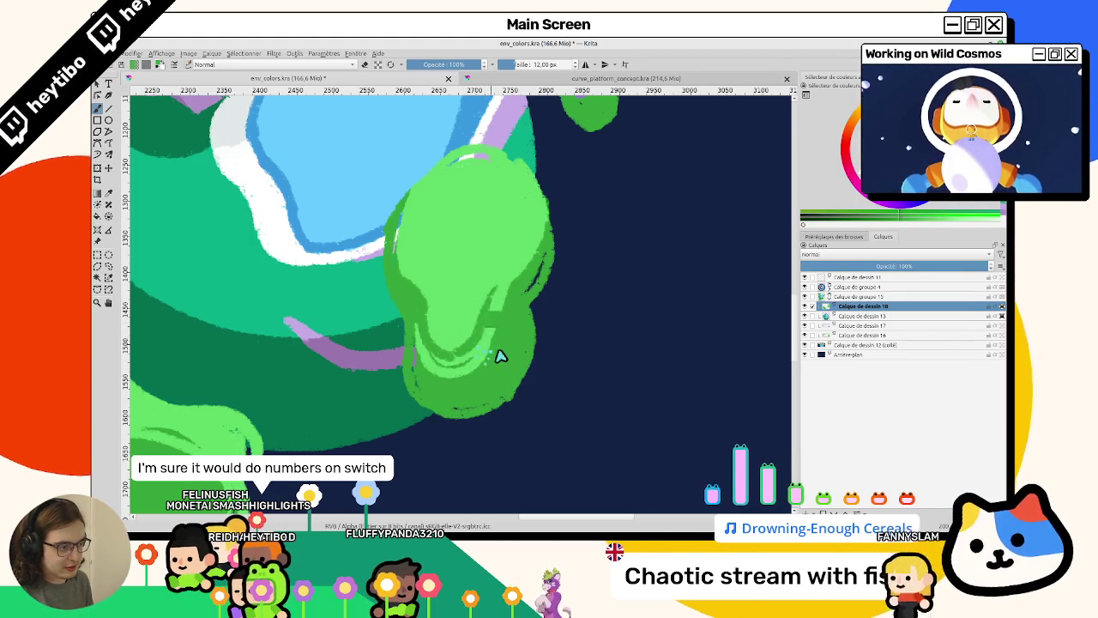
{"action": "left_click_drag", "start_coordinate": [490, 350], "coordinate": [495, 295]}
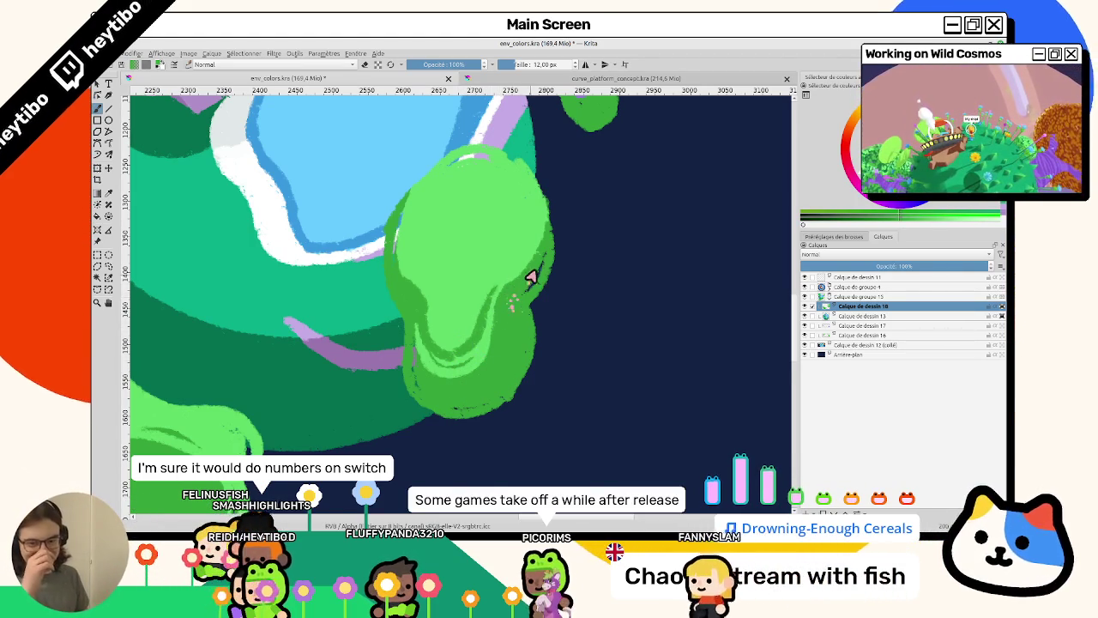
{"action": "key", "text": "ctrl+z"}
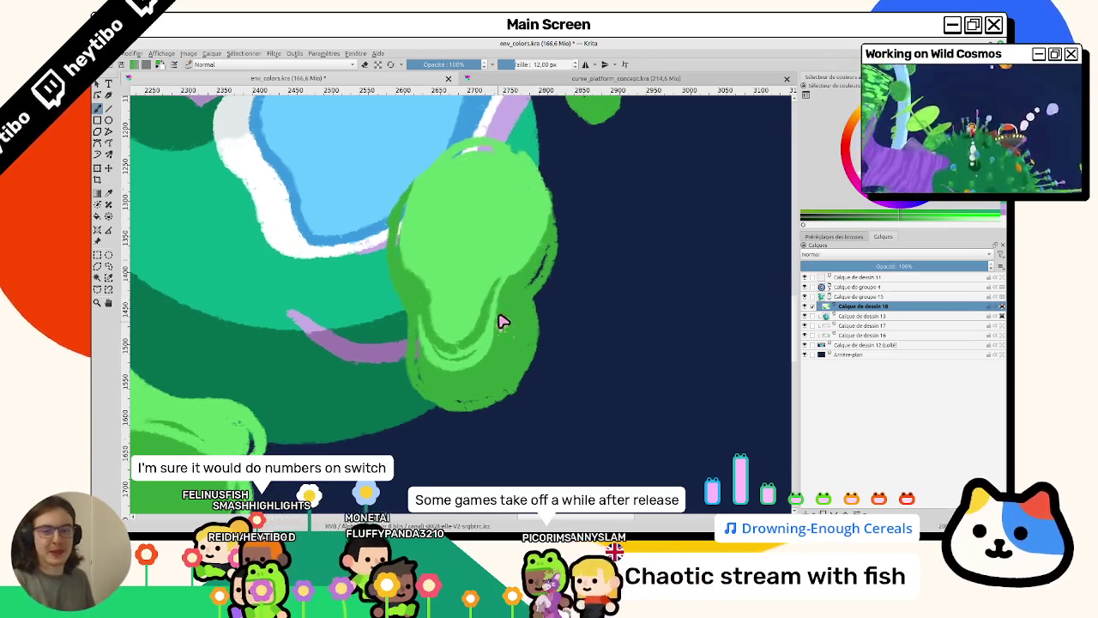
Pan and rotate the view, then reset it to upright.
{"action": "left_click_drag", "start_coordinate": [503, 318], "coordinate": [485, 345]}
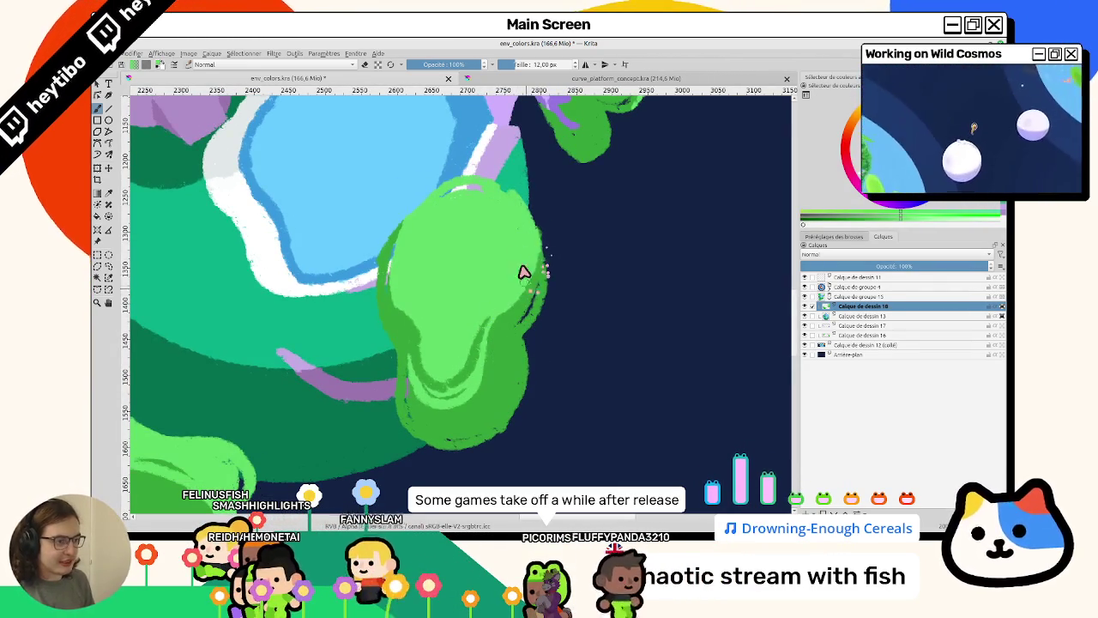
{"action": "key", "text": "4"}
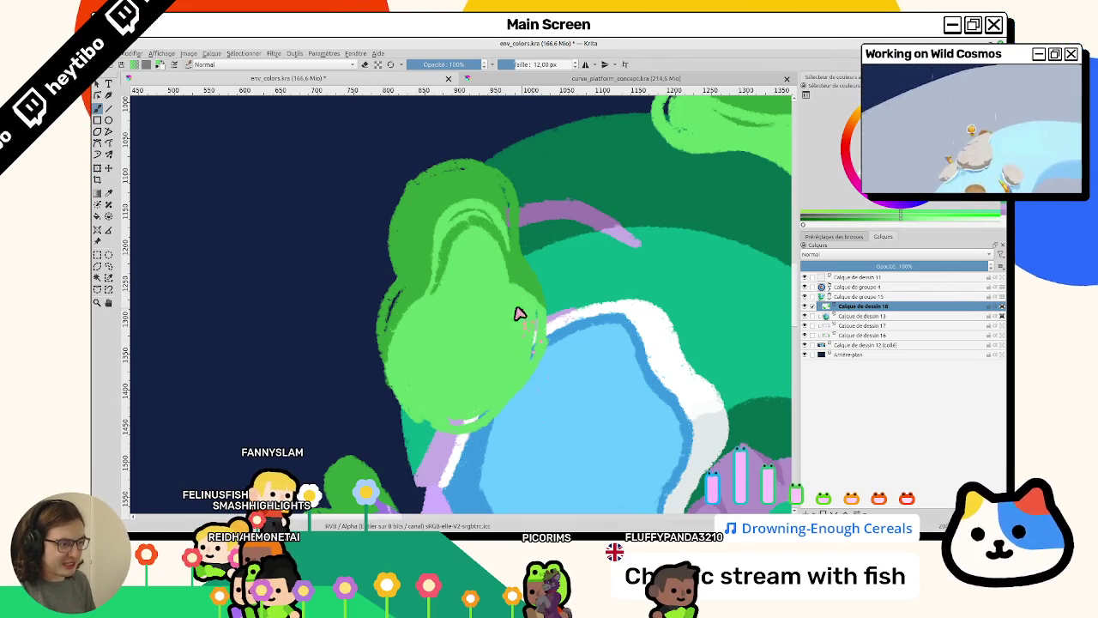
{"action": "key", "text": "5"}
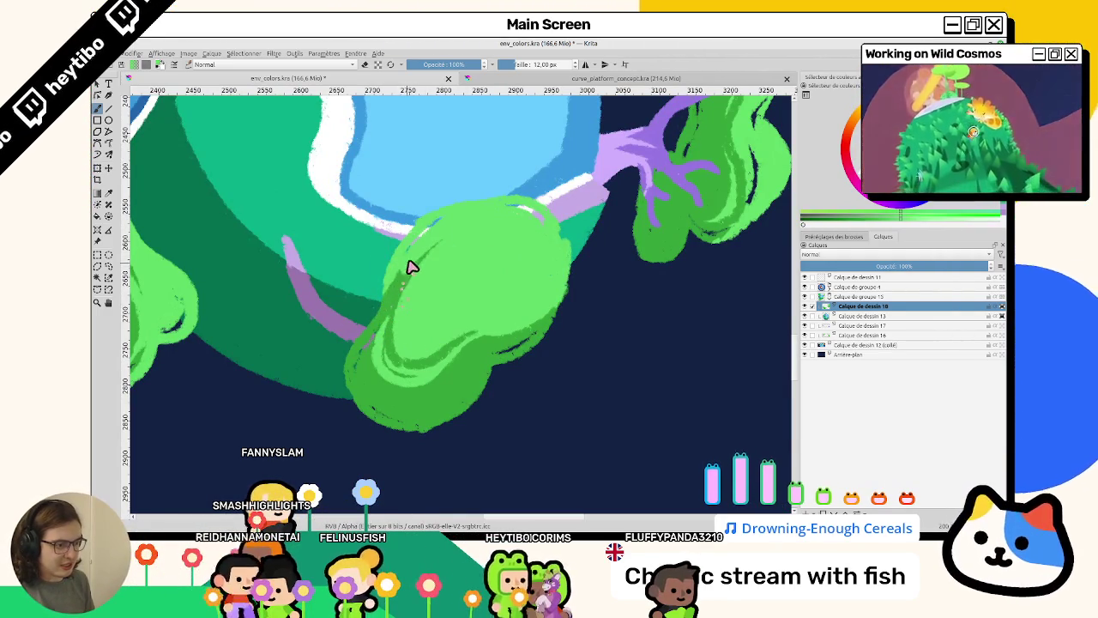
{"action": "mouse_move", "coordinate": [429, 389]}
{"action": "left_mouse_down"}
{"action": "mouse_move", "coordinate": [529, 237]}
{"action": "mouse_move", "coordinate": [375, 262]}
{"action": "left_mouse_up"}
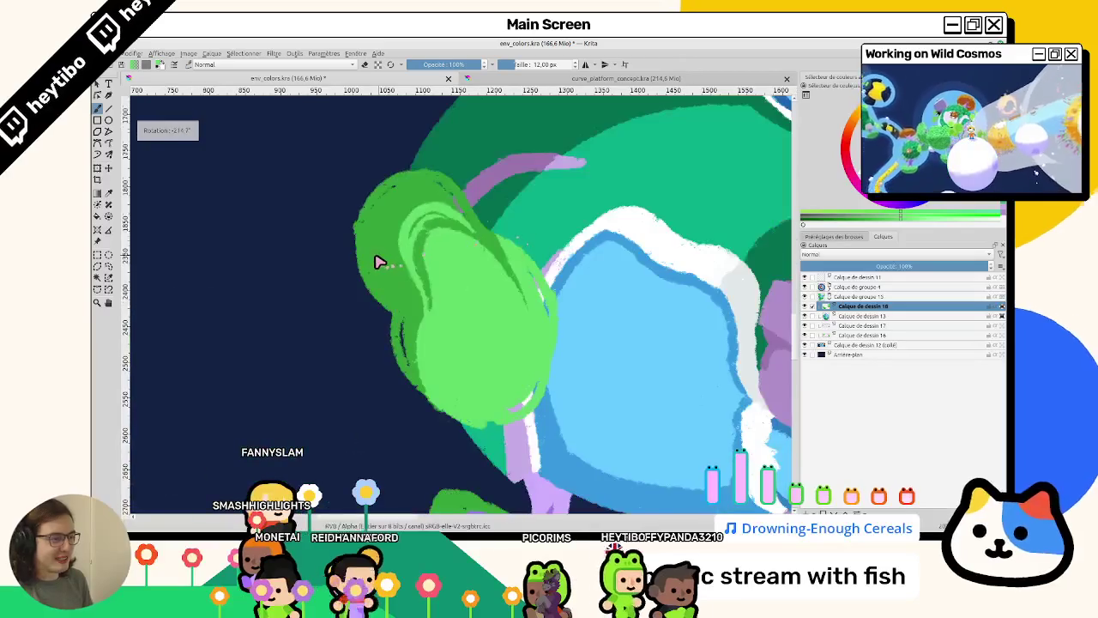
{"action": "key", "text": "5"}
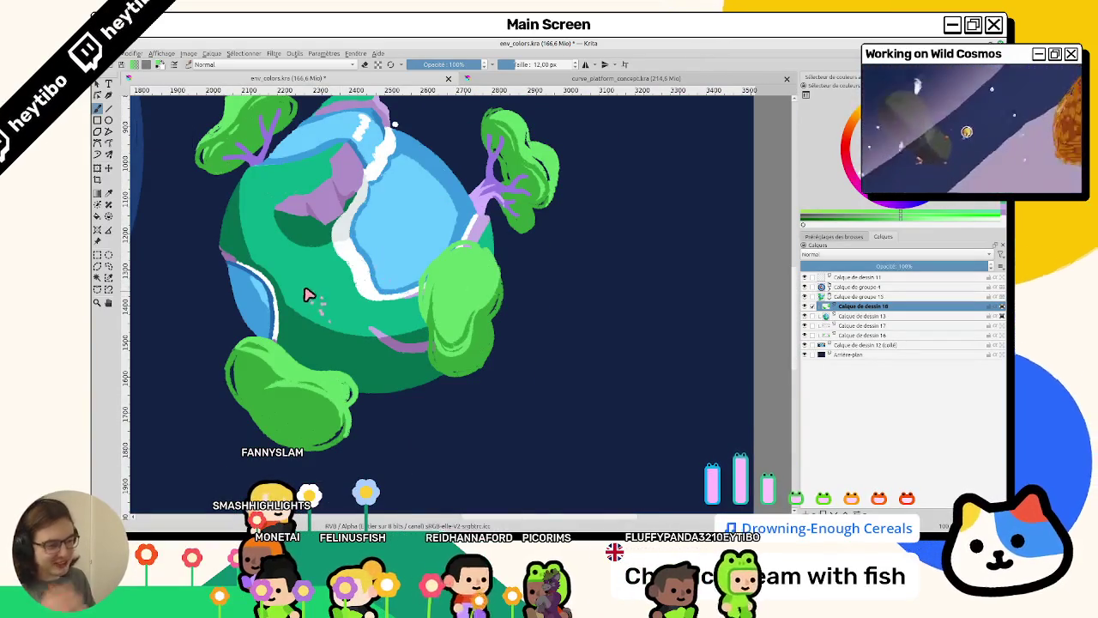
Show layer Calque de dessin 18 and collapse group Calque de groupe 15.
{"action": "left_click_drag", "start_coordinate": [317, 342], "coordinate": [649, 318]}
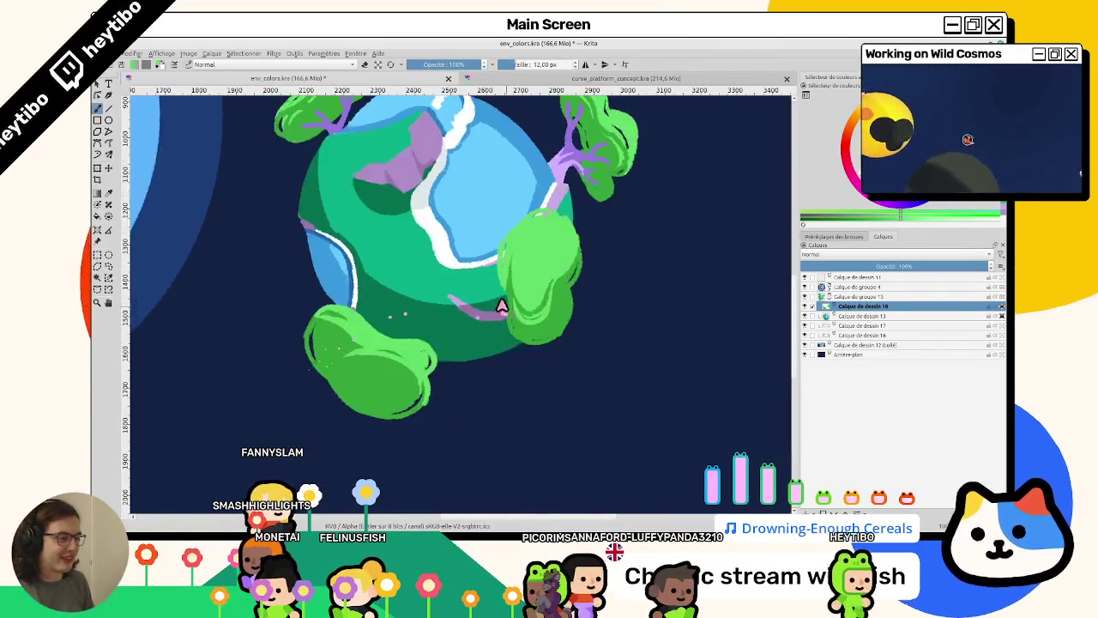
{"action": "left_click", "coordinate": [805, 305]}
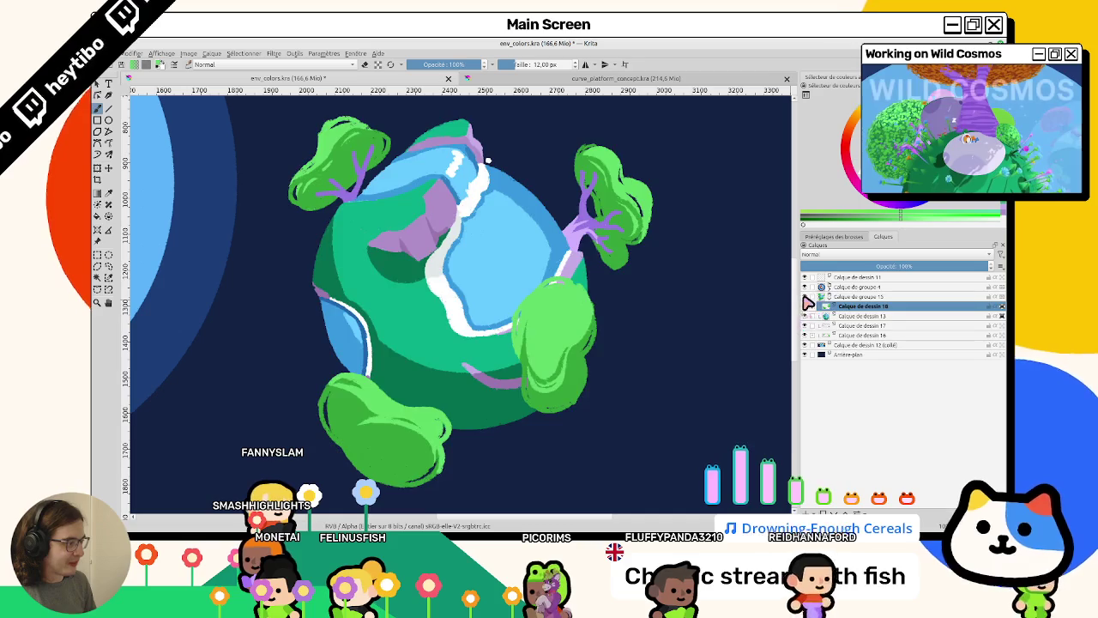
{"action": "left_click", "coordinate": [828, 295]}
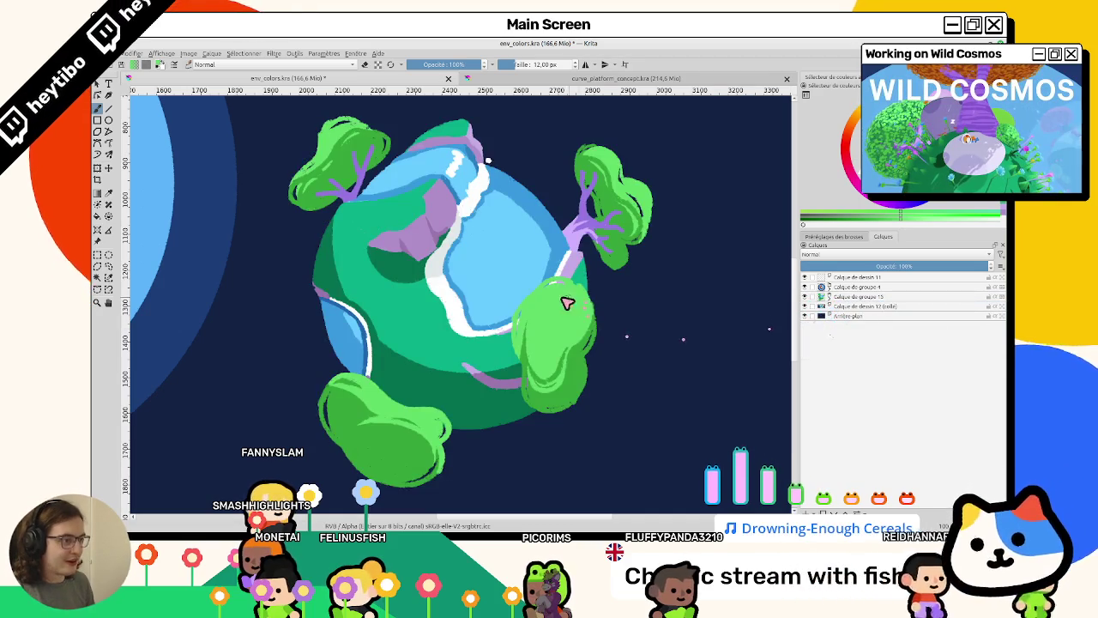
{"action": "left_click_drag", "start_coordinate": [569, 303], "coordinate": [554, 320]}
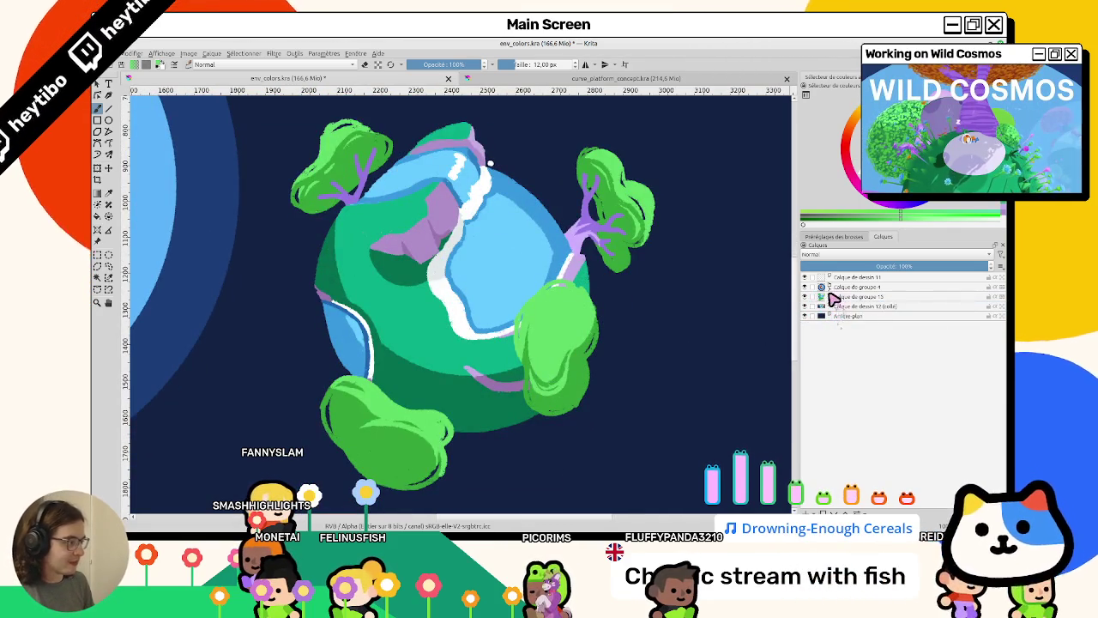
Polygon-select the right-hand tree, move it slightly higher on the planet's edge, and deselect.
{"action": "left_click", "coordinate": [97, 266]}
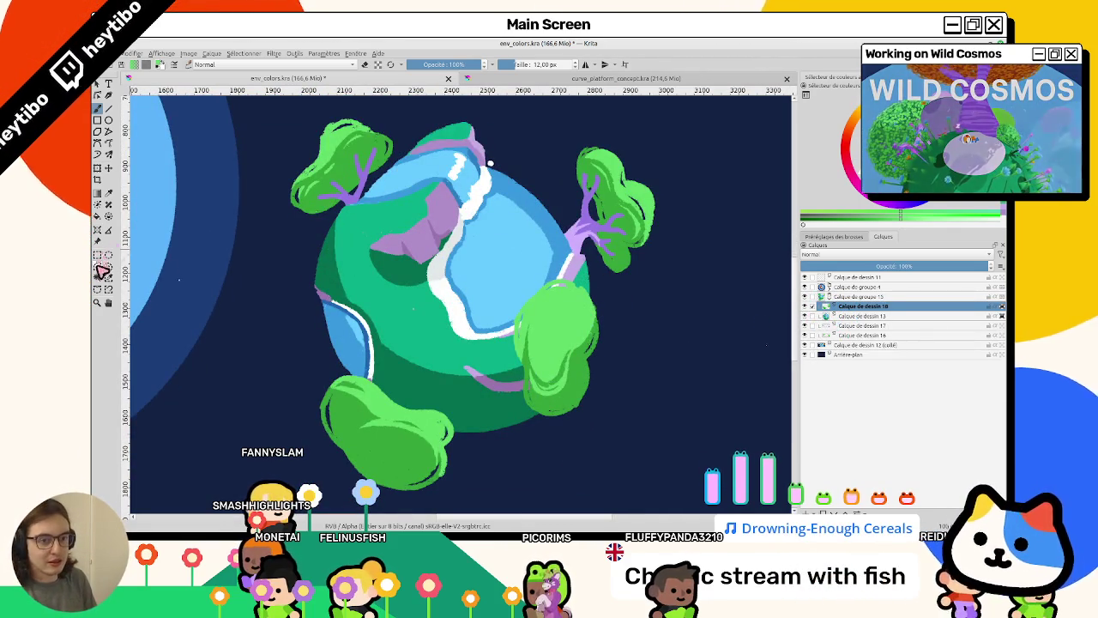
{"action": "left_click", "coordinate": [497, 276]}
{"action": "left_click", "coordinate": [514, 459]}
{"action": "left_click", "coordinate": [566, 446]}
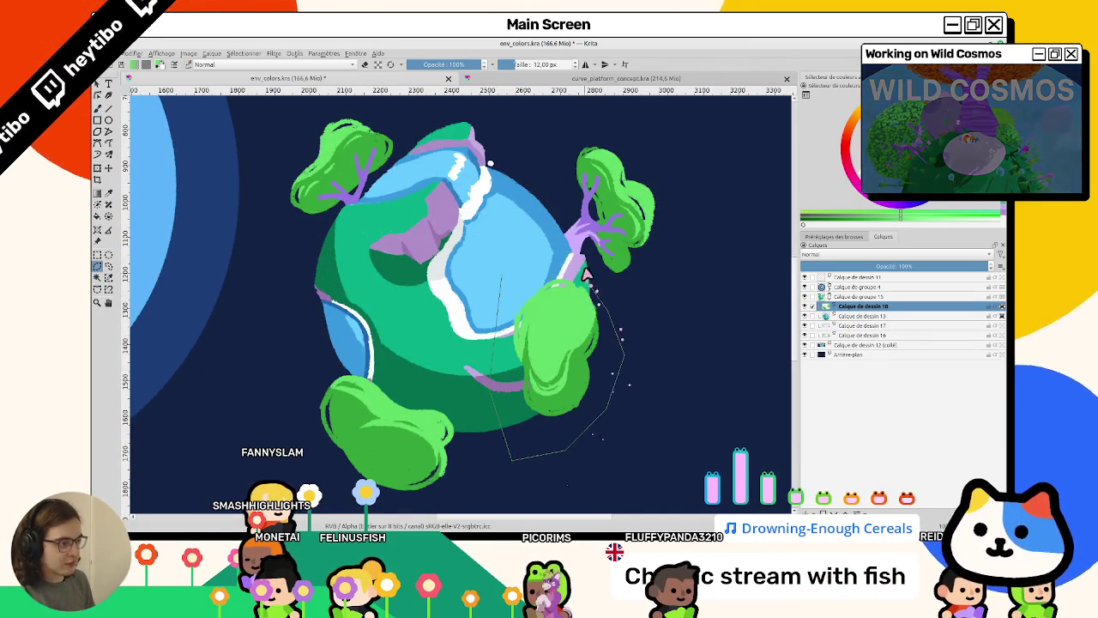
{"action": "double_click", "coordinate": [583, 274]}
{"action": "mouse_move", "coordinate": [525, 352]}
{"action": "left_mouse_down"}
{"action": "mouse_move", "coordinate": [554, 357]}
{"action": "mouse_move", "coordinate": [534, 314]}
{"action": "left_mouse_up"}
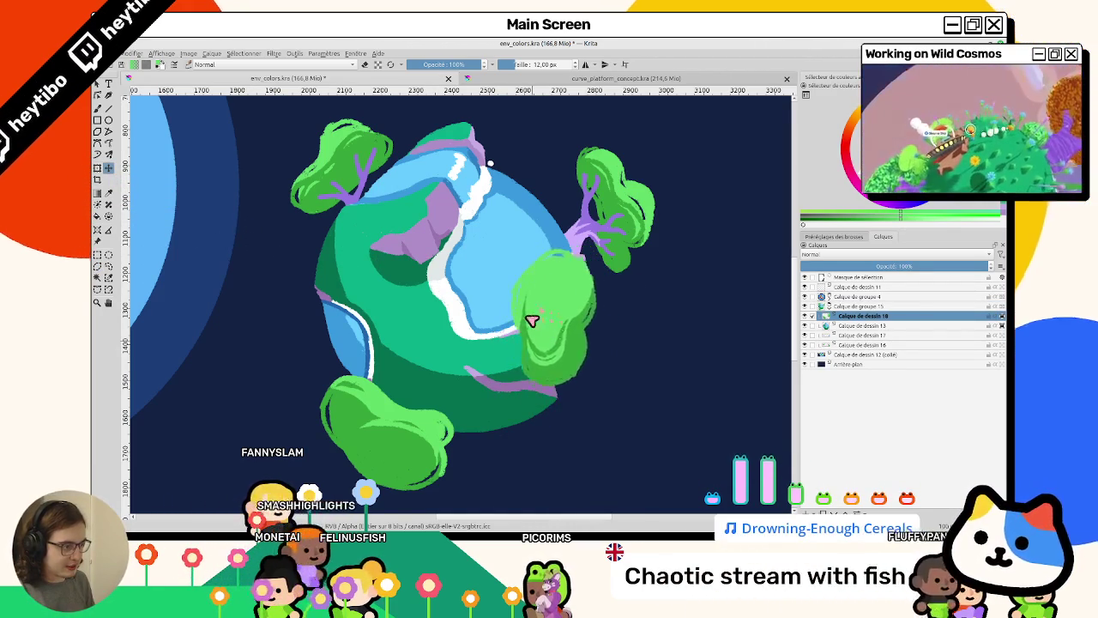
{"action": "mouse_move", "coordinate": [533, 314]}
{"action": "left_mouse_down"}
{"action": "mouse_move", "coordinate": [532, 302]}
{"action": "mouse_move", "coordinate": [548, 320]}
{"action": "mouse_move", "coordinate": [154, 245]}
{"action": "left_mouse_up"}
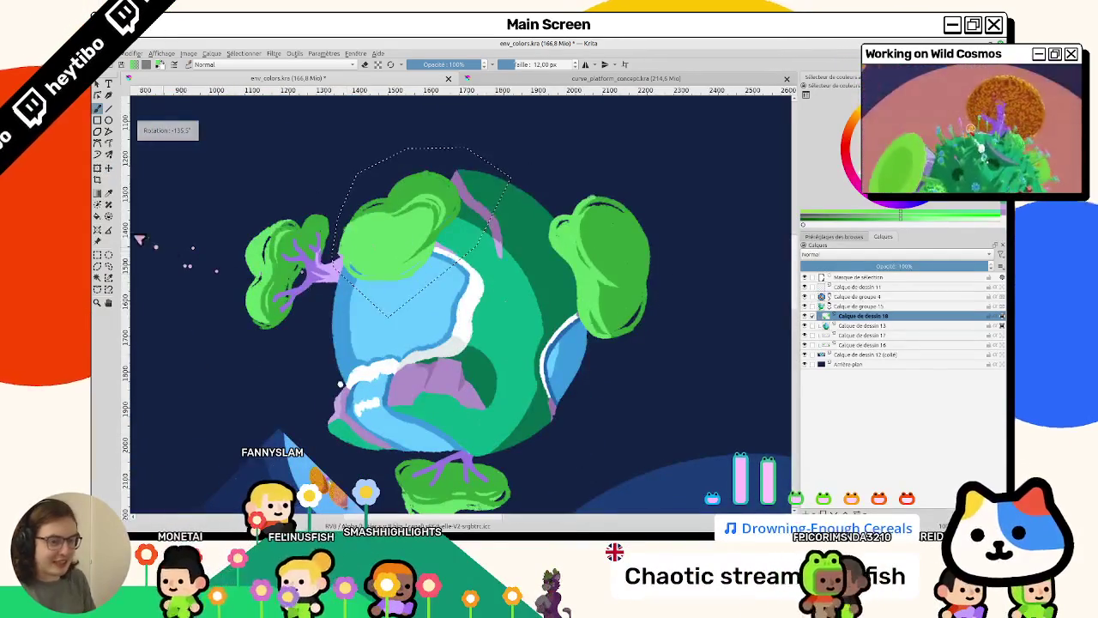
{"action": "key", "text": "ctrl+r"}
{"action": "left_click", "coordinate": [375, 432]}
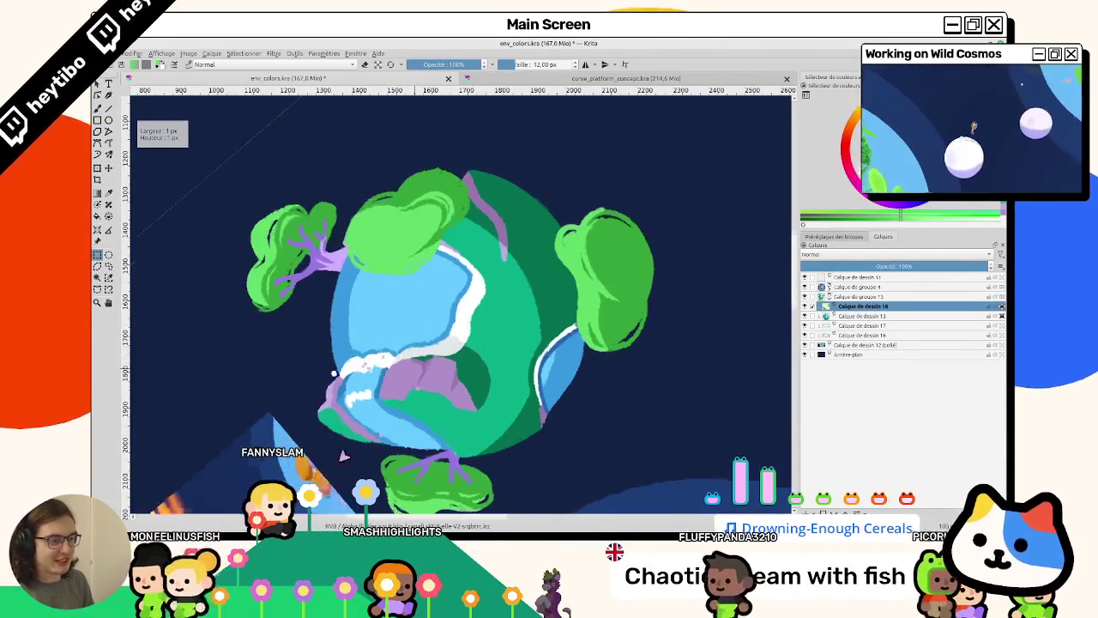
Pick the purple trunk colour and add a new paint layer.
{"action": "left_click_drag", "start_coordinate": [379, 433], "coordinate": [473, 314]}
{"action": "scroll", "coordinate": [473, 314], "scroll_direction": "up", "scroll_amount": 2}
{"action": "scroll", "coordinate": [448, 318], "scroll_direction": "up", "scroll_amount": 1}
{"action": "scroll", "coordinate": [392, 294], "scroll_direction": "up", "scroll_amount": 1}
{"action": "scroll", "coordinate": [409, 176], "scroll_direction": "up", "scroll_amount": 1}
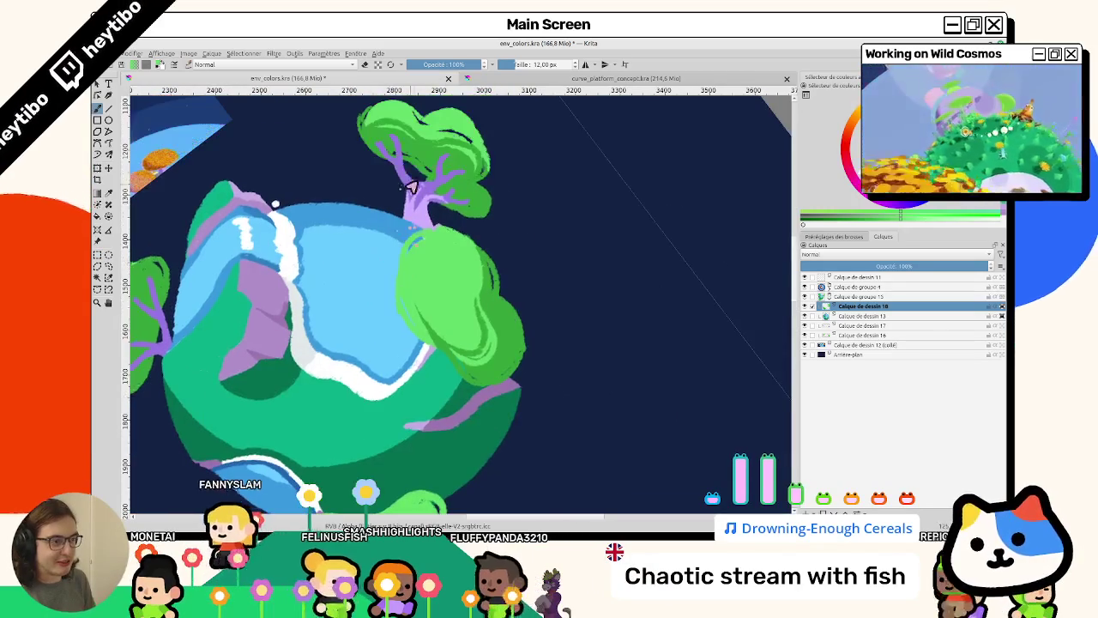
{"action": "left_click", "coordinate": [408, 187], "text": "ctrl"}
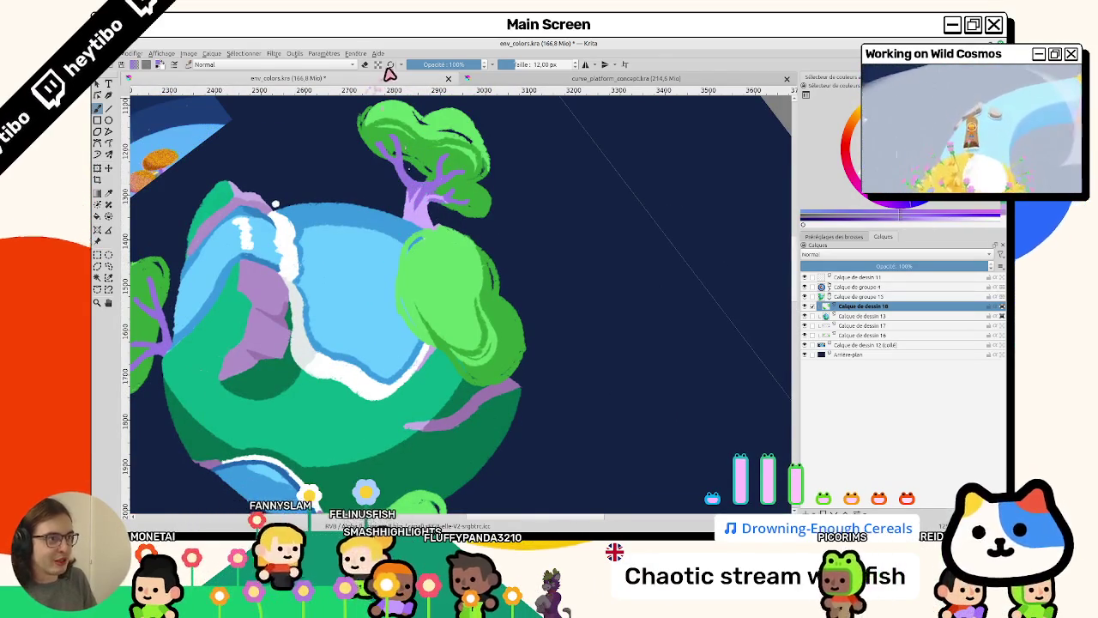
{"action": "left_click", "coordinate": [806, 316]}
{"action": "left_click", "coordinate": [805, 316]}
{"action": "key", "text": "Insert"}
{"action": "scroll", "coordinate": [491, 369], "scroll_direction": "up", "scroll_amount": 2}
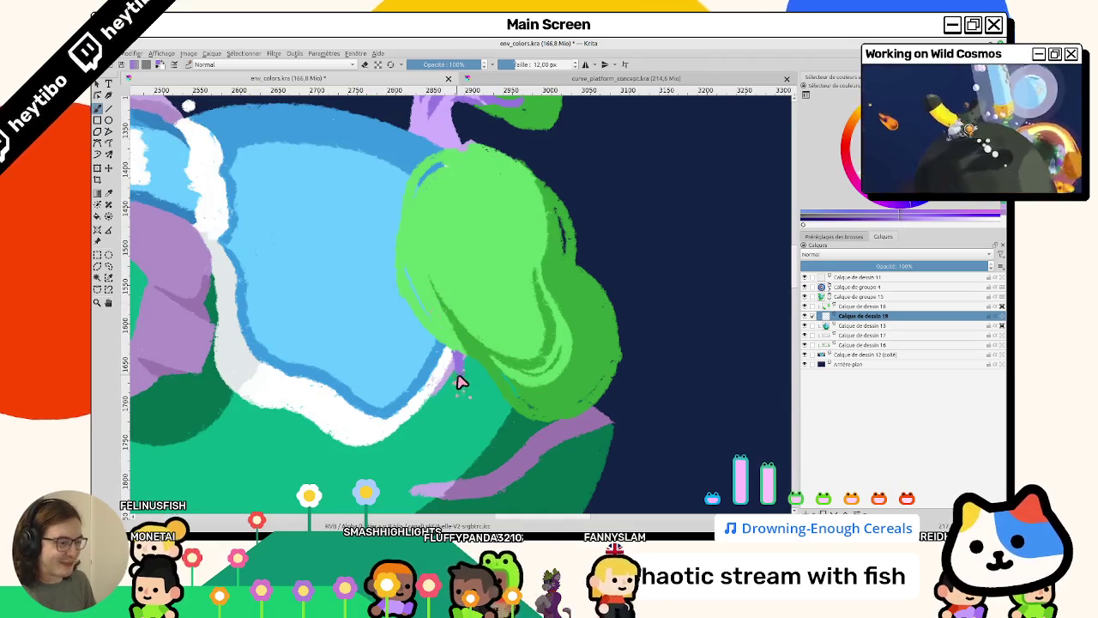
Paint a purple trunk patch under the right-hand bush's lower-left edge.
{"action": "mouse_move", "coordinate": [468, 390]}
{"action": "left_mouse_down"}
{"action": "mouse_move", "coordinate": [460, 363]}
{"action": "mouse_move", "coordinate": [486, 405]}
{"action": "left_mouse_up"}
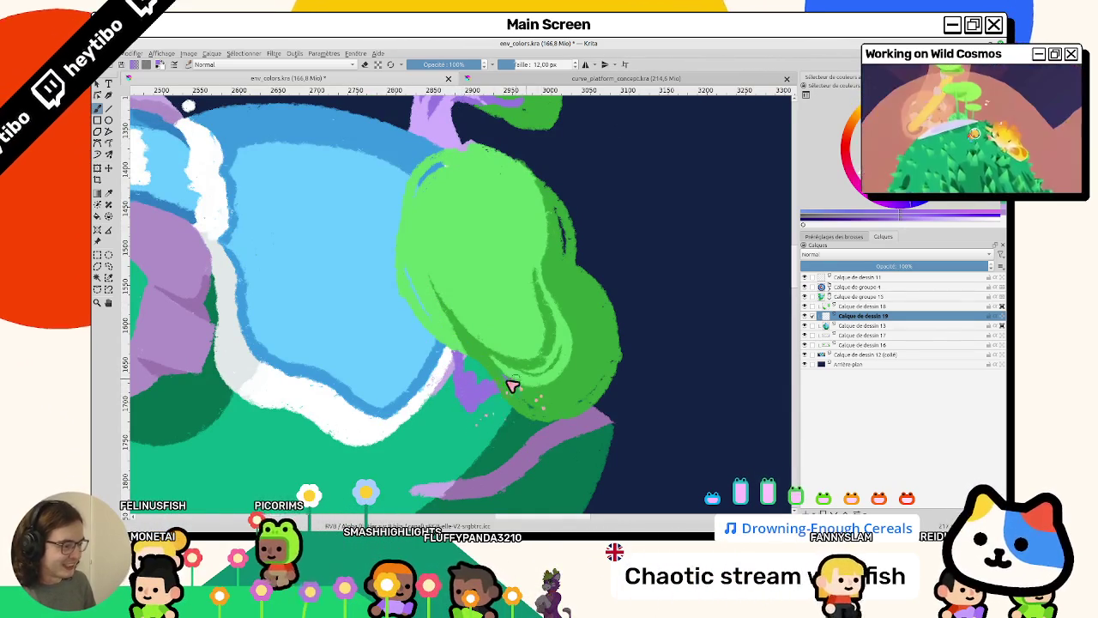
{"action": "mouse_move", "coordinate": [486, 363]}
{"action": "left_mouse_down"}
{"action": "mouse_move", "coordinate": [466, 358]}
{"action": "mouse_move", "coordinate": [464, 386]}
{"action": "left_mouse_up"}
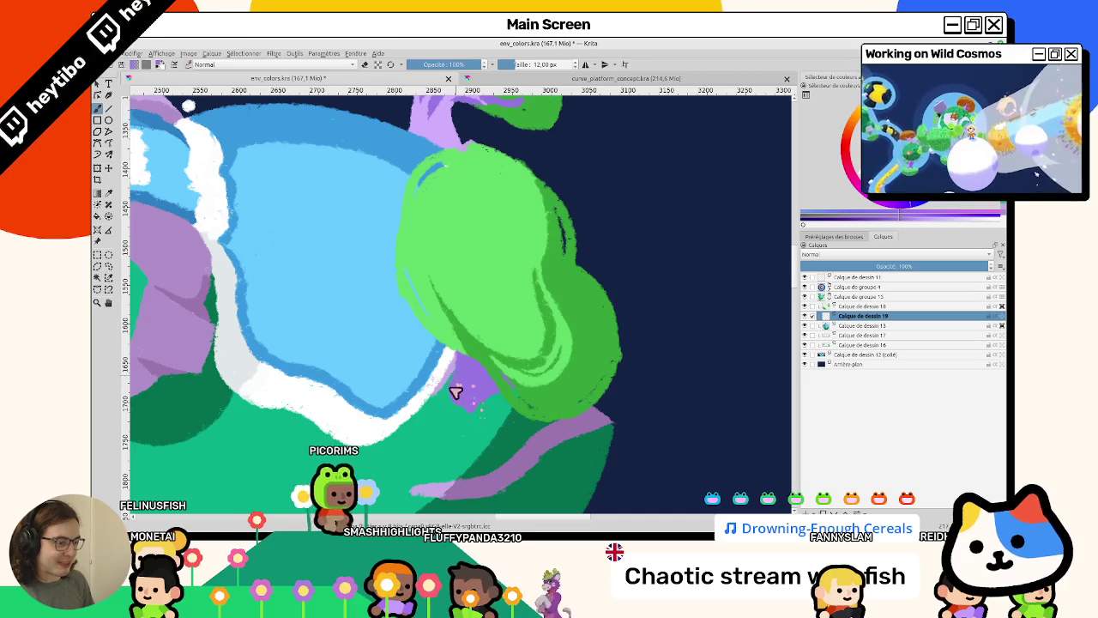
{"action": "mouse_move", "coordinate": [552, 373]}
{"action": "left_mouse_down"}
{"action": "mouse_move", "coordinate": [362, 326]}
{"action": "mouse_move", "coordinate": [351, 360]}
{"action": "mouse_move", "coordinate": [579, 407]}
{"action": "mouse_move", "coordinate": [545, 330]}
{"action": "left_mouse_up"}
{"action": "scroll", "coordinate": [545, 331], "scroll_direction": "down", "scroll_amount": 5}
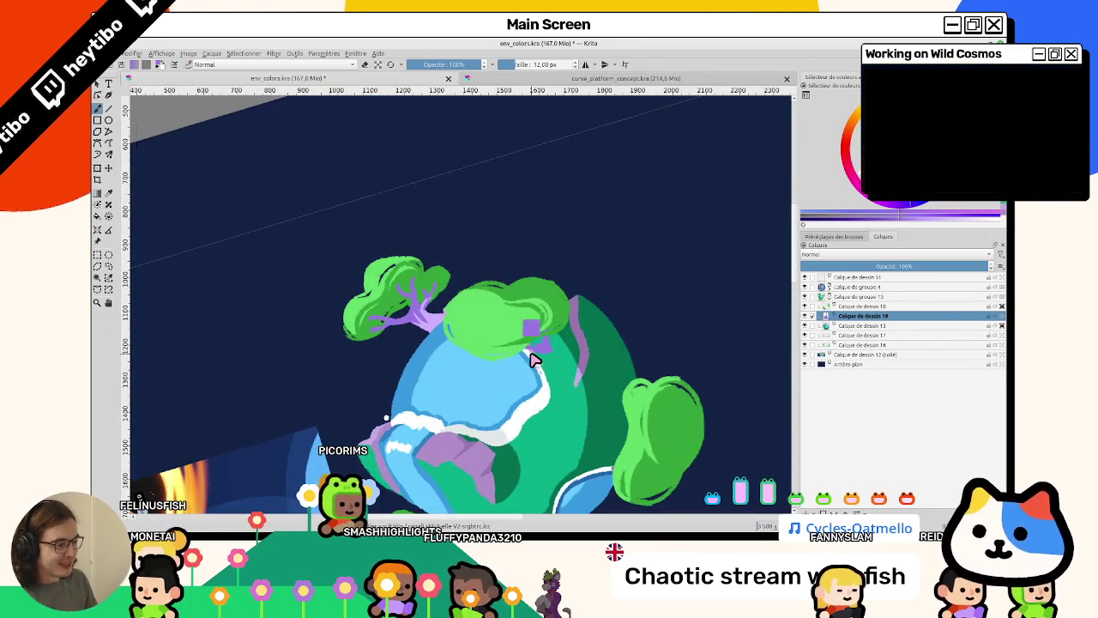
{"action": "key", "text": "5"}
Bring the planet back into view and restore the selection around the bush.
{"action": "left_click_drag", "start_coordinate": [324, 405], "coordinate": [401, 371]}
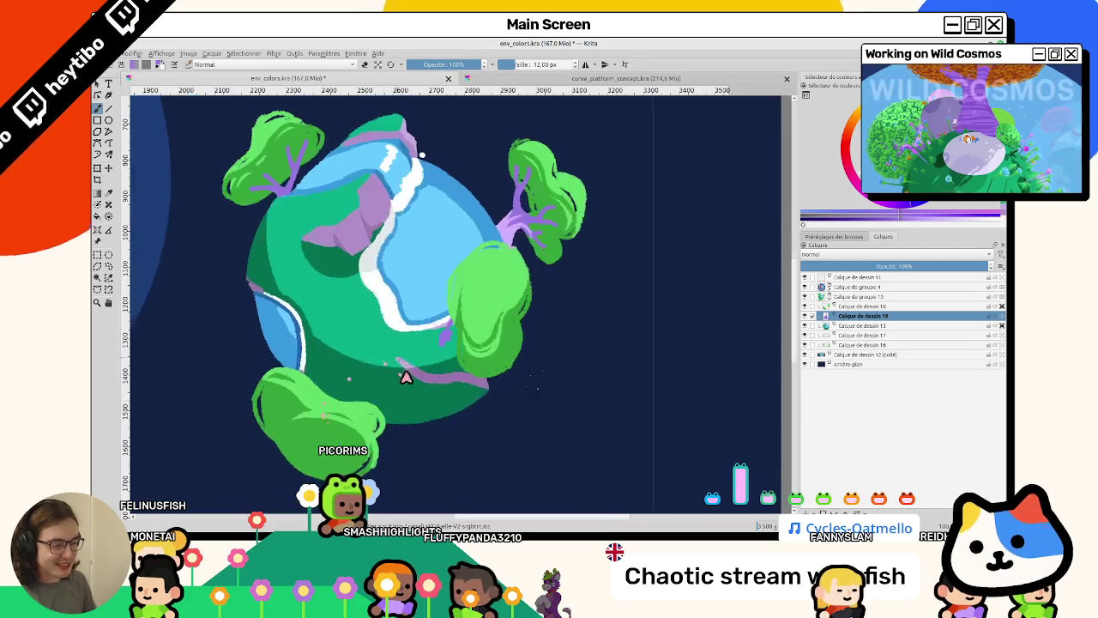
{"action": "scroll", "coordinate": [449, 350], "scroll_direction": "down", "scroll_amount": 1}
{"action": "scroll", "coordinate": [429, 369], "scroll_direction": "down", "scroll_amount": 4}
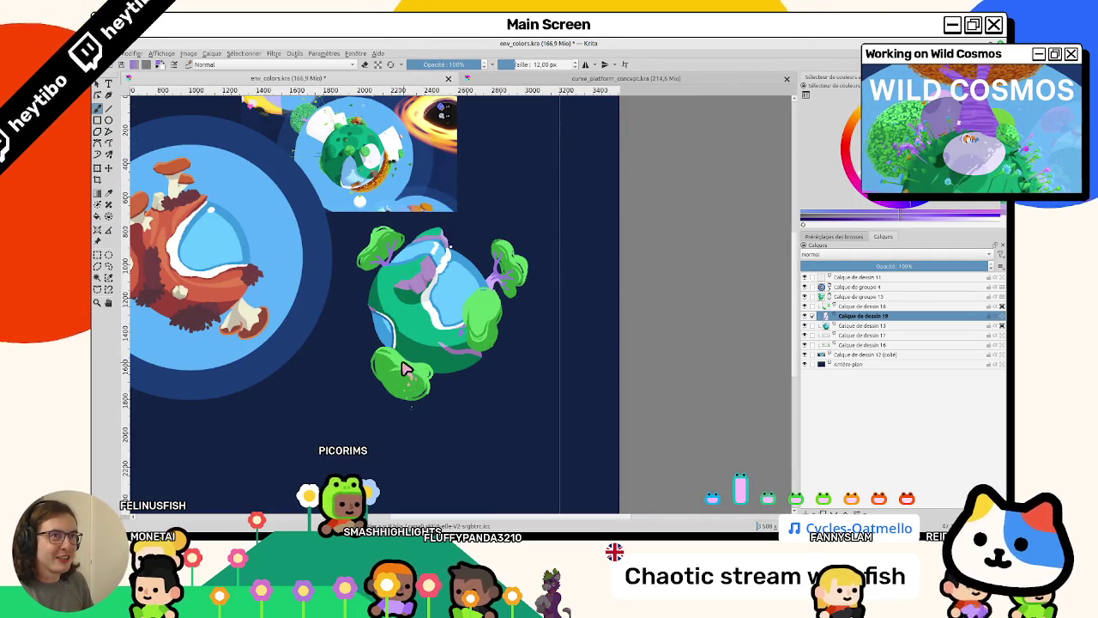
{"action": "scroll", "coordinate": [403, 370], "scroll_direction": "up", "scroll_amount": 4}
{"action": "scroll", "coordinate": [441, 331], "scroll_direction": "down", "scroll_amount": 1}
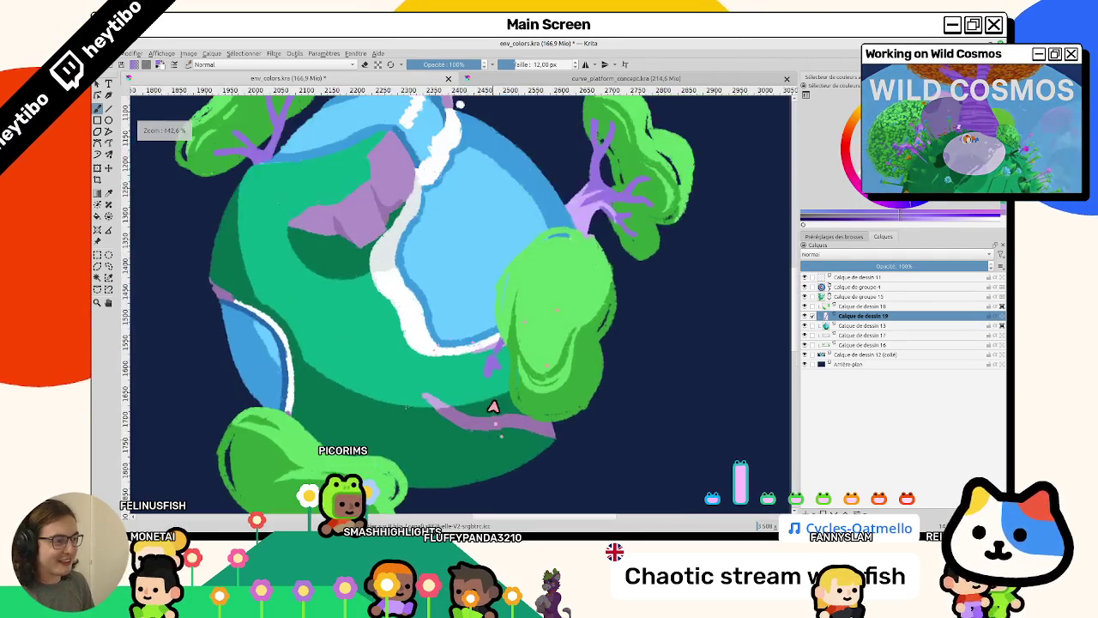
{"action": "scroll", "coordinate": [495, 421], "scroll_direction": "up", "scroll_amount": 1}
{"action": "scroll", "coordinate": [490, 387], "scroll_direction": "up", "scroll_amount": 1}
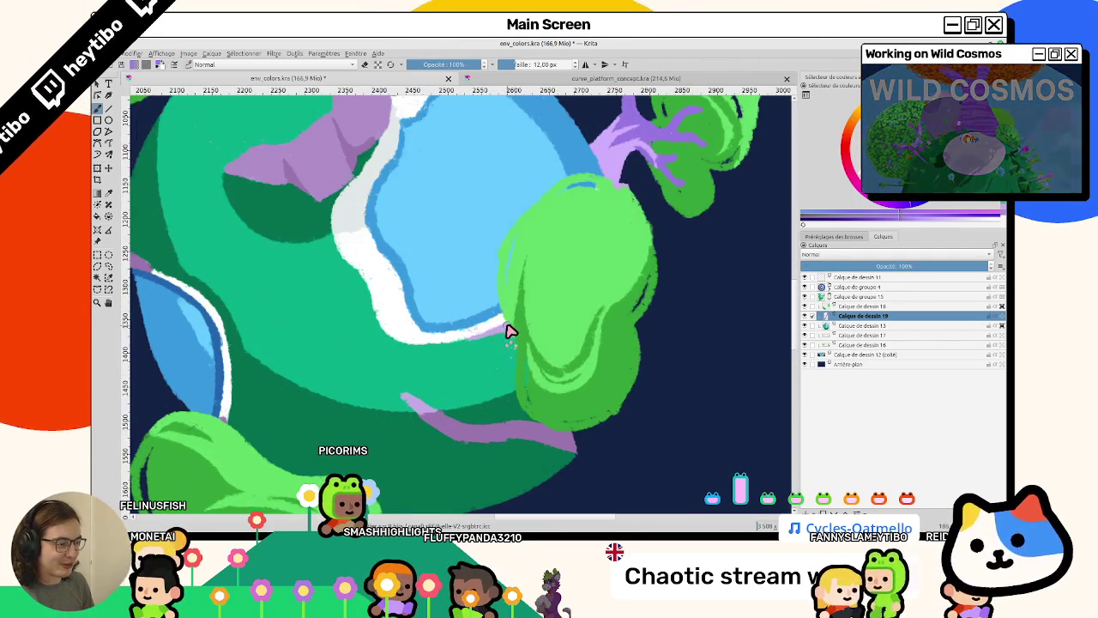
{"action": "scroll", "coordinate": [481, 318], "scroll_direction": "up", "scroll_amount": 1}
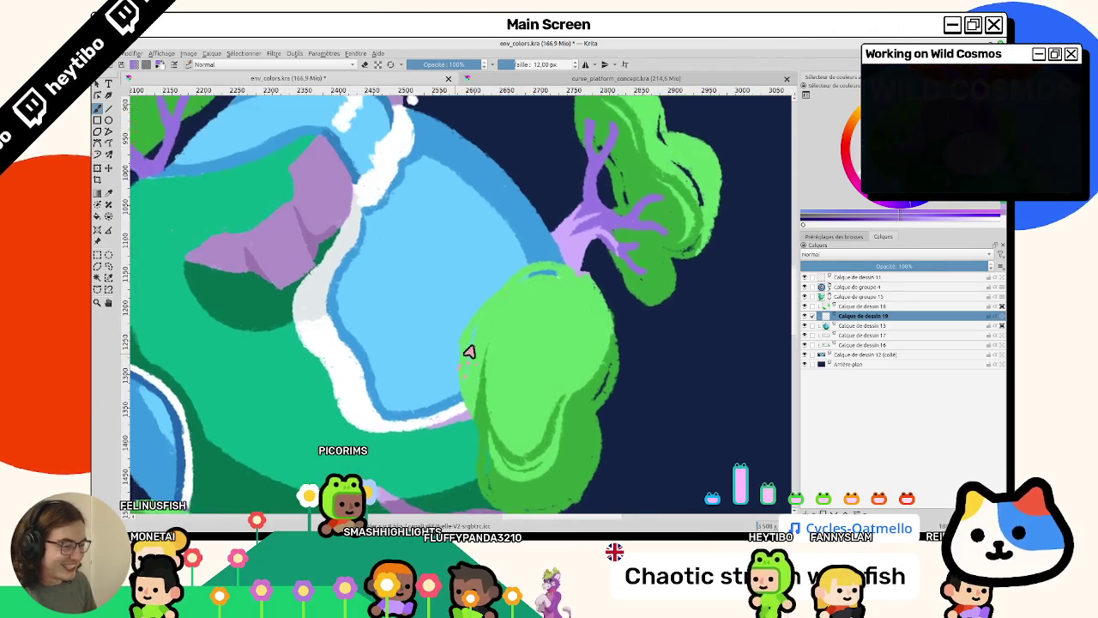
{"action": "scroll", "coordinate": [463, 324], "scroll_direction": "down", "scroll_amount": 1}
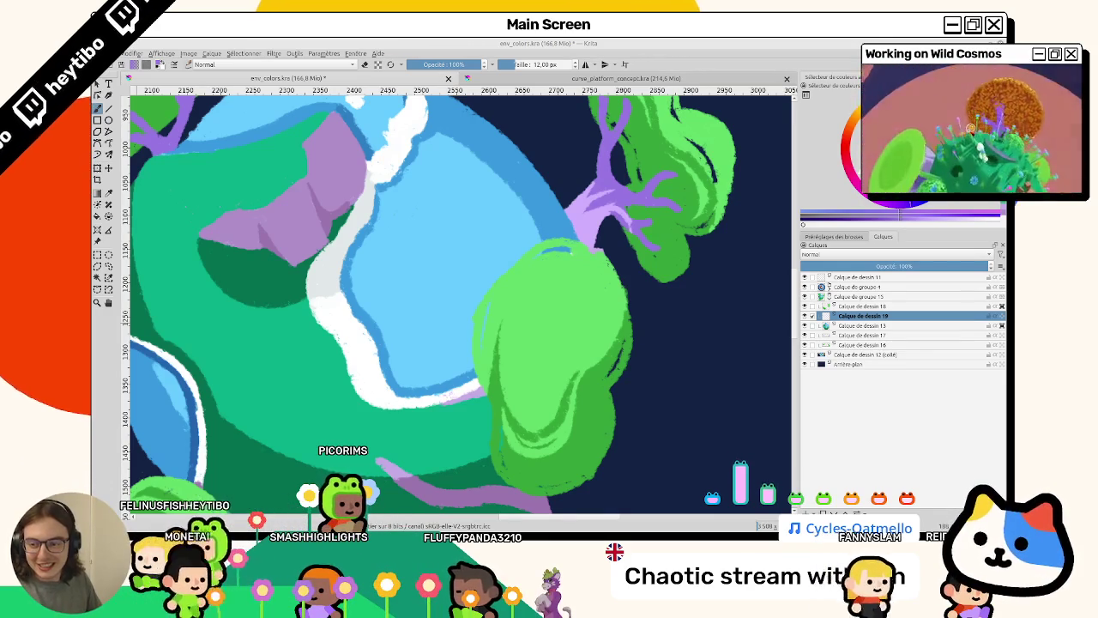
{"action": "scroll", "coordinate": [387, 319], "scroll_direction": "down", "scroll_amount": 1}
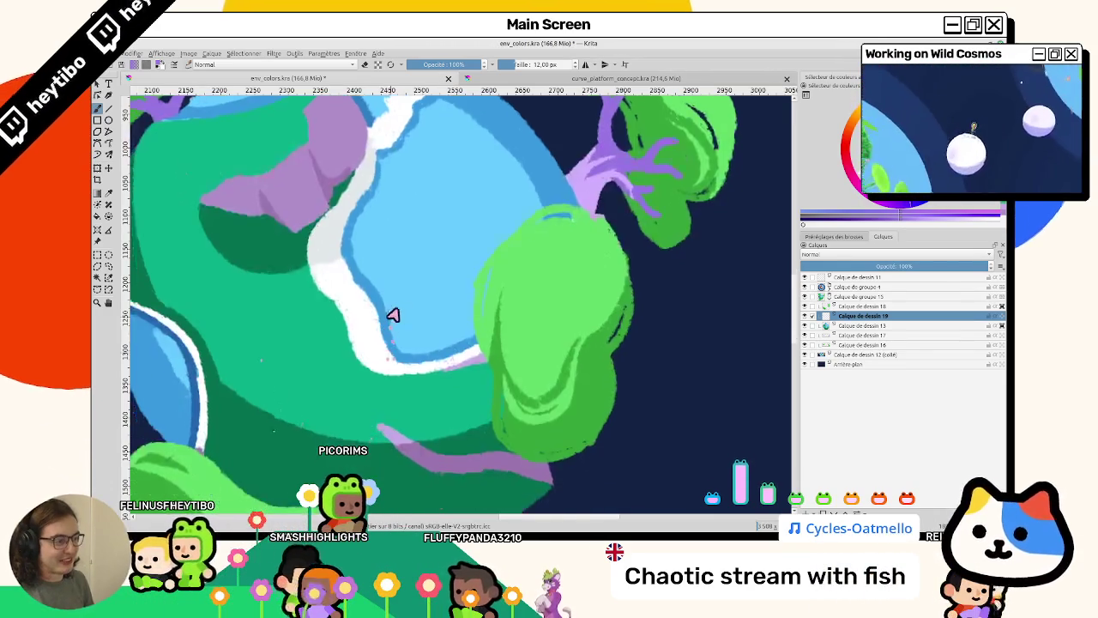
{"action": "scroll", "coordinate": [478, 330], "scroll_direction": "down", "scroll_amount": 5}
{"action": "scroll", "coordinate": [478, 330], "scroll_direction": "up", "scroll_amount": 5}
{"action": "key", "text": "ctrl+e"}
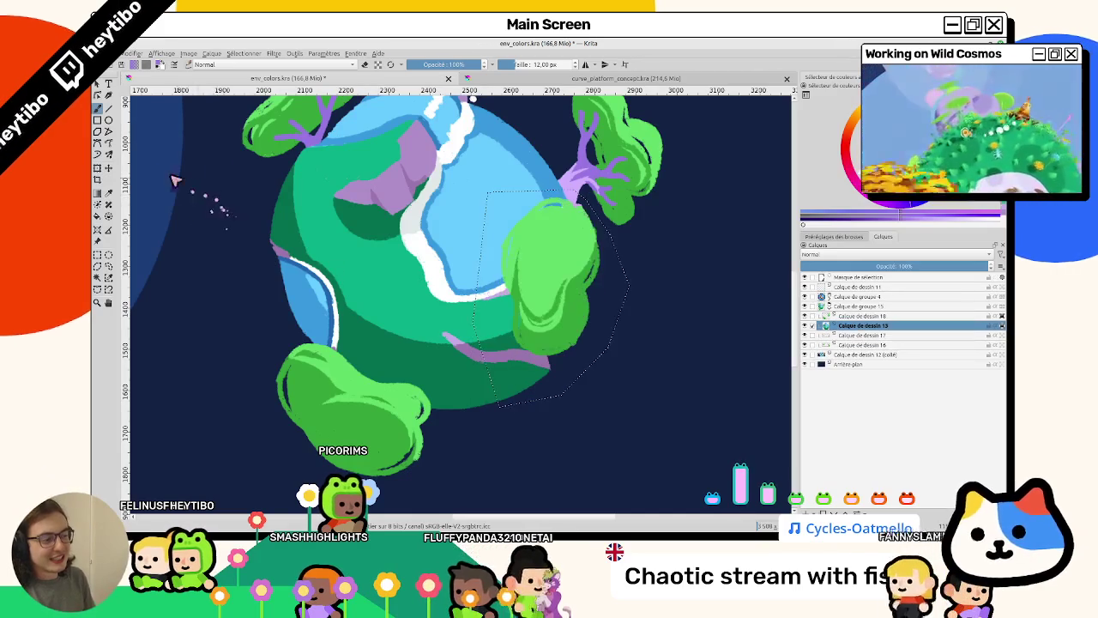
Move the bush and stem on Calque de dessin 18 down-right, then back up-left.
{"action": "left_click", "coordinate": [108, 170]}
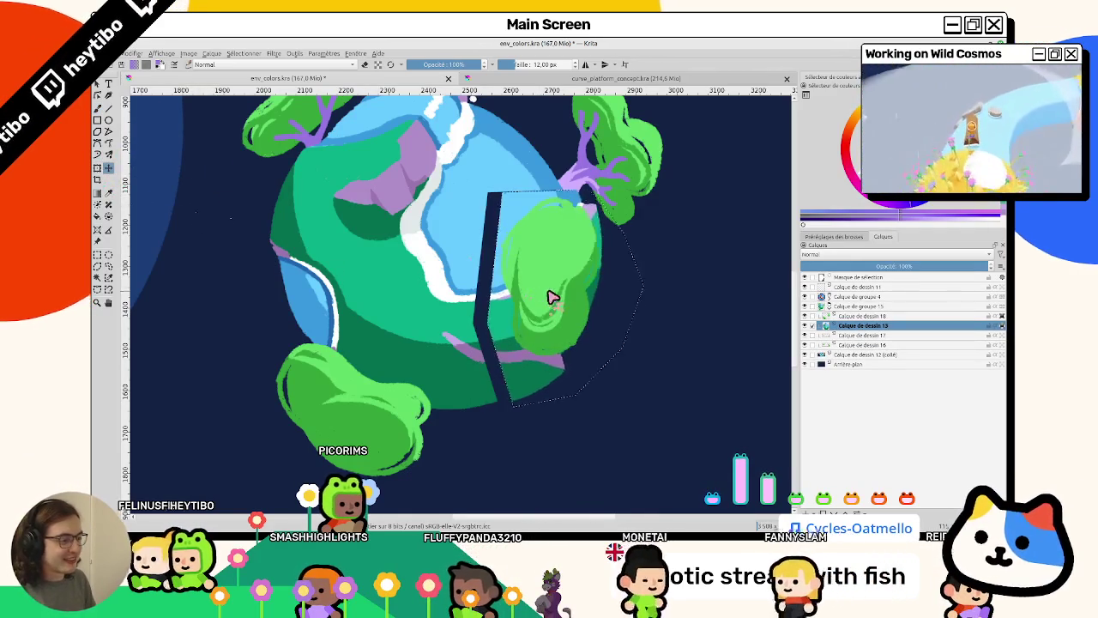
{"action": "left_click", "coordinate": [845, 317]}
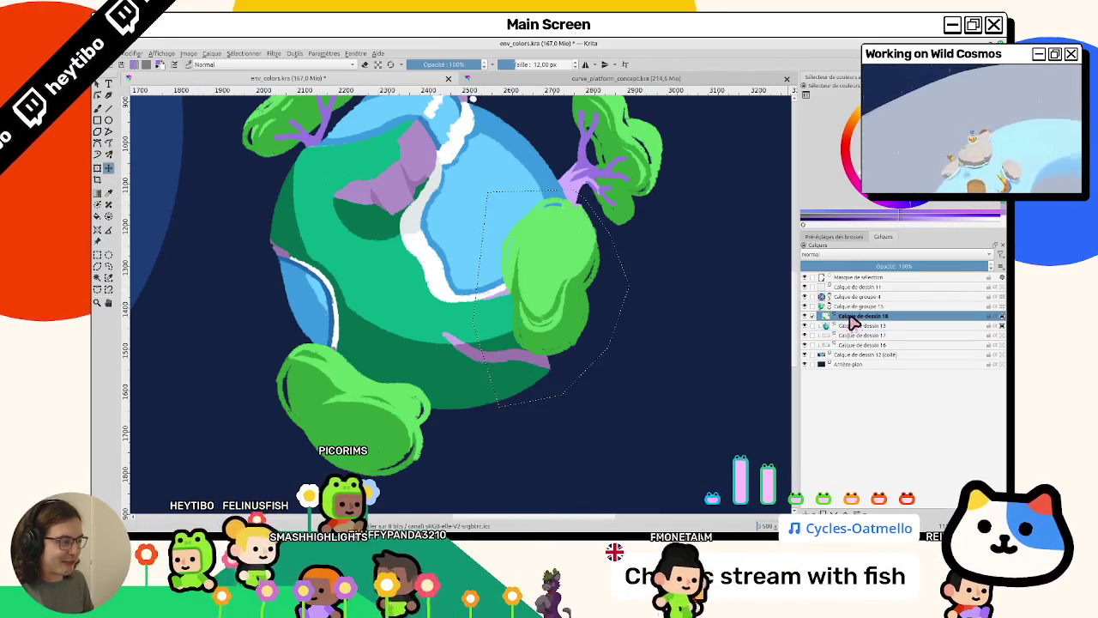
{"action": "left_click_drag", "start_coordinate": [542, 302], "coordinate": [562, 326]}
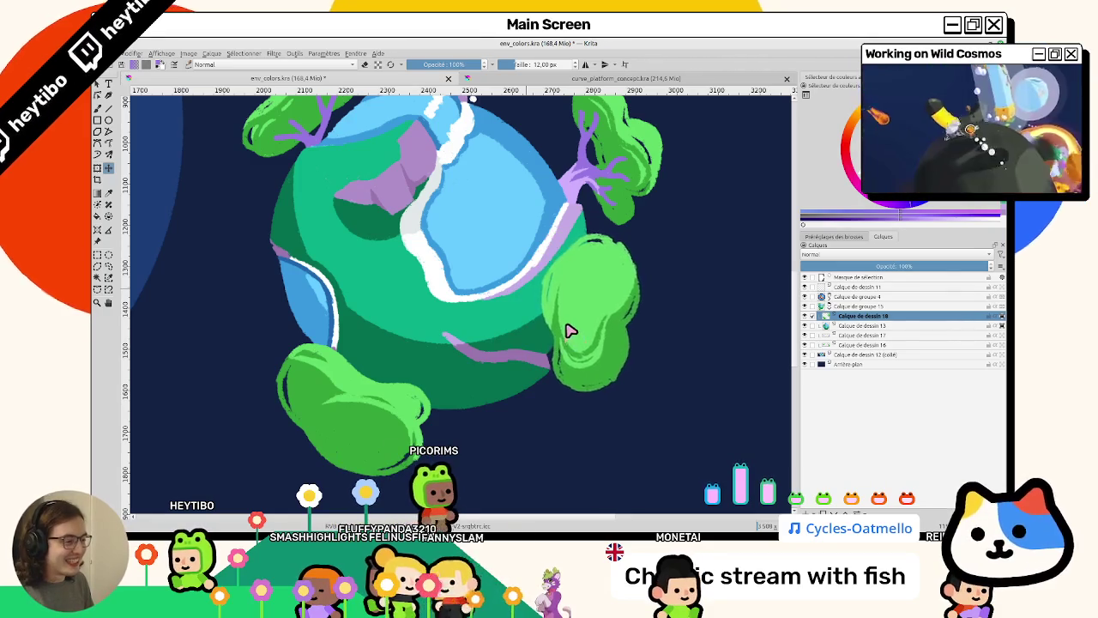
{"action": "mouse_move", "coordinate": [562, 326]}
{"action": "left_mouse_down"}
{"action": "mouse_move", "coordinate": [493, 301]}
{"action": "mouse_move", "coordinate": [572, 344]}
{"action": "mouse_move", "coordinate": [547, 391]}
{"action": "mouse_move", "coordinate": [497, 358]}
{"action": "left_mouse_up"}
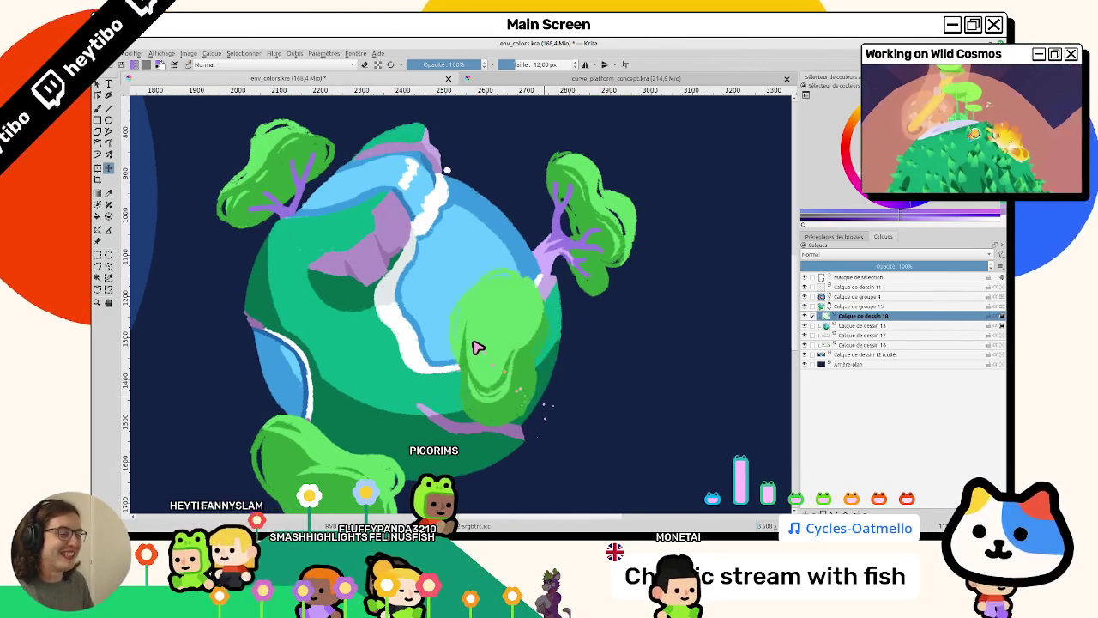
{"action": "key", "text": "ctrl+shift+a"}
Clear the selection and mirror the view on and off to check the composition.
{"action": "scroll", "coordinate": [493, 351], "scroll_direction": "down", "scroll_amount": 2}
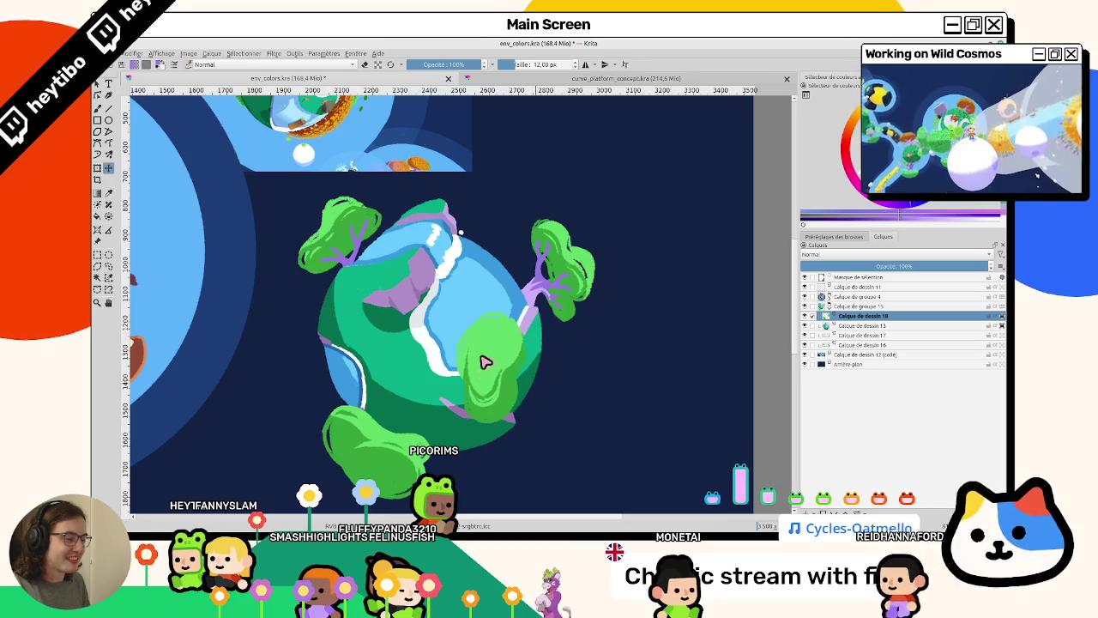
{"action": "key", "text": "ctrl+shift+a"}
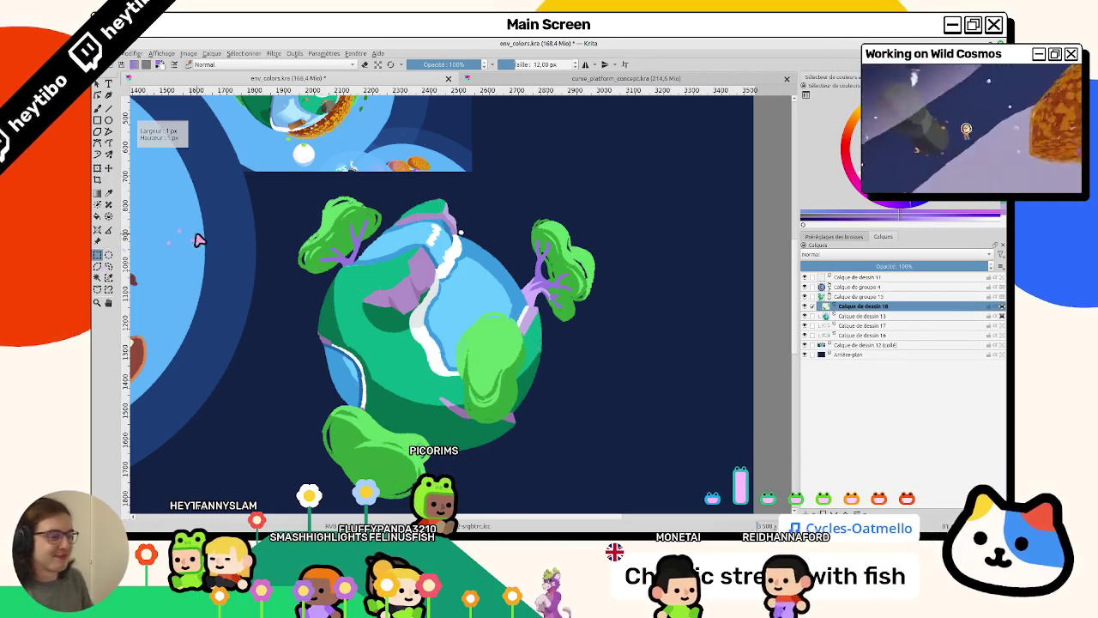
{"action": "scroll", "coordinate": [370, 387], "scroll_direction": "down", "scroll_amount": 5}
{"action": "key", "text": "m"}
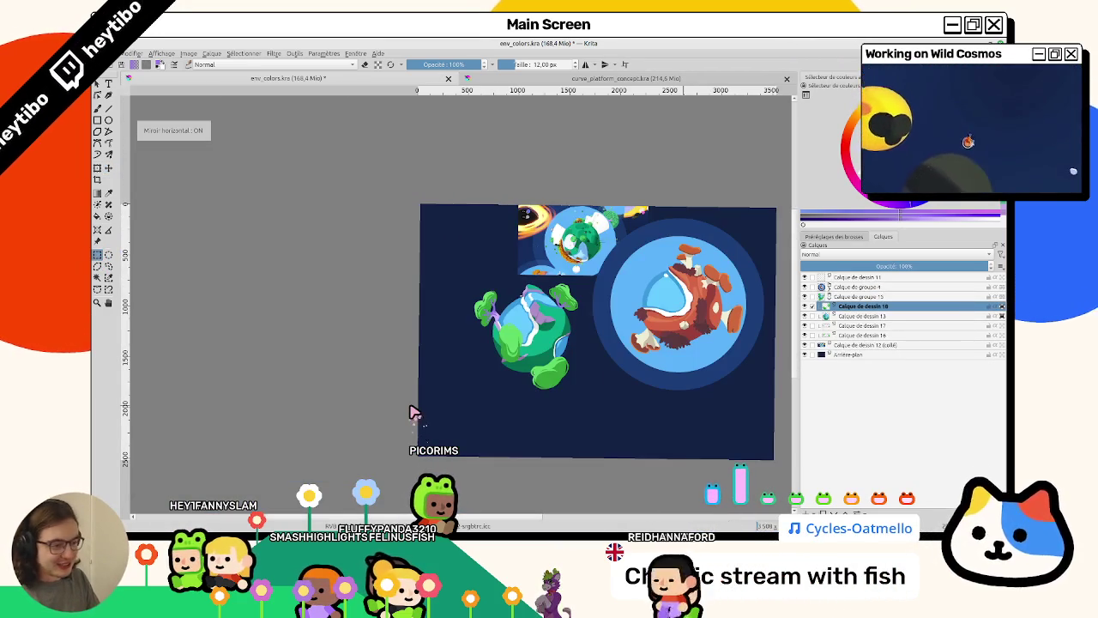
{"action": "key", "text": "m"}
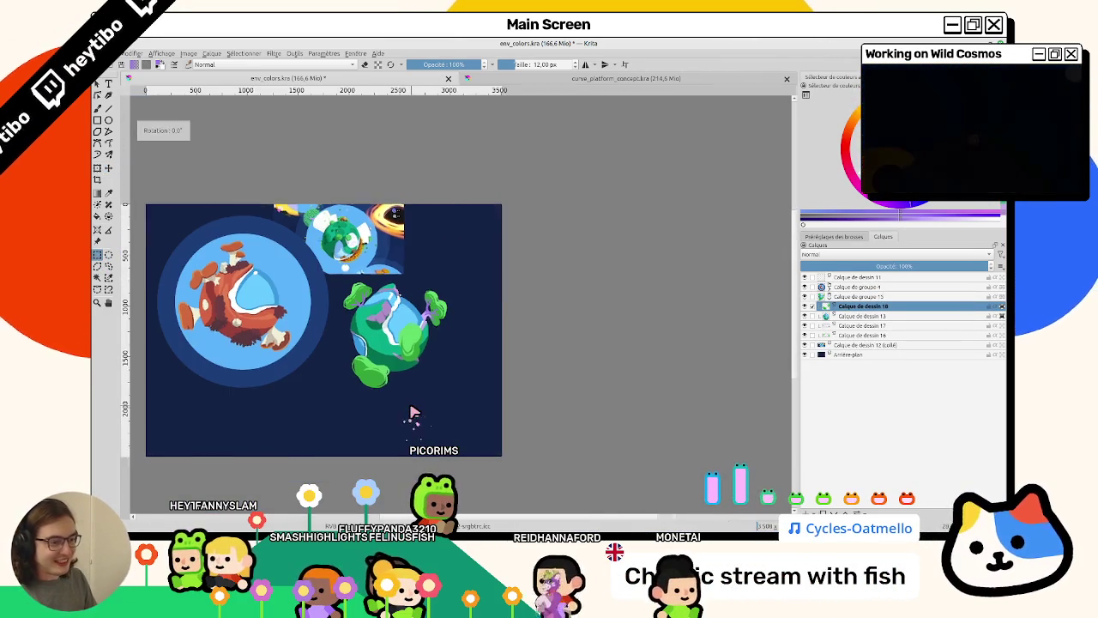
{"action": "scroll", "coordinate": [412, 413], "scroll_direction": "up", "scroll_amount": 5}
{"action": "scroll", "coordinate": [592, 324], "scroll_direction": "up", "scroll_amount": 2}
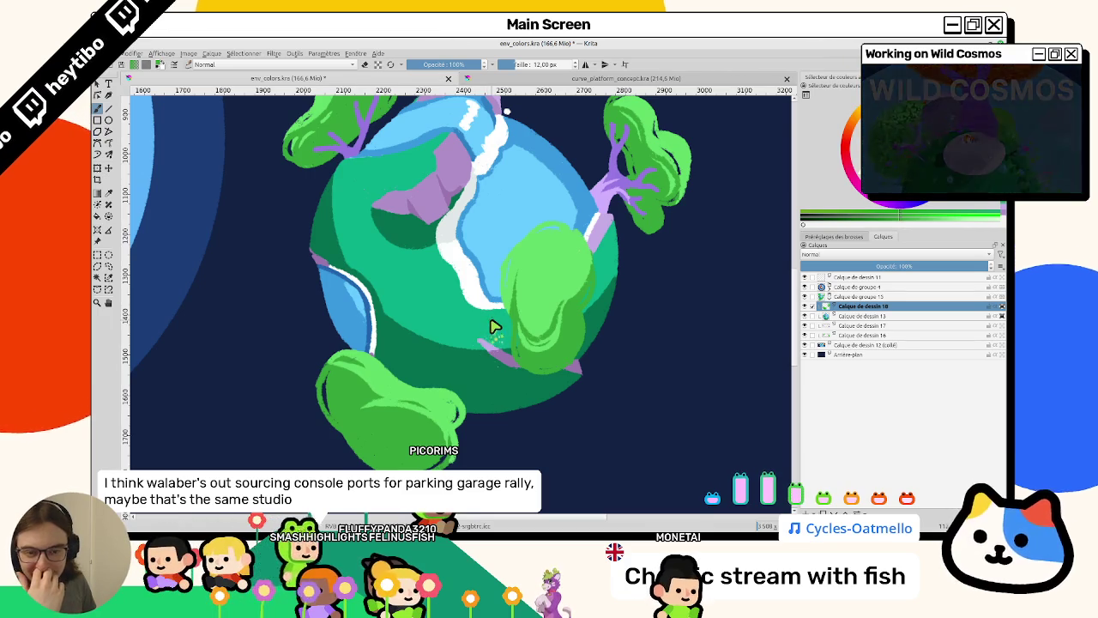
Reselect the right-hand bush, shift it up and outward from the planet, and deselect.
{"action": "scroll", "coordinate": [595, 282], "scroll_direction": "up", "scroll_amount": 2}
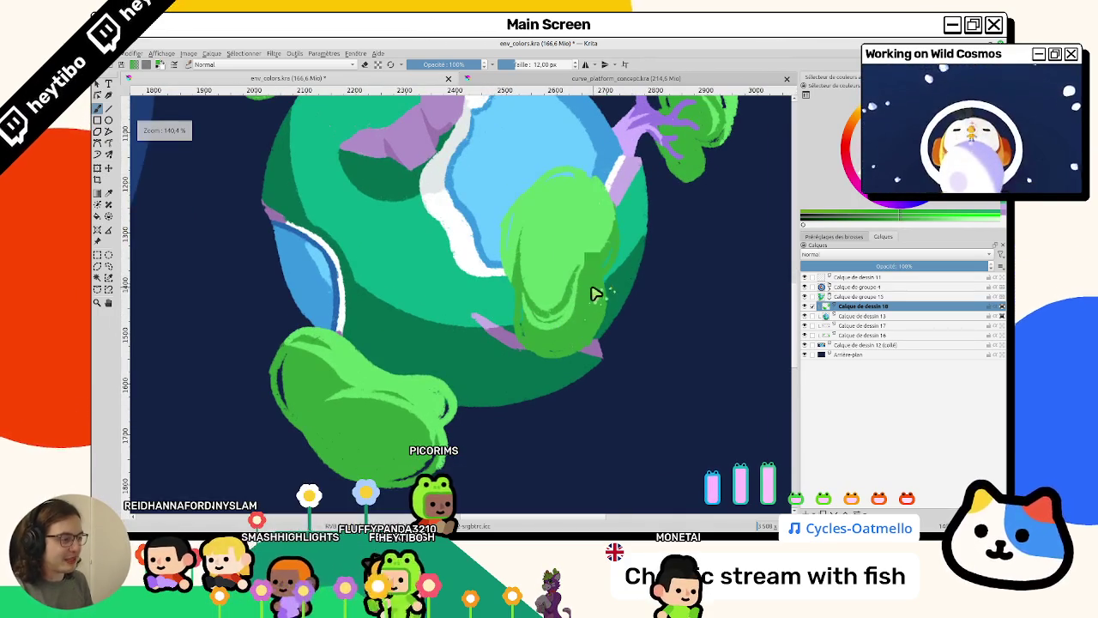
{"action": "key", "text": "ctrl+shift+d"}
{"action": "left_click_drag", "start_coordinate": [389, 245], "coordinate": [431, 227]}
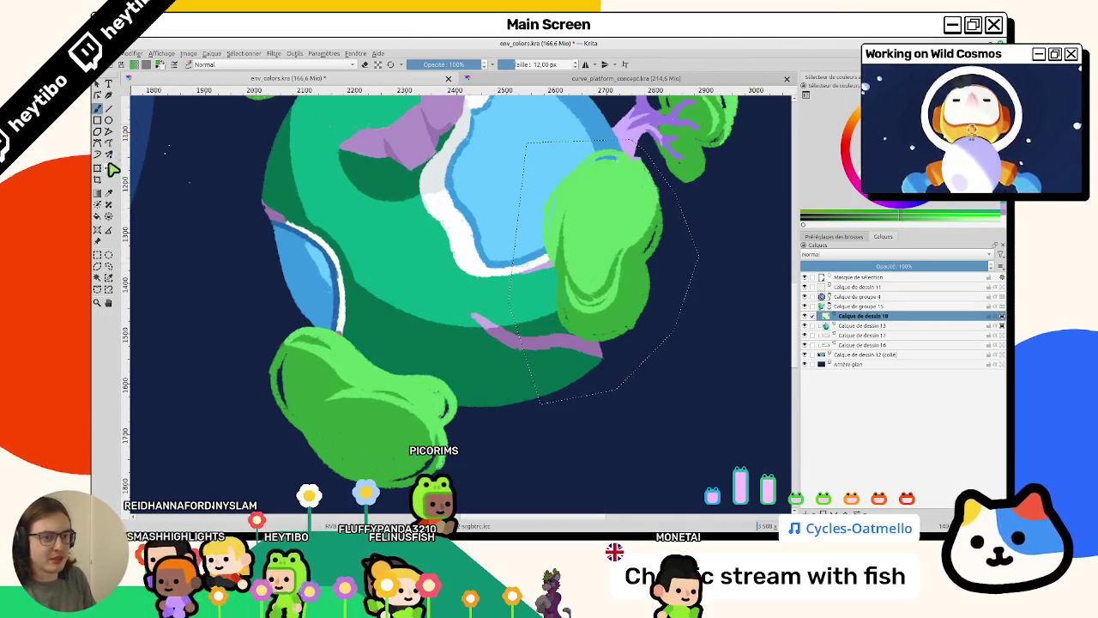
{"action": "left_click_drag", "start_coordinate": [644, 306], "coordinate": [644, 283]}
{"action": "key", "text": "ctrl+z"}
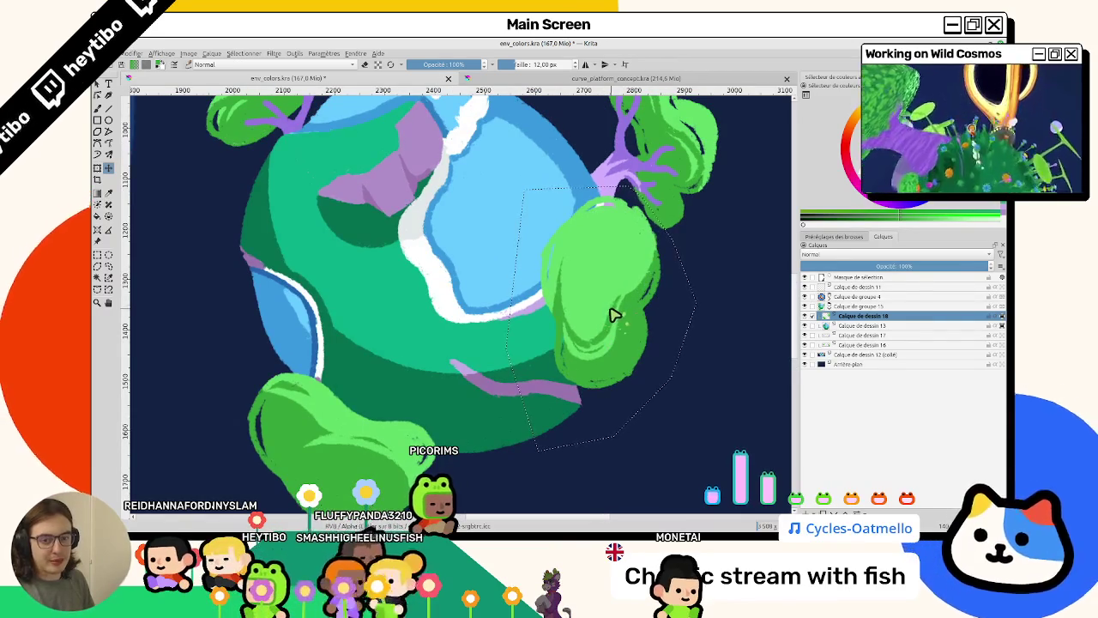
{"action": "mouse_move", "coordinate": [606, 312]}
{"action": "left_mouse_down"}
{"action": "mouse_move", "coordinate": [587, 329]}
{"action": "mouse_move", "coordinate": [605, 322]}
{"action": "left_mouse_up"}
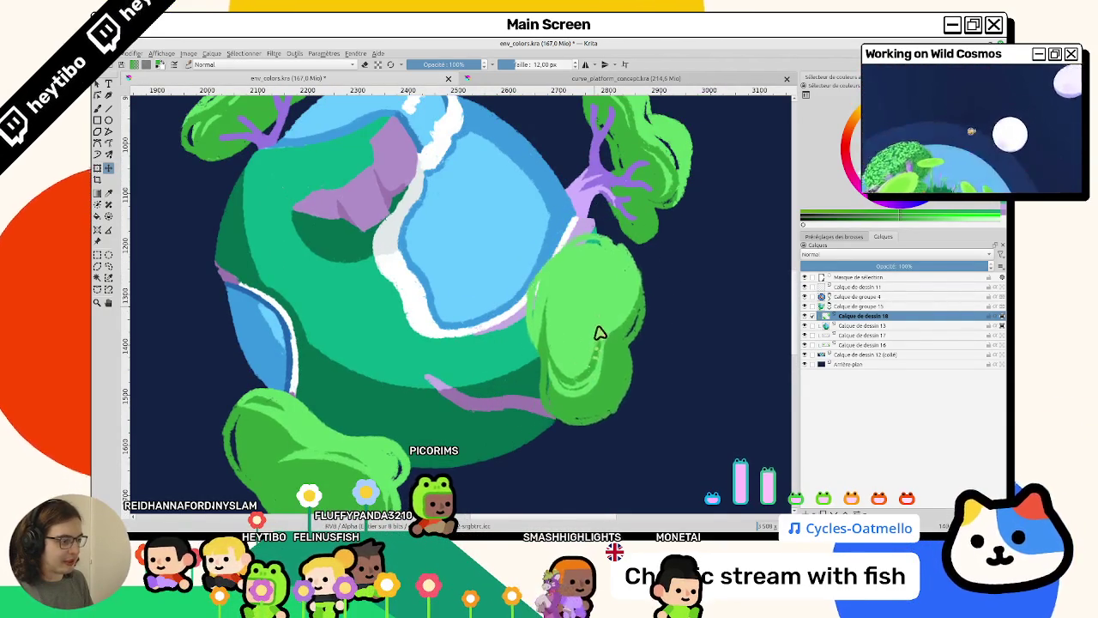
{"action": "left_click_drag", "start_coordinate": [601, 320], "coordinate": [624, 306]}
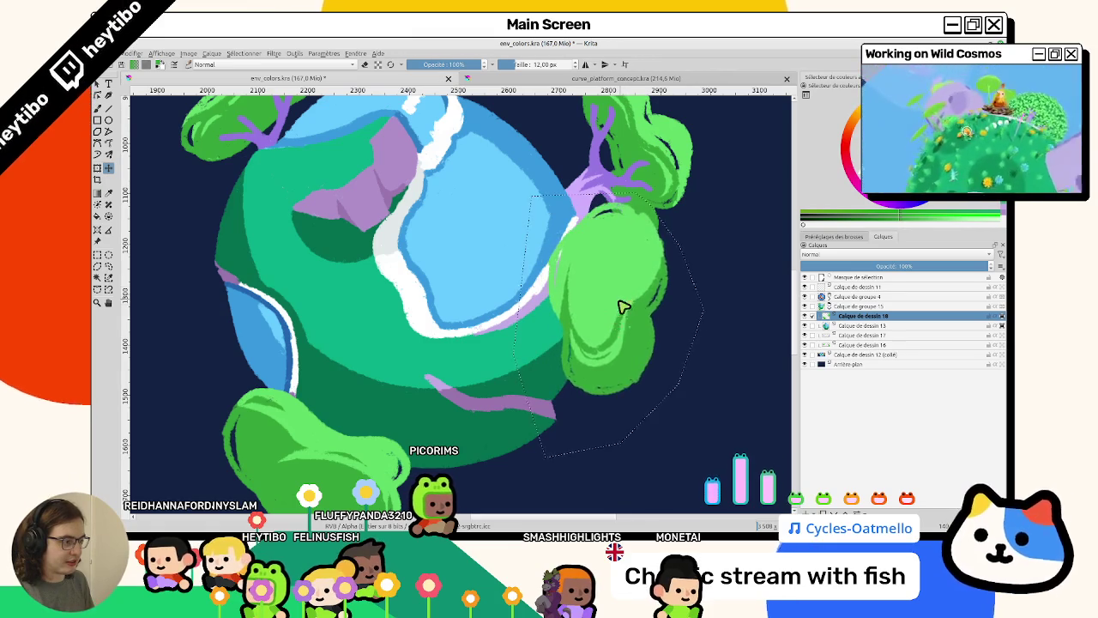
{"action": "key", "text": "6"}
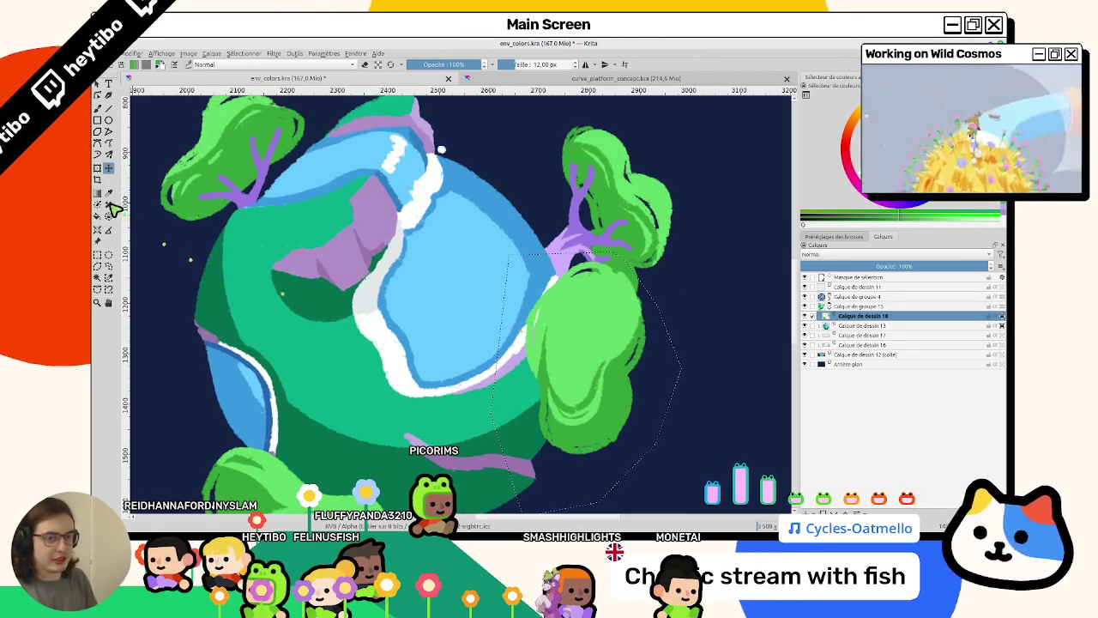
{"action": "key", "text": "ctrl+shift+a"}
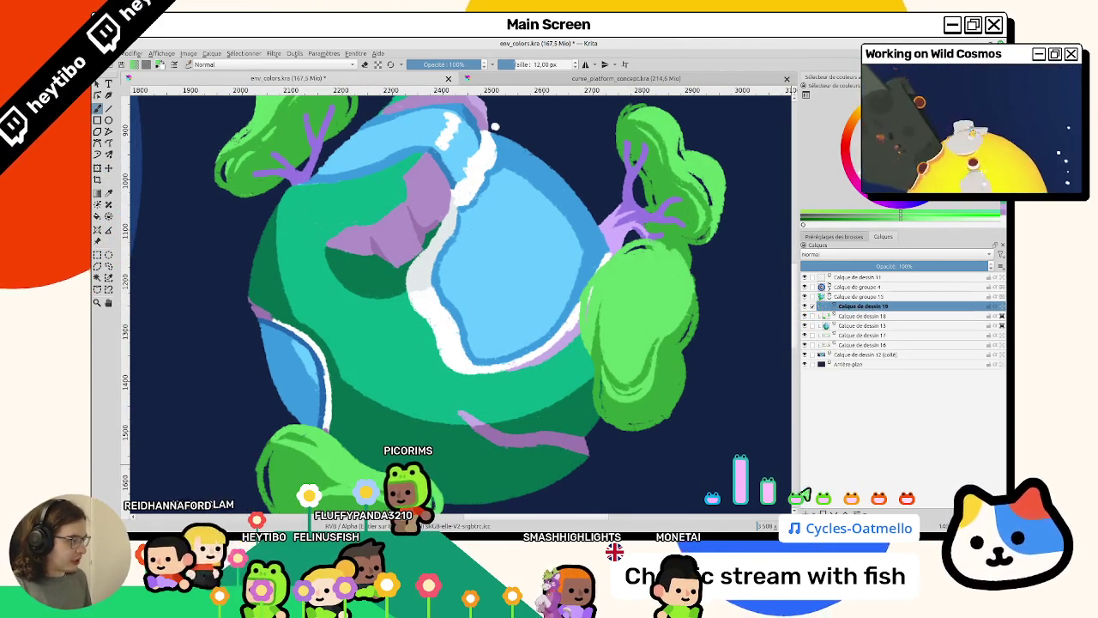
{"action": "scroll", "coordinate": [550, 351], "scroll_direction": "down", "scroll_amount": 3}
{"action": "scroll", "coordinate": [529, 380], "scroll_direction": "up", "scroll_amount": 2}
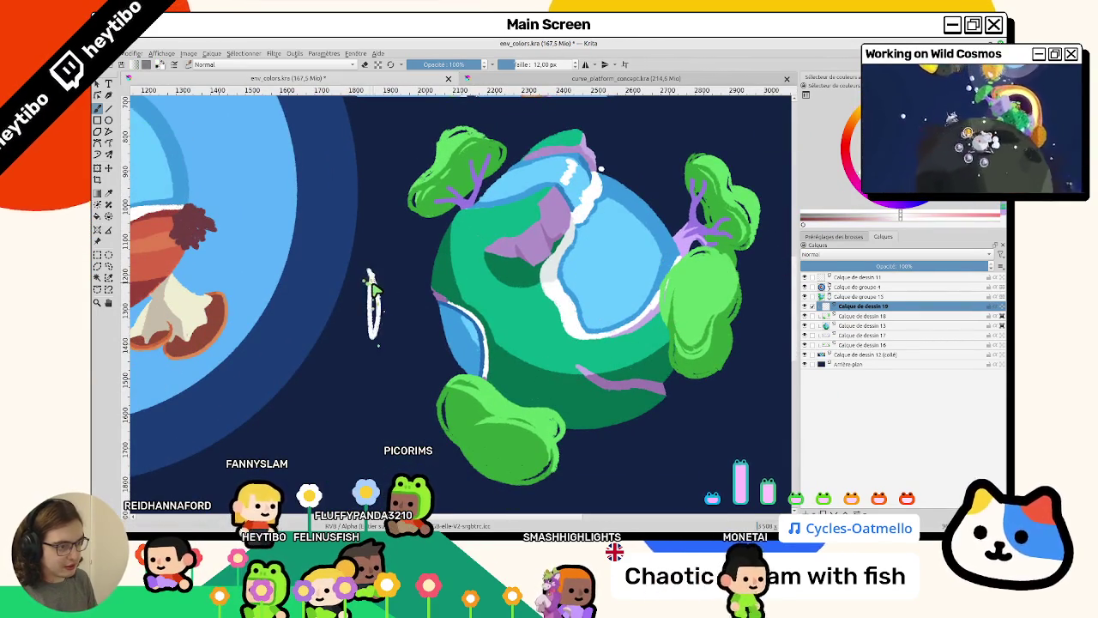
Replace the old stroke with a rounded white cloud, dark-edged on its left, beside the planet.
{"action": "key", "text": "ctrl+z"}
{"action": "mouse_move", "coordinate": [372, 263]}
{"action": "left_mouse_down"}
{"action": "mouse_move", "coordinate": [377, 292]}
{"action": "mouse_move", "coordinate": [395, 228]}
{"action": "mouse_move", "coordinate": [376, 267]}
{"action": "left_mouse_up"}
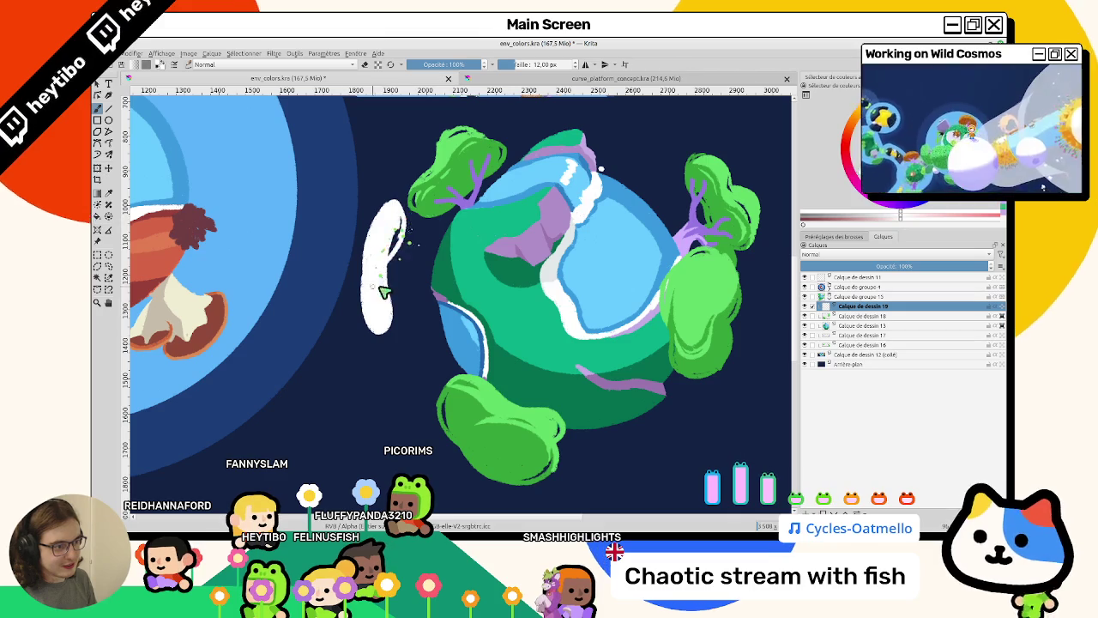
{"action": "mouse_move", "coordinate": [391, 250]}
{"action": "left_mouse_down"}
{"action": "mouse_move", "coordinate": [372, 253]}
{"action": "mouse_move", "coordinate": [367, 233]}
{"action": "mouse_move", "coordinate": [368, 311]}
{"action": "mouse_move", "coordinate": [366, 253]}
{"action": "mouse_move", "coordinate": [374, 323]}
{"action": "mouse_move", "coordinate": [375, 309]}
{"action": "mouse_move", "coordinate": [392, 307]}
{"action": "left_mouse_up"}
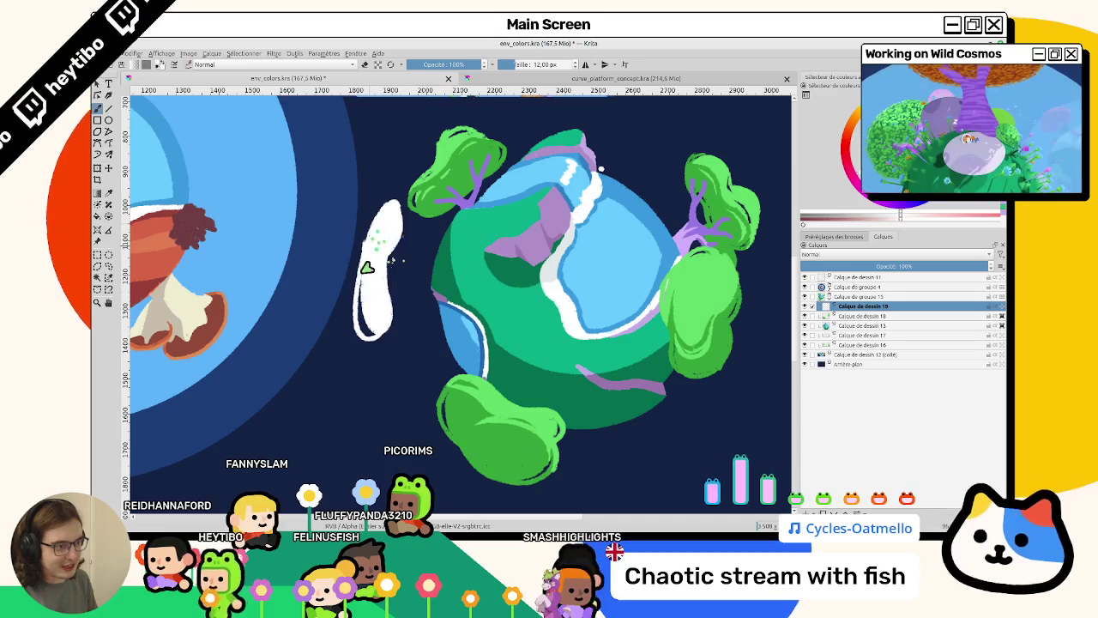
{"action": "mouse_move", "coordinate": [361, 307]}
{"action": "left_mouse_down"}
{"action": "mouse_move", "coordinate": [362, 233]}
{"action": "mouse_move", "coordinate": [374, 229]}
{"action": "left_mouse_up"}
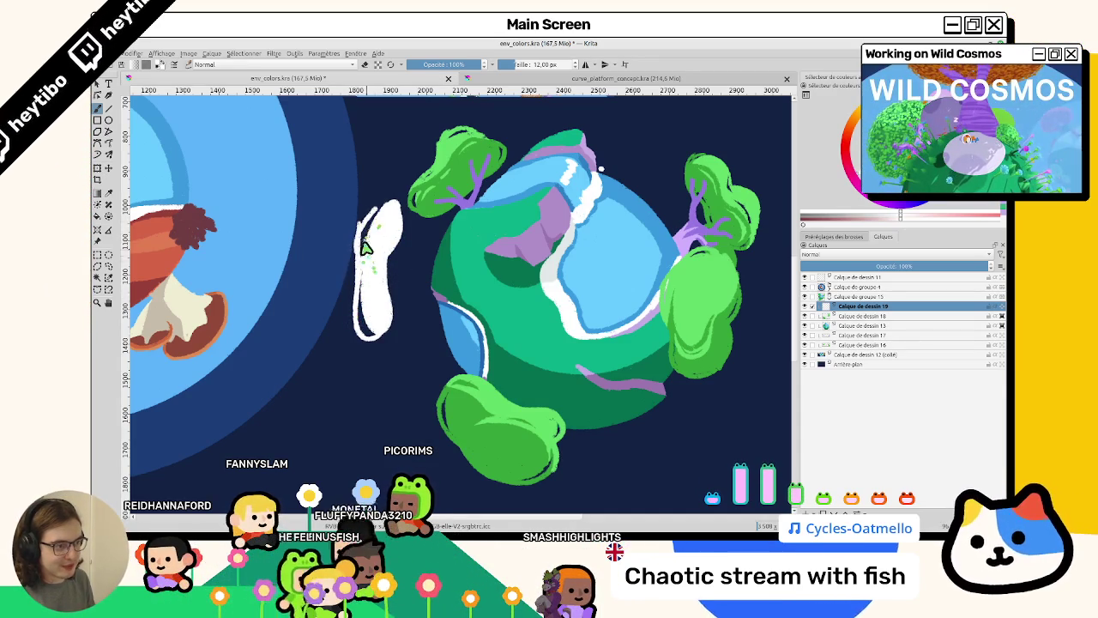
{"action": "scroll", "coordinate": [382, 213], "scroll_direction": "up", "scroll_amount": 3}
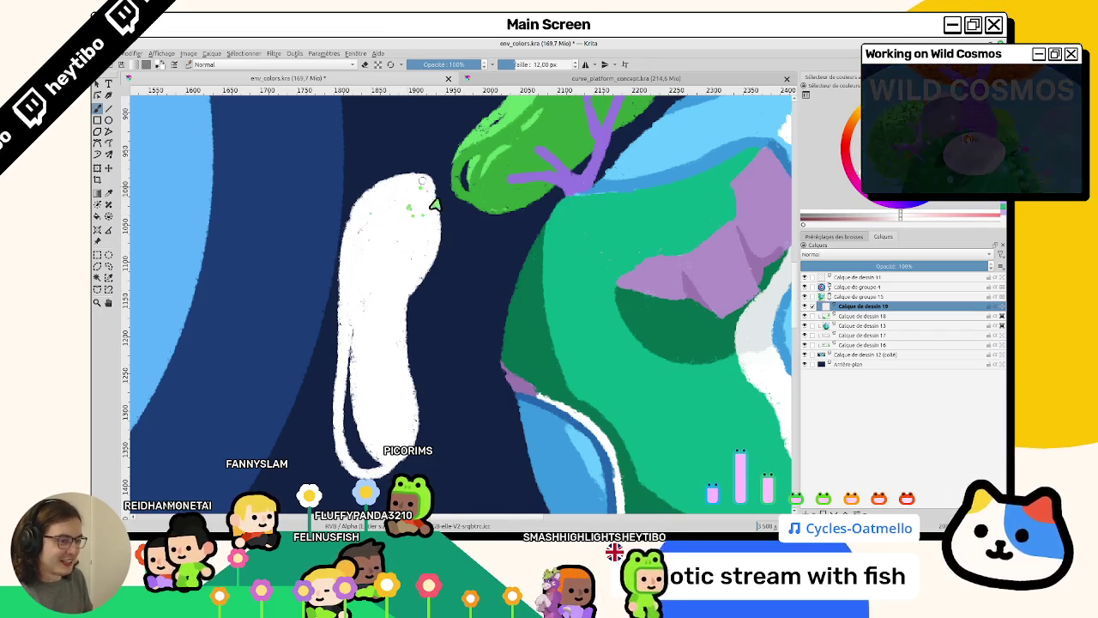
{"action": "mouse_move", "coordinate": [415, 311]}
{"action": "left_mouse_down"}
{"action": "mouse_move", "coordinate": [420, 410]}
{"action": "mouse_move", "coordinate": [416, 338]}
{"action": "left_mouse_up"}
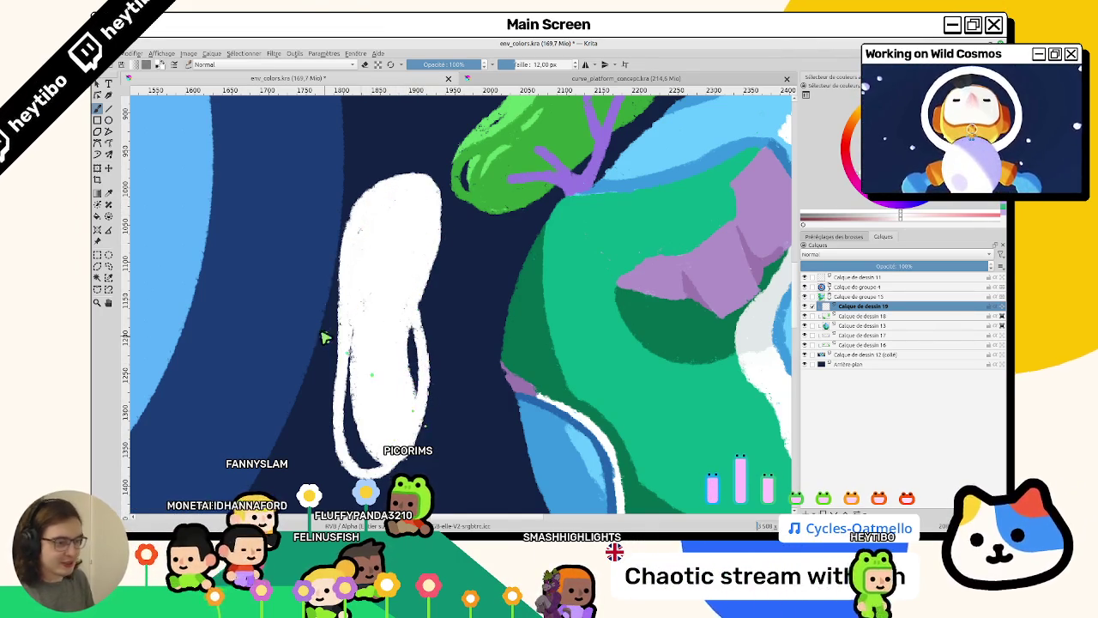
{"action": "left_click_drag", "start_coordinate": [325, 339], "coordinate": [320, 270]}
{"action": "scroll", "coordinate": [347, 233], "scroll_direction": "down", "scroll_amount": 5}
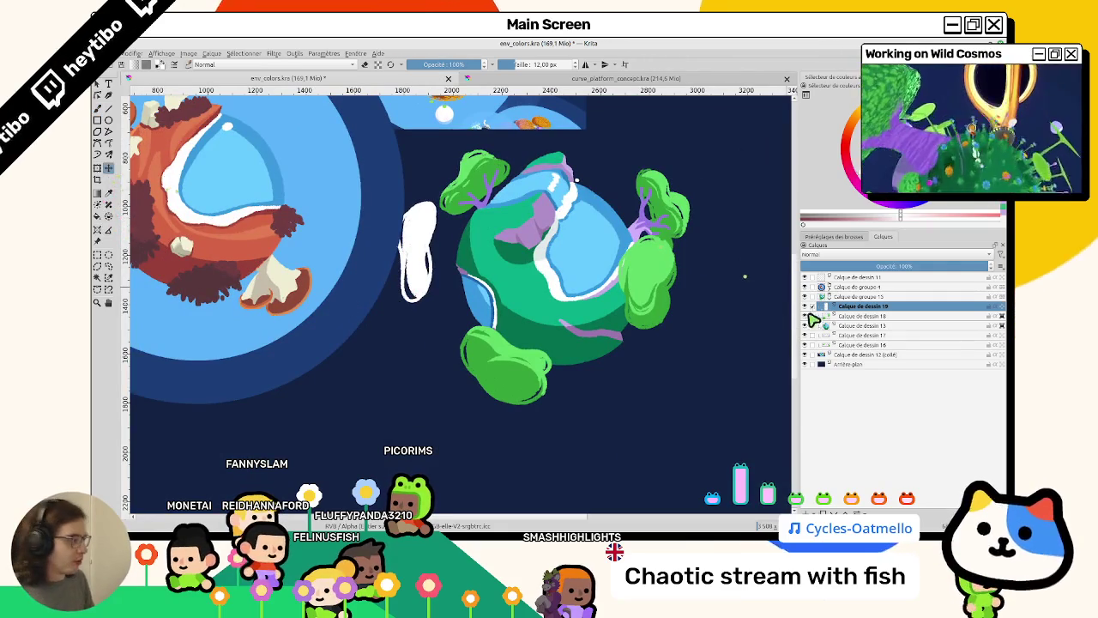
Collapse the Calque de groupe 15 layer group, then tilt and pan the view toward the cloud.
{"action": "left_click", "coordinate": [826, 297]}
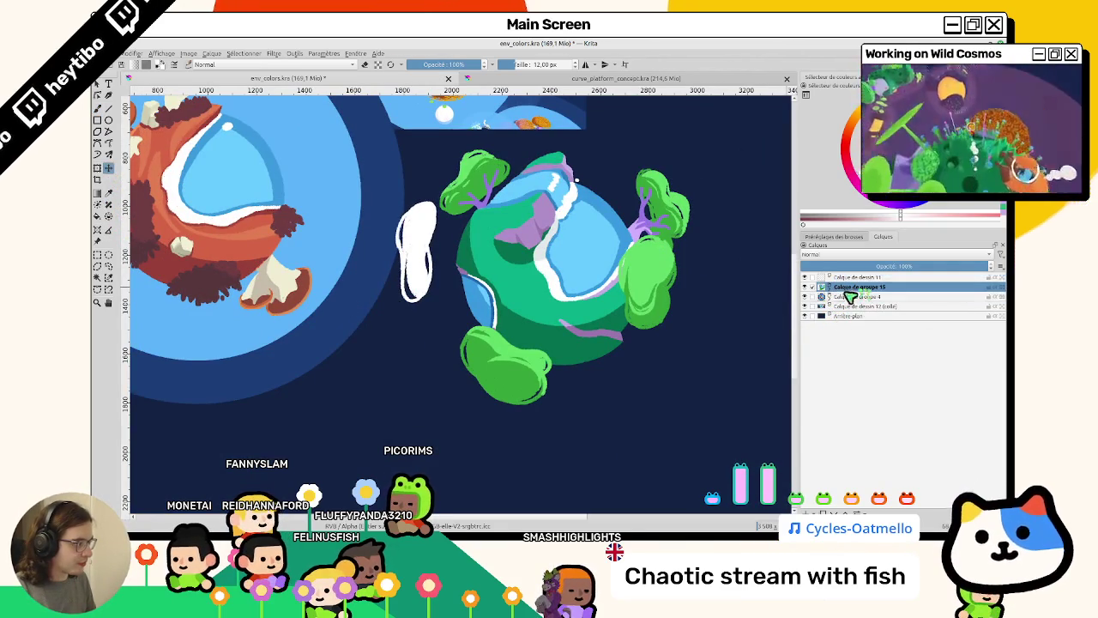
{"action": "left_click_drag", "start_coordinate": [599, 333], "coordinate": [420, 262]}
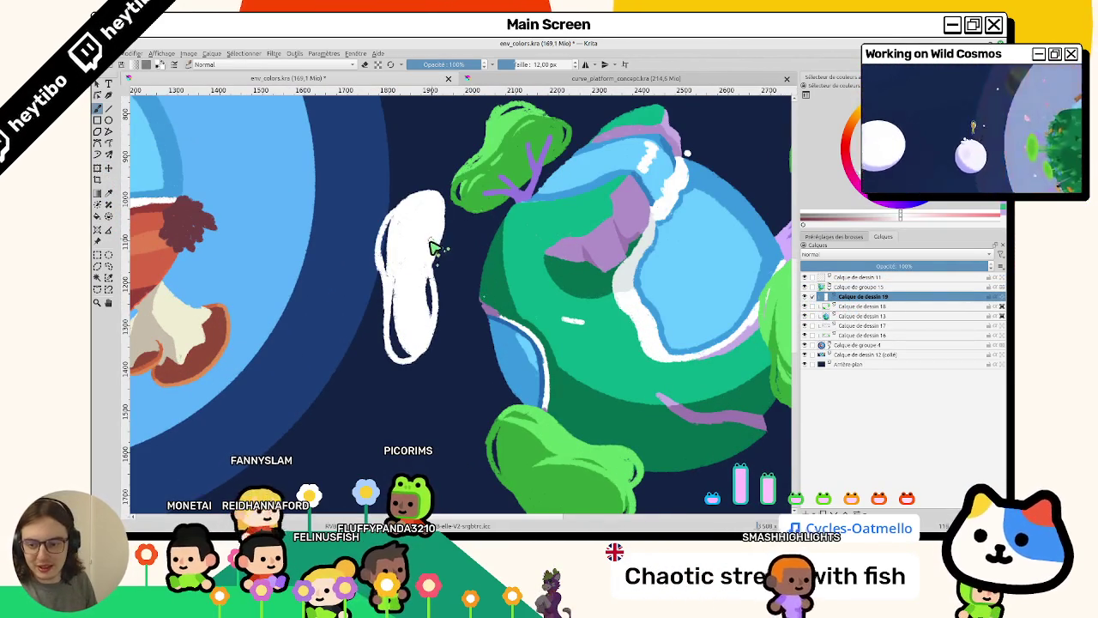
{"action": "scroll", "coordinate": [429, 249], "scroll_direction": "up", "scroll_amount": 2}
{"action": "scroll", "coordinate": [411, 257], "scroll_direction": "up", "scroll_amount": 2}
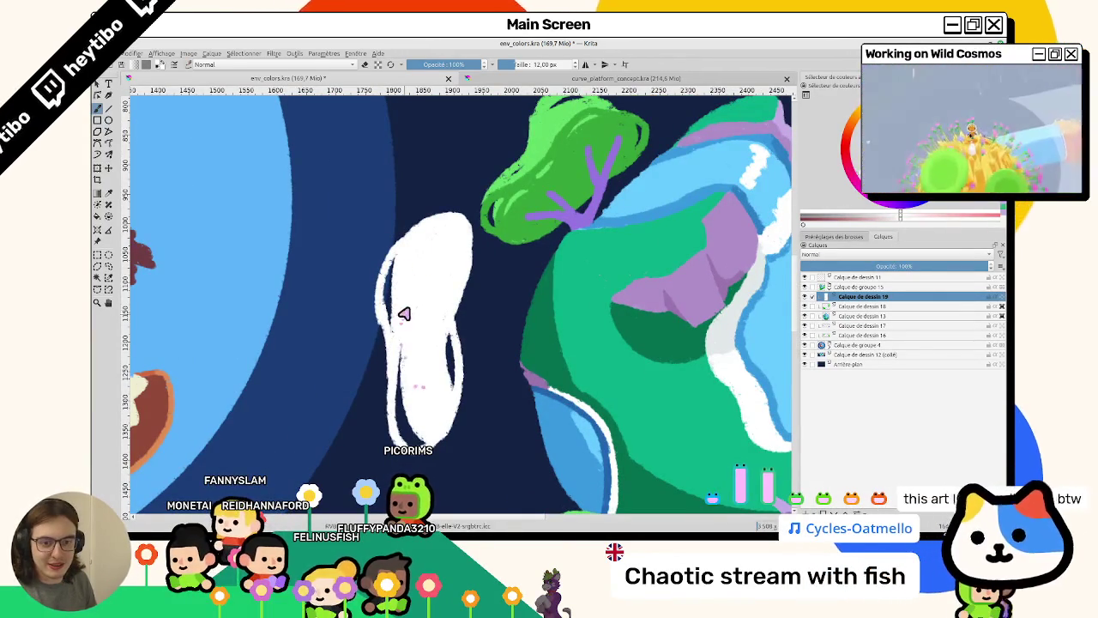
{"action": "scroll", "coordinate": [409, 356], "scroll_direction": "down", "scroll_amount": 3}
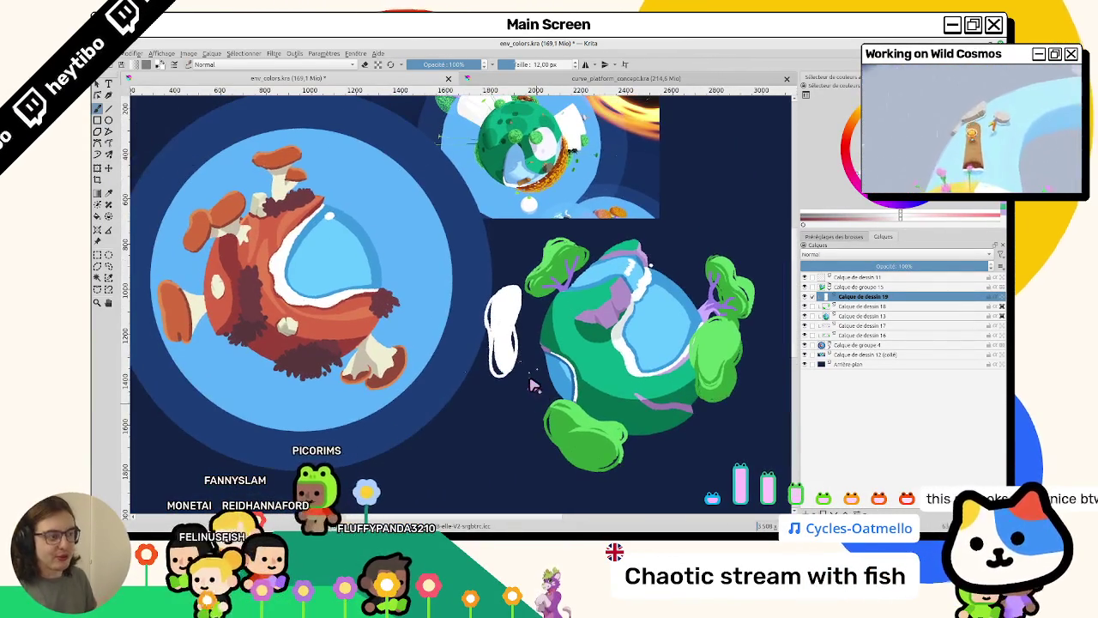
{"action": "scroll", "coordinate": [485, 319], "scroll_direction": "up", "scroll_amount": 1}
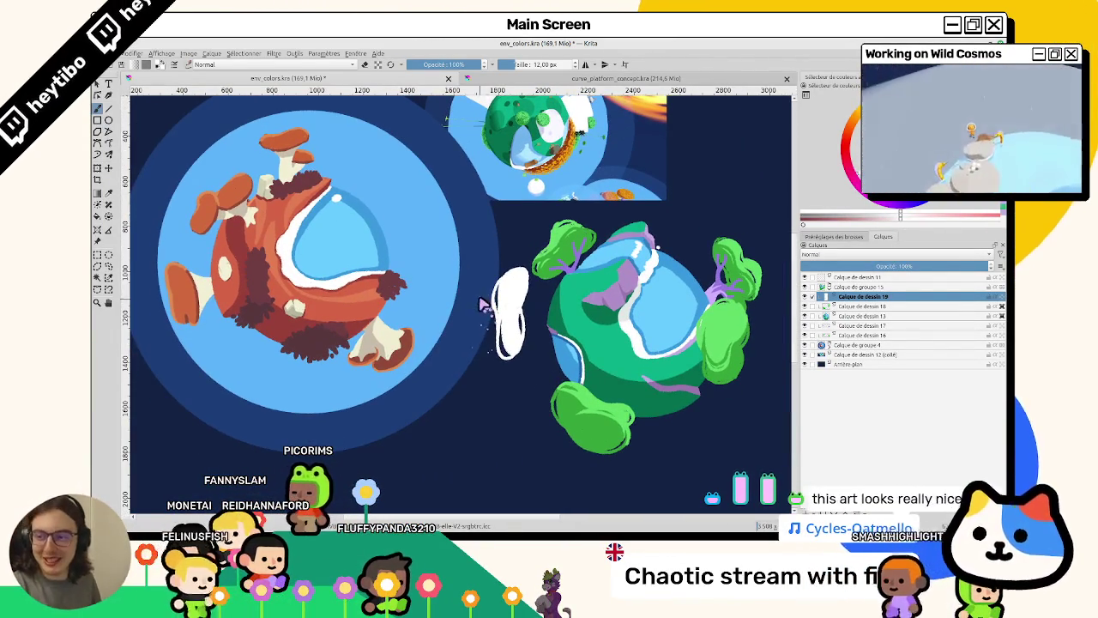
{"action": "left_click_drag", "start_coordinate": [486, 314], "coordinate": [504, 278]}
{"action": "scroll", "coordinate": [504, 278], "scroll_direction": "up", "scroll_amount": 3}
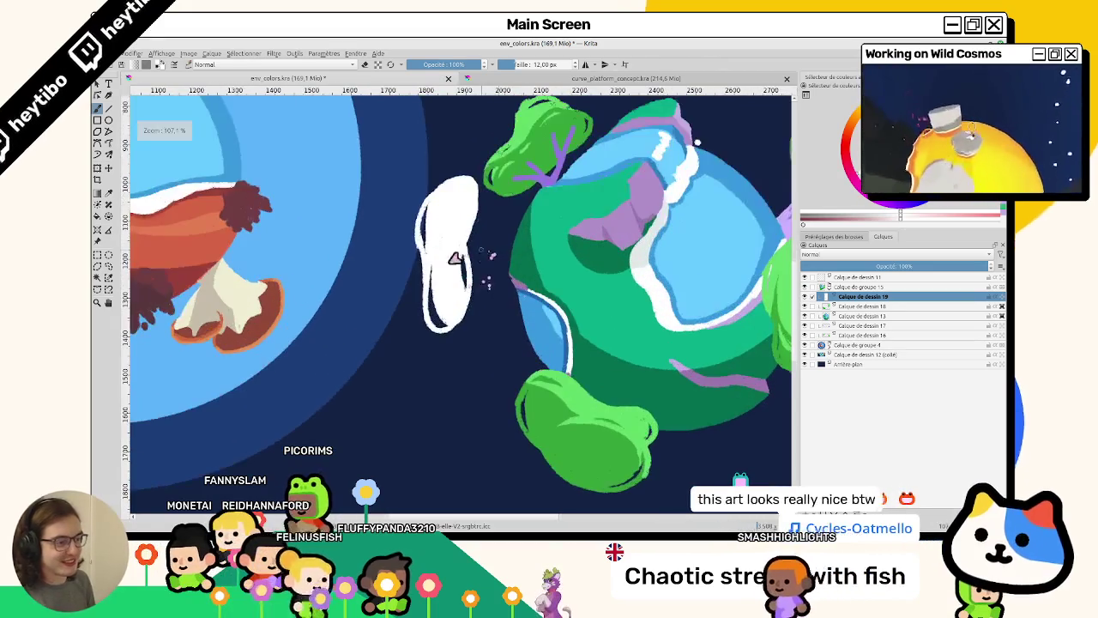
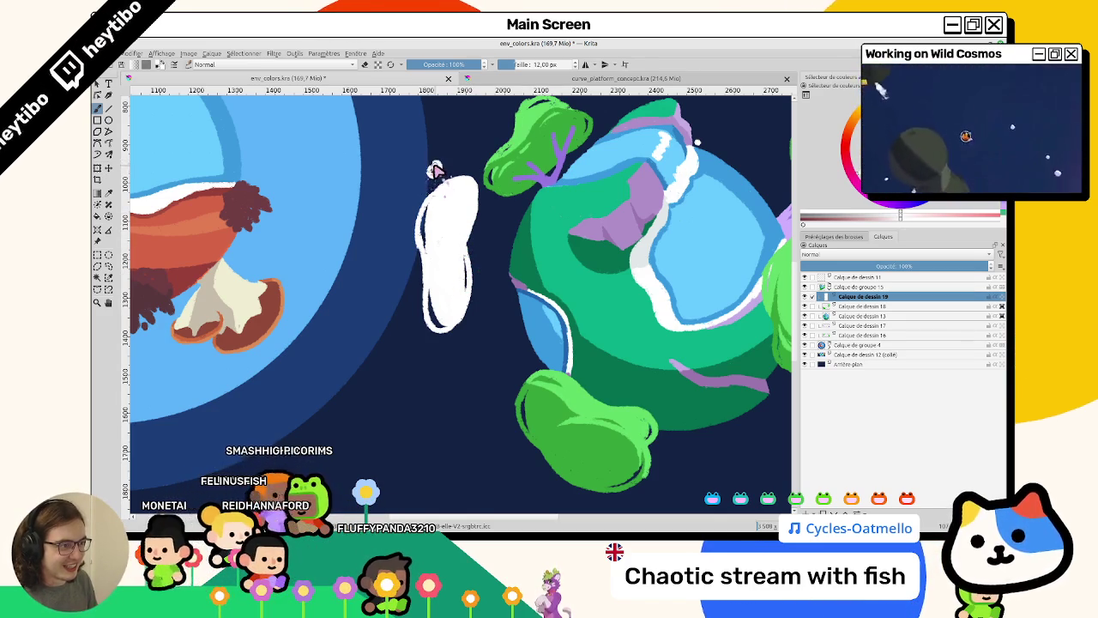
Tilt and enlarge the planet view, then switch to the curve_platform_concept.kra plant sheet.
{"action": "scroll", "coordinate": [438, 168], "scroll_direction": "down", "scroll_amount": 2}
{"action": "scroll", "coordinate": [440, 213], "scroll_direction": "up", "scroll_amount": 2}
{"action": "scroll", "coordinate": [425, 206], "scroll_direction": "up", "scroll_amount": 2}
{"action": "scroll", "coordinate": [556, 318], "scroll_direction": "down", "scroll_amount": 4}
{"action": "scroll", "coordinate": [525, 265], "scroll_direction": "up", "scroll_amount": 3}
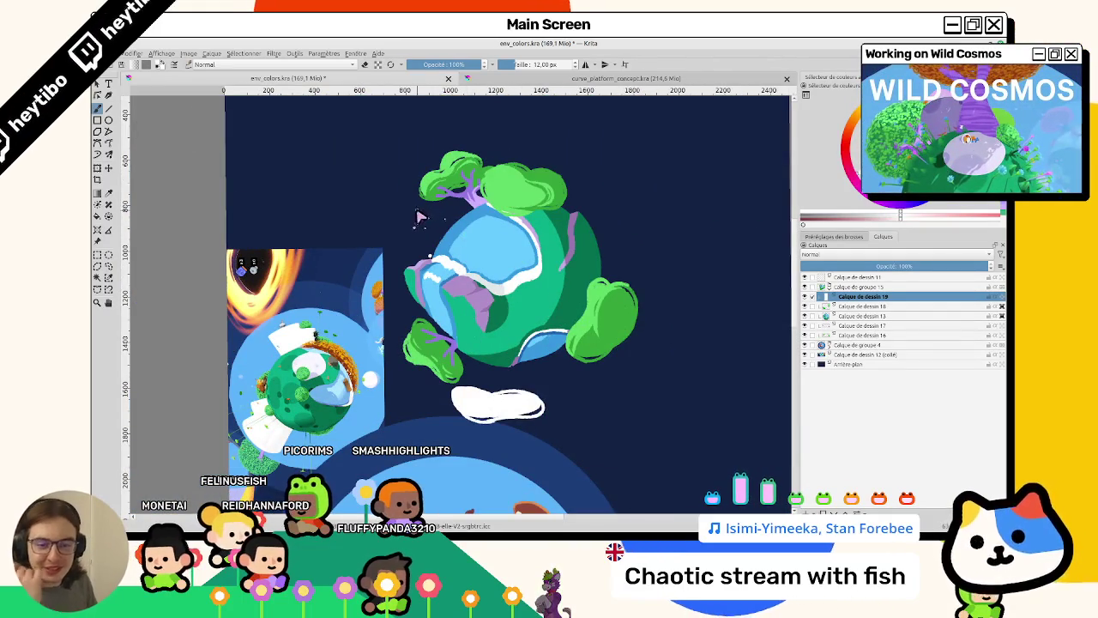
{"action": "left_click_drag", "start_coordinate": [420, 223], "coordinate": [524, 329]}
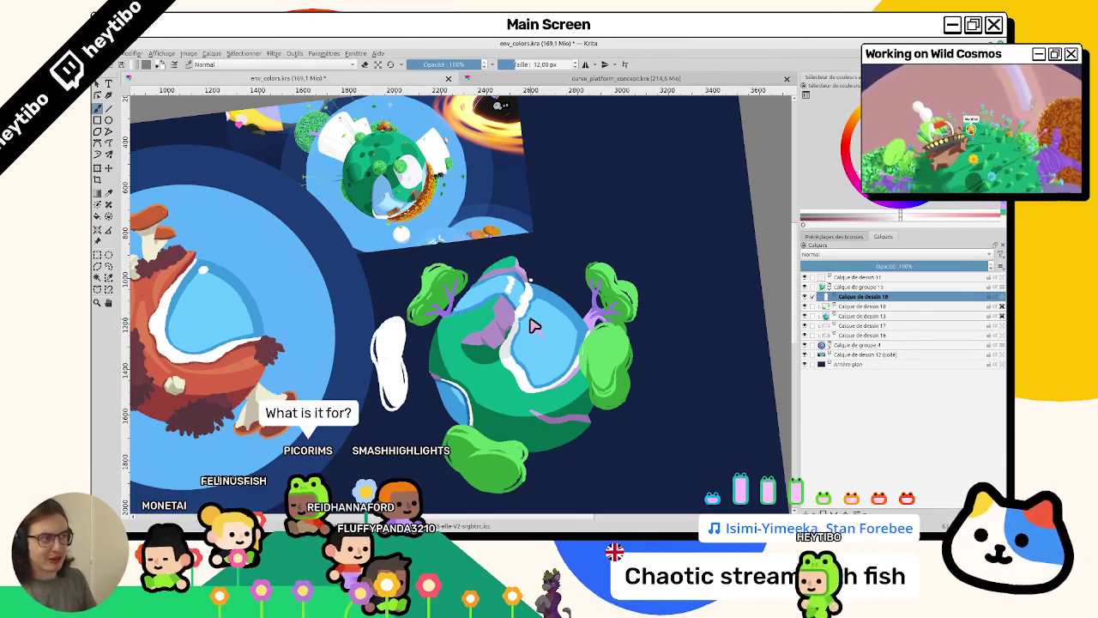
{"action": "left_click", "coordinate": [608, 79]}
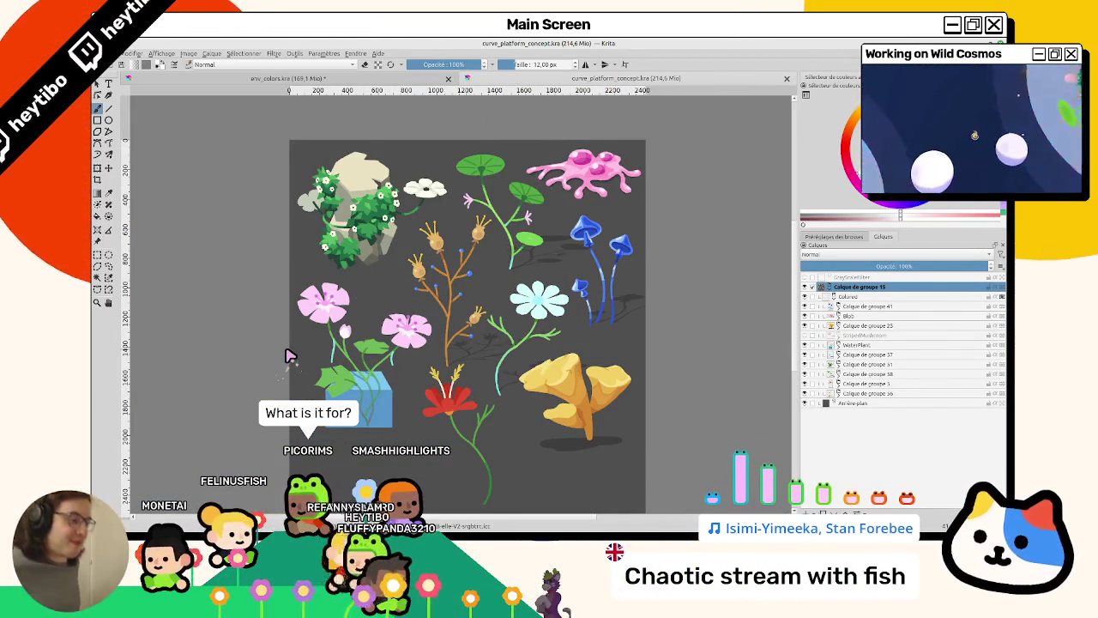
Pan around the plant concept sheet, then return to the env_colors.kra planet painting.
{"action": "left_click_drag", "start_coordinate": [290, 356], "coordinate": [319, 313]}
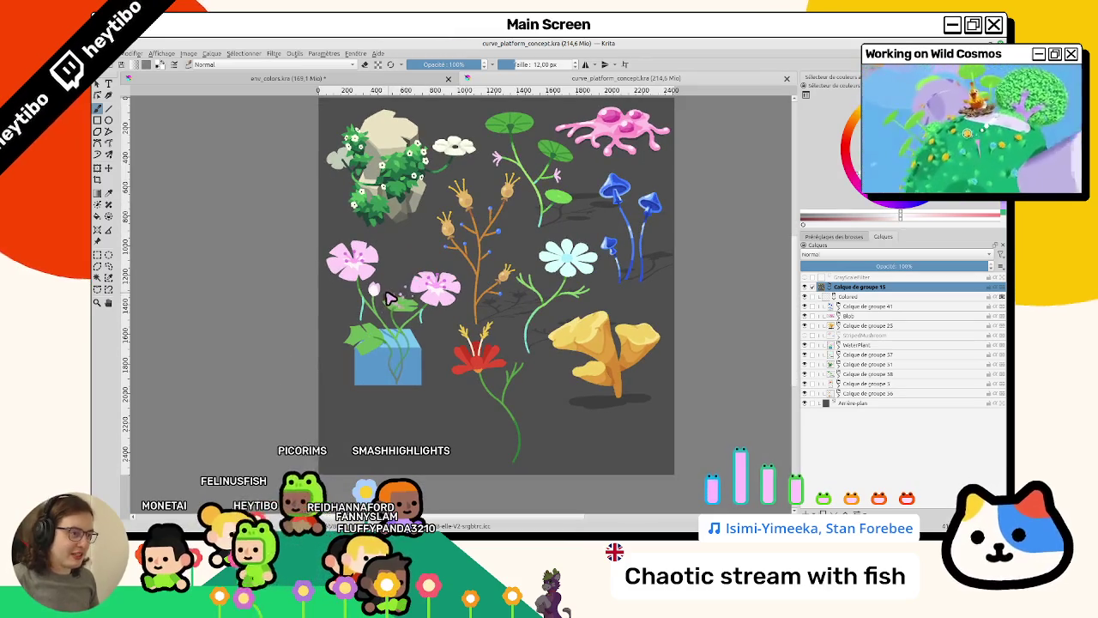
{"action": "left_click_drag", "start_coordinate": [383, 290], "coordinate": [386, 354]}
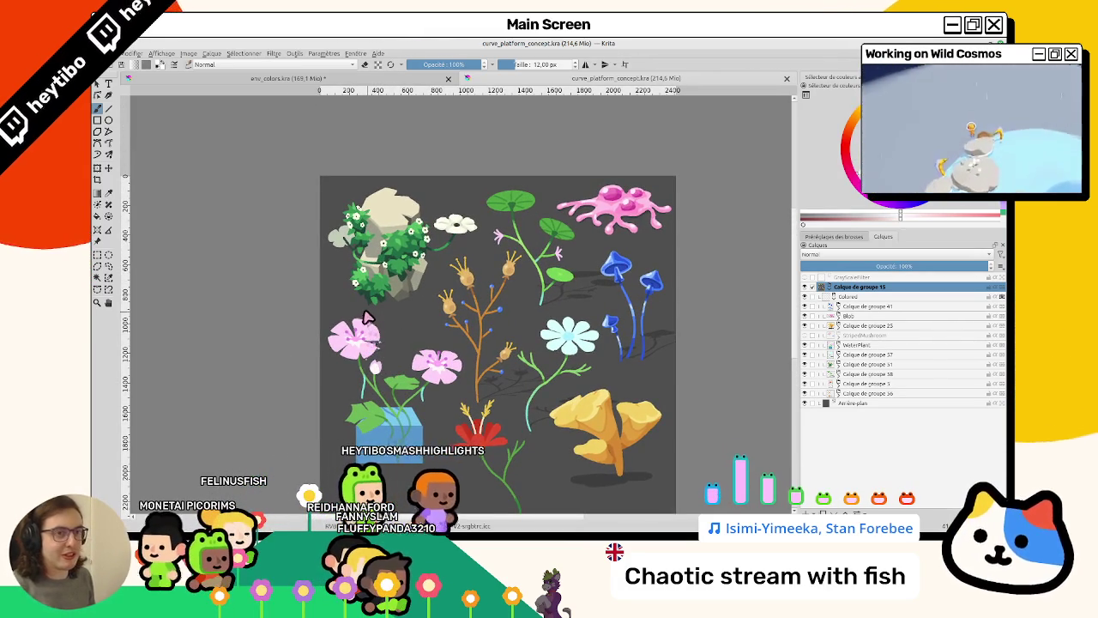
{"action": "left_click_drag", "start_coordinate": [508, 272], "coordinate": [421, 225]}
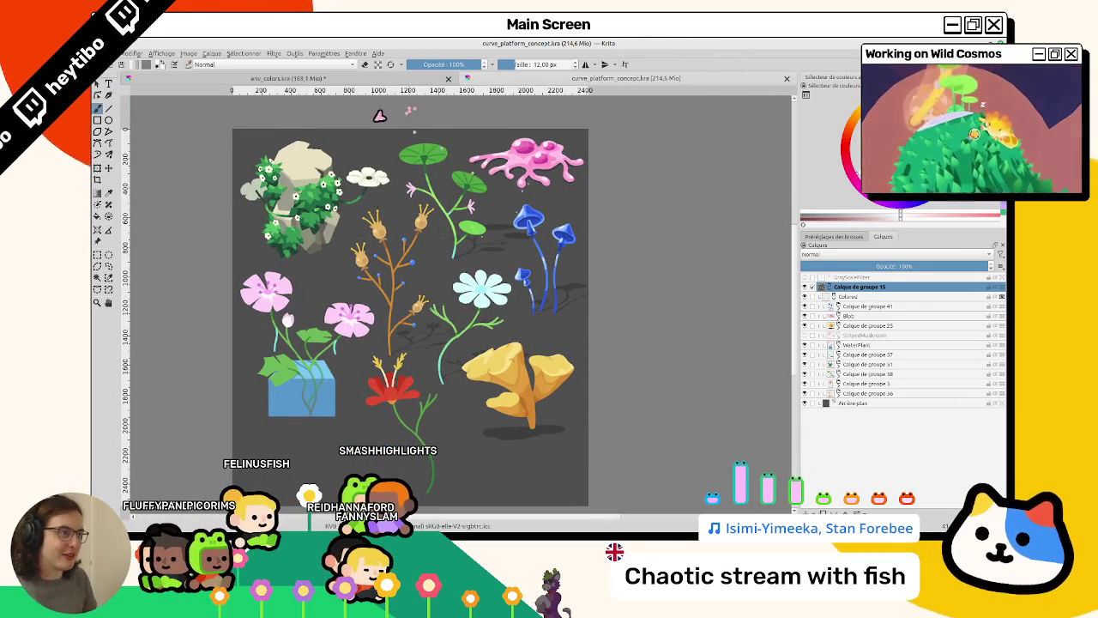
{"action": "left_click", "coordinate": [359, 80]}
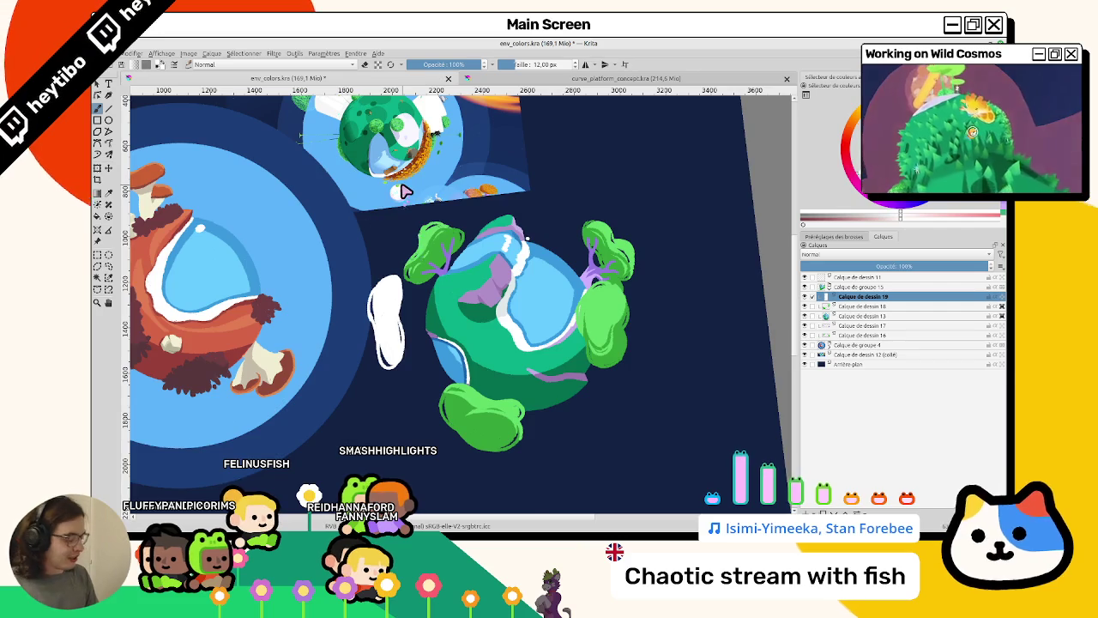
Zoom in on the planet and fill the cloud outline below-right of it with solid white.
{"action": "scroll", "coordinate": [405, 191], "scroll_direction": "up", "scroll_amount": 2}
{"action": "left_click_drag", "start_coordinate": [404, 184], "coordinate": [410, 270]}
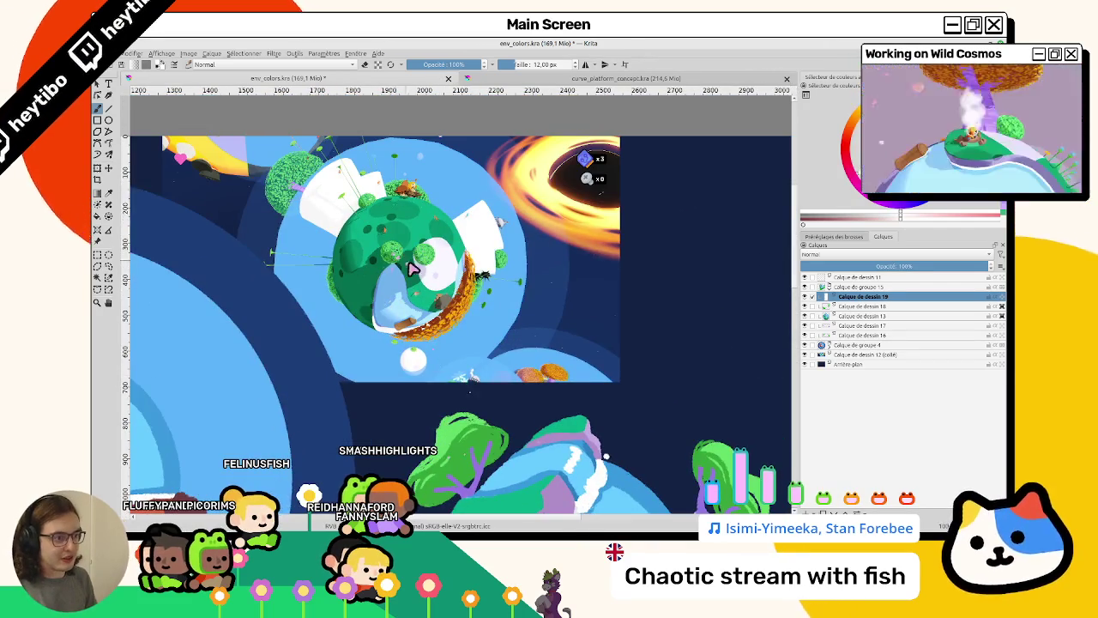
{"action": "scroll", "coordinate": [410, 269], "scroll_direction": "down", "scroll_amount": 2}
{"action": "scroll", "coordinate": [403, 215], "scroll_direction": "down", "scroll_amount": 2}
{"action": "scroll", "coordinate": [514, 292], "scroll_direction": "down", "scroll_amount": 2}
{"action": "scroll", "coordinate": [749, 266], "scroll_direction": "down", "scroll_amount": 1}
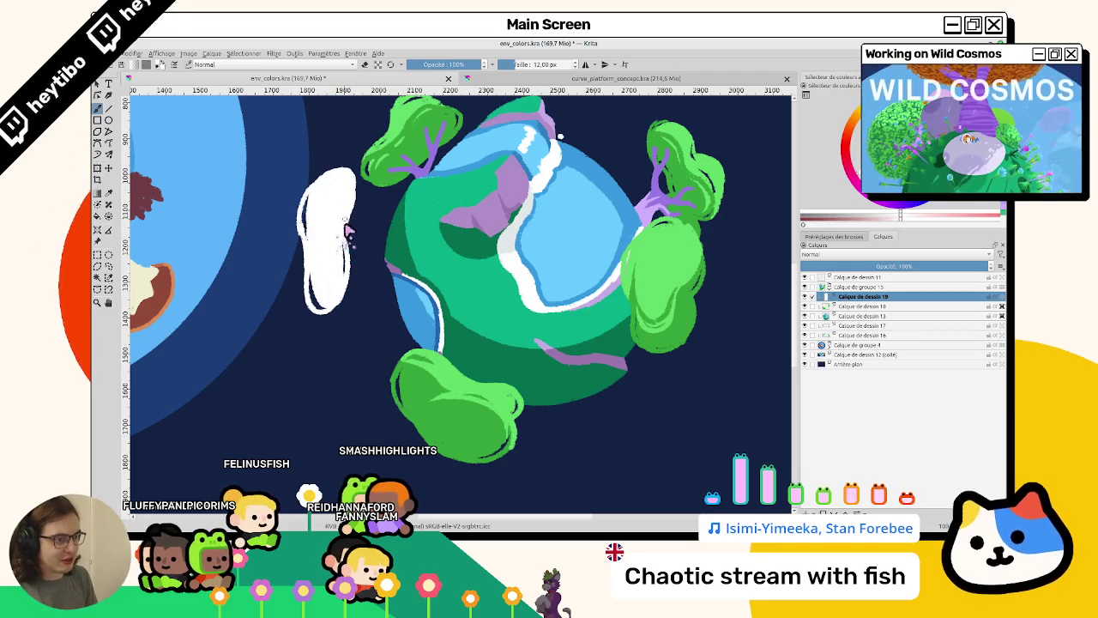
{"action": "scroll", "coordinate": [360, 227], "scroll_direction": "right", "scroll_amount": 3}
{"action": "scroll", "coordinate": [472, 275], "scroll_direction": "down", "scroll_amount": 2}
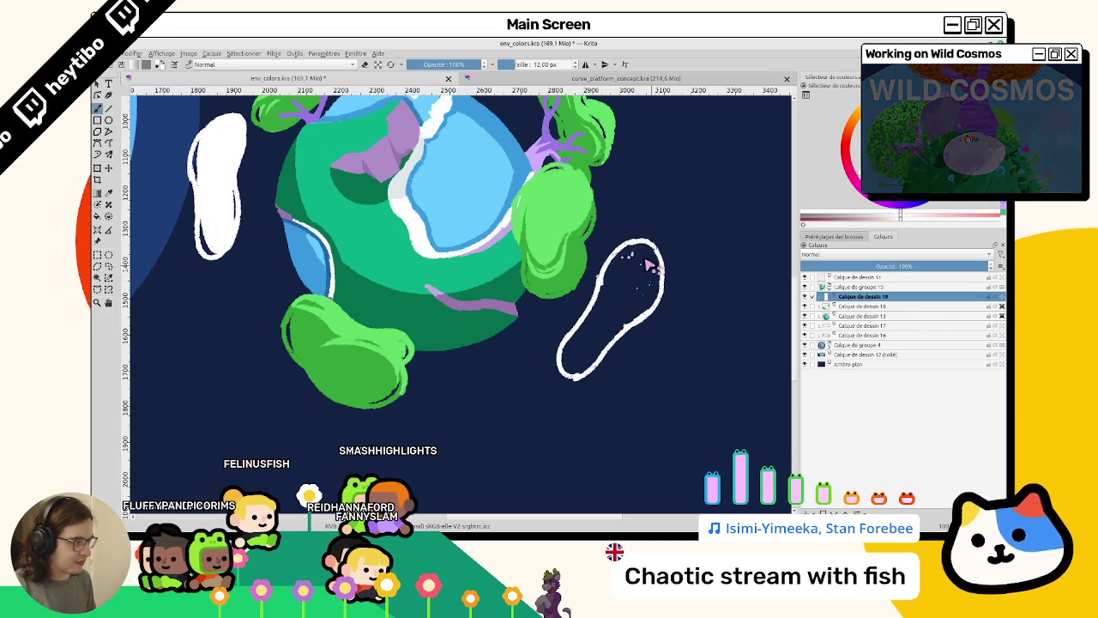
{"action": "key", "text": "f"}
{"action": "left_click", "coordinate": [640, 283]}
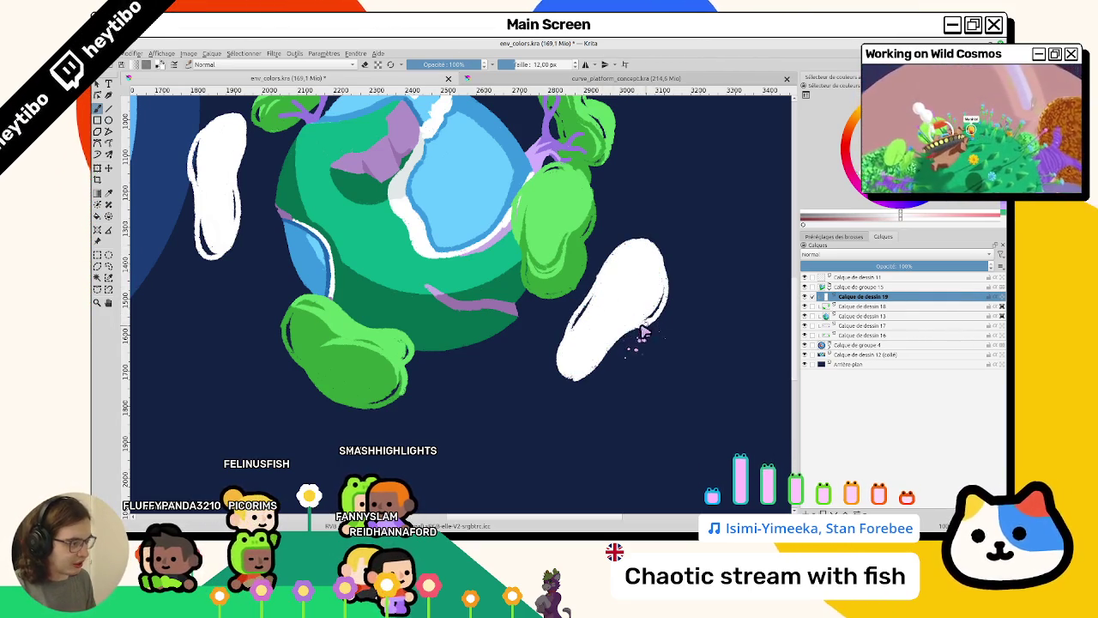
{"action": "scroll", "coordinate": [327, 226], "scroll_direction": "up", "scroll_amount": 5}
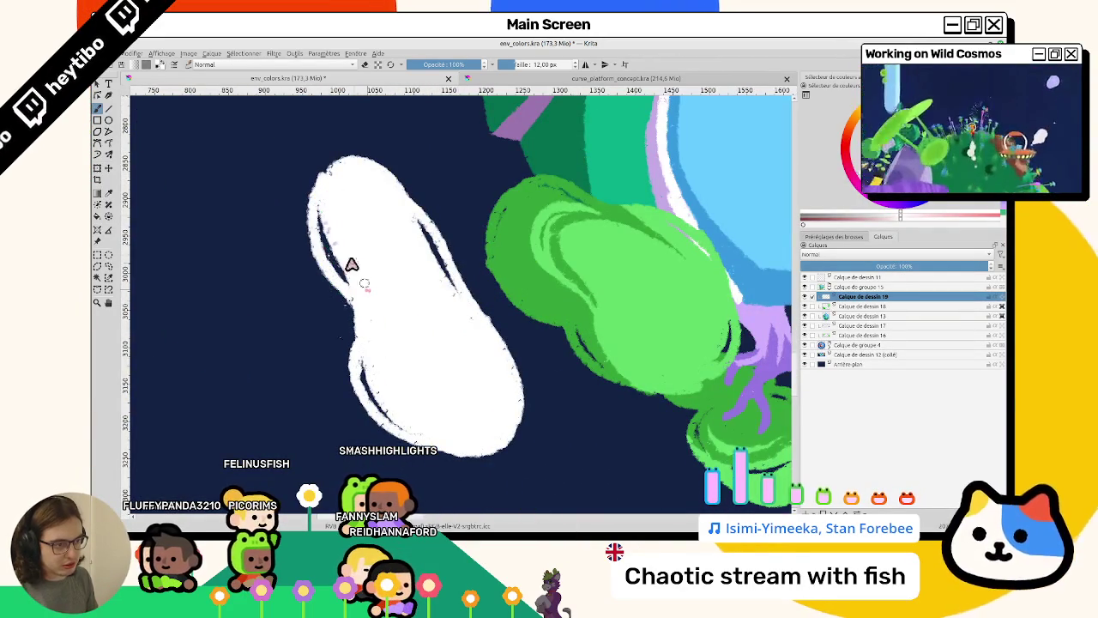
Reshape the cloud's top and extend its left and lower-left edges with white paint.
{"action": "scroll", "coordinate": [364, 296], "scroll_direction": "down", "scroll_amount": 3}
{"action": "scroll", "coordinate": [412, 380], "scroll_direction": "down", "scroll_amount": 2}
{"action": "scroll", "coordinate": [506, 377], "scroll_direction": "down", "scroll_amount": 2}
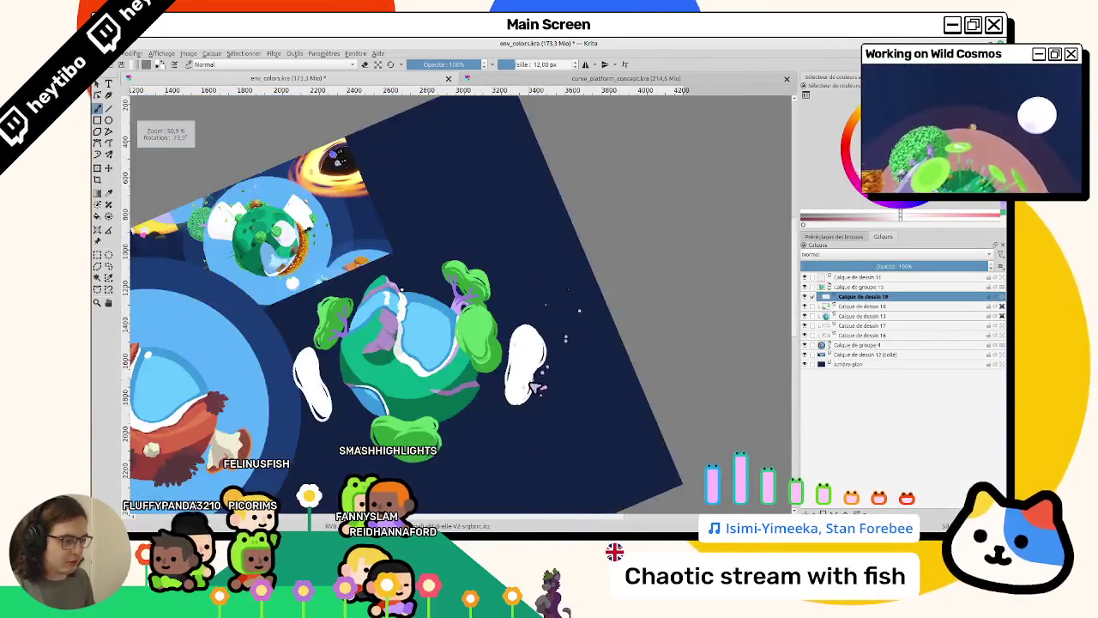
{"action": "scroll", "coordinate": [532, 362], "scroll_direction": "up", "scroll_amount": 2}
{"action": "scroll", "coordinate": [522, 363], "scroll_direction": "up", "scroll_amount": 2}
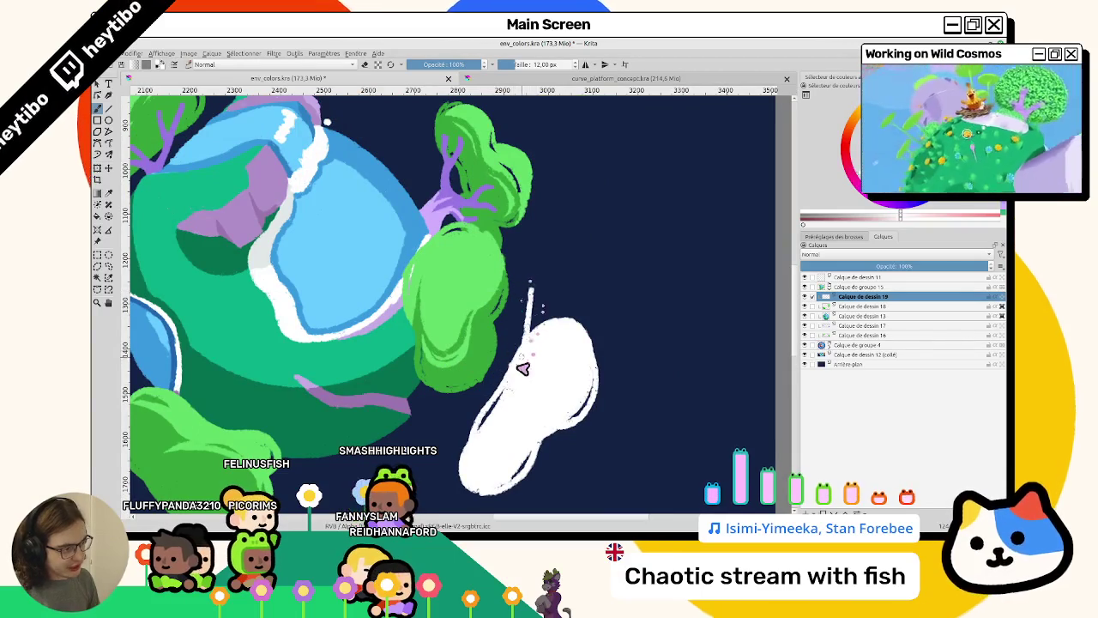
{"action": "mouse_move", "coordinate": [525, 326]}
{"action": "left_mouse_down"}
{"action": "mouse_move", "coordinate": [573, 319]}
{"action": "mouse_move", "coordinate": [550, 311]}
{"action": "left_mouse_up"}
{"action": "key", "text": "m"}
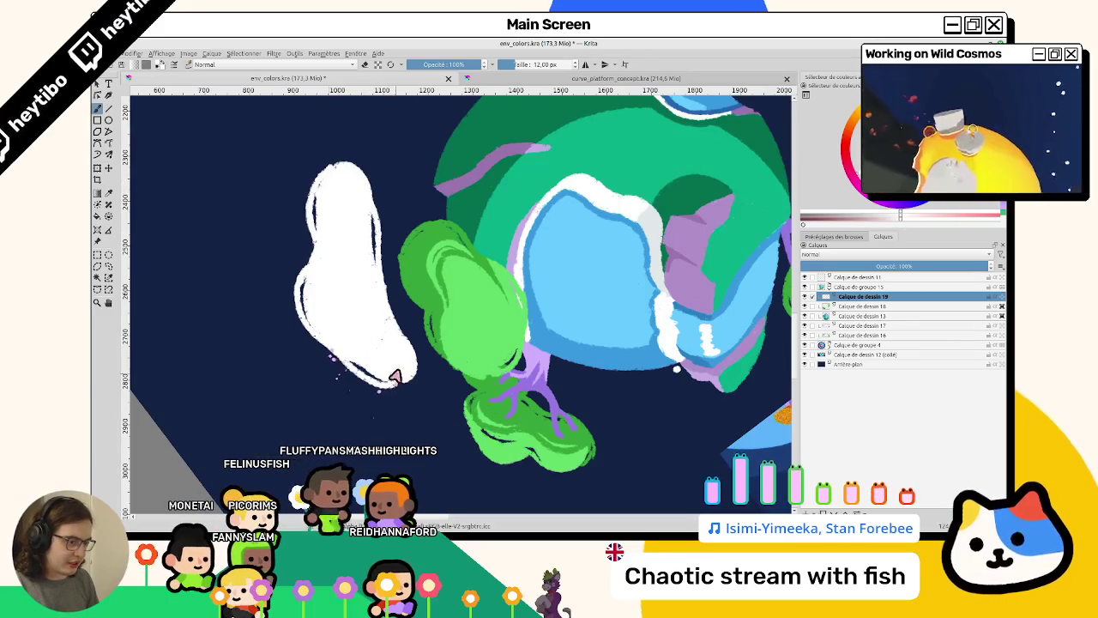
{"action": "left_click_drag", "start_coordinate": [488, 417], "coordinate": [358, 266]}
{"action": "scroll", "coordinate": [358, 266], "scroll_direction": "up", "scroll_amount": 2}
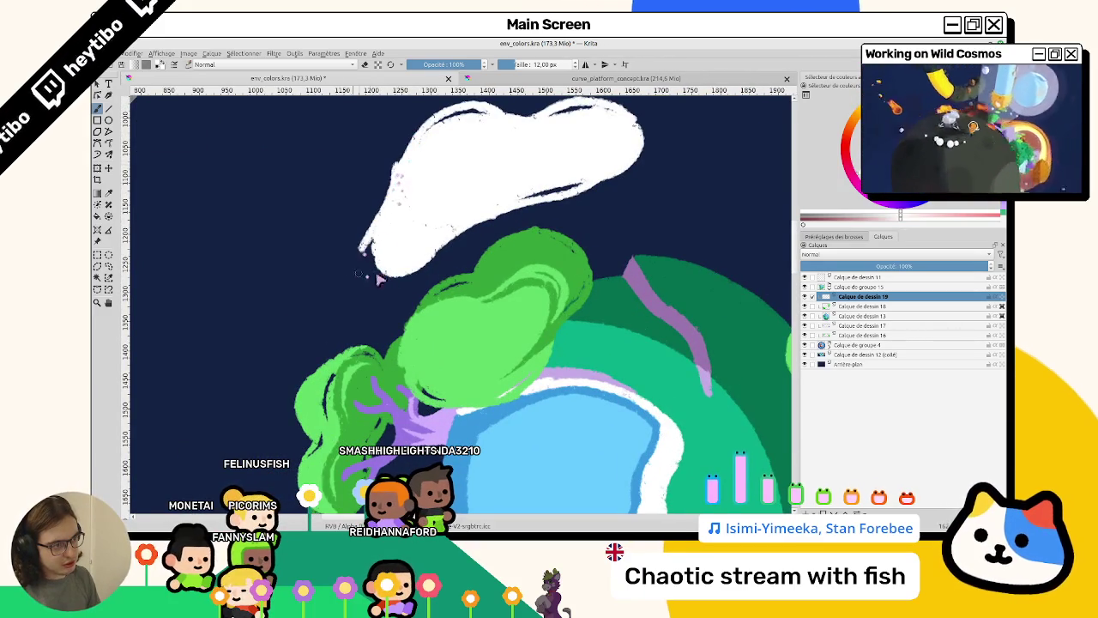
{"action": "left_click_drag", "start_coordinate": [353, 236], "coordinate": [387, 199]}
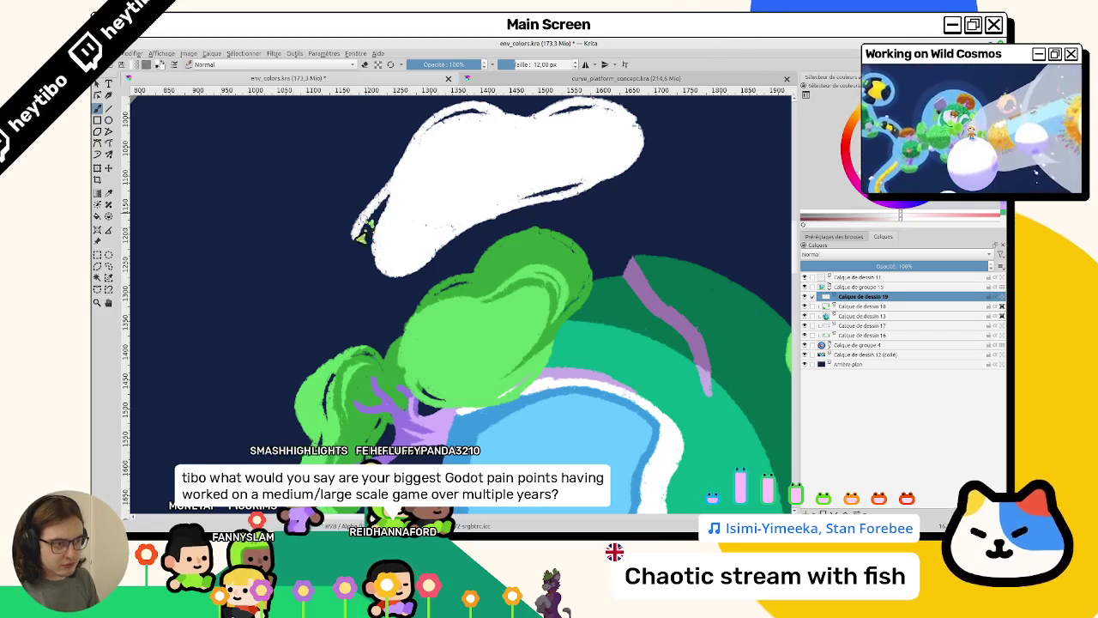
{"action": "left_click_drag", "start_coordinate": [363, 229], "coordinate": [385, 248]}
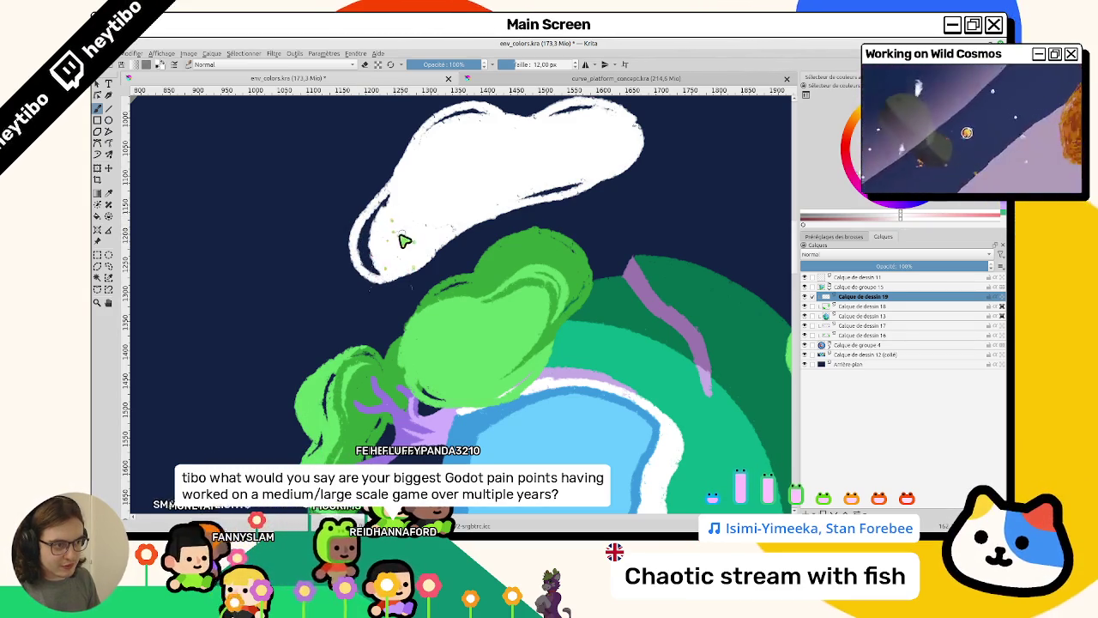
{"action": "mouse_move", "coordinate": [381, 241]}
{"action": "left_mouse_down"}
{"action": "mouse_move", "coordinate": [386, 224]}
{"action": "mouse_move", "coordinate": [377, 239]}
{"action": "left_mouse_up"}
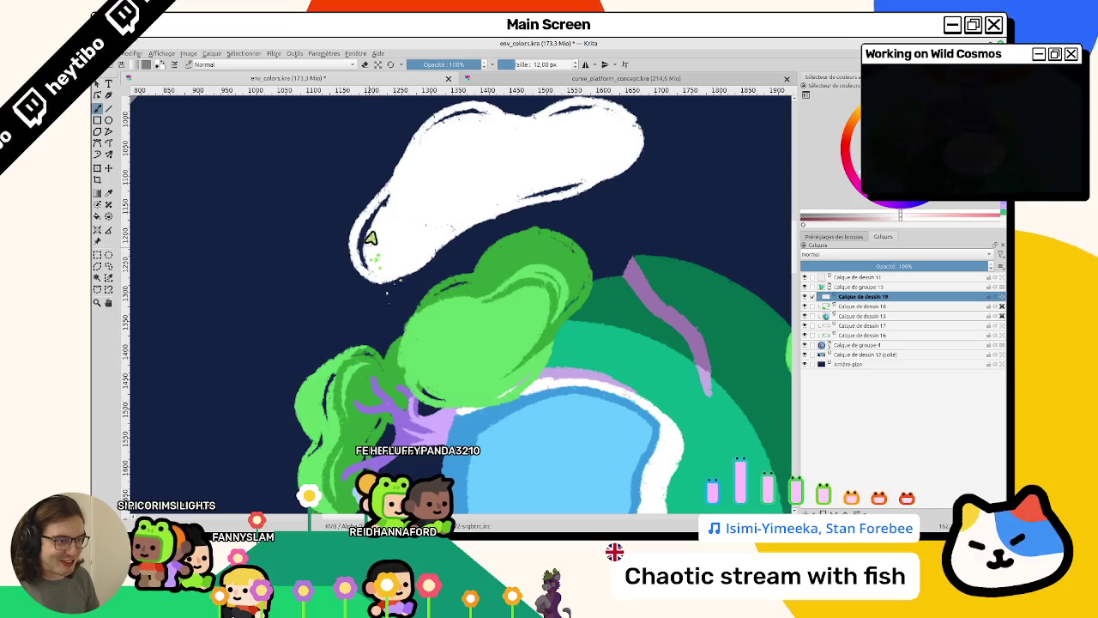
Reset the view and toggle the cloud layer's visibility to compare the change.
{"action": "mouse_move", "coordinate": [400, 214]}
{"action": "left_mouse_down"}
{"action": "mouse_move", "coordinate": [480, 281]}
{"action": "mouse_move", "coordinate": [442, 332]}
{"action": "left_mouse_up"}
{"action": "key", "text": "5"}
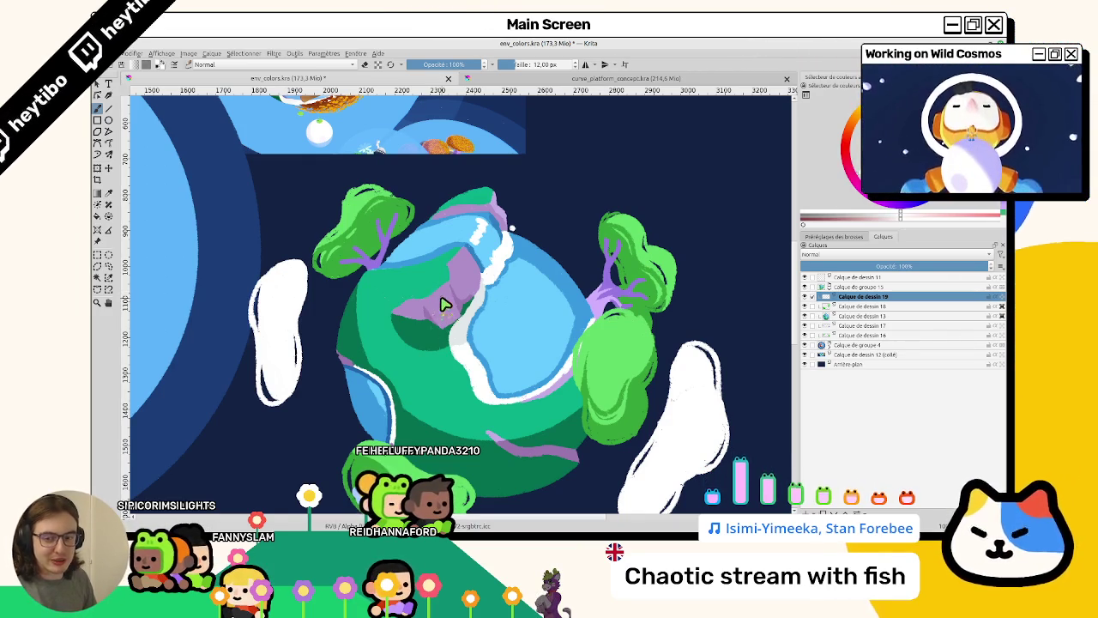
{"action": "left_click_drag", "start_coordinate": [443, 303], "coordinate": [486, 237]}
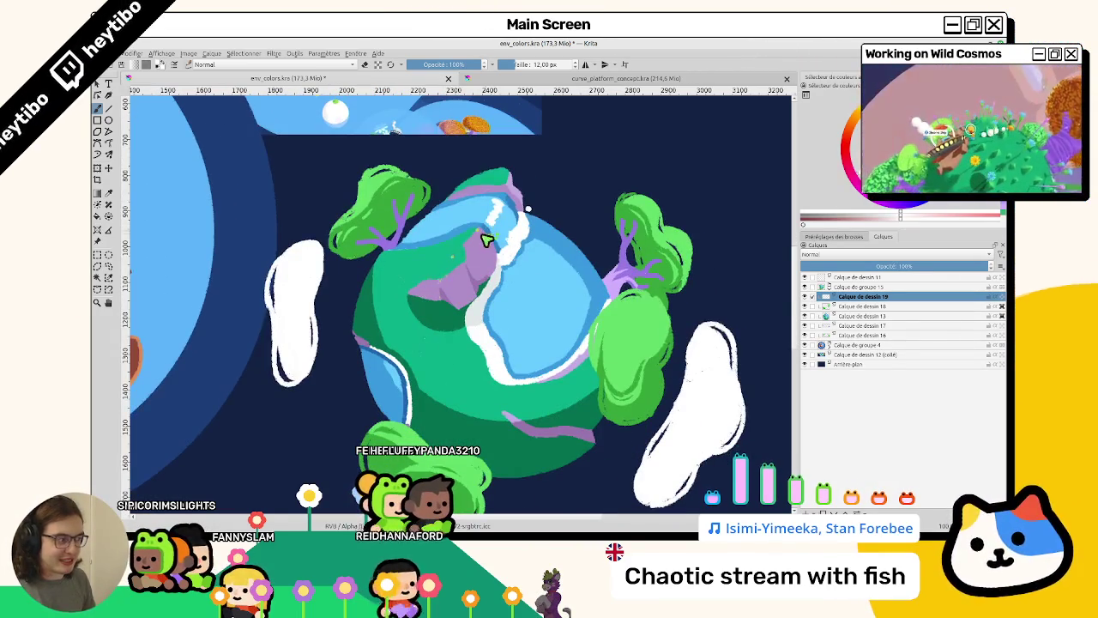
{"action": "left_click", "coordinate": [806, 296]}
{"action": "left_click", "coordinate": [806, 296]}
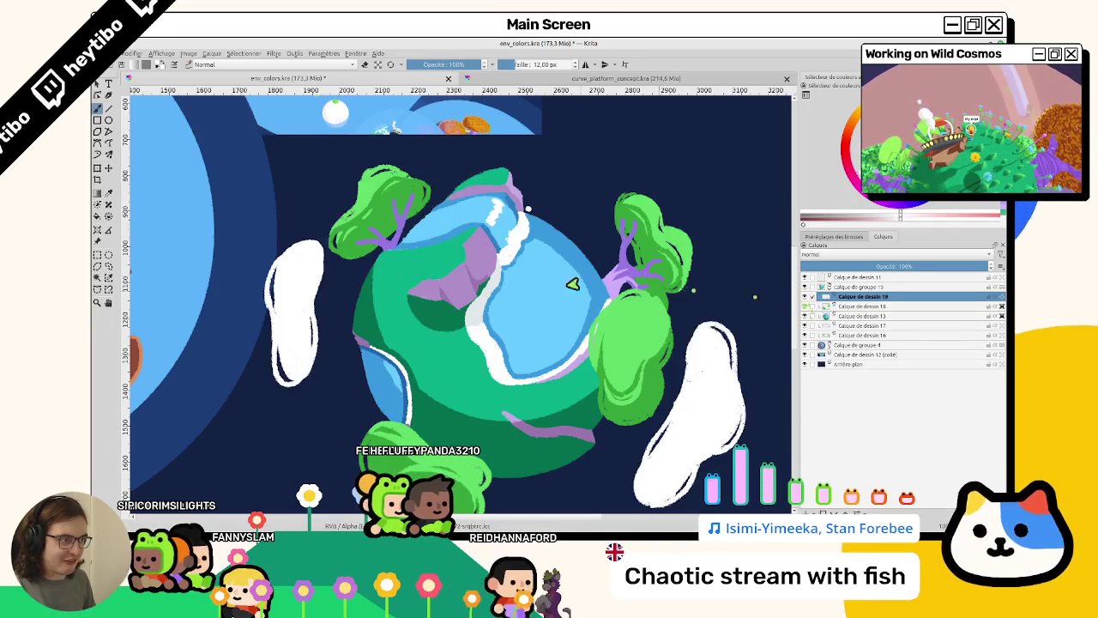
{"action": "left_click_drag", "start_coordinate": [487, 247], "coordinate": [470, 337]}
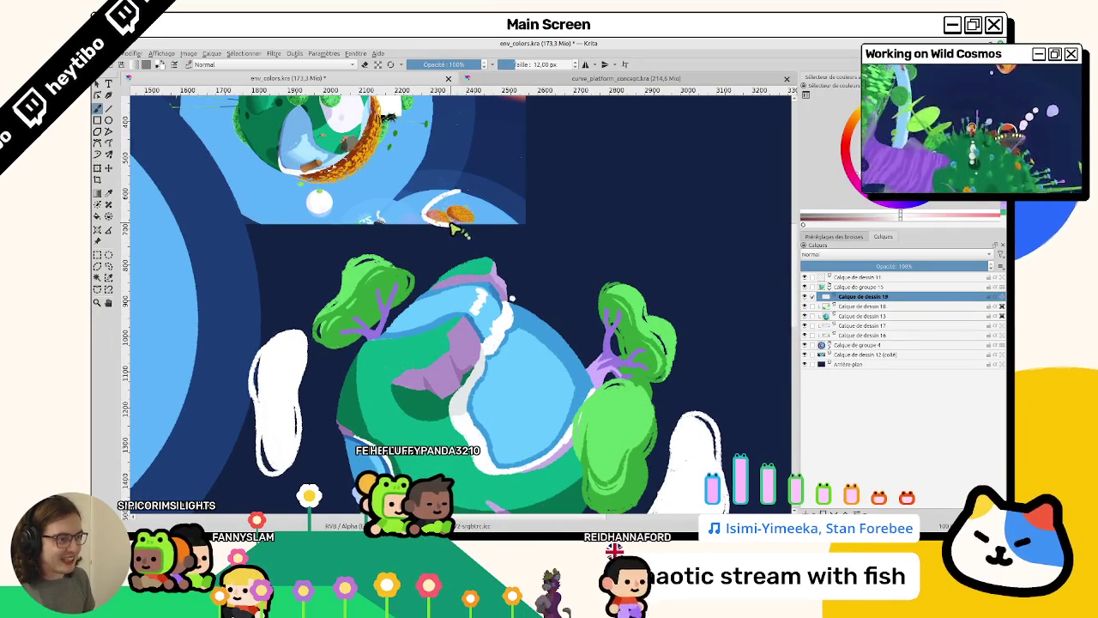
Sketch a white cloud outline around the orange blob, undoing a stray arc.
{"action": "mouse_move", "coordinate": [439, 194]}
{"action": "left_mouse_down"}
{"action": "mouse_move", "coordinate": [471, 227]}
{"action": "mouse_move", "coordinate": [541, 252]}
{"action": "left_mouse_up"}
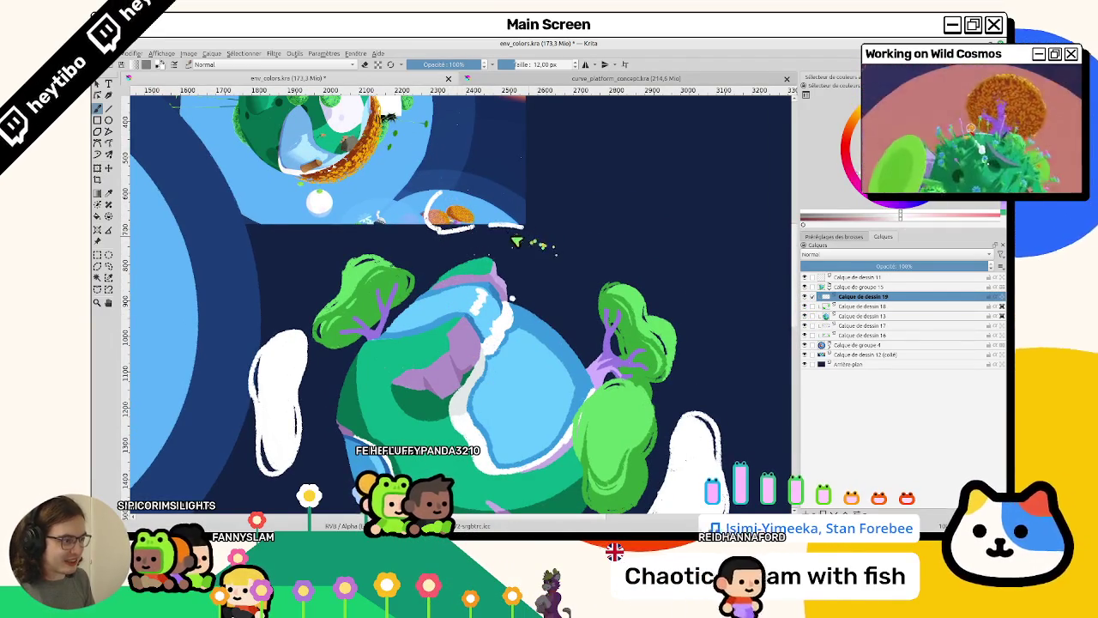
{"action": "key", "text": "ctrl+z"}
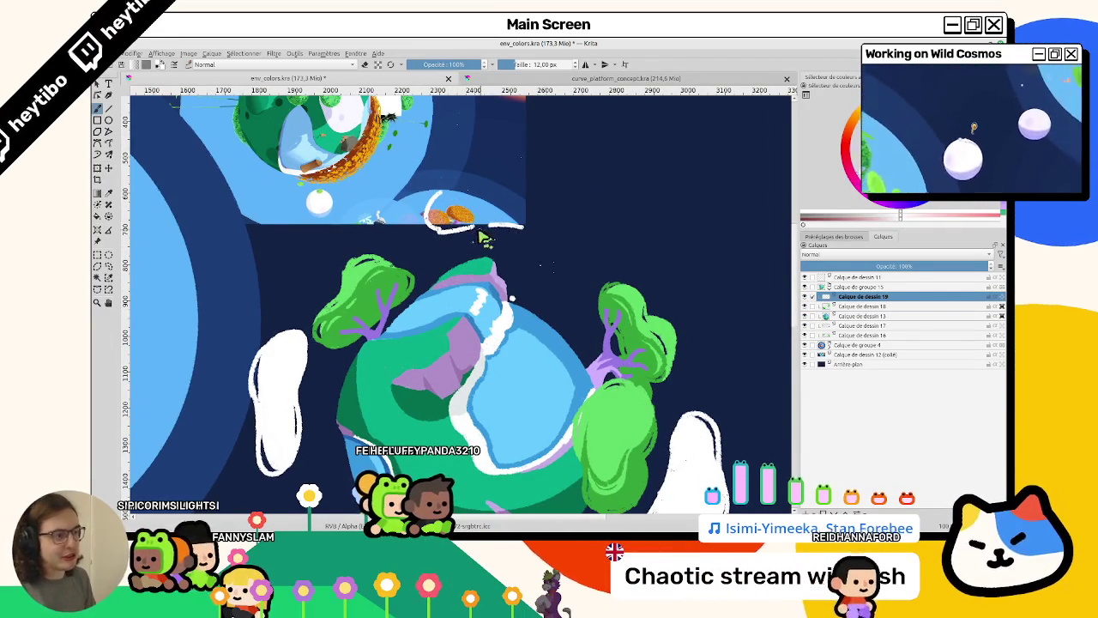
{"action": "left_click_drag", "start_coordinate": [506, 254], "coordinate": [530, 266]}
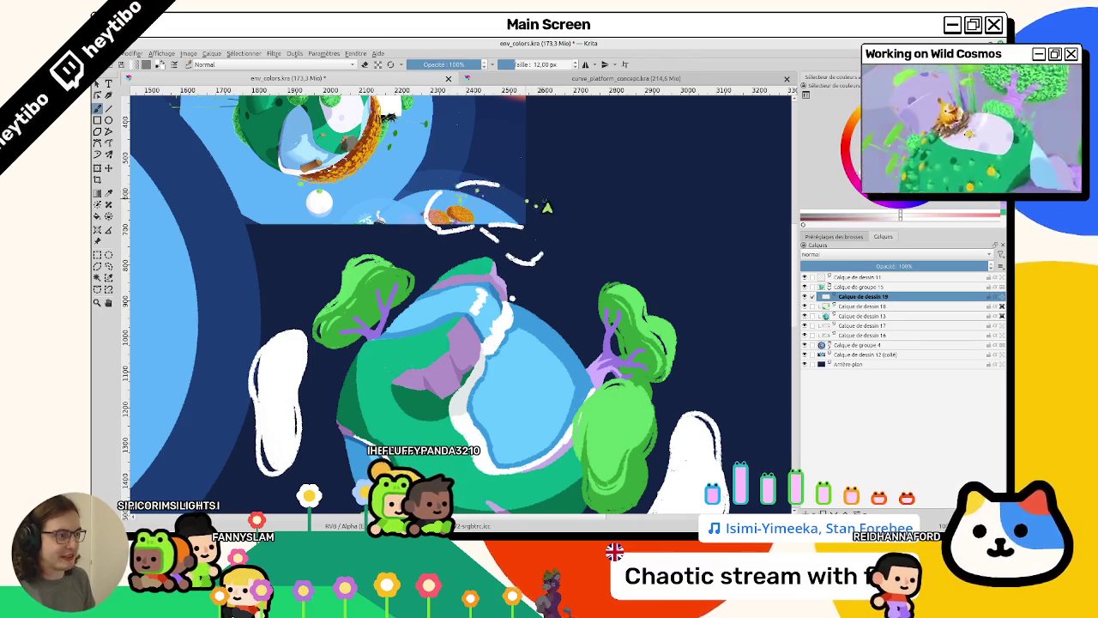
{"action": "left_click_drag", "start_coordinate": [540, 206], "coordinate": [346, 302]}
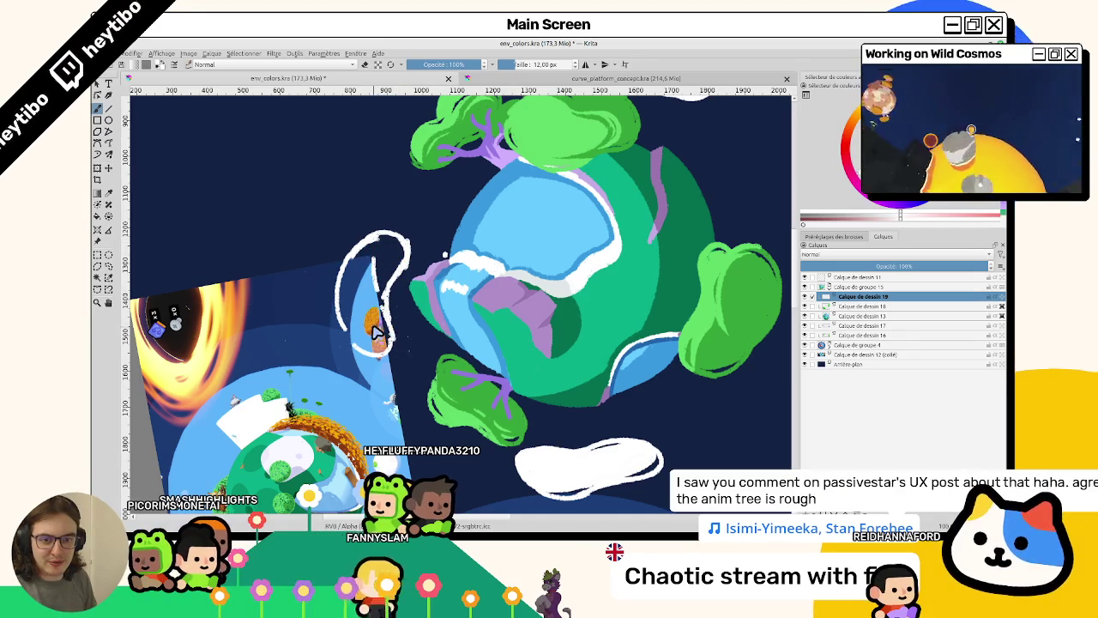
Fill the new cloud outline over the orange shape with solid white, then switch to eraser mode.
{"action": "left_click_drag", "start_coordinate": [386, 313], "coordinate": [378, 333]}
{"action": "scroll", "coordinate": [377, 332], "scroll_direction": "up", "scroll_amount": 1}
{"action": "scroll", "coordinate": [379, 309], "scroll_direction": "up", "scroll_amount": 1}
{"action": "scroll", "coordinate": [380, 292], "scroll_direction": "up", "scroll_amount": 1}
{"action": "scroll", "coordinate": [380, 275], "scroll_direction": "up", "scroll_amount": 1}
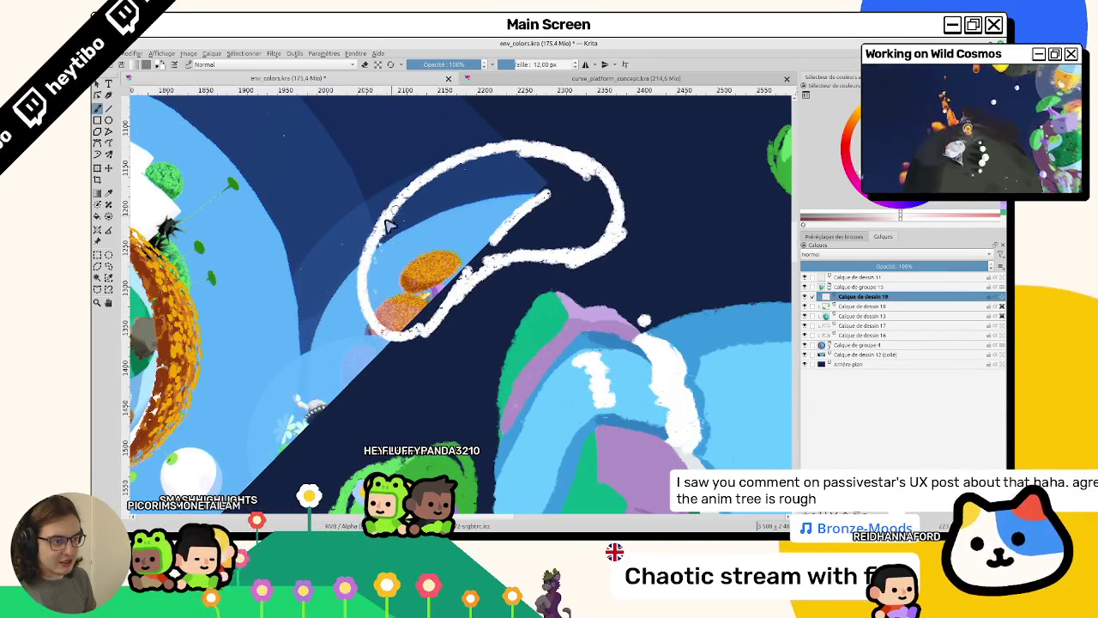
{"action": "left_click", "coordinate": [401, 268]}
{"action": "scroll", "coordinate": [409, 300], "scroll_direction": "down", "scroll_amount": 1}
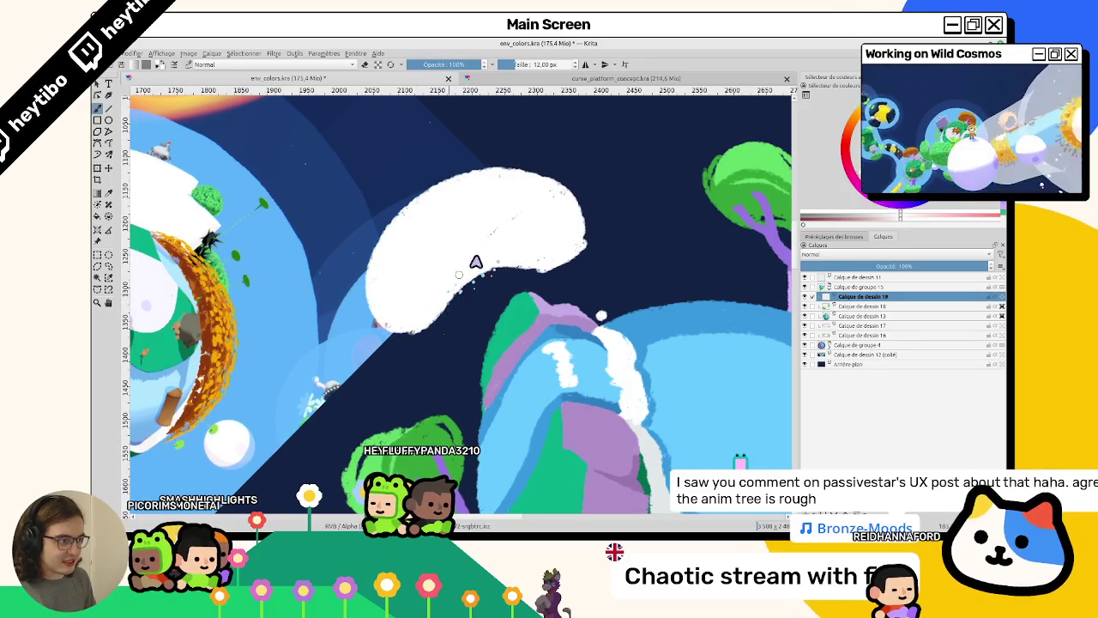
{"action": "key", "text": "e"}
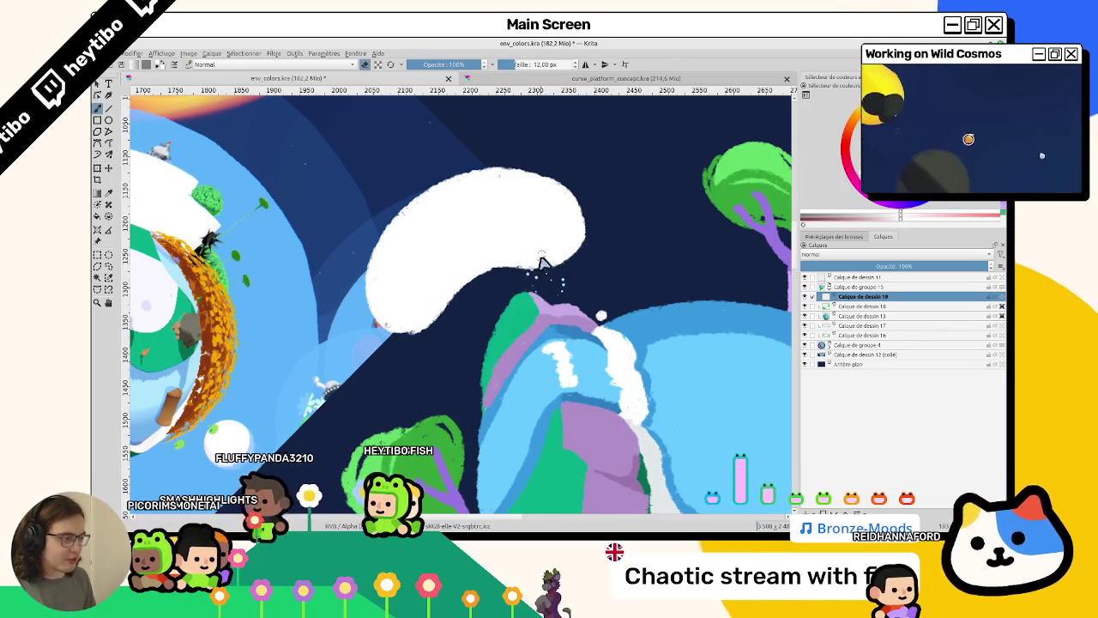
{"action": "scroll", "coordinate": [592, 249], "scroll_direction": "down", "scroll_amount": 3}
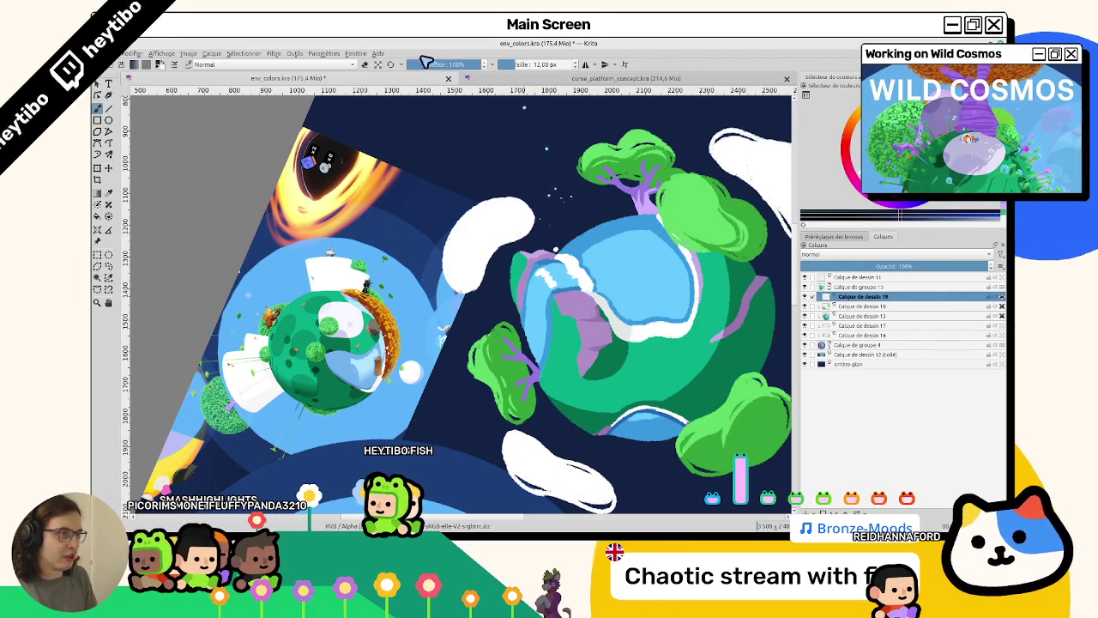
Paint white and light-blue shading along the first cloud's right, left and inner edges.
{"action": "scroll", "coordinate": [392, 387], "scroll_direction": "down", "scroll_amount": 3}
{"action": "scroll", "coordinate": [448, 257], "scroll_direction": "up", "scroll_amount": 3}
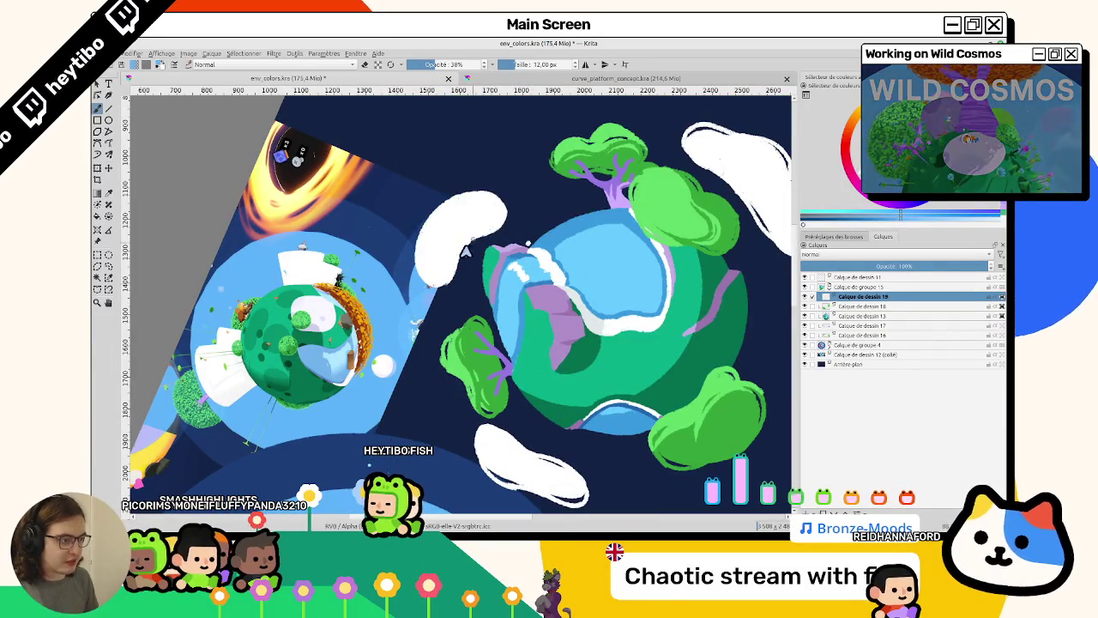
{"action": "scroll", "coordinate": [460, 230], "scroll_direction": "up", "scroll_amount": 1}
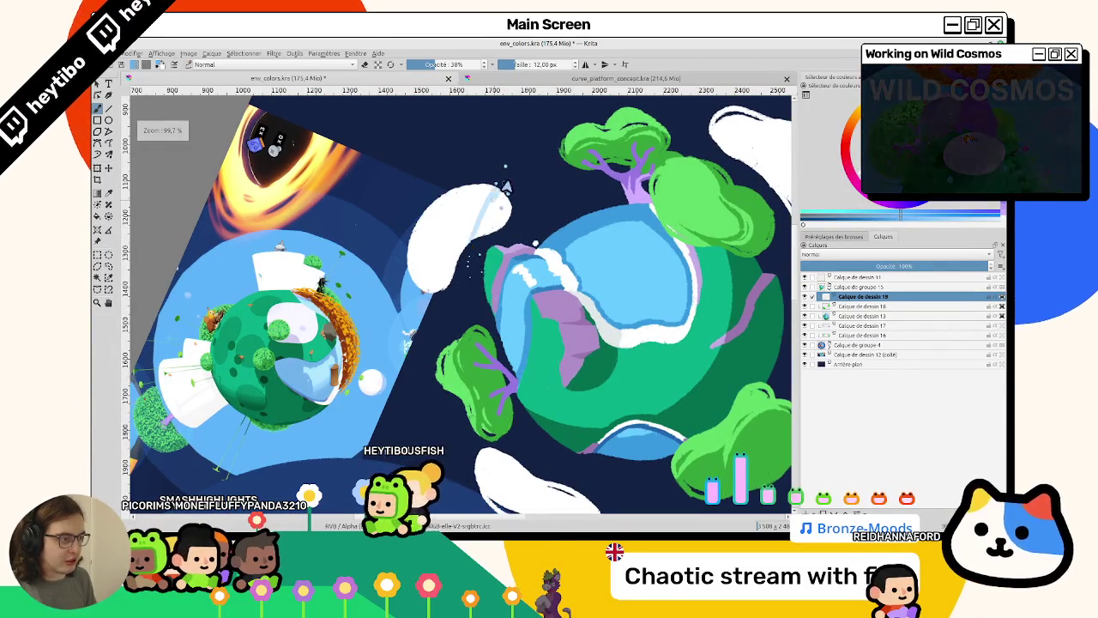
{"action": "left_click_drag", "start_coordinate": [493, 197], "coordinate": [482, 228]}
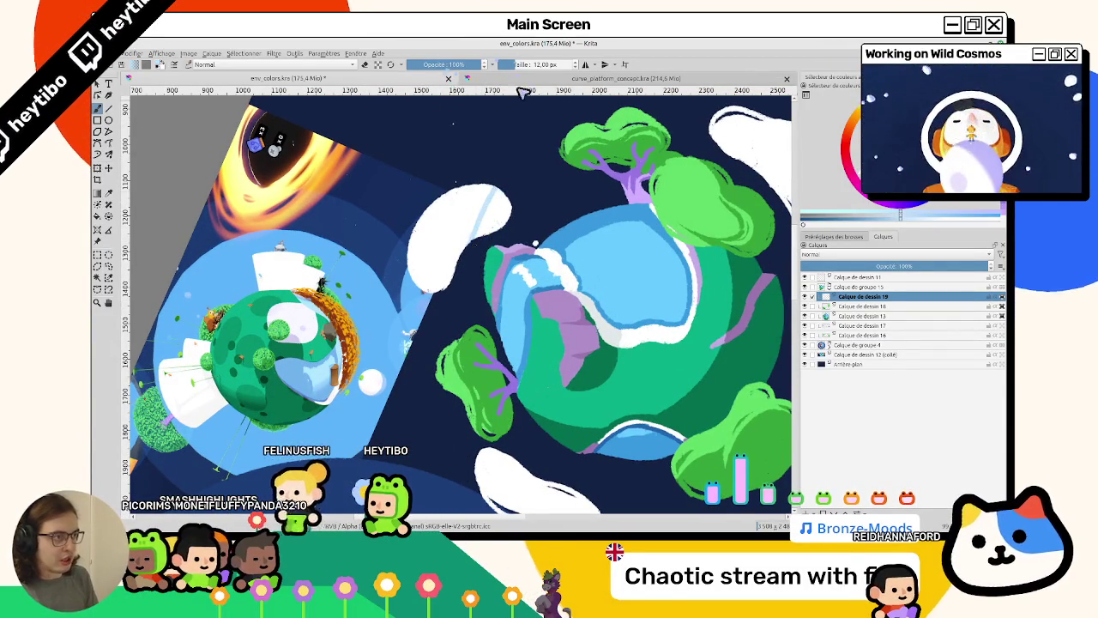
{"action": "mouse_move", "coordinate": [502, 234]}
{"action": "left_mouse_down"}
{"action": "mouse_move", "coordinate": [492, 206]}
{"action": "mouse_move", "coordinate": [503, 343]}
{"action": "left_mouse_up"}
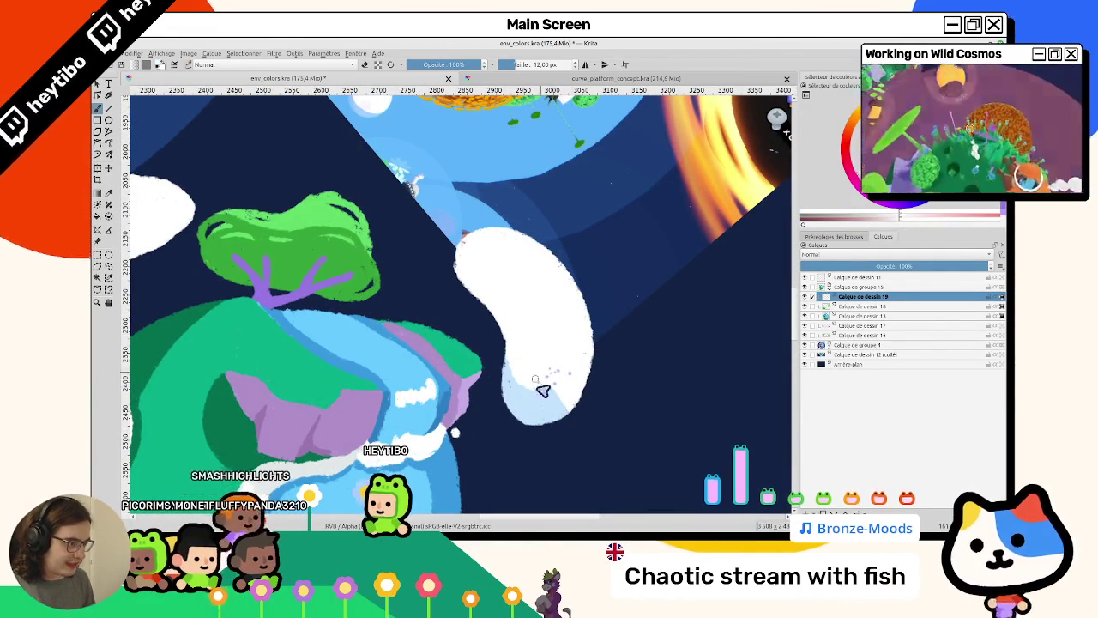
{"action": "mouse_move", "coordinate": [556, 252]}
{"action": "left_mouse_down"}
{"action": "mouse_move", "coordinate": [380, 344]}
{"action": "mouse_move", "coordinate": [373, 211]}
{"action": "left_mouse_up"}
{"action": "mouse_move", "coordinate": [360, 289]}
{"action": "left_mouse_down"}
{"action": "mouse_move", "coordinate": [368, 206]}
{"action": "mouse_move", "coordinate": [520, 335]}
{"action": "mouse_move", "coordinate": [431, 237]}
{"action": "left_mouse_up"}
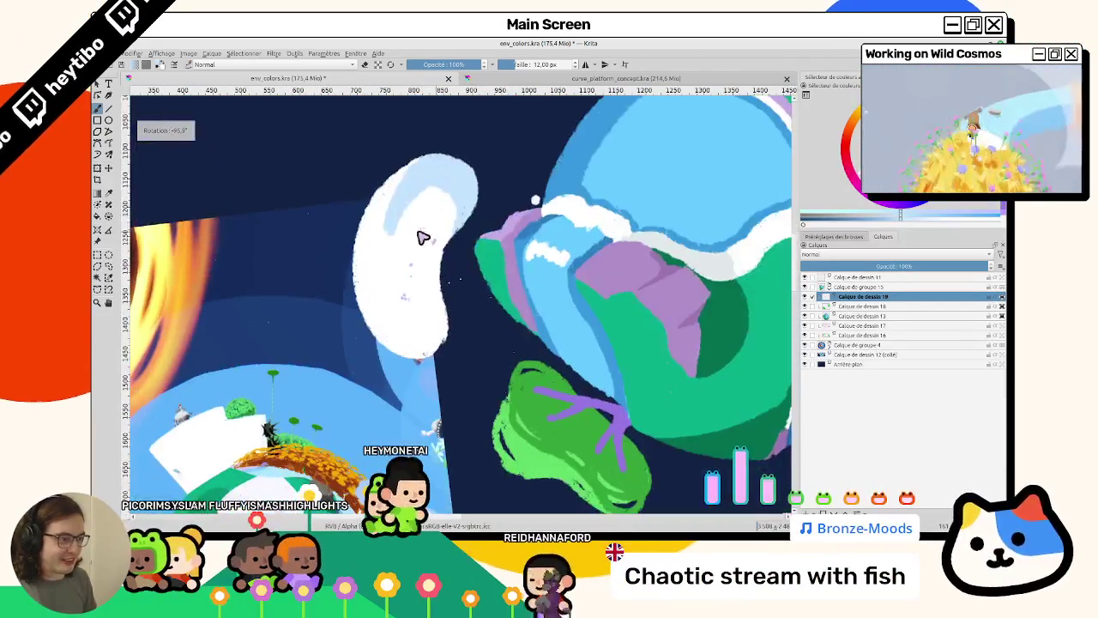
{"action": "mouse_move", "coordinate": [436, 184]}
{"action": "left_mouse_down"}
{"action": "mouse_move", "coordinate": [407, 221]}
{"action": "mouse_move", "coordinate": [425, 320]}
{"action": "mouse_move", "coordinate": [441, 318]}
{"action": "mouse_move", "coordinate": [412, 177]}
{"action": "mouse_move", "coordinate": [418, 257]}
{"action": "left_mouse_up"}
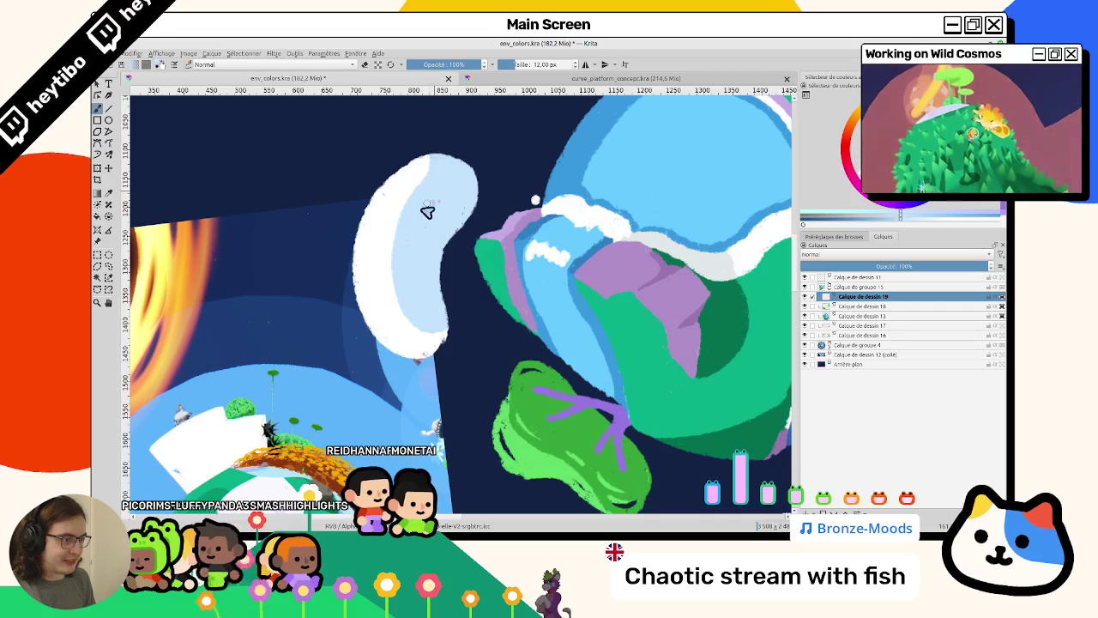
Repaint the cloud's white top-left edge and thicken the left outline on the lower cloud.
{"action": "key", "text": "5"}
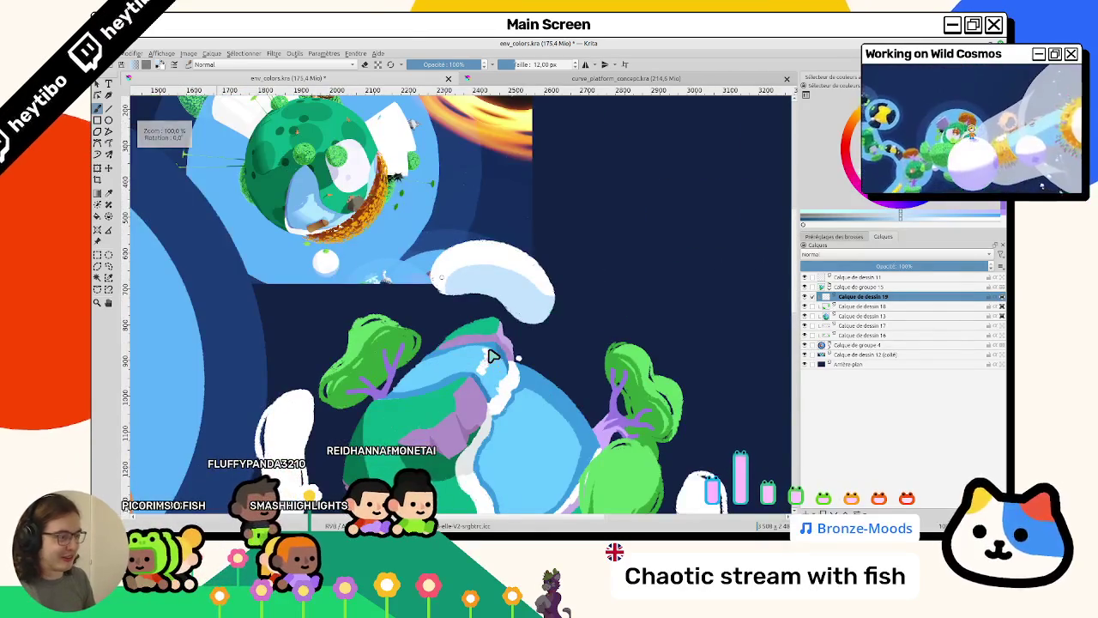
{"action": "key", "text": "4"}
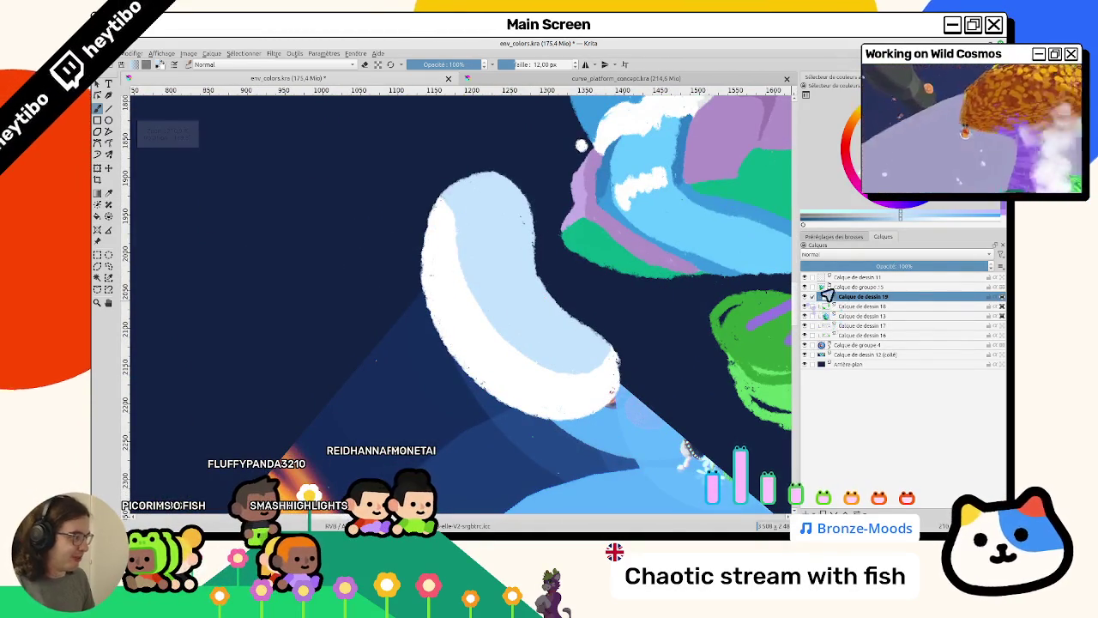
{"action": "left_click_drag", "start_coordinate": [437, 206], "coordinate": [410, 296]}
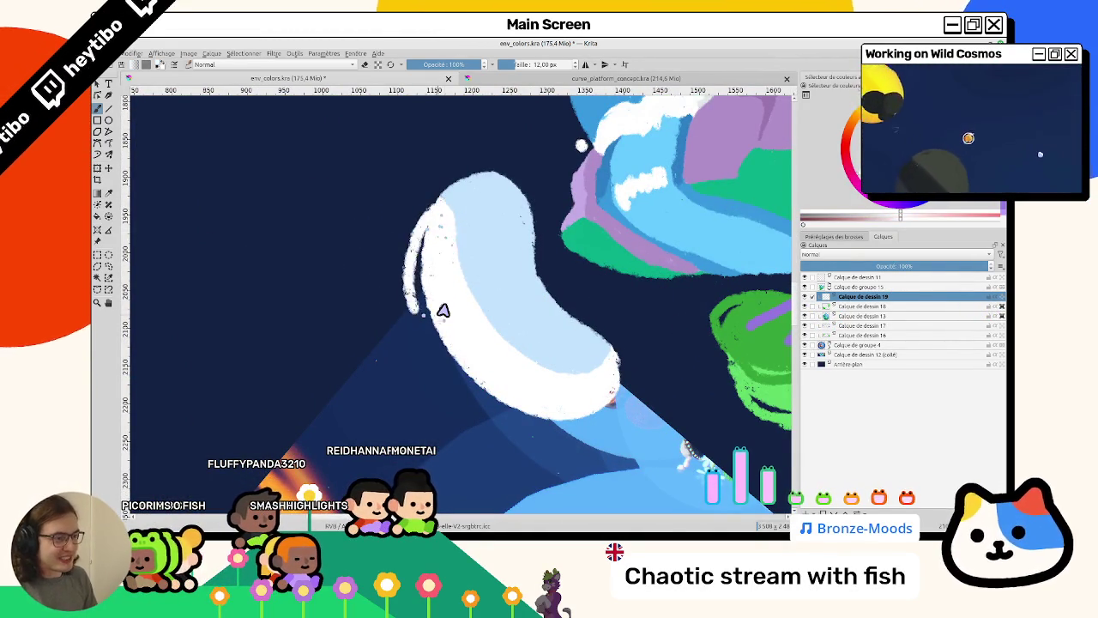
{"action": "key", "text": "ctrl+z"}
{"action": "mouse_move", "coordinate": [429, 235]}
{"action": "left_mouse_down"}
{"action": "mouse_move", "coordinate": [470, 188]}
{"action": "mouse_move", "coordinate": [452, 199]}
{"action": "mouse_move", "coordinate": [537, 291]}
{"action": "left_mouse_up"}
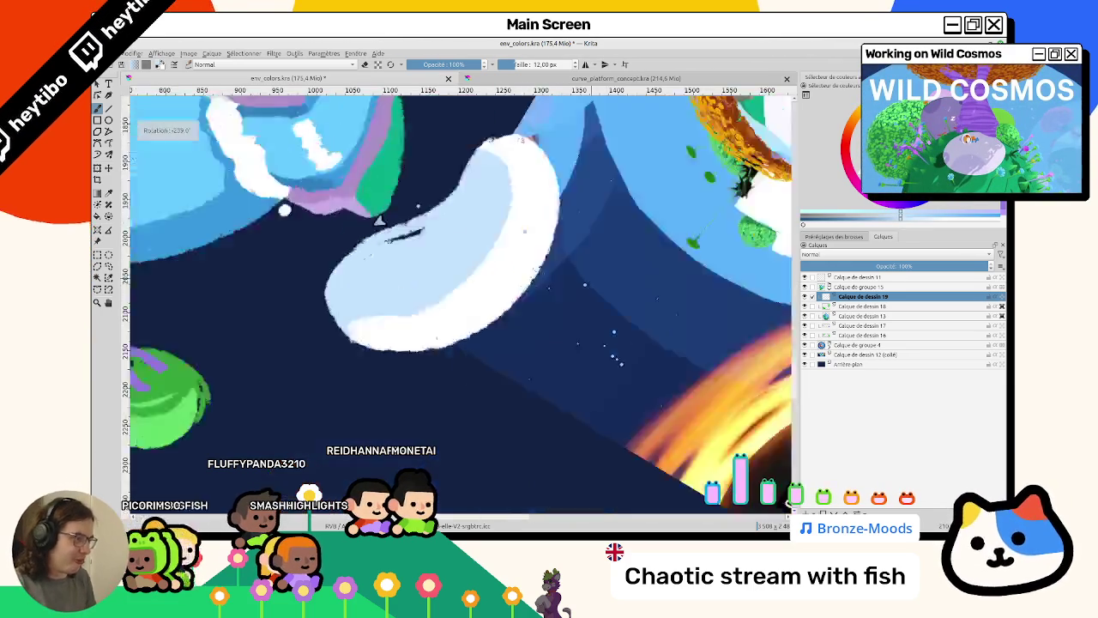
{"action": "mouse_move", "coordinate": [590, 337]}
{"action": "left_mouse_down"}
{"action": "mouse_move", "coordinate": [412, 314]}
{"action": "mouse_move", "coordinate": [409, 254]}
{"action": "left_mouse_up"}
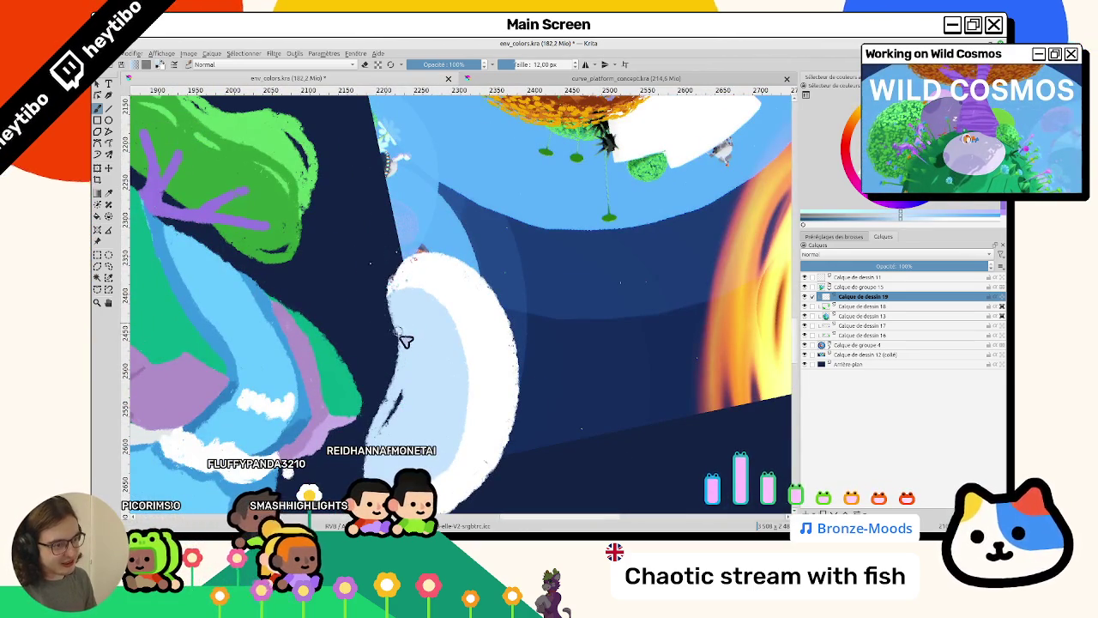
{"action": "left_click_drag", "start_coordinate": [380, 294], "coordinate": [412, 263]}
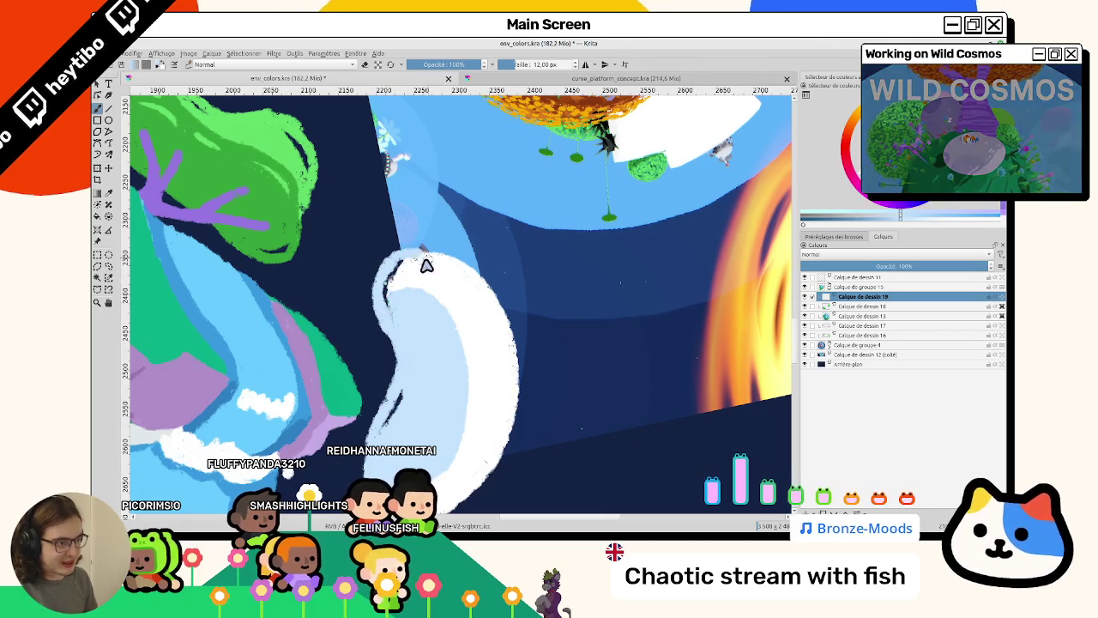
Trim one cloud's left edge with sampled navy background, then extend another cloud's white top outline.
{"action": "key", "text": "5"}
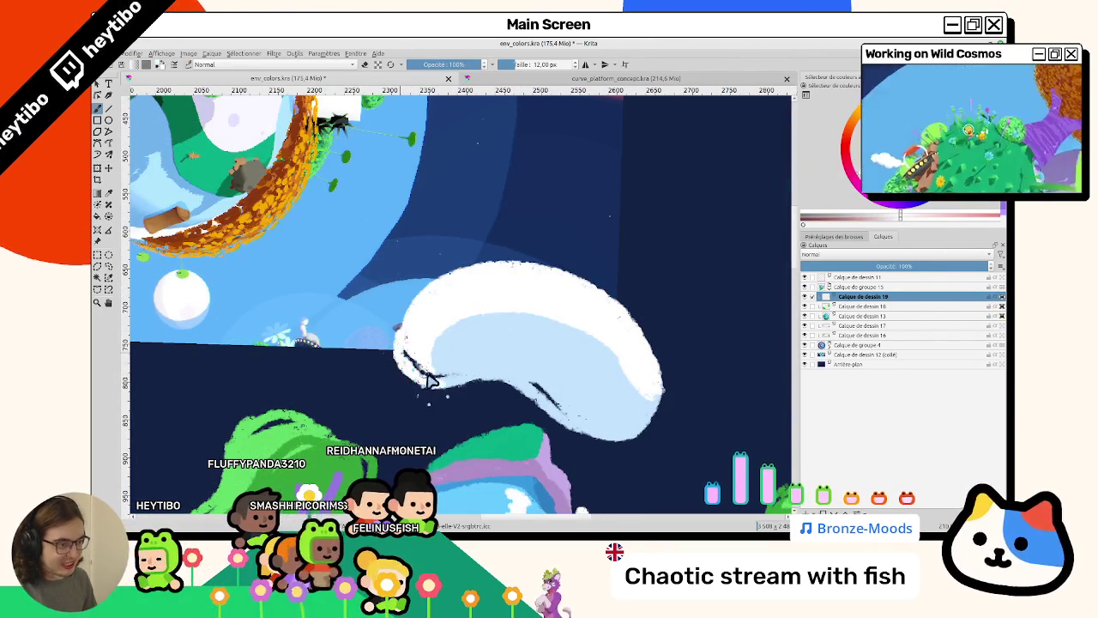
{"action": "left_click_drag", "start_coordinate": [422, 377], "coordinate": [479, 295]}
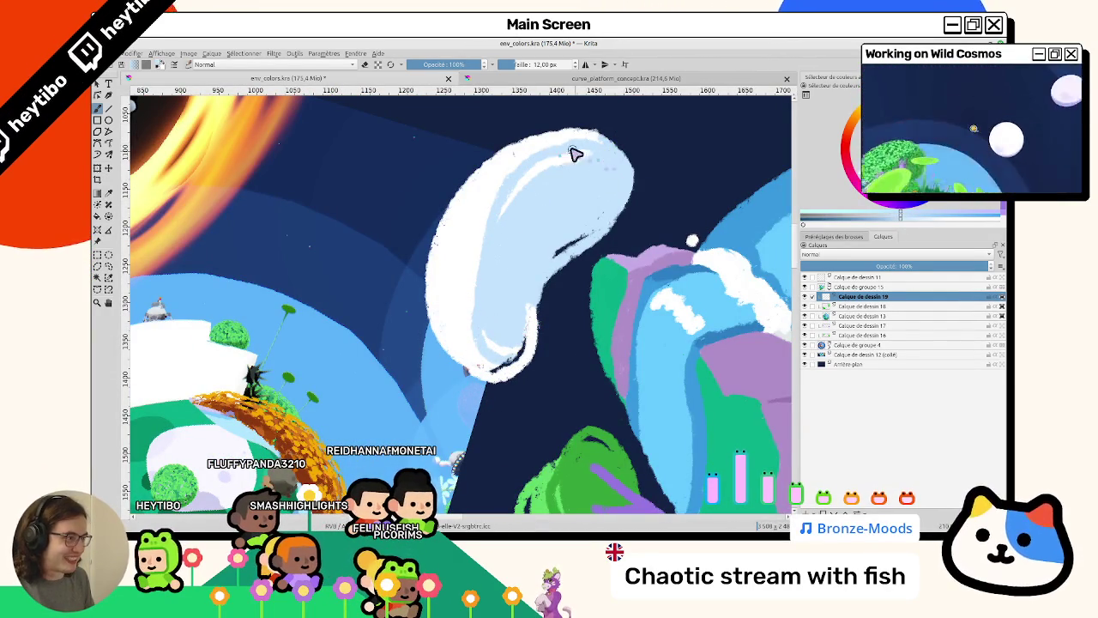
{"action": "mouse_move", "coordinate": [604, 167]}
{"action": "left_mouse_down"}
{"action": "mouse_move", "coordinate": [437, 351]}
{"action": "mouse_move", "coordinate": [534, 289]}
{"action": "mouse_move", "coordinate": [514, 380]}
{"action": "left_mouse_up"}
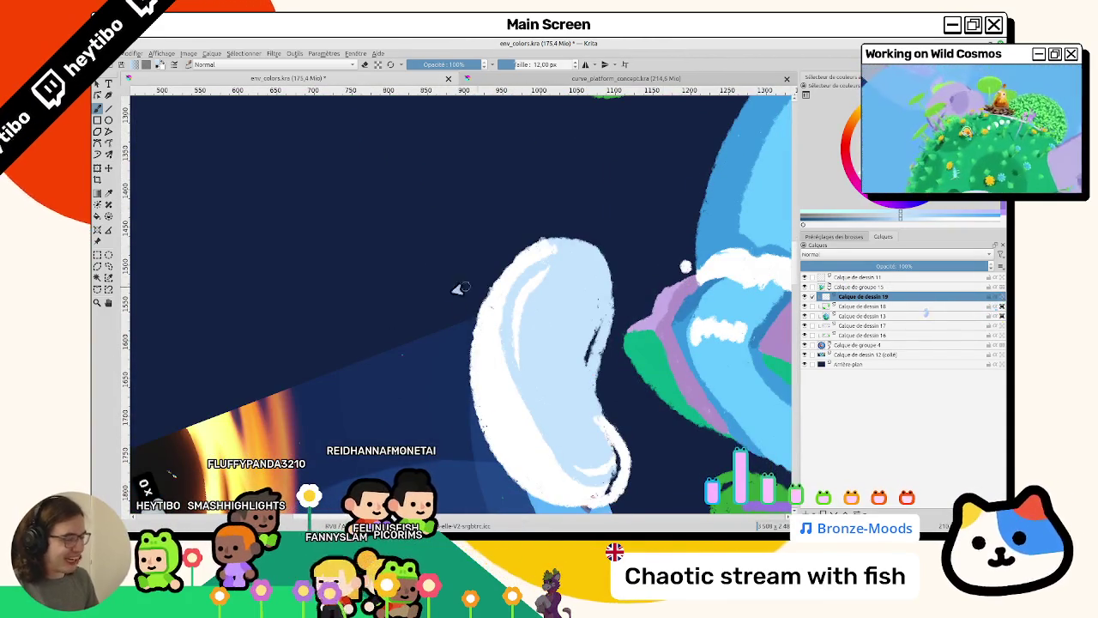
{"action": "left_click", "coordinate": [473, 336], "text": "ctrl"}
{"action": "mouse_move", "coordinate": [487, 374]}
{"action": "left_mouse_down"}
{"action": "mouse_move", "coordinate": [506, 247]}
{"action": "mouse_move", "coordinate": [500, 257]}
{"action": "left_mouse_up"}
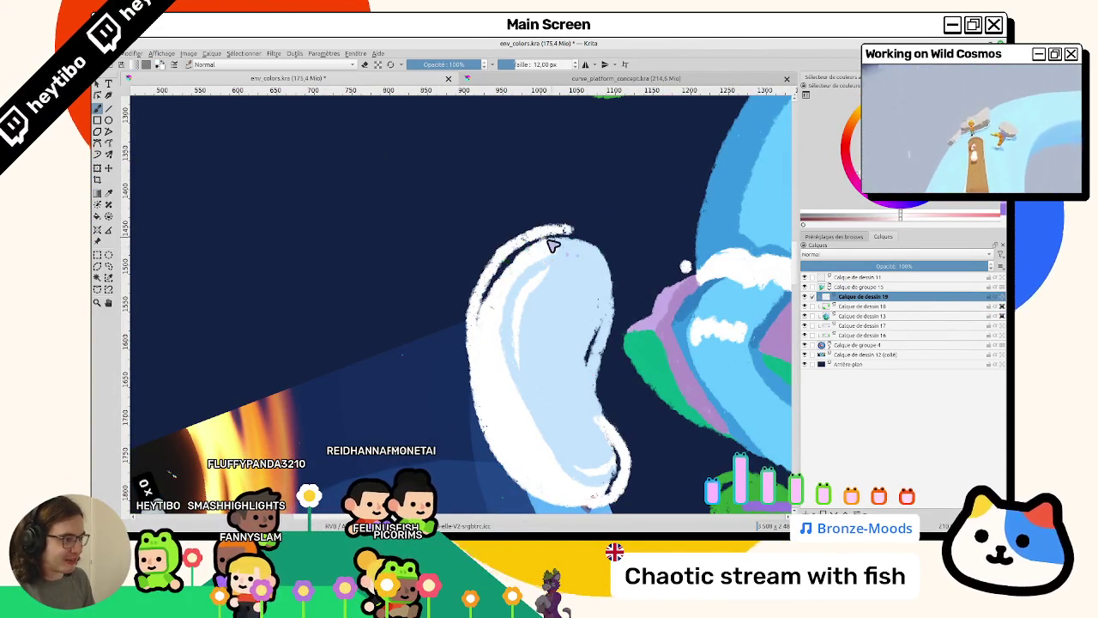
{"action": "left_click_drag", "start_coordinate": [616, 271], "coordinate": [489, 304]}
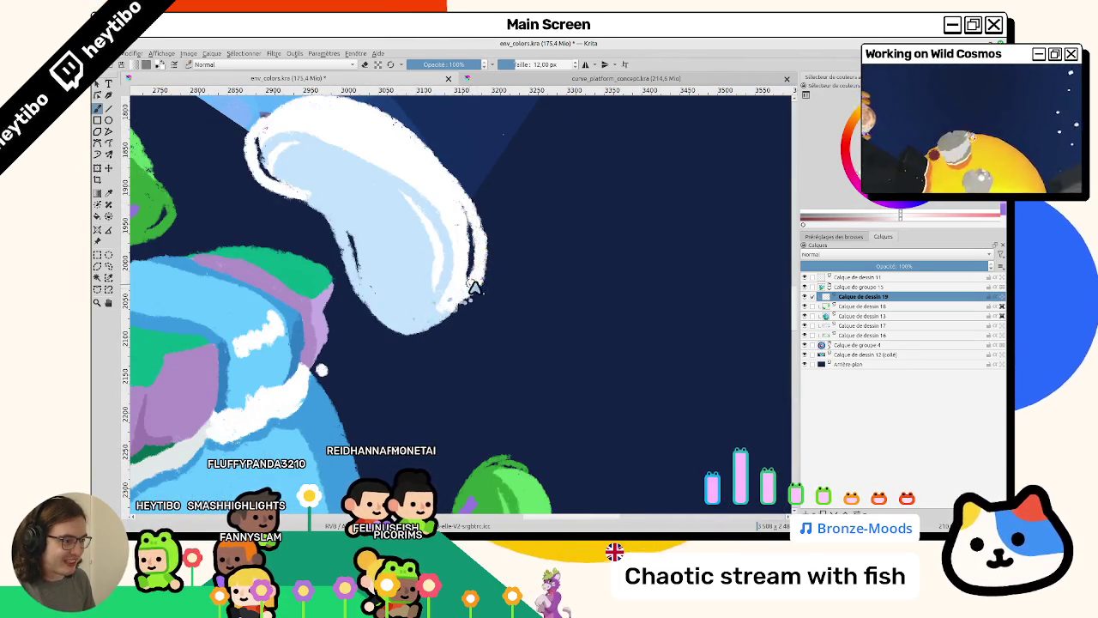
{"action": "mouse_move", "coordinate": [500, 232]}
{"action": "left_mouse_down"}
{"action": "mouse_move", "coordinate": [437, 350]}
{"action": "mouse_move", "coordinate": [466, 318]}
{"action": "left_mouse_up"}
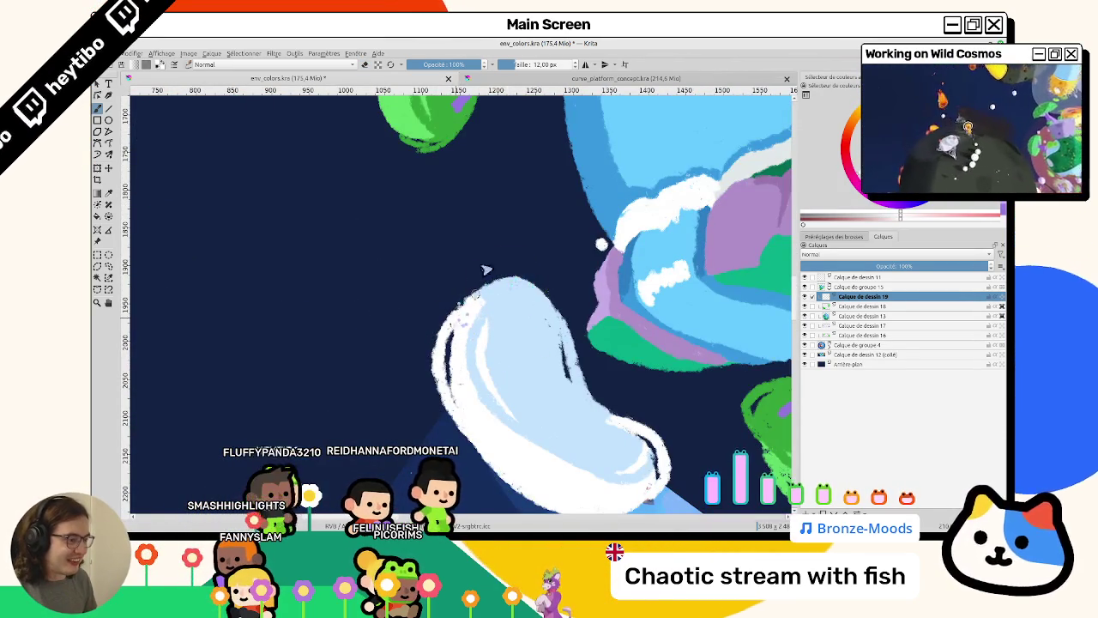
{"action": "left_click_drag", "start_coordinate": [509, 274], "coordinate": [530, 281]}
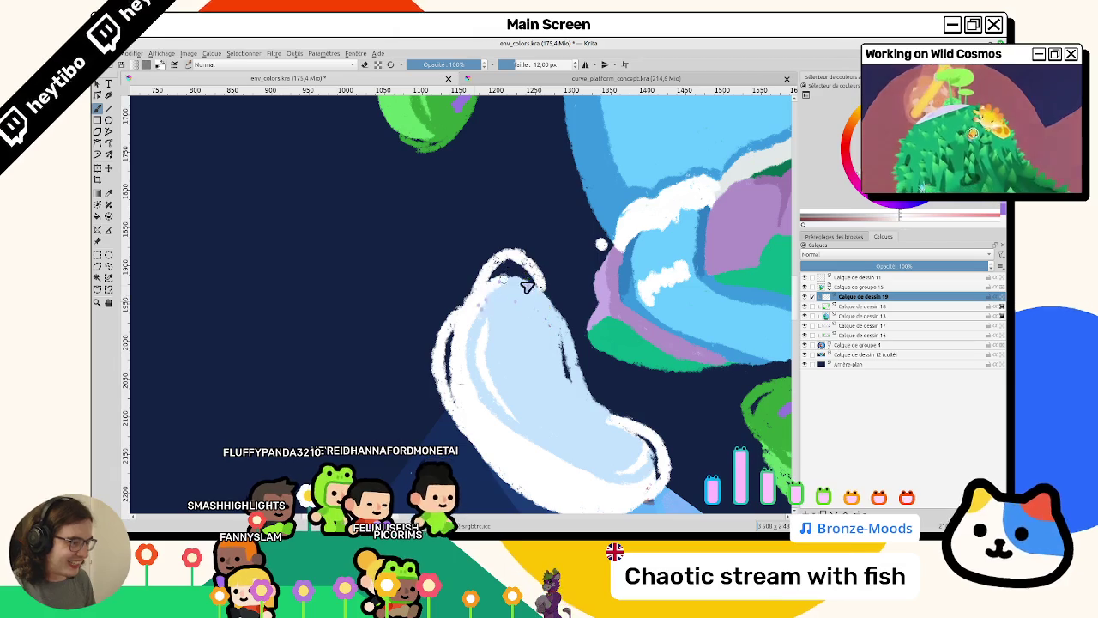
Paint white along another cloud's lower-right edge, then turn toward the cloud near the sun.
{"action": "left_click_drag", "start_coordinate": [561, 347], "coordinate": [429, 295]}
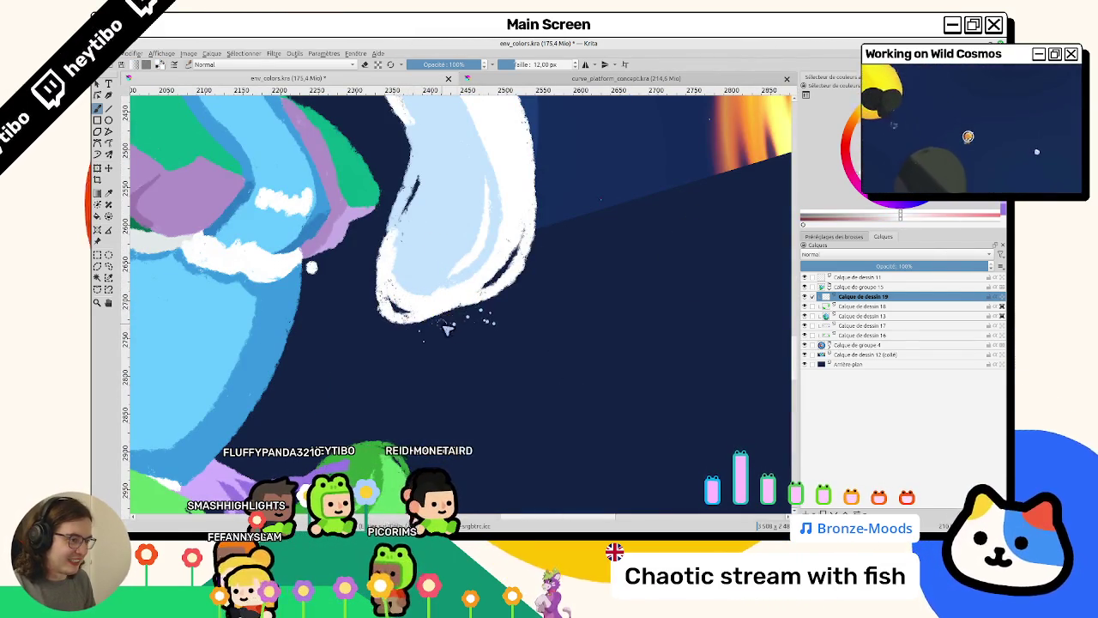
{"action": "mouse_move", "coordinate": [419, 321]}
{"action": "left_mouse_down"}
{"action": "mouse_move", "coordinate": [446, 216]}
{"action": "mouse_move", "coordinate": [443, 351]}
{"action": "left_mouse_up"}
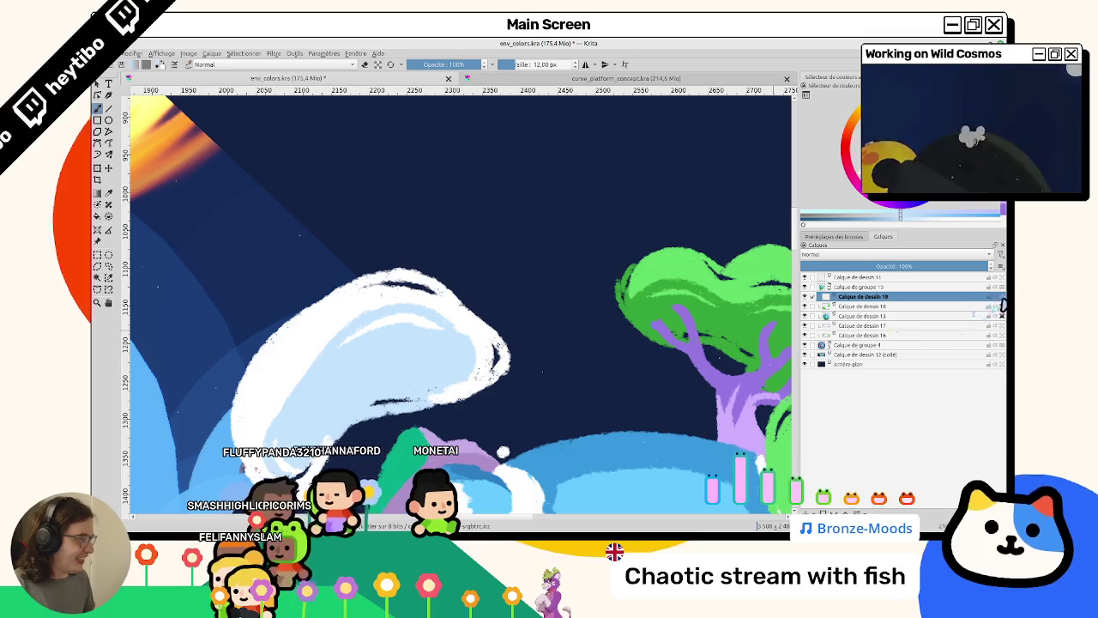
{"action": "mouse_move", "coordinate": [441, 404]}
{"action": "left_mouse_down"}
{"action": "mouse_move", "coordinate": [497, 391]}
{"action": "mouse_move", "coordinate": [449, 282]}
{"action": "left_mouse_up"}
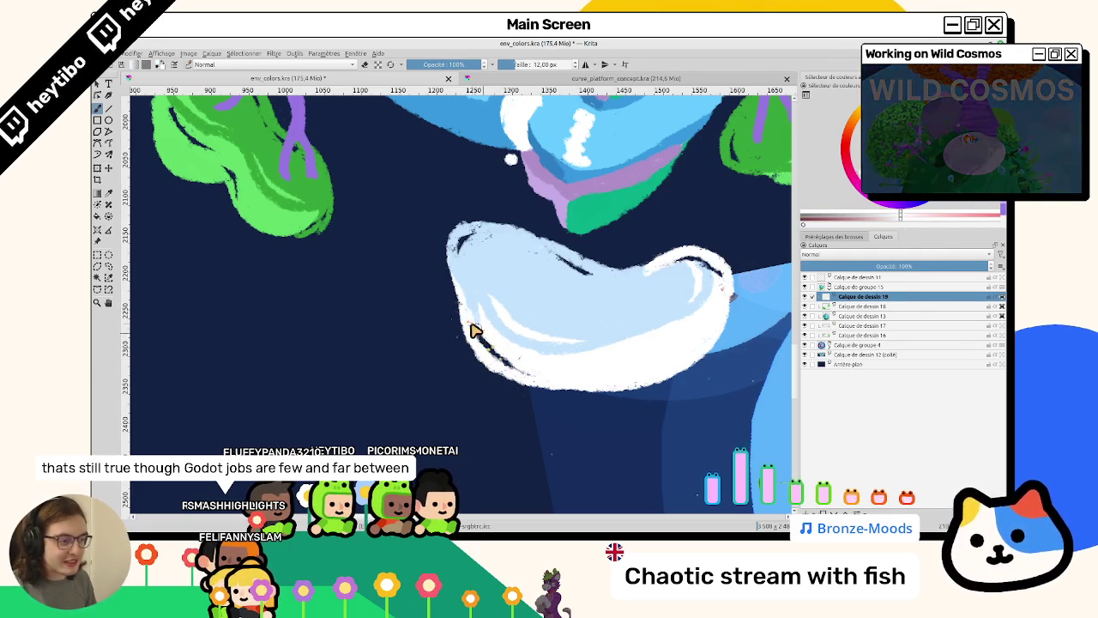
{"action": "mouse_move", "coordinate": [478, 342]}
{"action": "left_mouse_down"}
{"action": "mouse_move", "coordinate": [644, 265]}
{"action": "mouse_move", "coordinate": [503, 287]}
{"action": "mouse_move", "coordinate": [508, 210]}
{"action": "left_mouse_up"}
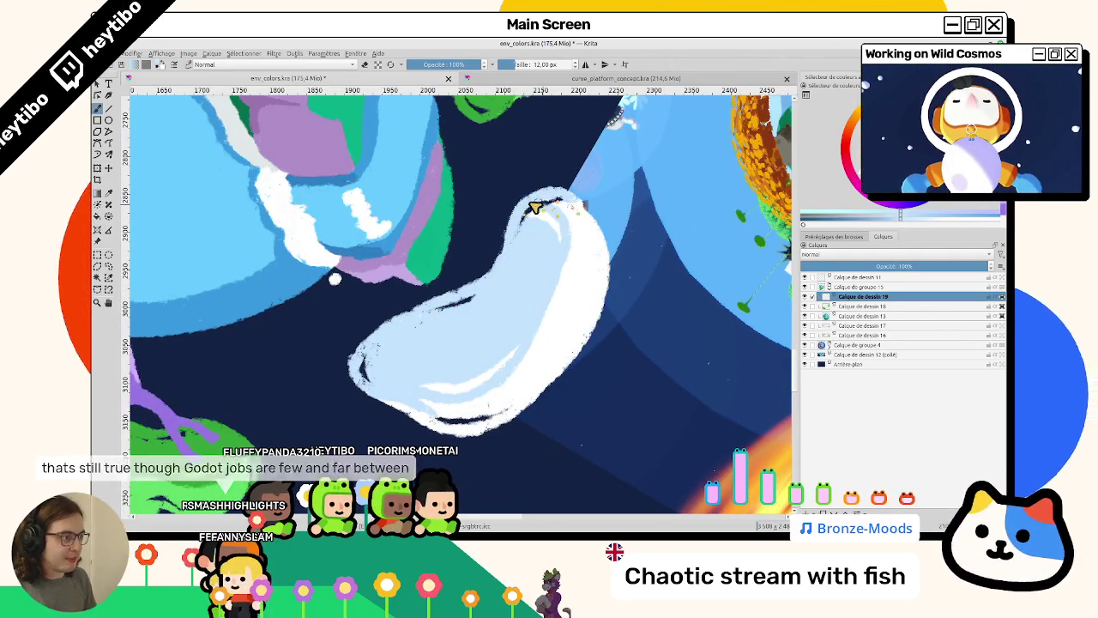
{"action": "mouse_move", "coordinate": [575, 201]}
{"action": "left_mouse_down"}
{"action": "mouse_move", "coordinate": [319, 285]}
{"action": "mouse_move", "coordinate": [399, 400]}
{"action": "mouse_move", "coordinate": [486, 350]}
{"action": "mouse_move", "coordinate": [470, 308]}
{"action": "left_mouse_up"}
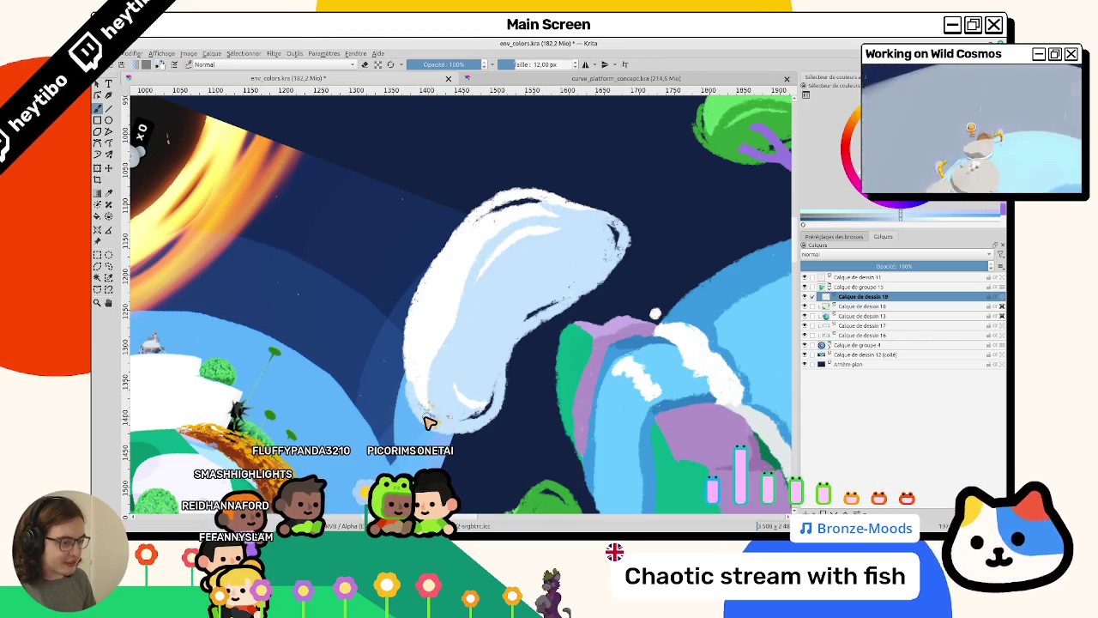
{"action": "mouse_move", "coordinate": [459, 334]}
{"action": "left_mouse_down"}
{"action": "mouse_move", "coordinate": [429, 363]}
{"action": "mouse_move", "coordinate": [418, 355]}
{"action": "left_mouse_up"}
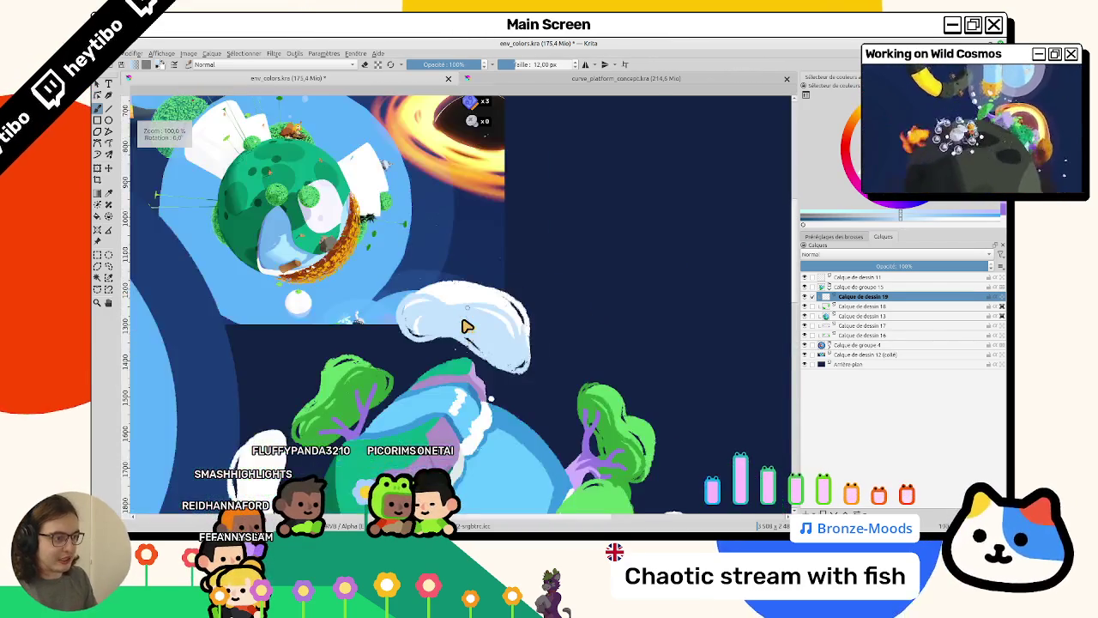
Widen the white edge on the upper cloud's left side.
{"action": "left_click_drag", "start_coordinate": [465, 326], "coordinate": [450, 287]}
{"action": "scroll", "coordinate": [348, 330], "scroll_direction": "up", "scroll_amount": 2}
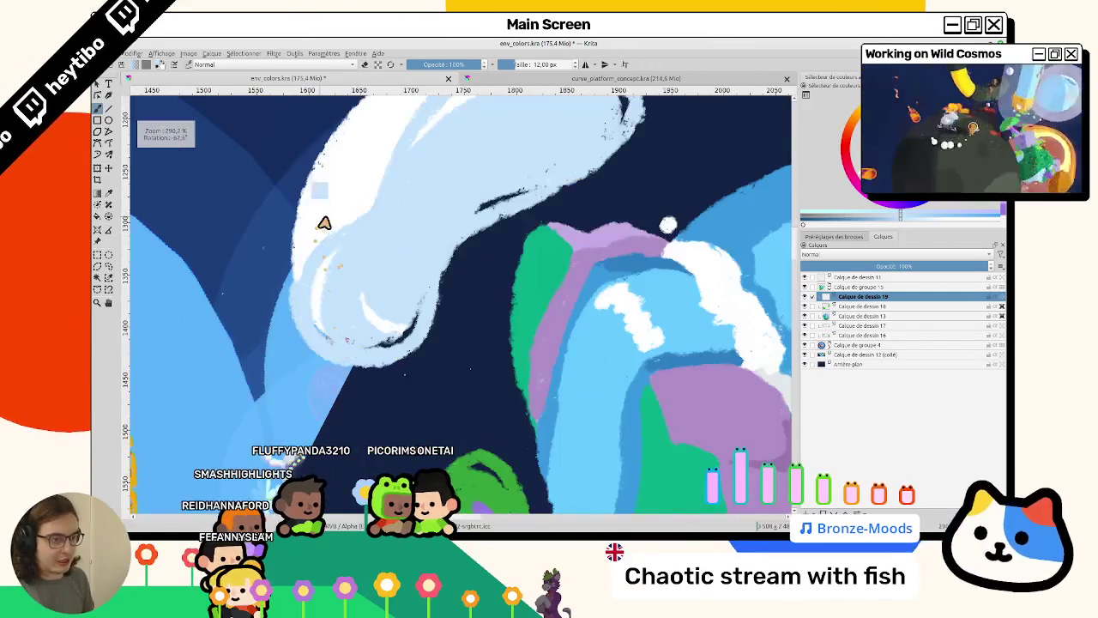
{"action": "scroll", "coordinate": [343, 326], "scroll_direction": "up", "scroll_amount": 2}
{"action": "left_click_drag", "start_coordinate": [269, 393], "coordinate": [318, 265]}
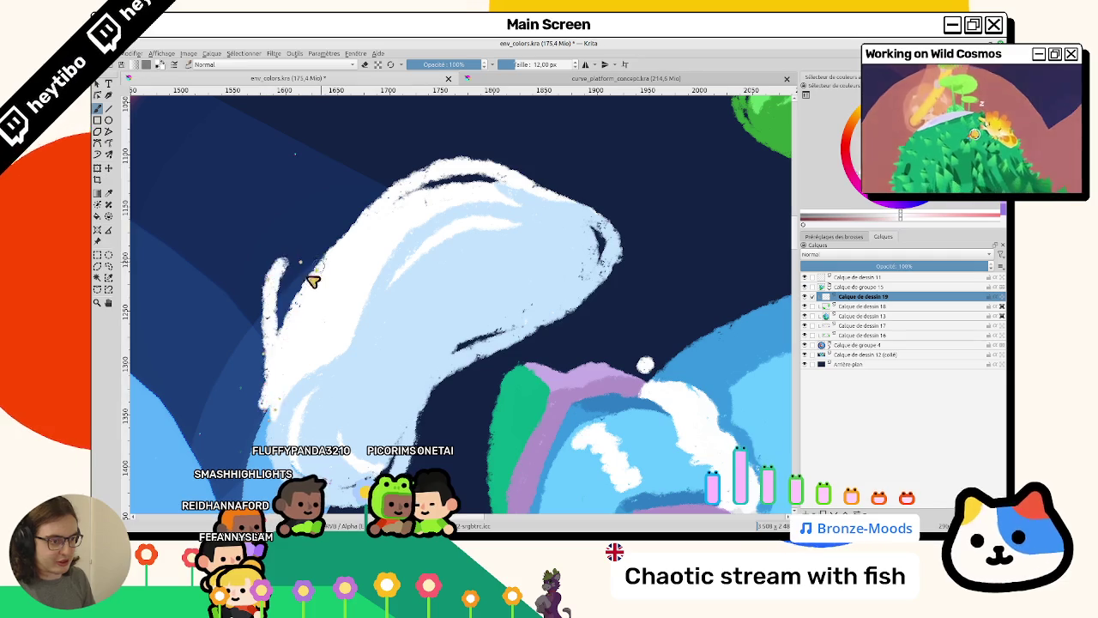
{"action": "mouse_move", "coordinate": [277, 385]}
{"action": "left_mouse_down"}
{"action": "mouse_move", "coordinate": [306, 289]}
{"action": "mouse_move", "coordinate": [344, 289]}
{"action": "left_mouse_up"}
{"action": "scroll", "coordinate": [369, 304], "scroll_direction": "down", "scroll_amount": 5}
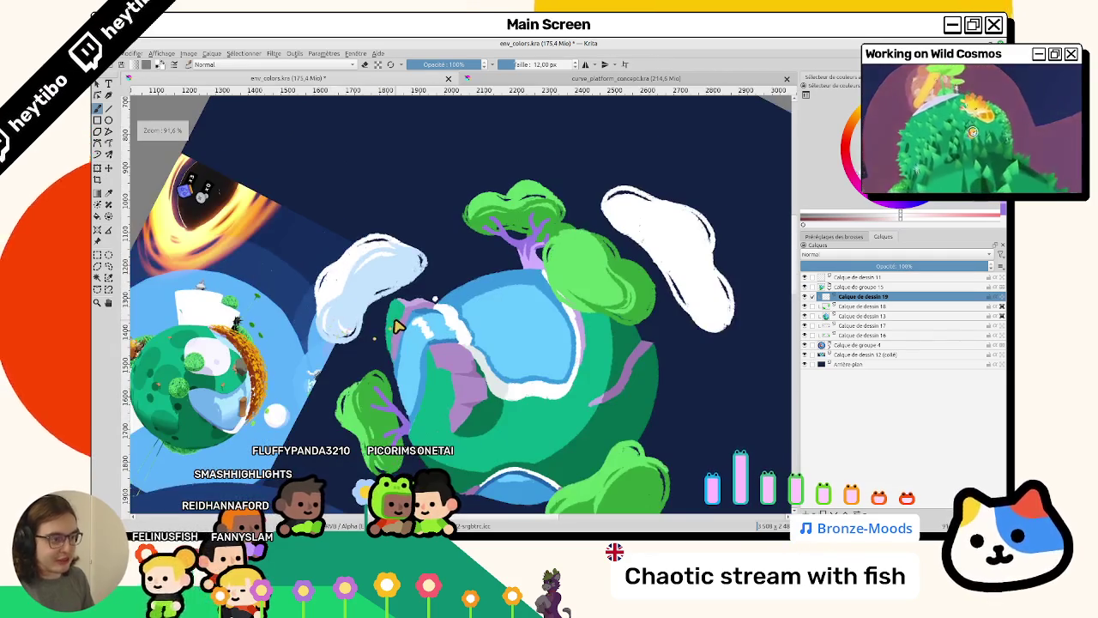
{"action": "scroll", "coordinate": [399, 321], "scroll_direction": "up", "scroll_amount": 2}
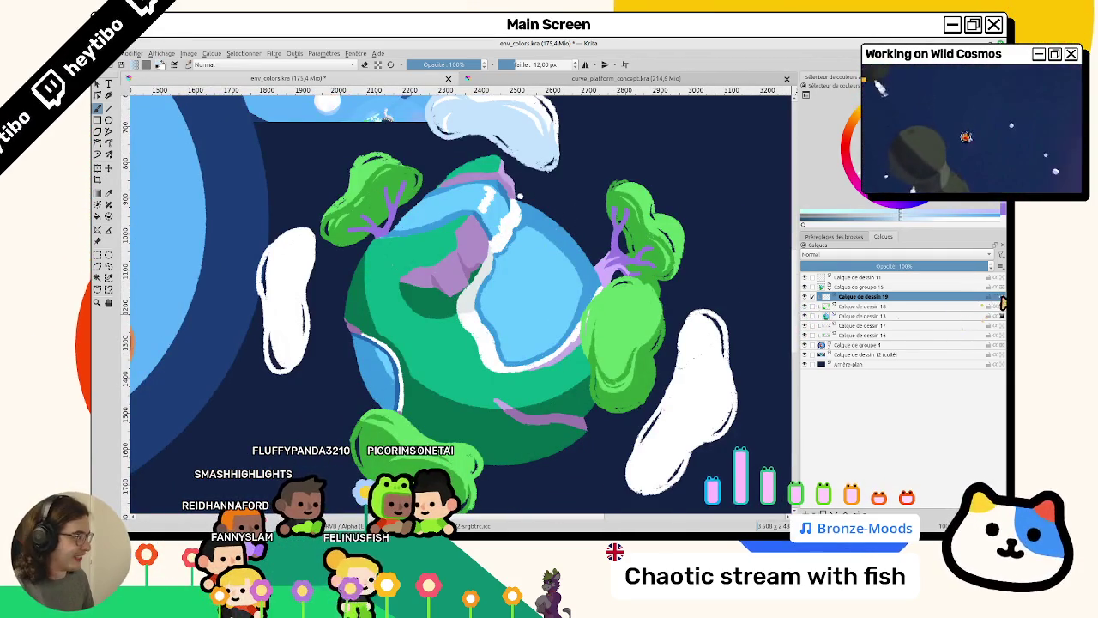
Work the orange speckles on the white cloud, removing the stray ones.
{"action": "left_click_drag", "start_coordinate": [351, 277], "coordinate": [354, 285]}
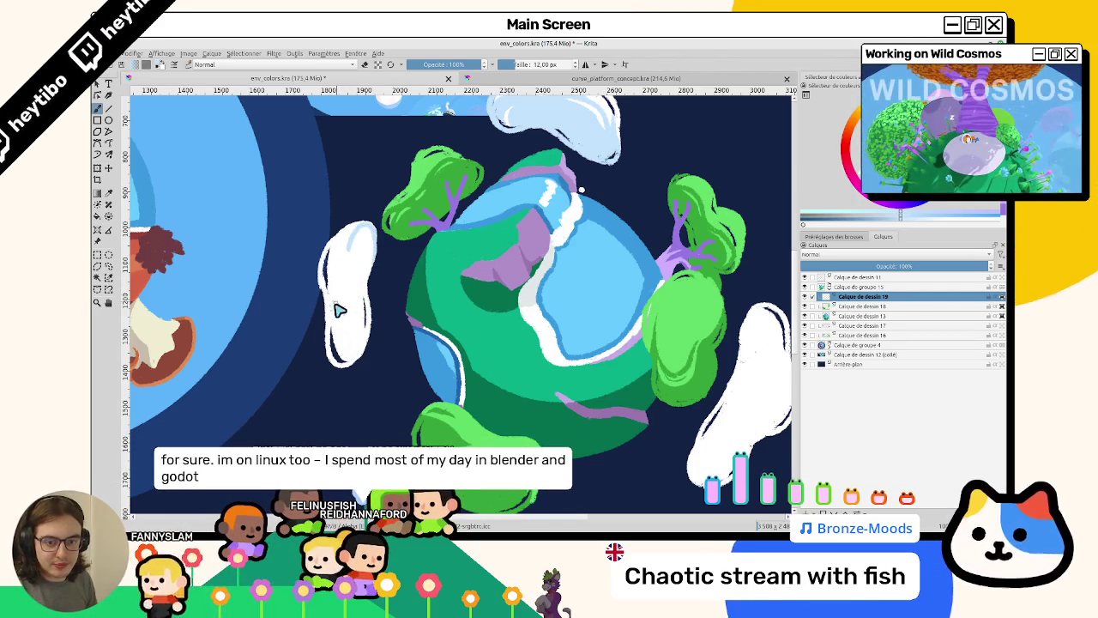
{"action": "mouse_move", "coordinate": [338, 308]}
{"action": "left_mouse_down"}
{"action": "mouse_move", "coordinate": [347, 264]}
{"action": "mouse_move", "coordinate": [361, 354]}
{"action": "left_mouse_up"}
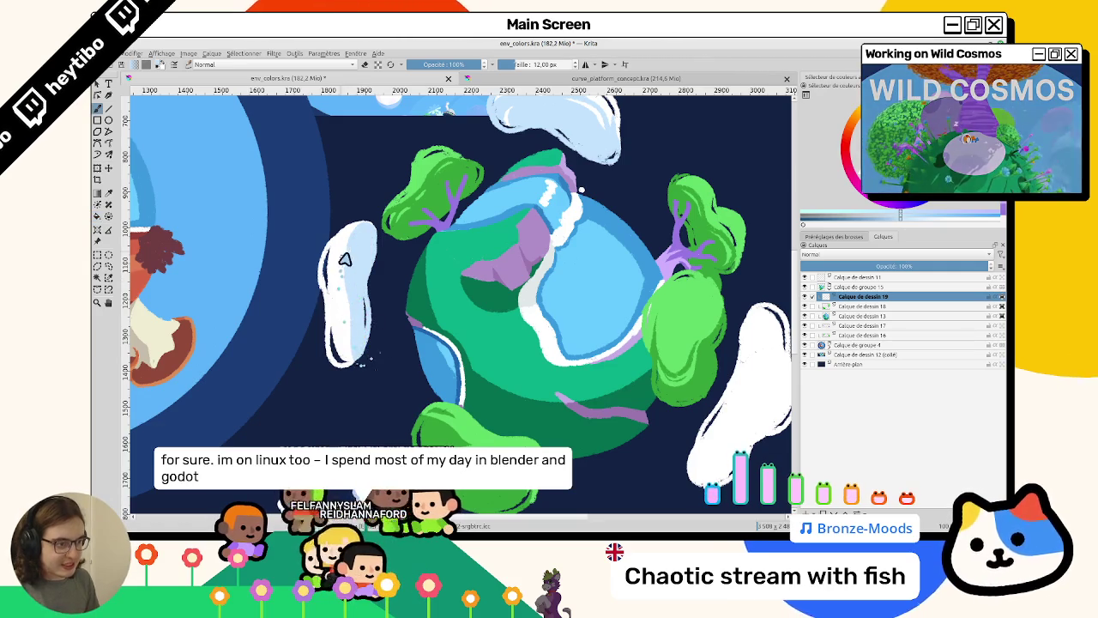
{"action": "left_click_drag", "start_coordinate": [355, 245], "coordinate": [351, 287]}
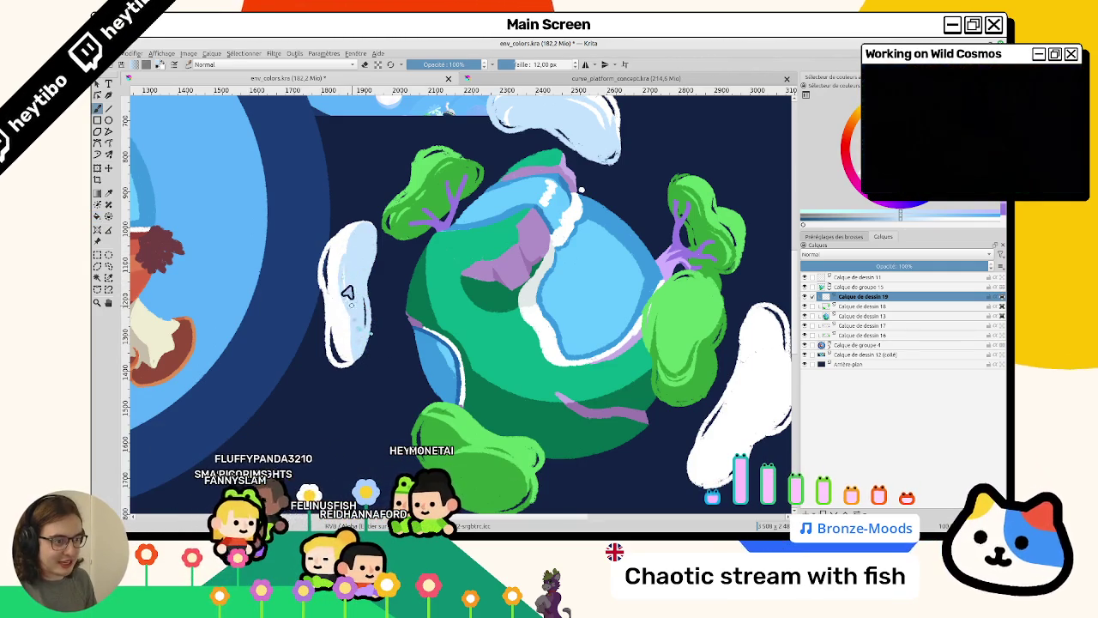
{"action": "left_click_drag", "start_coordinate": [352, 311], "coordinate": [362, 340]}
{"action": "scroll", "coordinate": [342, 246], "scroll_direction": "up", "scroll_amount": 3}
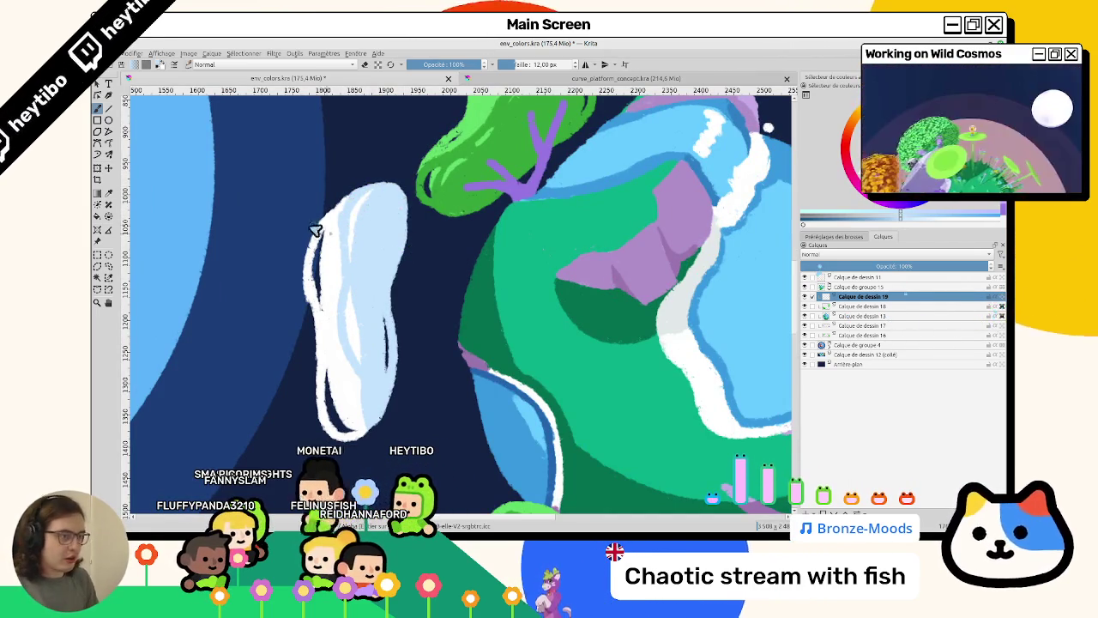
Straighten the view and fill the right cloud's interior with light blue.
{"action": "mouse_move", "coordinate": [390, 217]}
{"action": "left_mouse_down"}
{"action": "mouse_move", "coordinate": [355, 387]}
{"action": "mouse_move", "coordinate": [543, 380]}
{"action": "mouse_move", "coordinate": [560, 300]}
{"action": "left_mouse_up"}
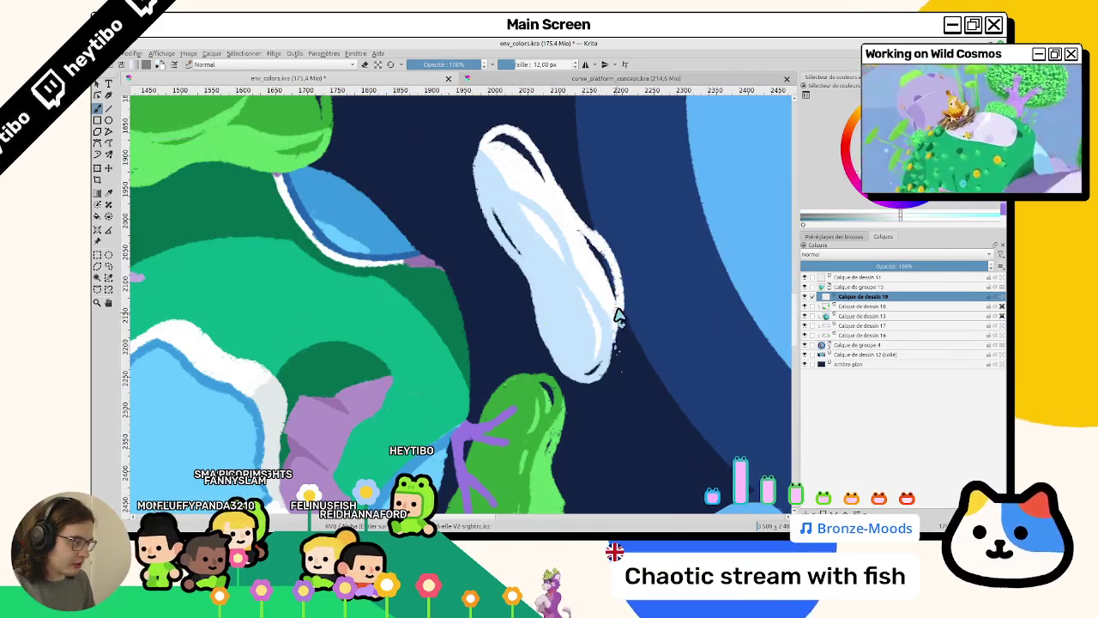
{"action": "mouse_move", "coordinate": [614, 377]}
{"action": "left_mouse_down"}
{"action": "mouse_move", "coordinate": [380, 201]}
{"action": "mouse_move", "coordinate": [343, 412]}
{"action": "left_mouse_up"}
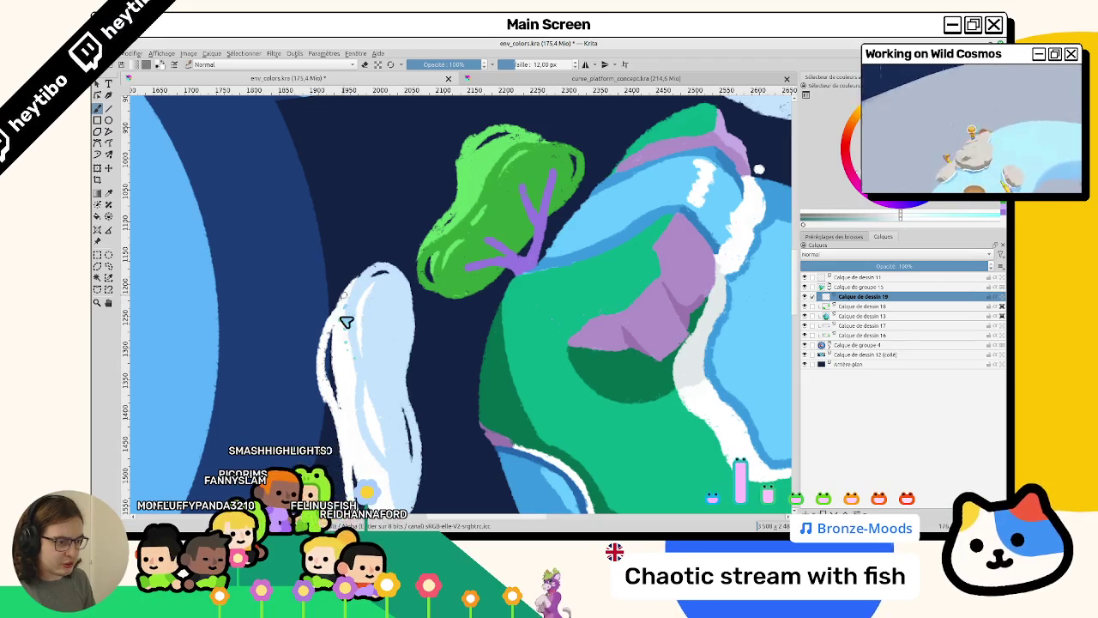
{"action": "scroll", "coordinate": [346, 336], "scroll_direction": "down", "scroll_amount": 5}
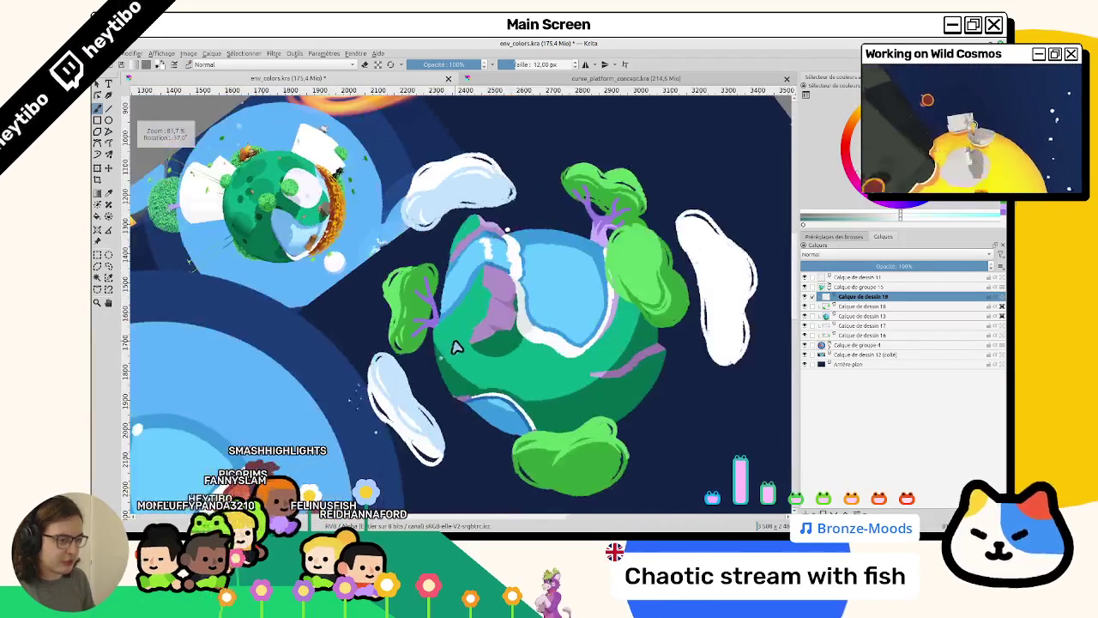
{"action": "scroll", "coordinate": [454, 345], "scroll_direction": "up", "scroll_amount": 2}
{"action": "key", "text": "5"}
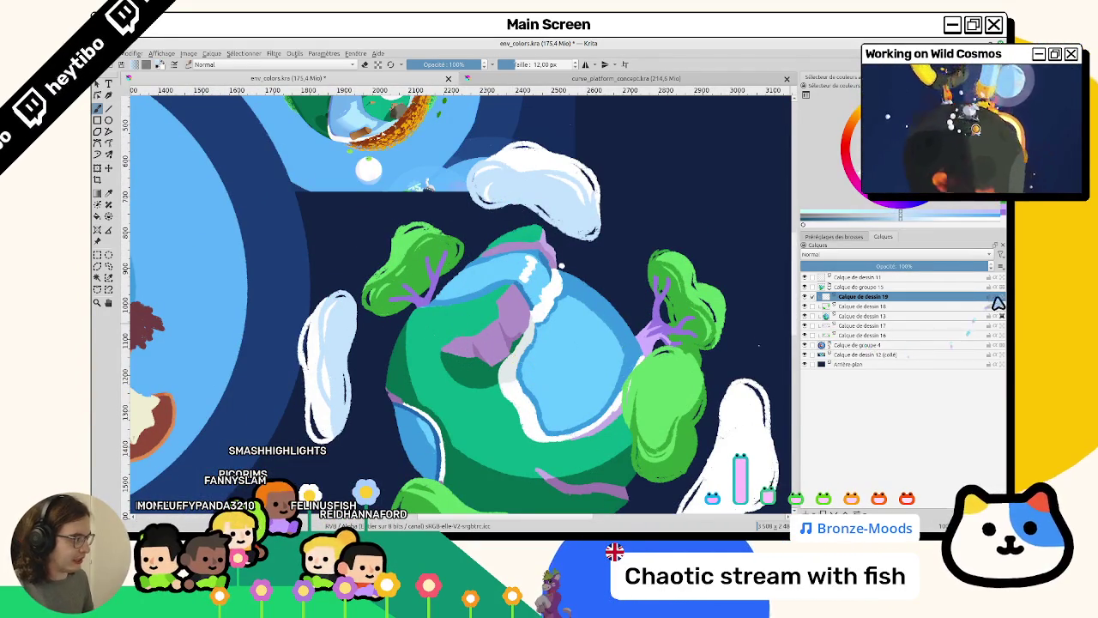
{"action": "left_click_drag", "start_coordinate": [610, 409], "coordinate": [481, 281]}
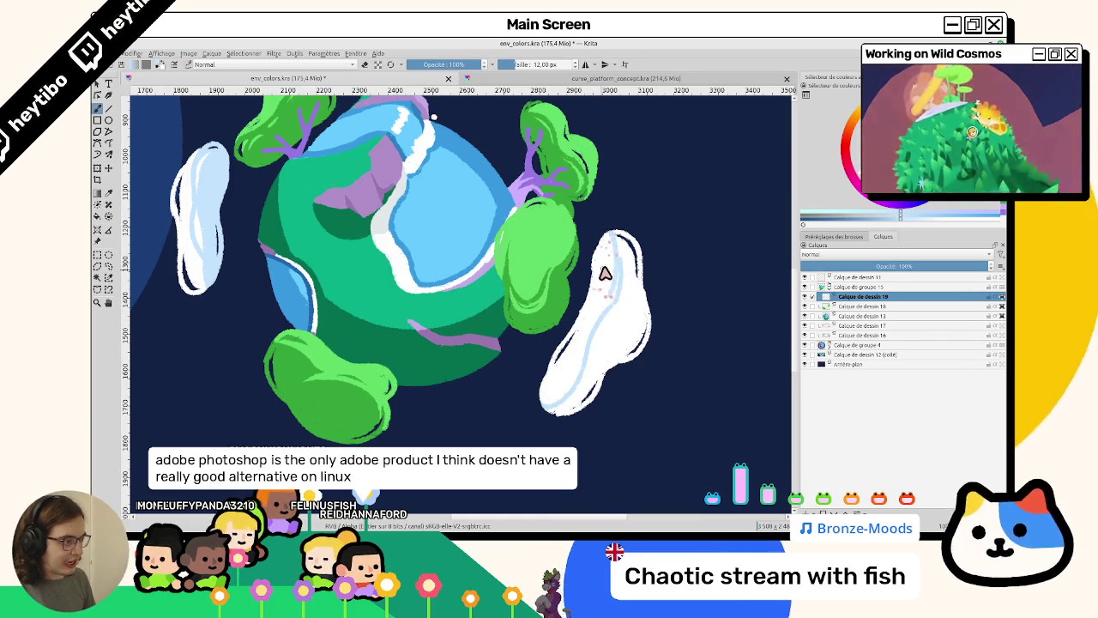
{"action": "left_click", "coordinate": [596, 266]}
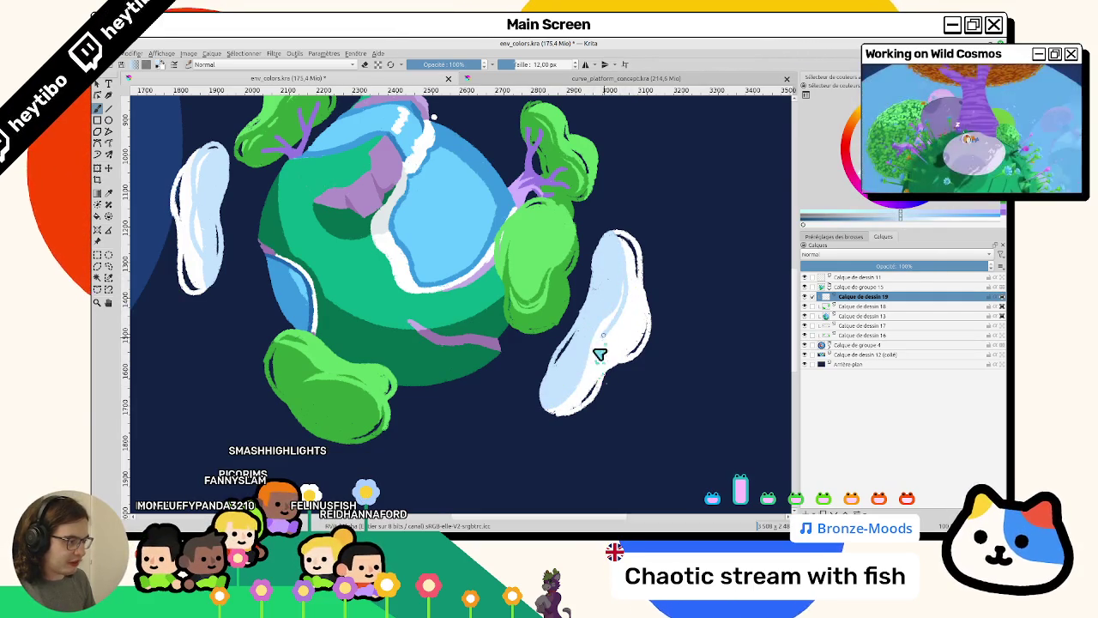
{"action": "left_click_drag", "start_coordinate": [588, 391], "coordinate": [413, 239]}
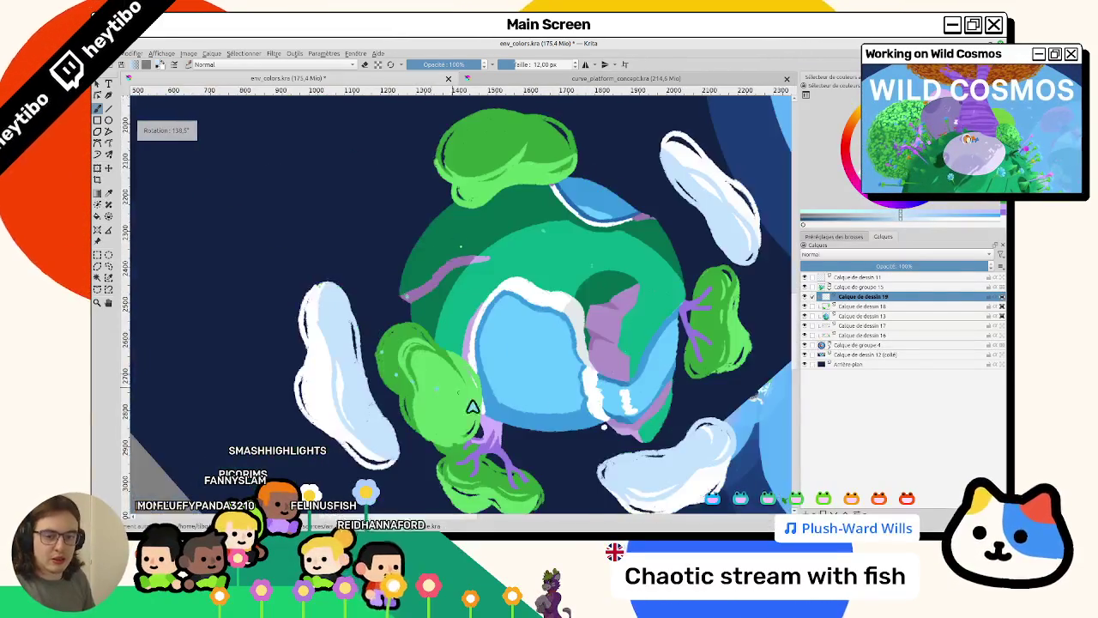
Shade the right cloud's lower part in blue, then zoom out to review the illustration.
{"action": "mouse_move", "coordinate": [594, 318]}
{"action": "left_mouse_down"}
{"action": "mouse_move", "coordinate": [603, 331]}
{"action": "mouse_move", "coordinate": [407, 211]}
{"action": "mouse_move", "coordinate": [433, 334]}
{"action": "mouse_move", "coordinate": [466, 314]}
{"action": "mouse_move", "coordinate": [456, 355]}
{"action": "mouse_move", "coordinate": [405, 322]}
{"action": "mouse_move", "coordinate": [483, 242]}
{"action": "mouse_move", "coordinate": [436, 282]}
{"action": "left_mouse_up"}
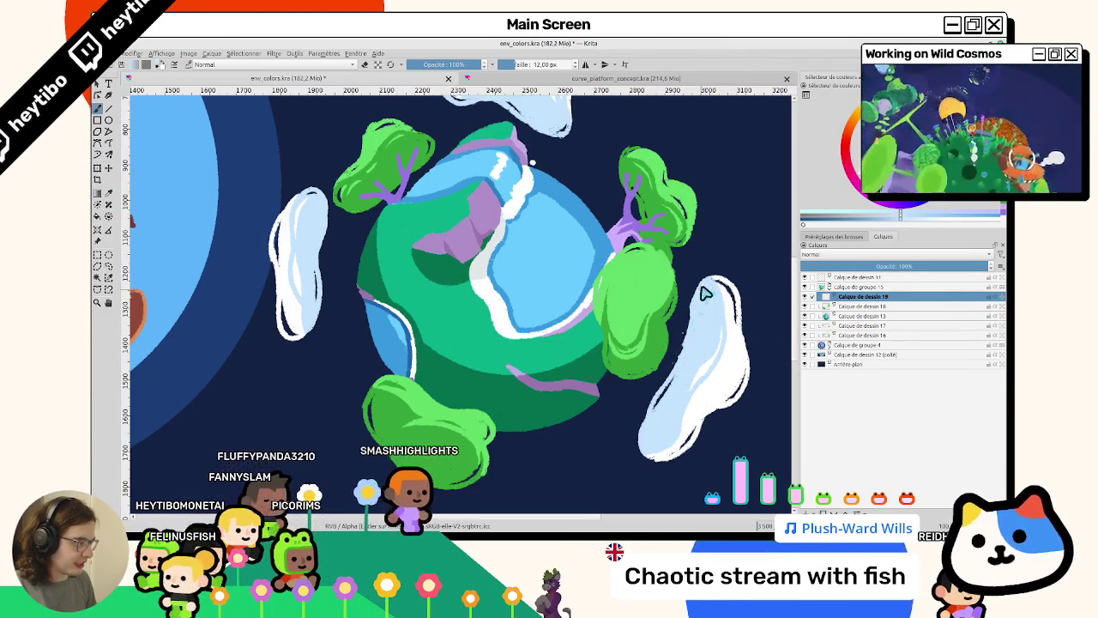
{"action": "left_click_drag", "start_coordinate": [699, 333], "coordinate": [644, 284]}
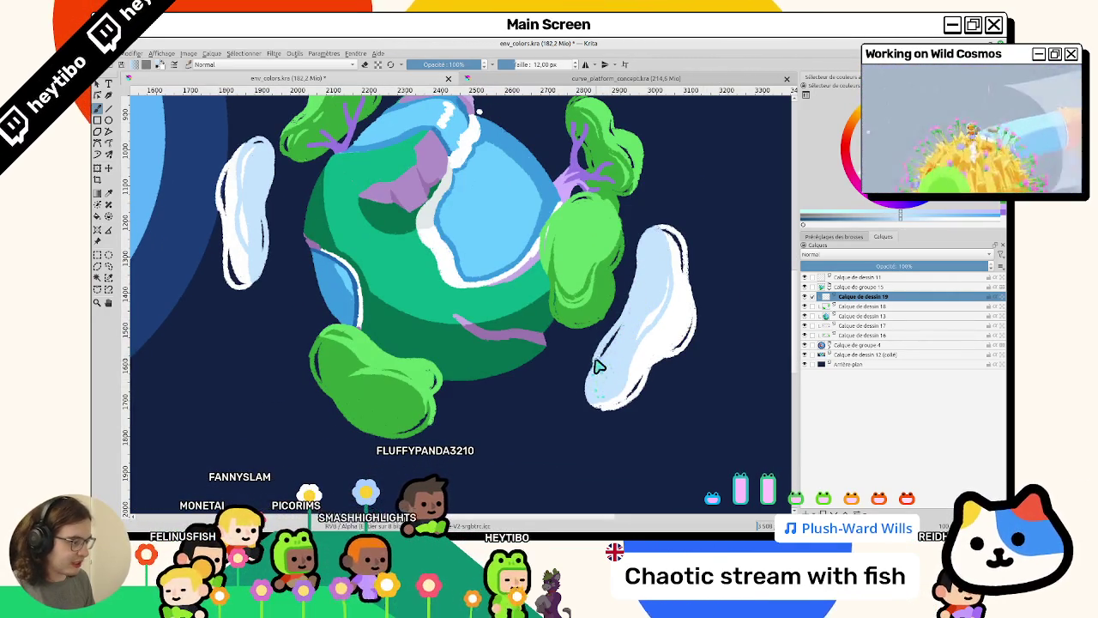
{"action": "scroll", "coordinate": [596, 386], "scroll_direction": "down", "scroll_amount": 3}
{"action": "scroll", "coordinate": [592, 412], "scroll_direction": "up", "scroll_amount": 5}
{"action": "scroll", "coordinate": [584, 343], "scroll_direction": "down", "scroll_amount": 2}
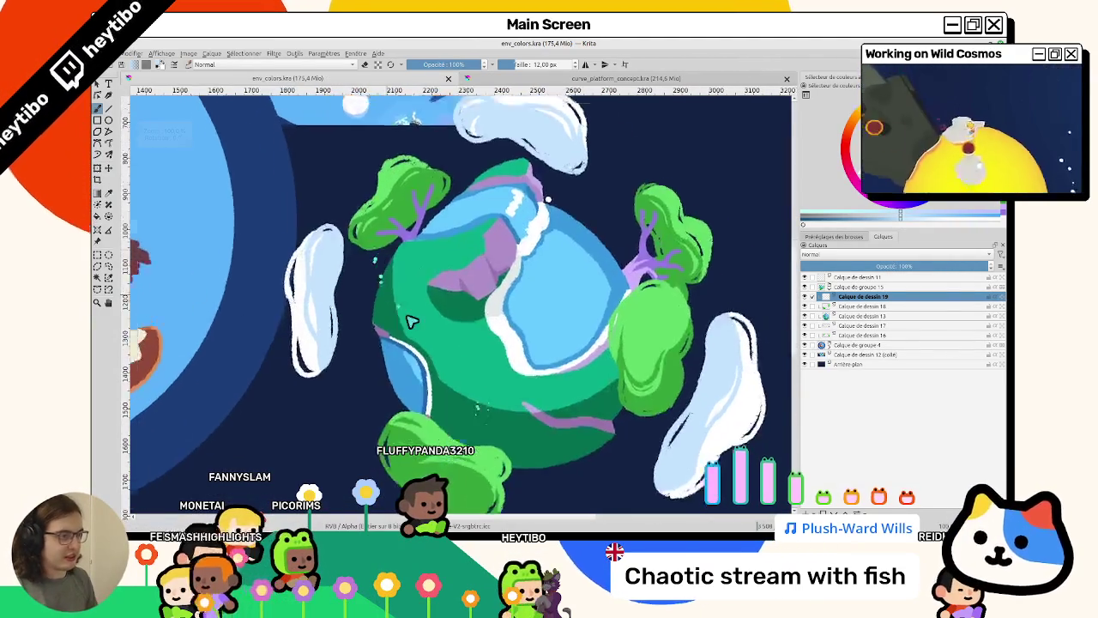
{"action": "scroll", "coordinate": [457, 373], "scroll_direction": "down", "scroll_amount": 3}
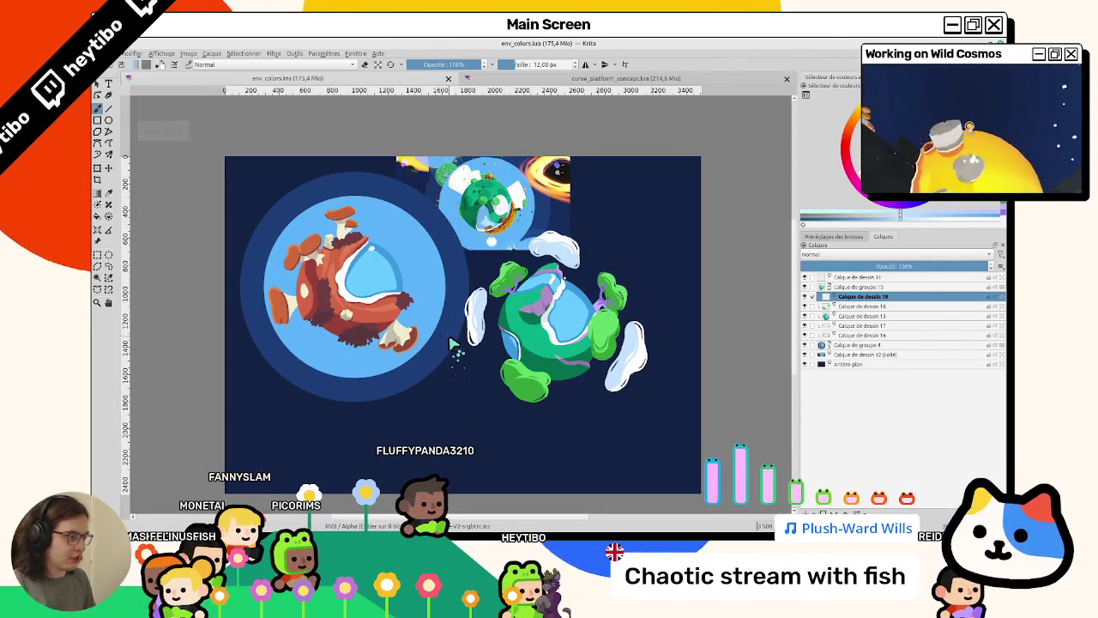
Hide the pasted inset image and centre the view on the green planet.
{"action": "left_click", "coordinate": [804, 286]}
{"action": "left_click", "coordinate": [804, 287]}
{"action": "left_click", "coordinate": [804, 344]}
{"action": "left_click", "coordinate": [805, 344]}
{"action": "left_click", "coordinate": [804, 354]}
{"action": "scroll", "coordinate": [563, 307], "scroll_direction": "up", "scroll_amount": 2}
{"action": "scroll", "coordinate": [563, 306], "scroll_direction": "up", "scroll_amount": 2}
{"action": "scroll", "coordinate": [481, 283], "scroll_direction": "up", "scroll_amount": 1}
{"action": "mouse_move", "coordinate": [447, 303]}
{"action": "left_mouse_down"}
{"action": "mouse_move", "coordinate": [574, 219]}
{"action": "mouse_move", "coordinate": [600, 232]}
{"action": "left_mouse_up"}
Select Calque de dessin 18 and compare the planet with its layers hidden and shown.
{"action": "left_click", "coordinate": [828, 306]}
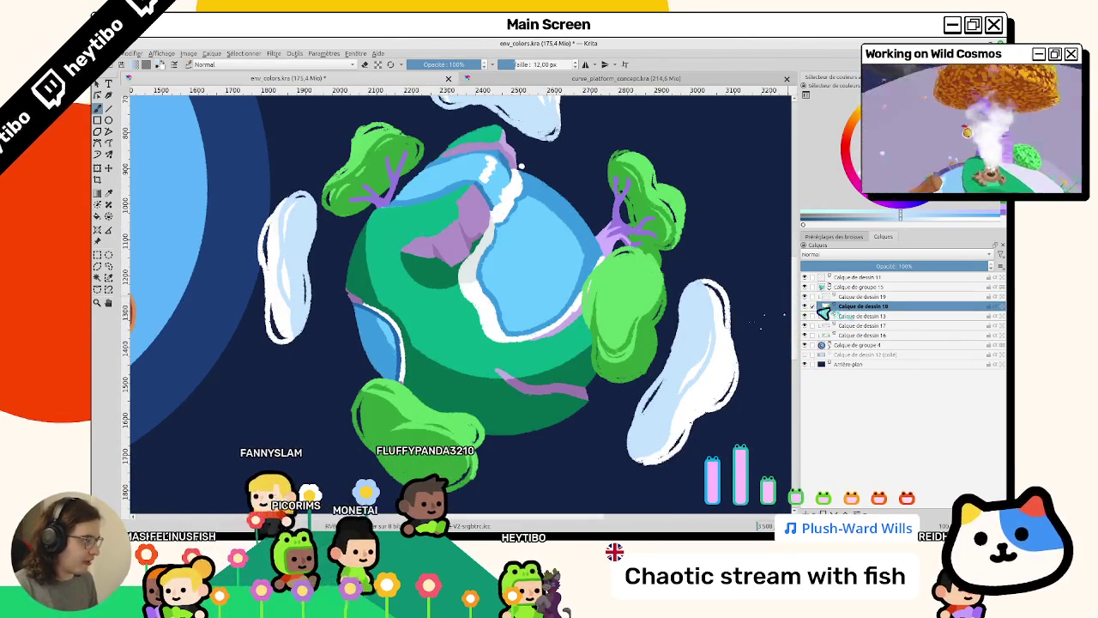
{"action": "mouse_move", "coordinate": [585, 326]}
{"action": "left_mouse_down"}
{"action": "mouse_move", "coordinate": [550, 367]}
{"action": "mouse_move", "coordinate": [470, 251]}
{"action": "mouse_move", "coordinate": [695, 328]}
{"action": "left_mouse_up"}
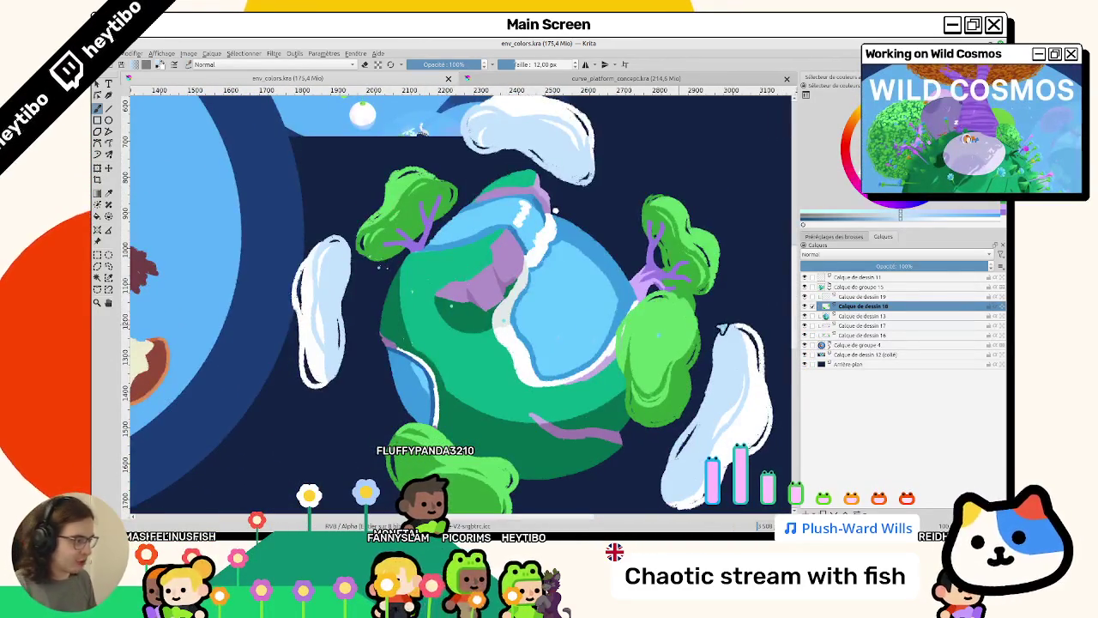
{"action": "left_click", "coordinate": [805, 315]}
{"action": "left_click", "coordinate": [805, 315]}
{"action": "left_click", "coordinate": [805, 306]}
{"action": "left_click", "coordinate": [805, 306]}
{"action": "left_click", "coordinate": [804, 315]}
{"action": "left_click", "coordinate": [805, 305]}
{"action": "left_click", "coordinate": [804, 315]}
{"action": "left_click", "coordinate": [803, 307]}
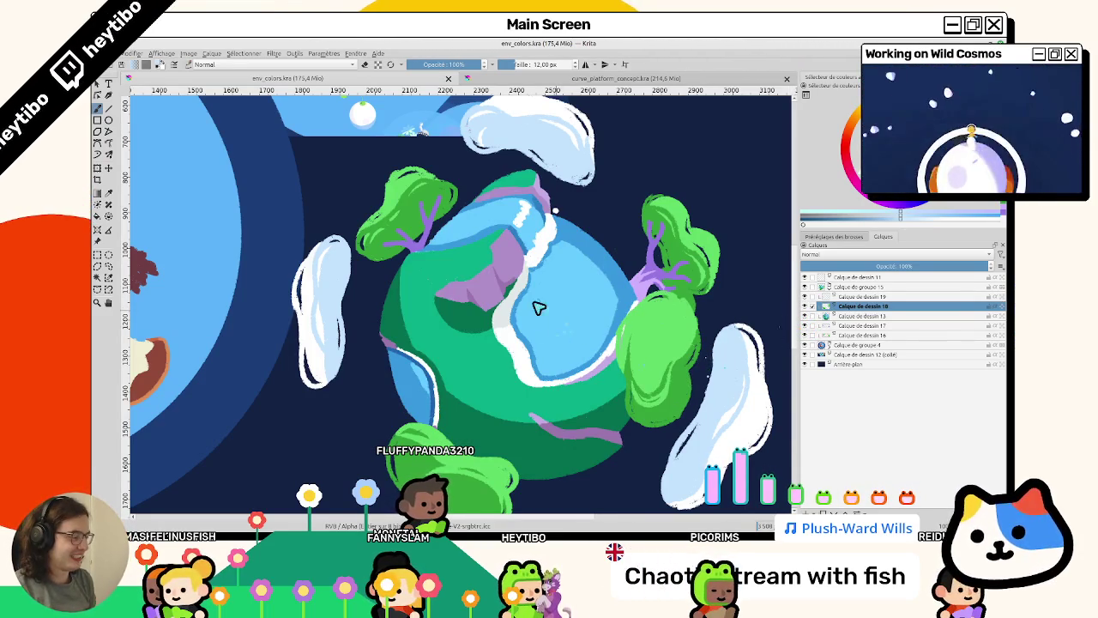
Rotate the mushroom planet slightly with the Transform tool.
{"action": "scroll", "coordinate": [538, 307], "scroll_direction": "down", "scroll_amount": 3}
{"action": "scroll", "coordinate": [428, 257], "scroll_direction": "down", "scroll_amount": 3}
{"action": "scroll", "coordinate": [294, 196], "scroll_direction": "up", "scroll_amount": 3}
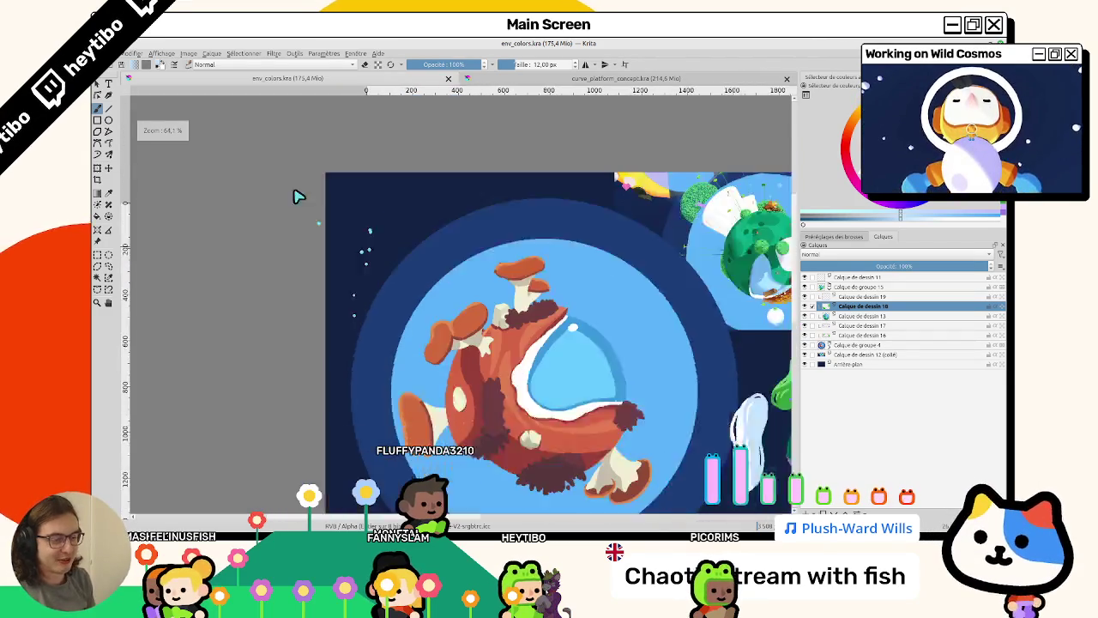
{"action": "scroll", "coordinate": [170, 203], "scroll_direction": "down", "scroll_amount": 2}
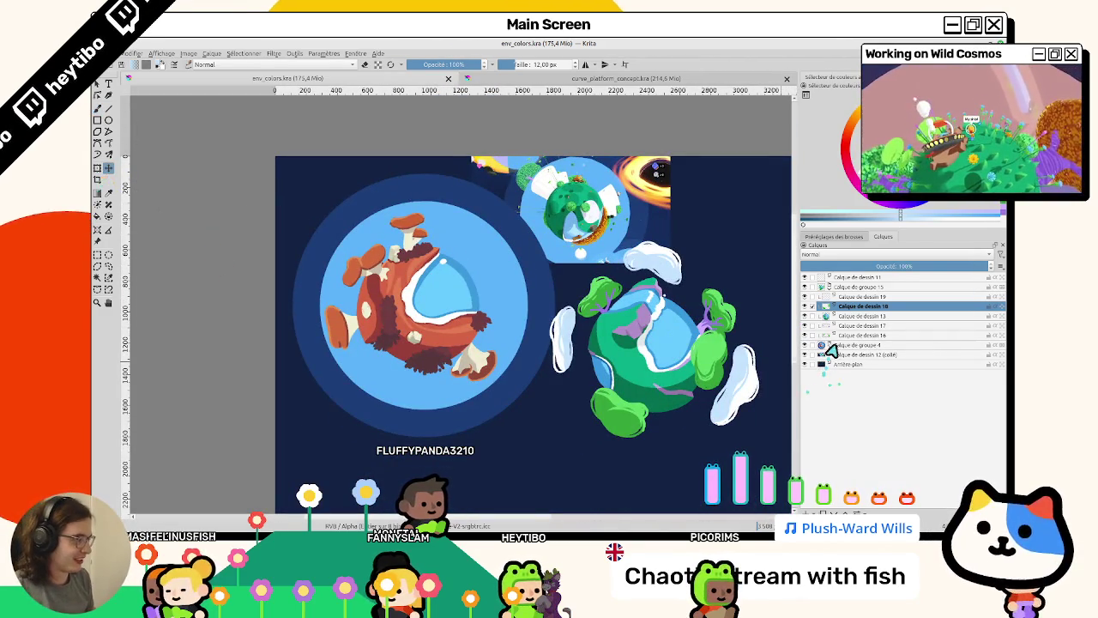
{"action": "left_click_drag", "start_coordinate": [435, 307], "coordinate": [420, 291]}
{"action": "scroll", "coordinate": [421, 292], "scroll_direction": "down", "scroll_amount": 1}
{"action": "scroll", "coordinate": [515, 283], "scroll_direction": "down", "scroll_amount": 1}
{"action": "scroll", "coordinate": [618, 276], "scroll_direction": "right", "scroll_amount": 4}
Move the green planet group Calque de groupe 15 slightly down and right.
{"action": "left_click", "coordinate": [825, 288]}
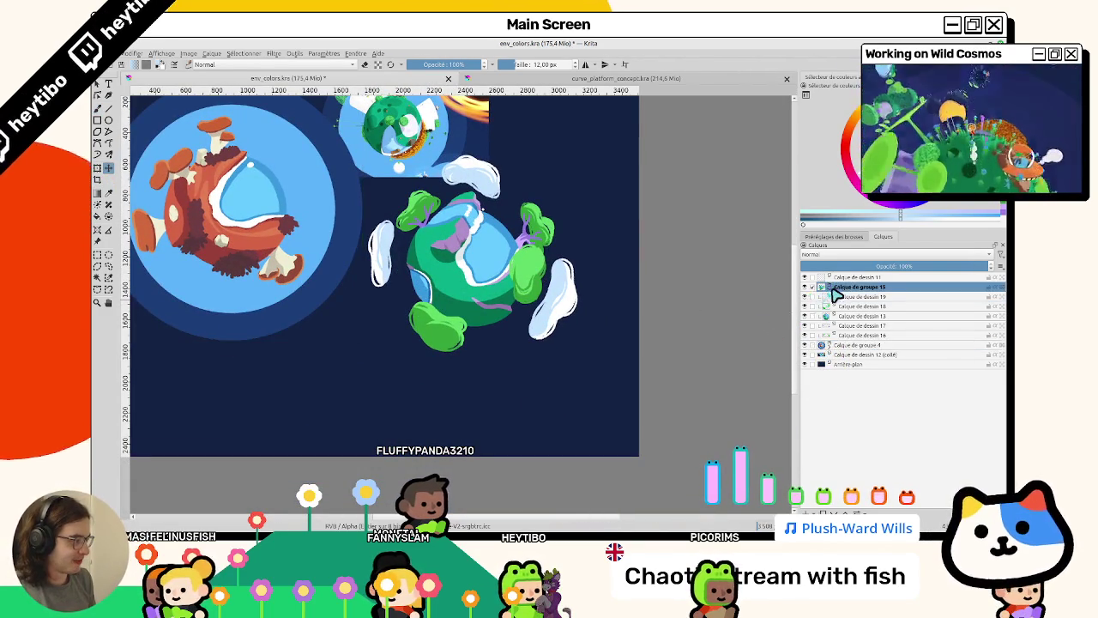
{"action": "left_click", "coordinate": [804, 286]}
{"action": "left_click", "coordinate": [804, 287]}
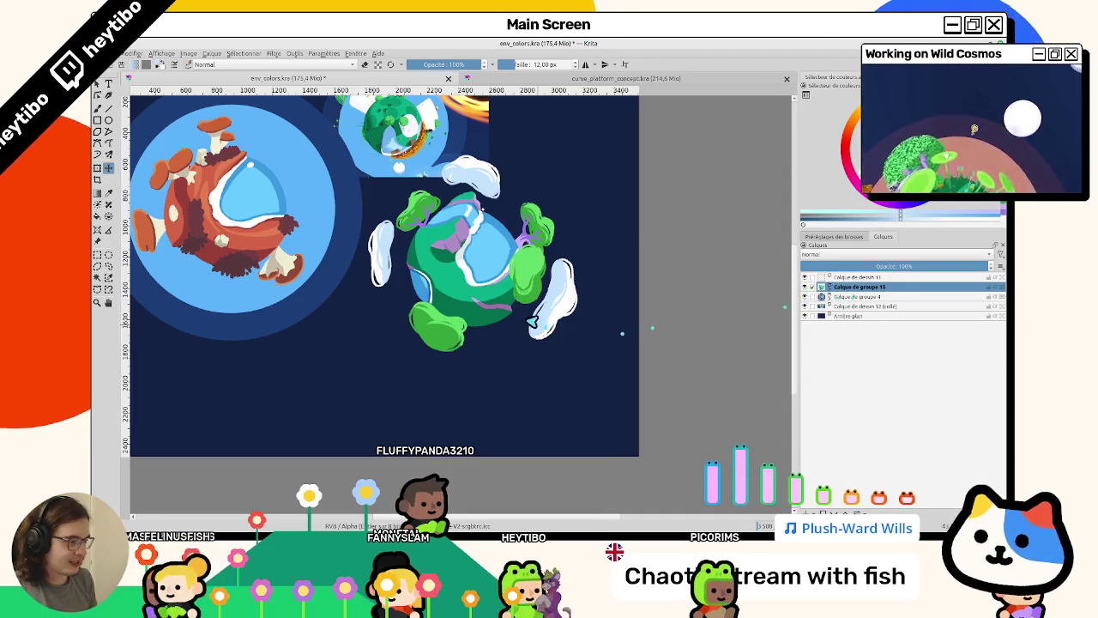
{"action": "left_click_drag", "start_coordinate": [531, 322], "coordinate": [558, 351]}
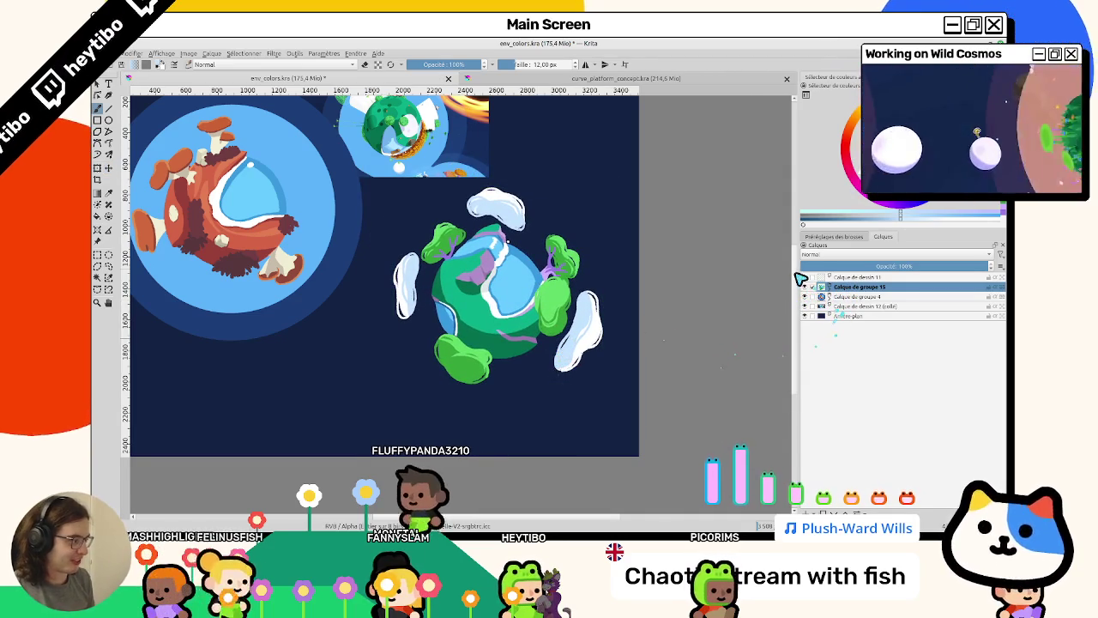
{"action": "left_click", "coordinate": [805, 287]}
{"action": "left_click", "coordinate": [805, 286]}
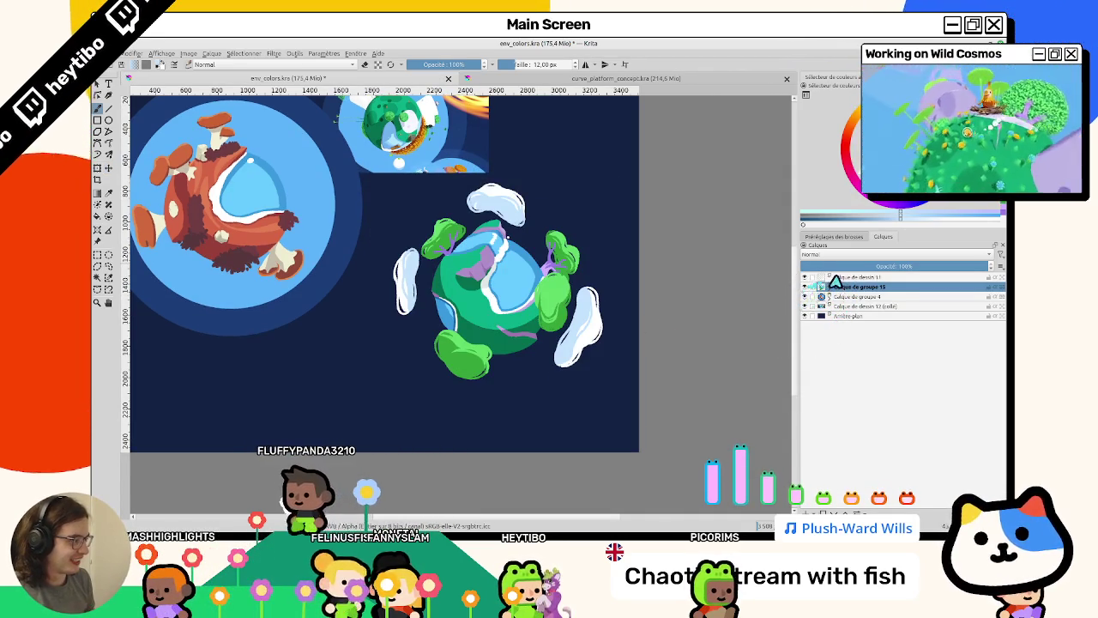
Move Calque de dessin 11 into Calque de groupe 15 and check the purple branches layer.
{"action": "left_click_drag", "start_coordinate": [834, 278], "coordinate": [833, 287]}
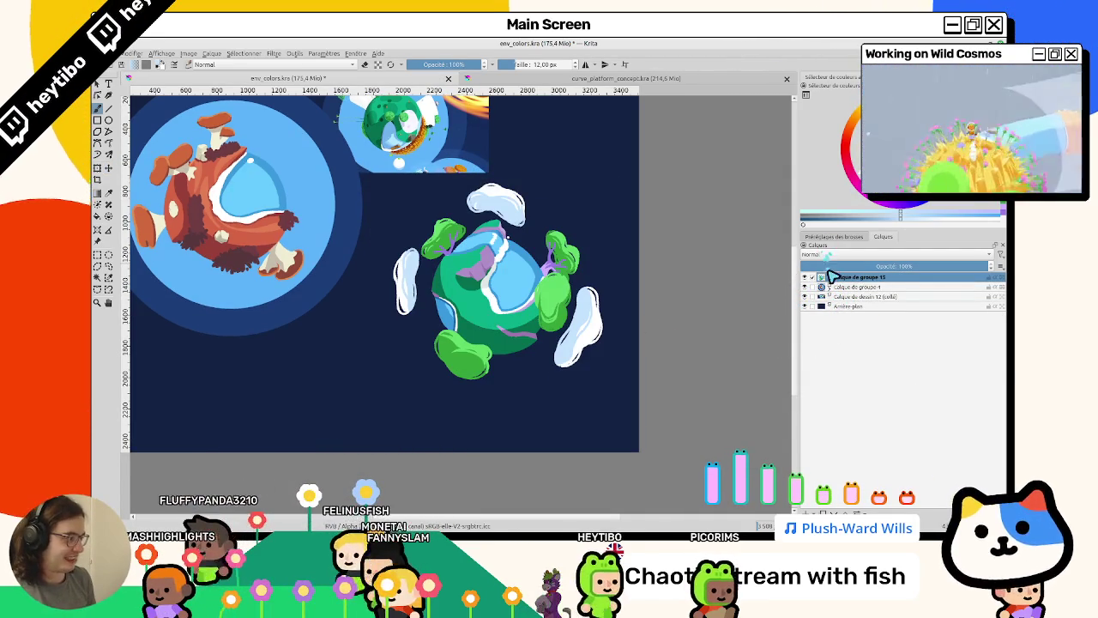
{"action": "left_click", "coordinate": [824, 277]}
{"action": "left_click", "coordinate": [805, 316]}
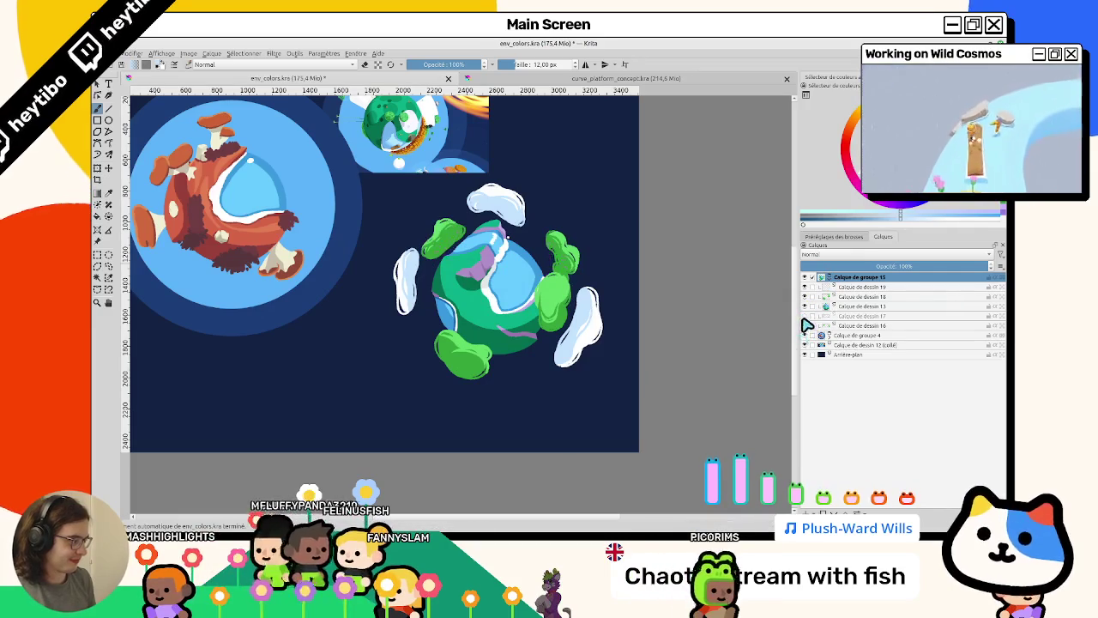
{"action": "left_click", "coordinate": [806, 316]}
{"action": "key", "text": "plus"}
Select Calque de dessin 19, identify the clouds and planet body layers, and add a new layer.
{"action": "left_click", "coordinate": [868, 286]}
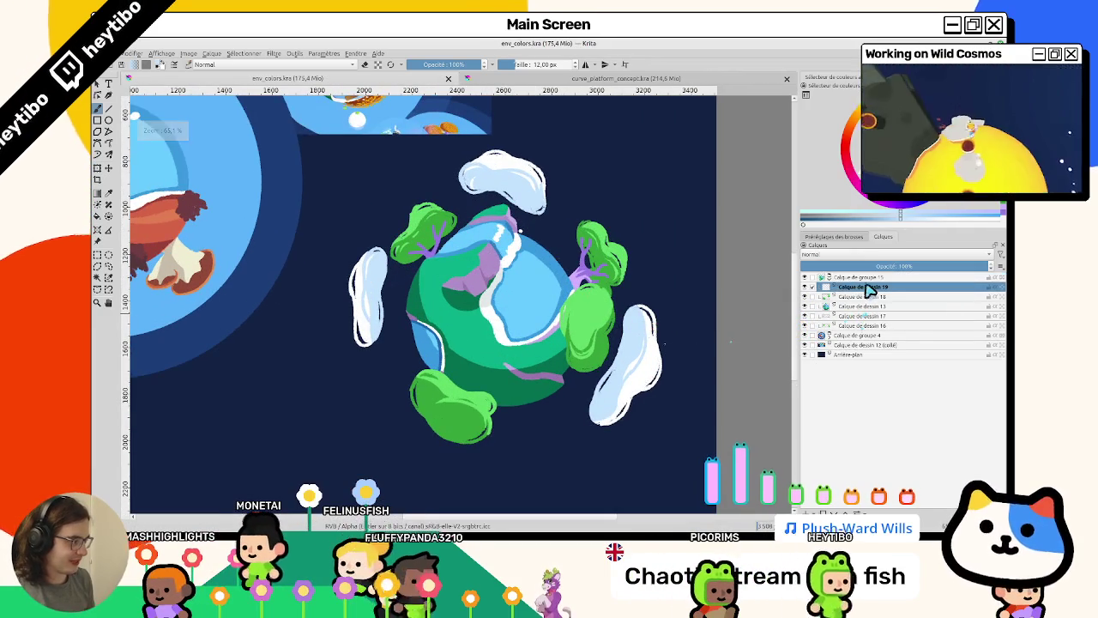
{"action": "mouse_move", "coordinate": [551, 312]}
{"action": "left_mouse_down"}
{"action": "mouse_move", "coordinate": [675, 350]}
{"action": "mouse_move", "coordinate": [506, 326]}
{"action": "mouse_move", "coordinate": [617, 397]}
{"action": "left_mouse_up"}
{"action": "left_click_drag", "start_coordinate": [789, 378], "coordinate": [604, 302]}
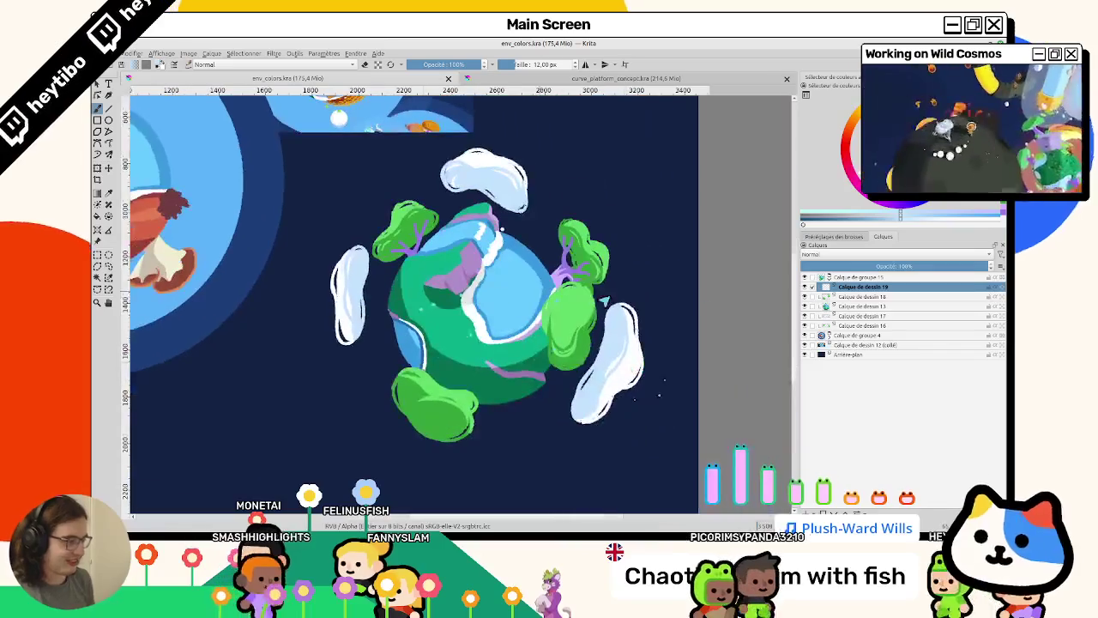
{"action": "left_click", "coordinate": [805, 296]}
{"action": "left_click", "coordinate": [805, 296]}
{"action": "left_click", "coordinate": [805, 306]}
{"action": "left_click", "coordinate": [804, 306]}
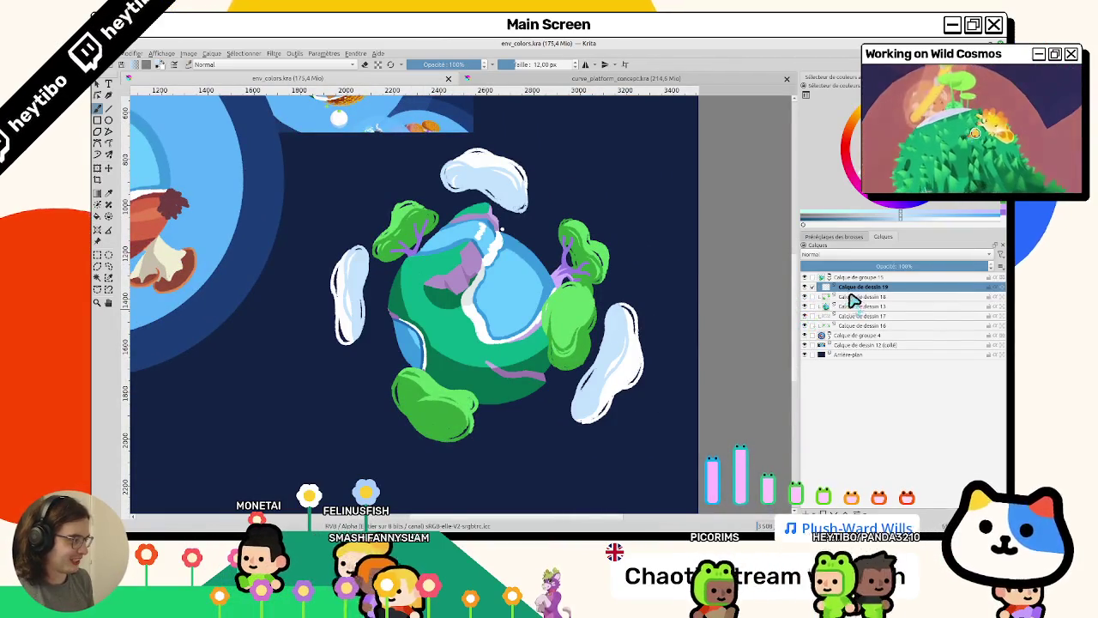
{"action": "left_click", "coordinate": [853, 306]}
On the new layer, paint light-green tufts on the planet's left, dark-green side.
{"action": "key", "text": "Insert"}
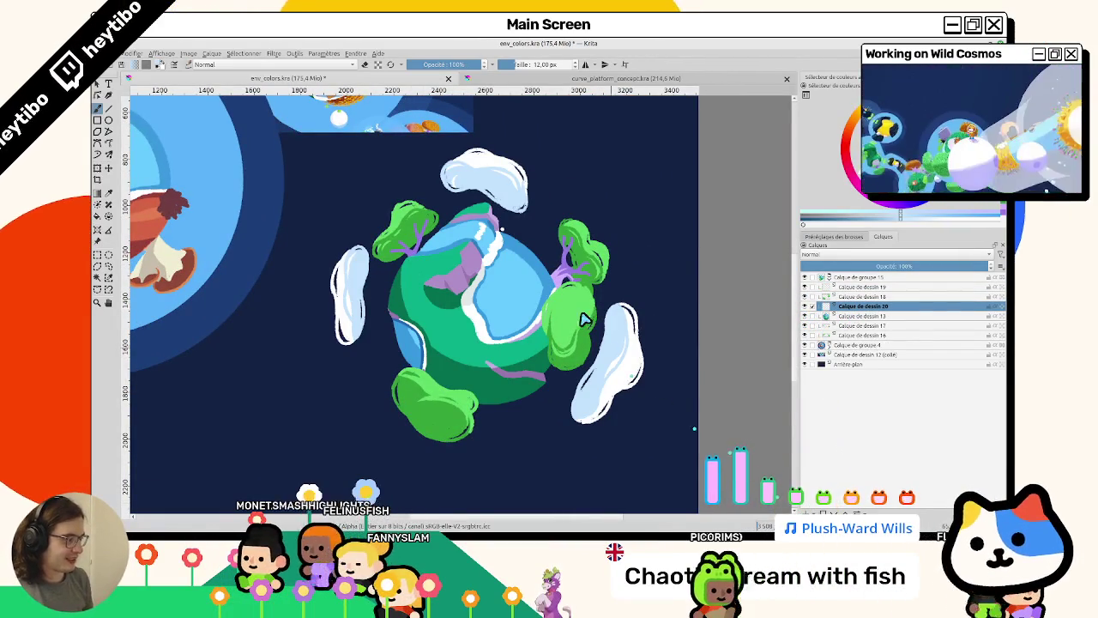
{"action": "scroll", "coordinate": [489, 244], "scroll_direction": "up", "scroll_amount": 3}
{"action": "scroll", "coordinate": [301, 177], "scroll_direction": "down", "scroll_amount": 1}
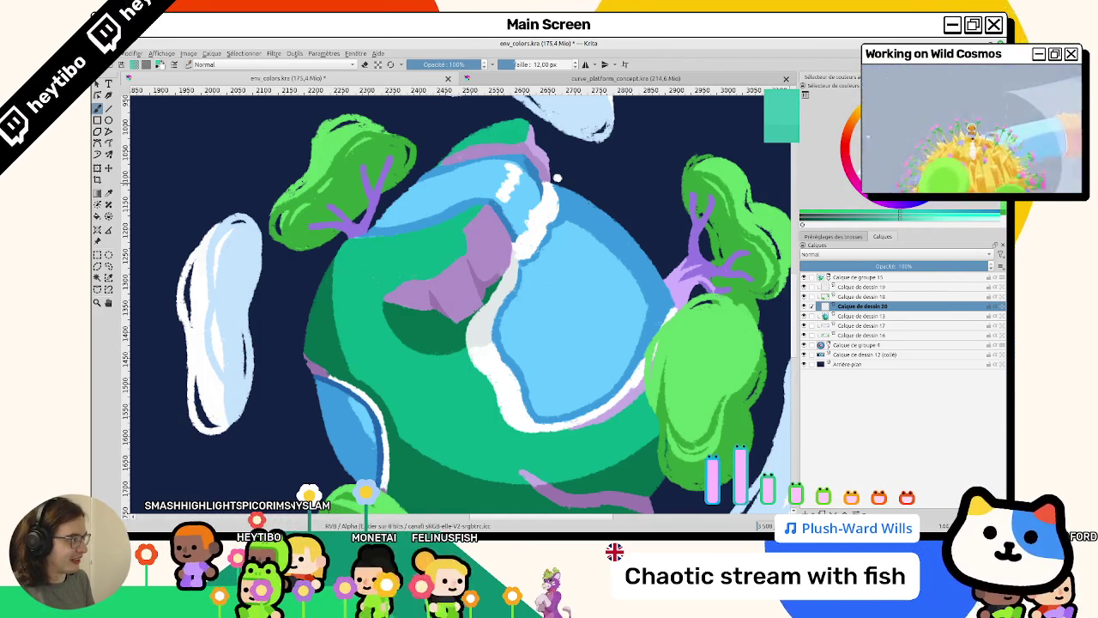
{"action": "left_click_drag", "start_coordinate": [390, 292], "coordinate": [417, 247]}
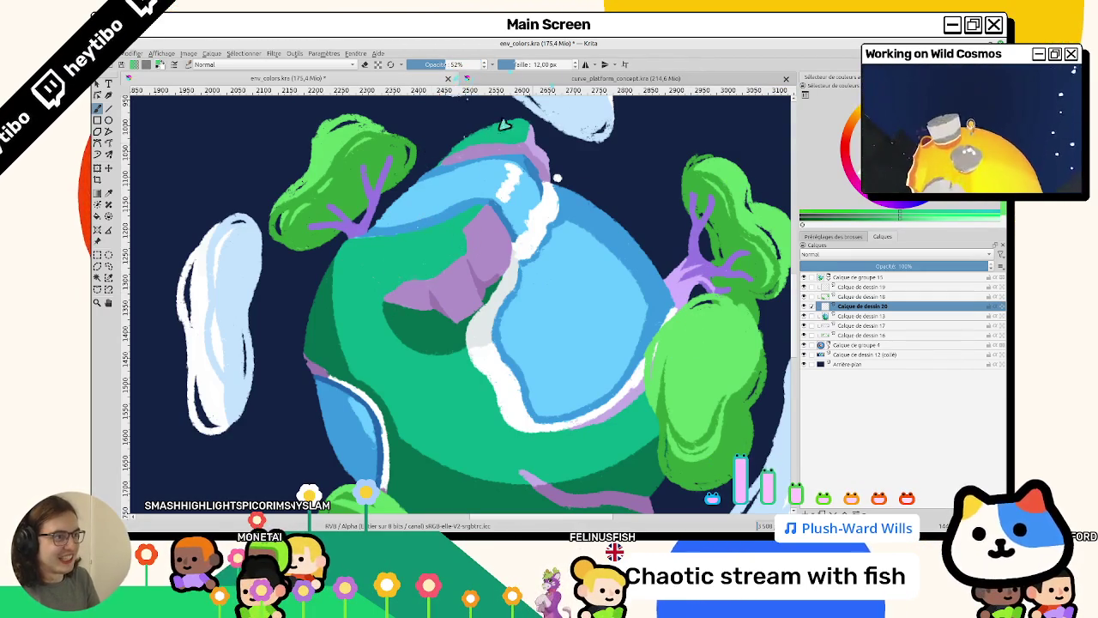
{"action": "scroll", "coordinate": [461, 184], "scroll_direction": "up", "scroll_amount": 2}
{"action": "scroll", "coordinate": [443, 228], "scroll_direction": "up", "scroll_amount": 3}
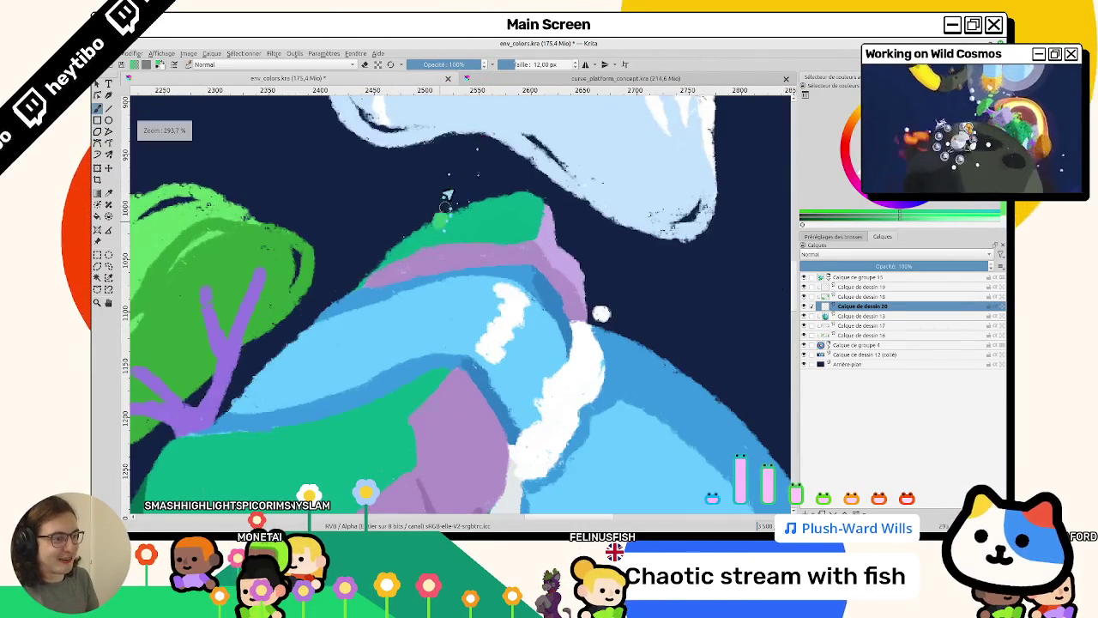
{"action": "scroll", "coordinate": [457, 225], "scroll_direction": "down", "scroll_amount": 5}
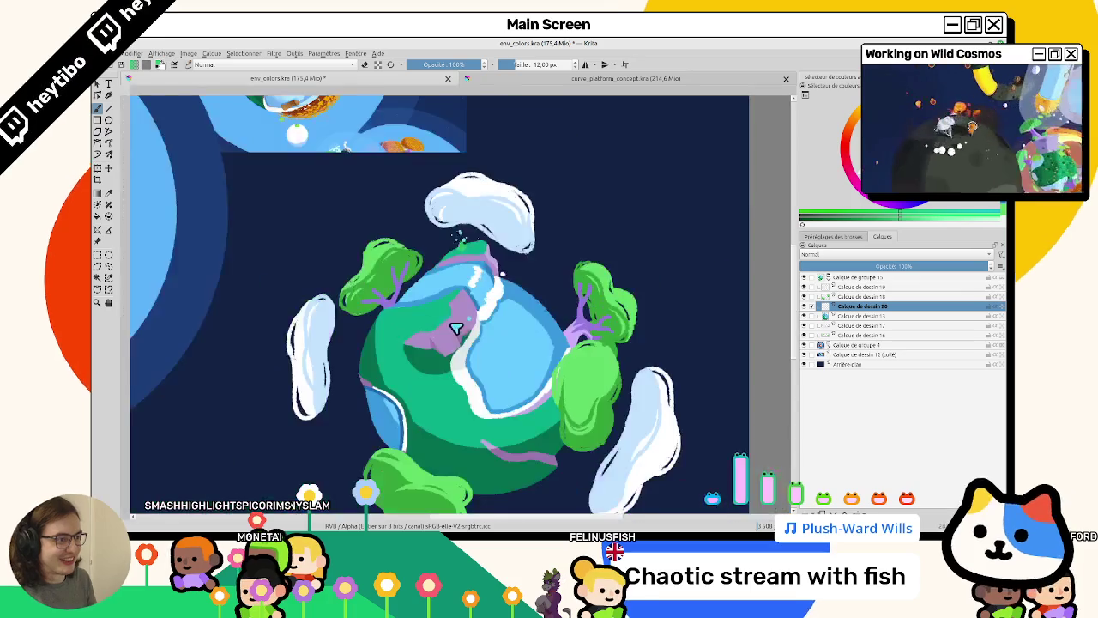
{"action": "scroll", "coordinate": [396, 226], "scroll_direction": "up", "scroll_amount": 4}
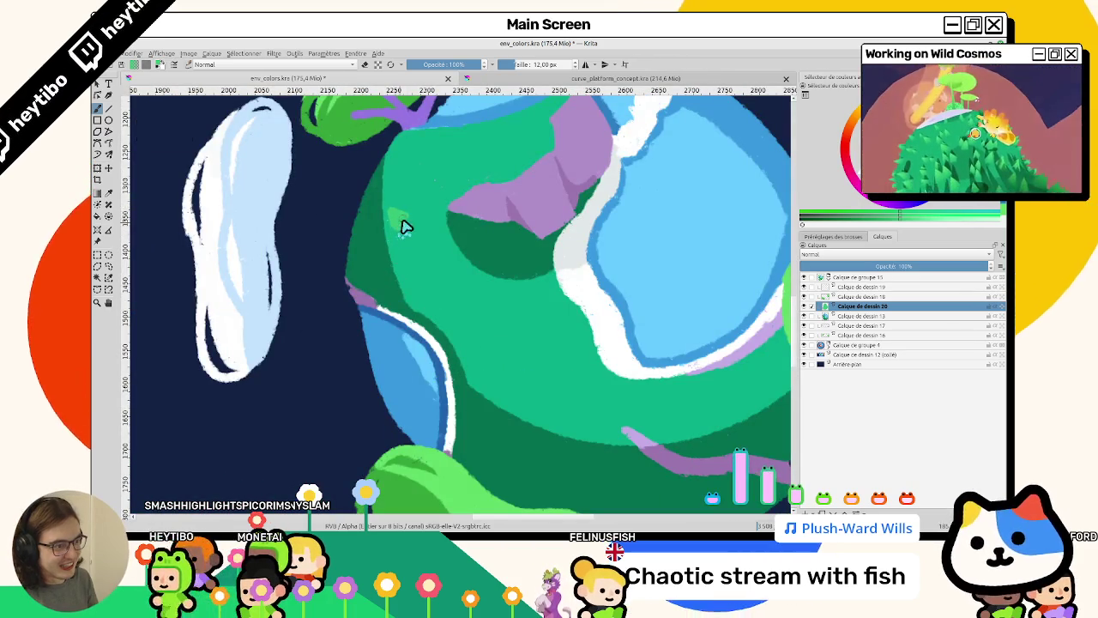
{"action": "left_click", "coordinate": [531, 144]}
{"action": "left_click_drag", "start_coordinate": [532, 152], "coordinate": [498, 249]}
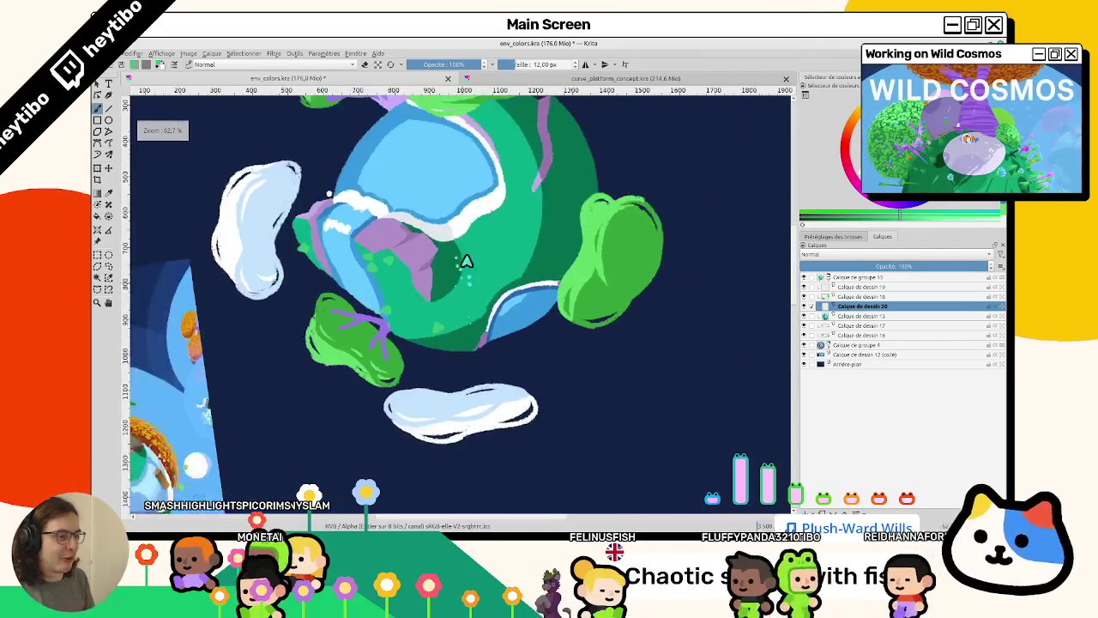
{"action": "mouse_move", "coordinate": [507, 271]}
{"action": "left_mouse_down"}
{"action": "mouse_move", "coordinate": [419, 341]}
{"action": "mouse_move", "coordinate": [449, 385]}
{"action": "mouse_move", "coordinate": [488, 351]}
{"action": "mouse_move", "coordinate": [466, 228]}
{"action": "mouse_move", "coordinate": [411, 240]}
{"action": "left_mouse_up"}
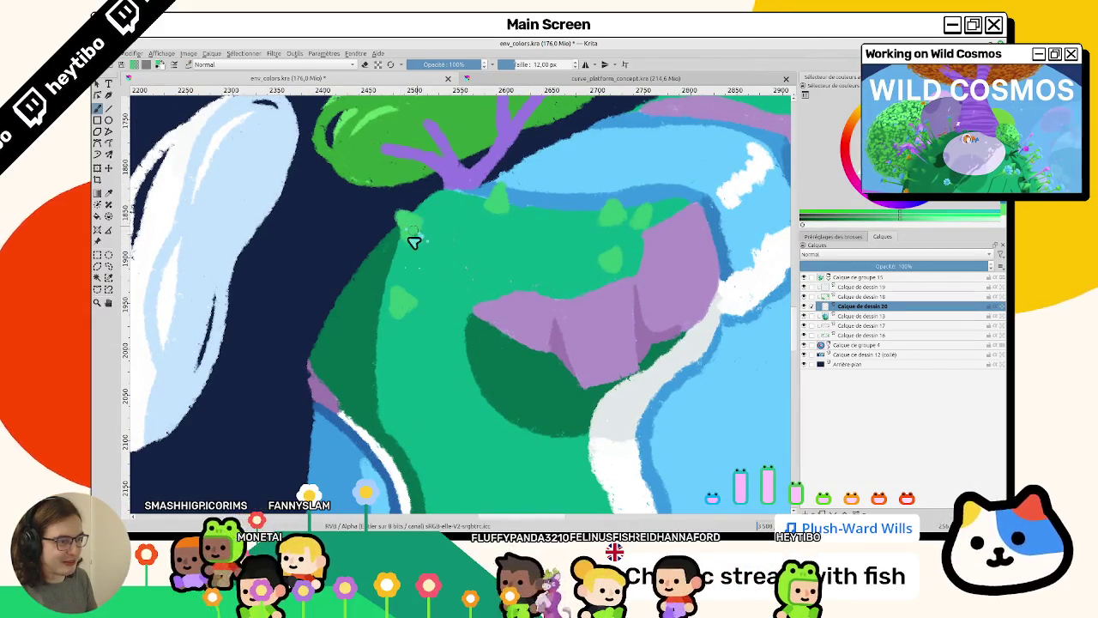
{"action": "left_click_drag", "start_coordinate": [348, 305], "coordinate": [357, 317]}
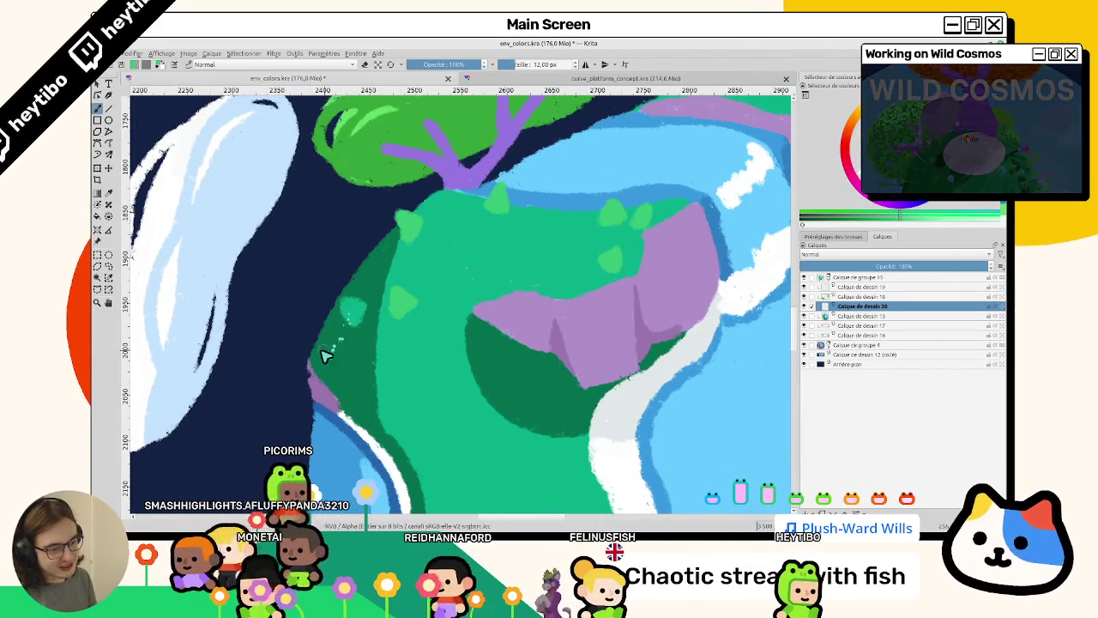
Shrink the brush with [ and work along the hill's upper and left edges.
{"action": "key", "text": "bracketleft"}
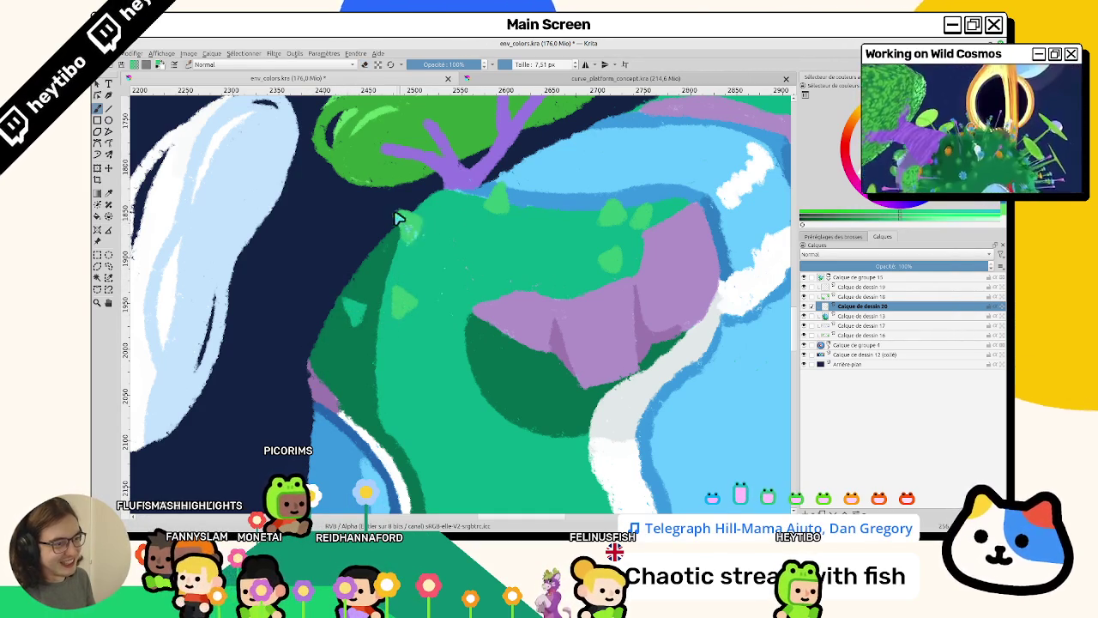
{"action": "left_click_drag", "start_coordinate": [401, 224], "coordinate": [414, 296]}
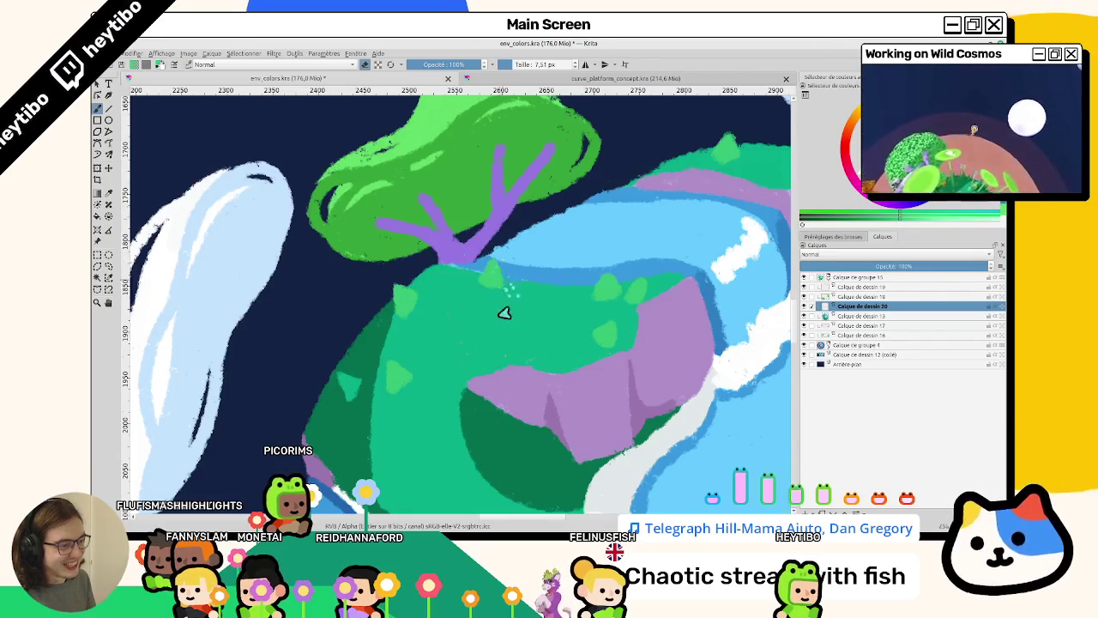
{"action": "left_click_drag", "start_coordinate": [505, 288], "coordinate": [513, 245]}
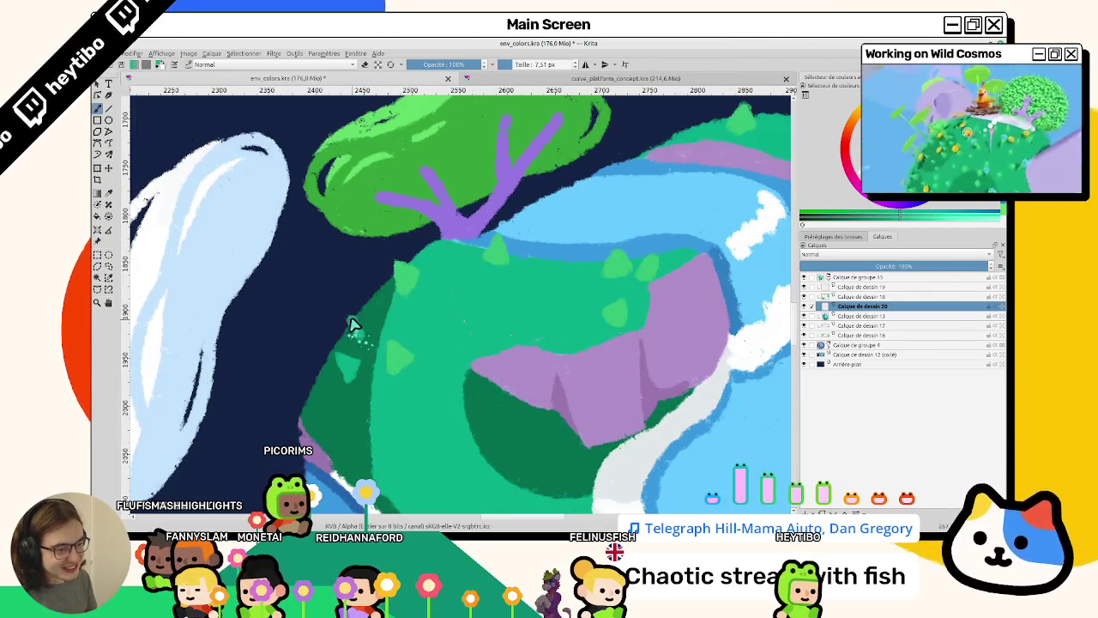
{"action": "left_click_drag", "start_coordinate": [359, 388], "coordinate": [343, 363]}
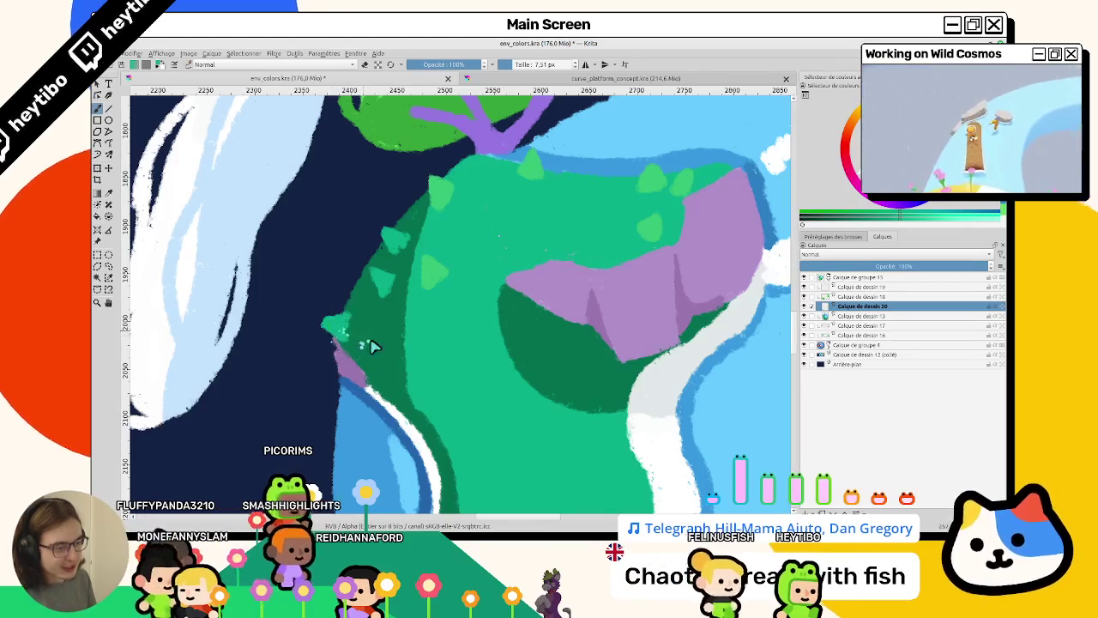
{"action": "left_click_drag", "start_coordinate": [363, 338], "coordinate": [506, 274]}
{"action": "scroll", "coordinate": [506, 274], "scroll_direction": "down", "scroll_amount": 2}
{"action": "scroll", "coordinate": [532, 240], "scroll_direction": "up", "scroll_amount": 3}
{"action": "scroll", "coordinate": [555, 204], "scroll_direction": "up", "scroll_amount": 2}
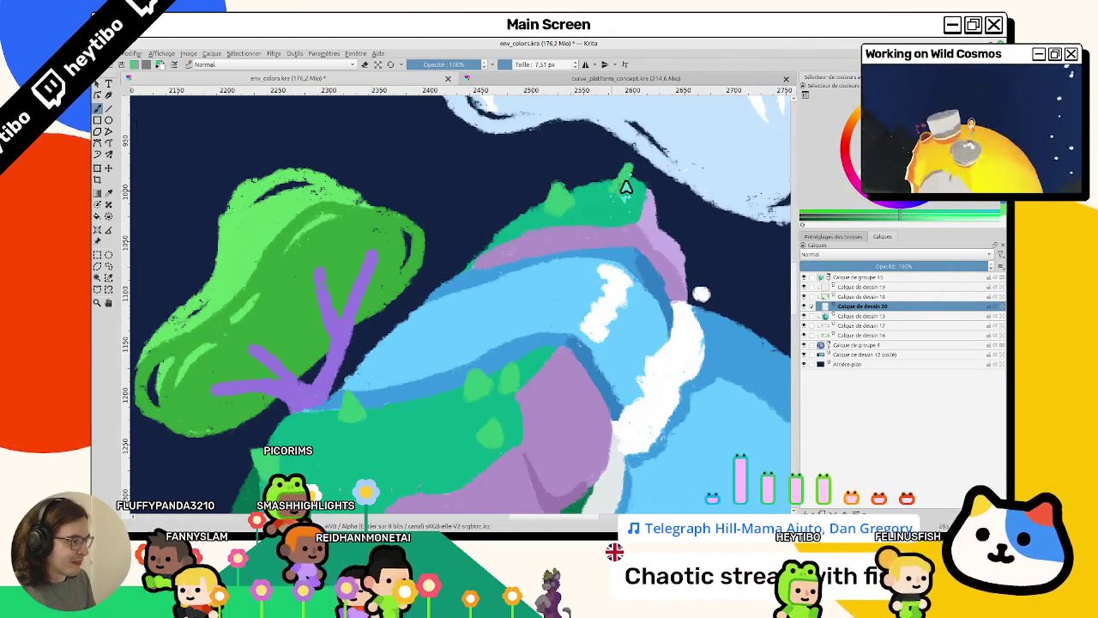
{"action": "scroll", "coordinate": [632, 201], "scroll_direction": "down", "scroll_amount": 5}
{"action": "mouse_move", "coordinate": [626, 289]}
{"action": "left_mouse_down"}
{"action": "mouse_move", "coordinate": [515, 265]}
{"action": "mouse_move", "coordinate": [444, 317]}
{"action": "mouse_move", "coordinate": [510, 316]}
{"action": "mouse_move", "coordinate": [319, 355]}
{"action": "mouse_move", "coordinate": [451, 211]}
{"action": "left_mouse_up"}
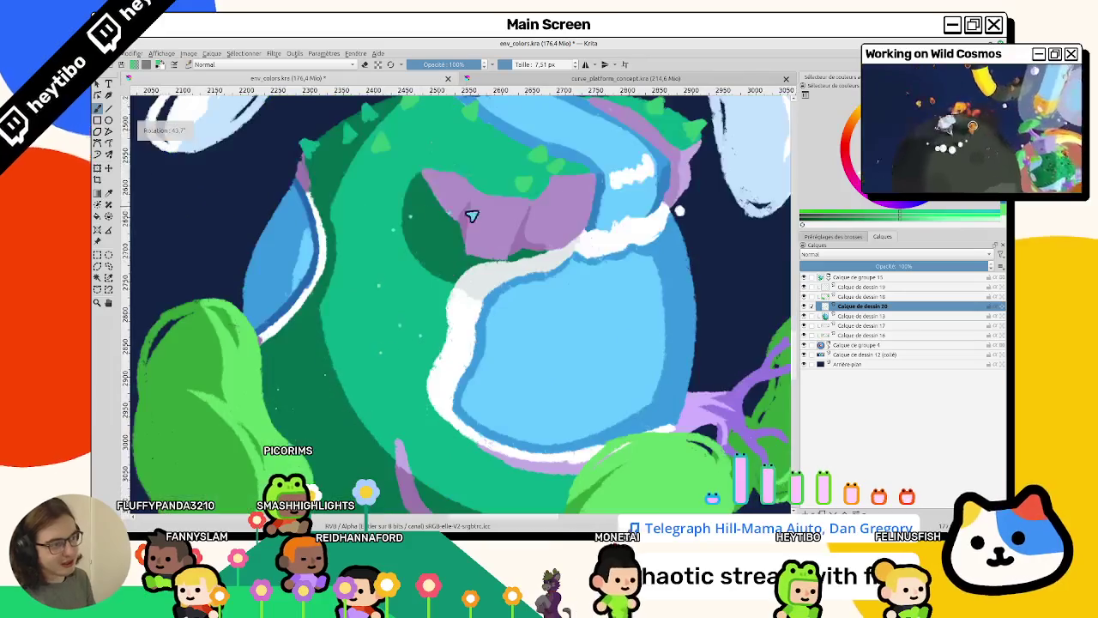
{"action": "scroll", "coordinate": [458, 350], "scroll_direction": "down", "scroll_amount": 3}
{"action": "scroll", "coordinate": [446, 274], "scroll_direction": "up", "scroll_amount": 4}
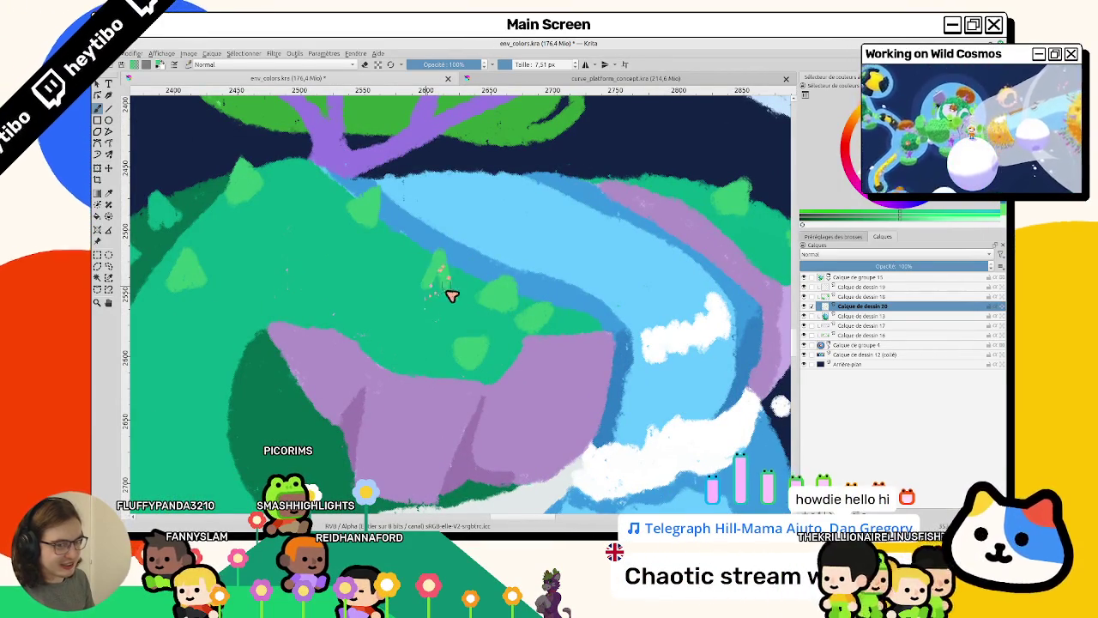
{"action": "scroll", "coordinate": [429, 291], "scroll_direction": "down", "scroll_amount": 5}
{"action": "scroll", "coordinate": [410, 352], "scroll_direction": "down", "scroll_amount": 3}
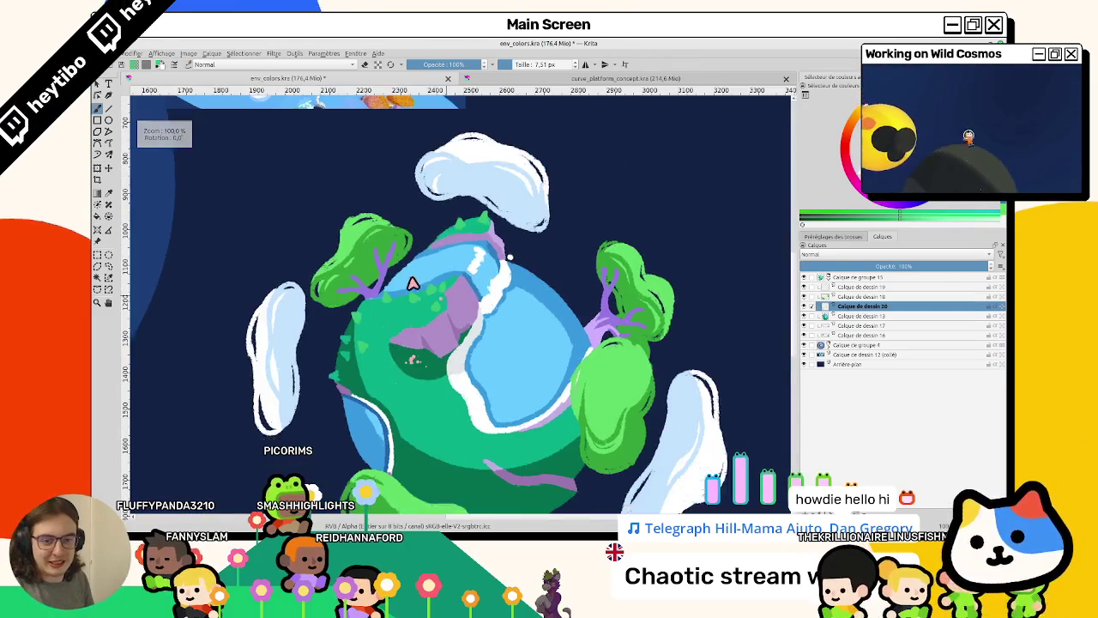
Add more light-green triangular tufts along the hill beneath the left tree.
{"action": "scroll", "coordinate": [399, 265], "scroll_direction": "up", "scroll_amount": 5}
{"action": "scroll", "coordinate": [388, 369], "scroll_direction": "down", "scroll_amount": 2}
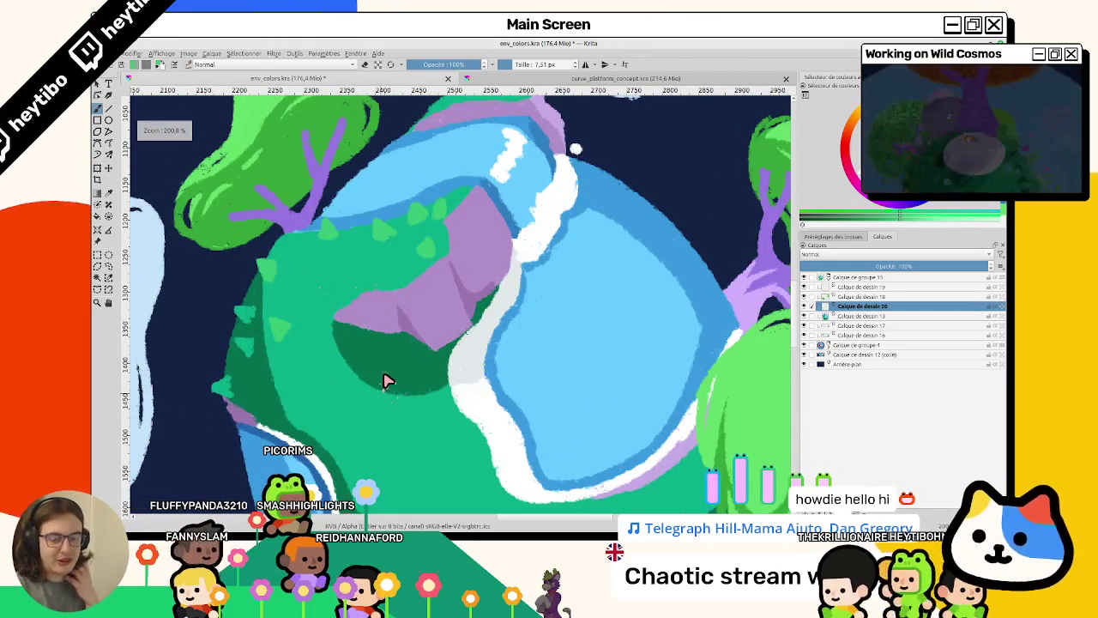
{"action": "scroll", "coordinate": [386, 381], "scroll_direction": "down", "scroll_amount": 1}
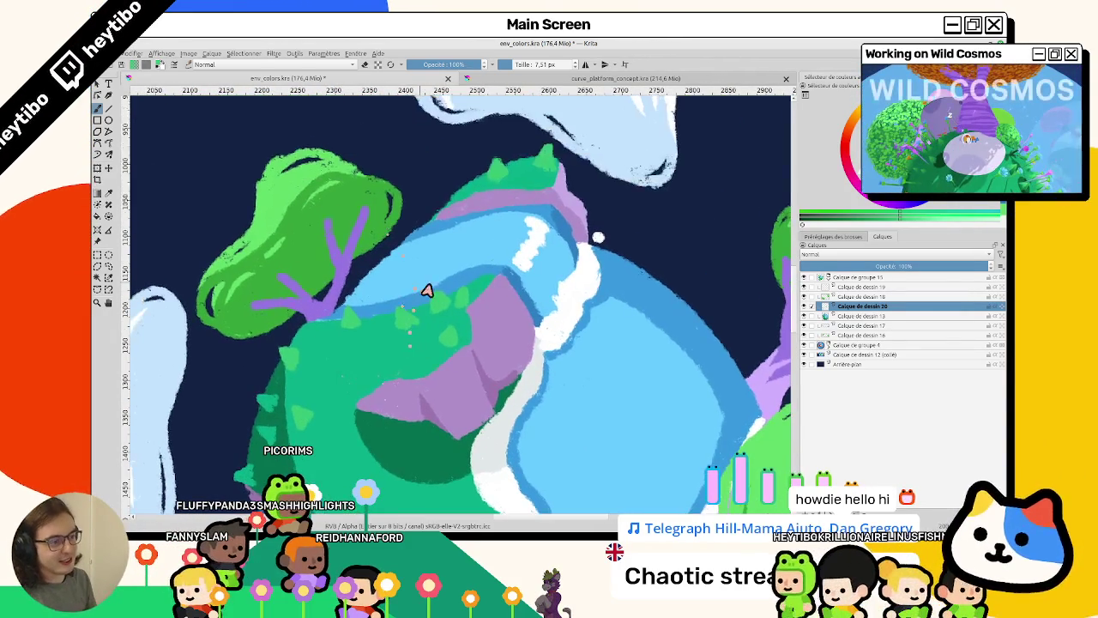
{"action": "scroll", "coordinate": [444, 296], "scroll_direction": "up", "scroll_amount": 2}
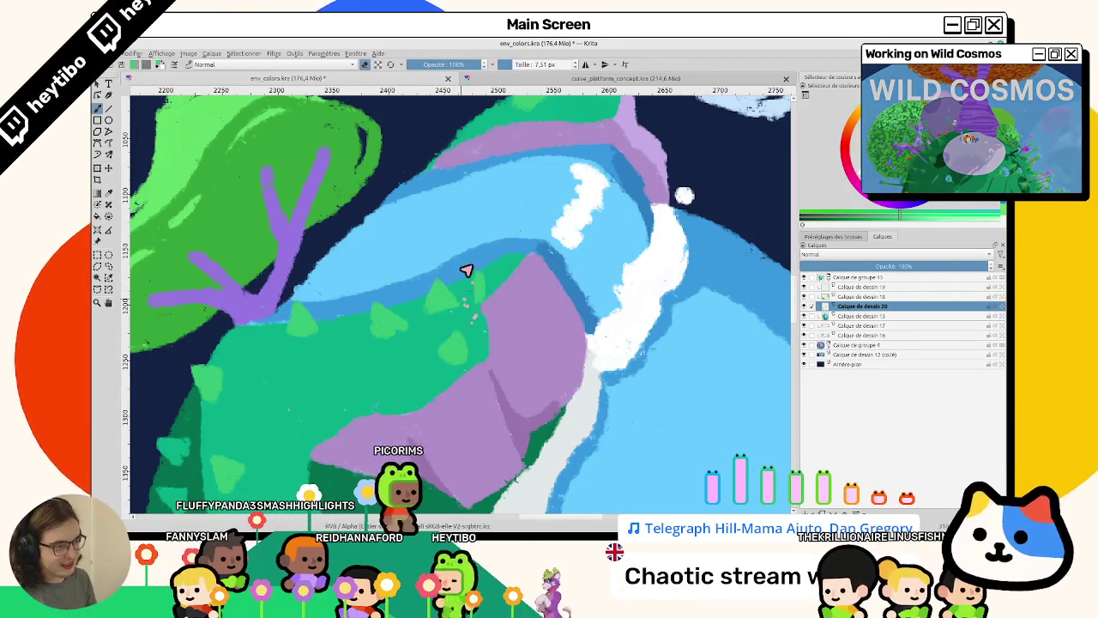
{"action": "scroll", "coordinate": [486, 305], "scroll_direction": "down", "scroll_amount": 3}
{"action": "scroll", "coordinate": [486, 303], "scroll_direction": "up", "scroll_amount": 3}
{"action": "scroll", "coordinate": [487, 302], "scroll_direction": "down", "scroll_amount": 2}
{"action": "scroll", "coordinate": [486, 301], "scroll_direction": "up", "scroll_amount": 2}
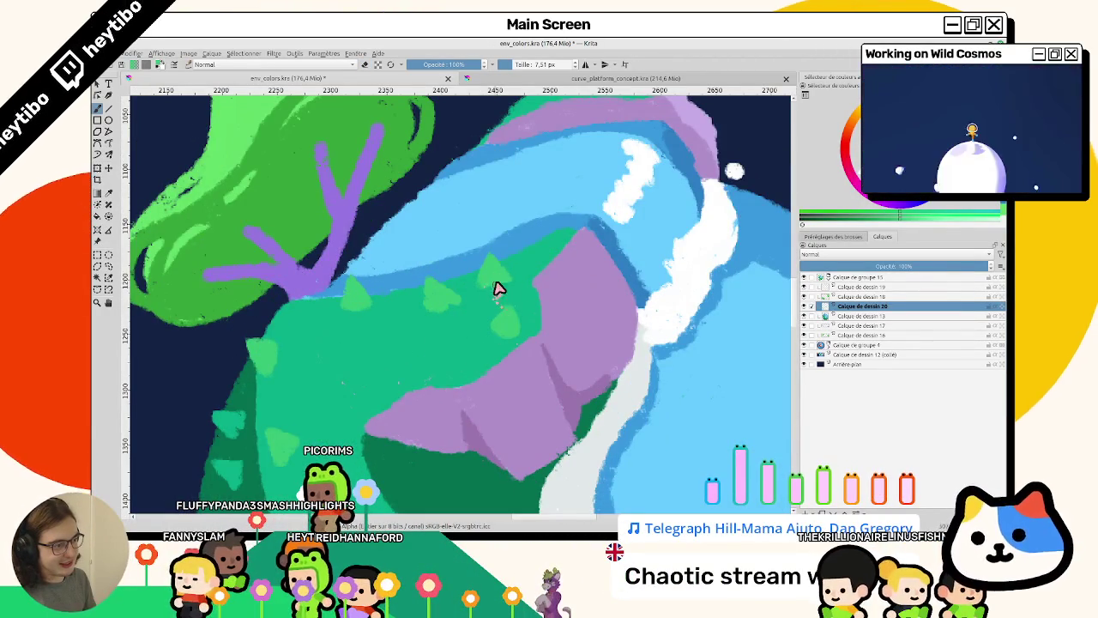
Bring the cloud into view and keep lining the hill's upper edge with tufts.
{"action": "mouse_move", "coordinate": [500, 293]}
{"action": "left_mouse_down"}
{"action": "mouse_move", "coordinate": [437, 404]}
{"action": "mouse_move", "coordinate": [540, 258]}
{"action": "left_mouse_up"}
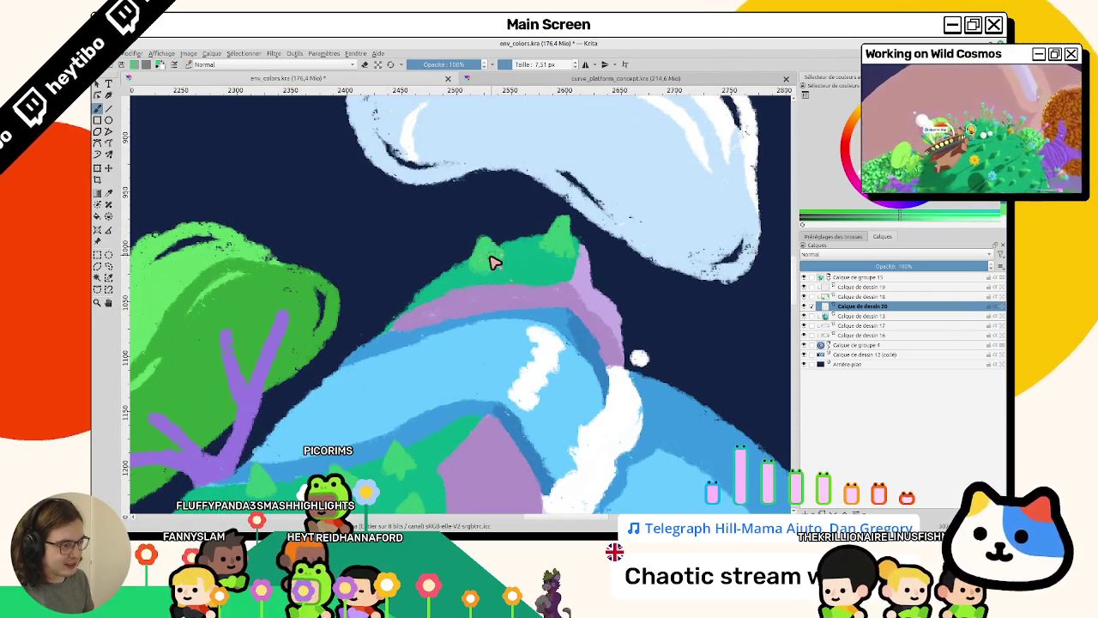
{"action": "scroll", "coordinate": [511, 326], "scroll_direction": "down", "scroll_amount": 3}
{"action": "scroll", "coordinate": [412, 266], "scroll_direction": "up", "scroll_amount": 3}
{"action": "scroll", "coordinate": [382, 279], "scroll_direction": "up", "scroll_amount": 3}
{"action": "scroll", "coordinate": [376, 271], "scroll_direction": "up", "scroll_amount": 2}
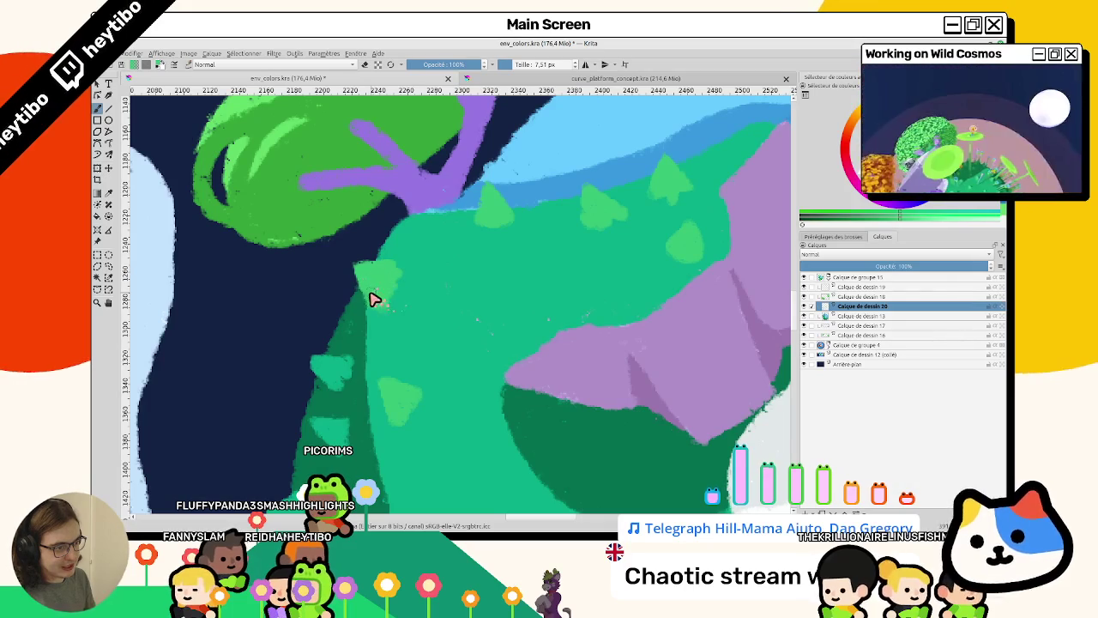
{"action": "scroll", "coordinate": [386, 343], "scroll_direction": "down", "scroll_amount": 3}
{"action": "scroll", "coordinate": [412, 309], "scroll_direction": "up", "scroll_amount": 3}
{"action": "scroll", "coordinate": [446, 240], "scroll_direction": "up", "scroll_amount": 1}
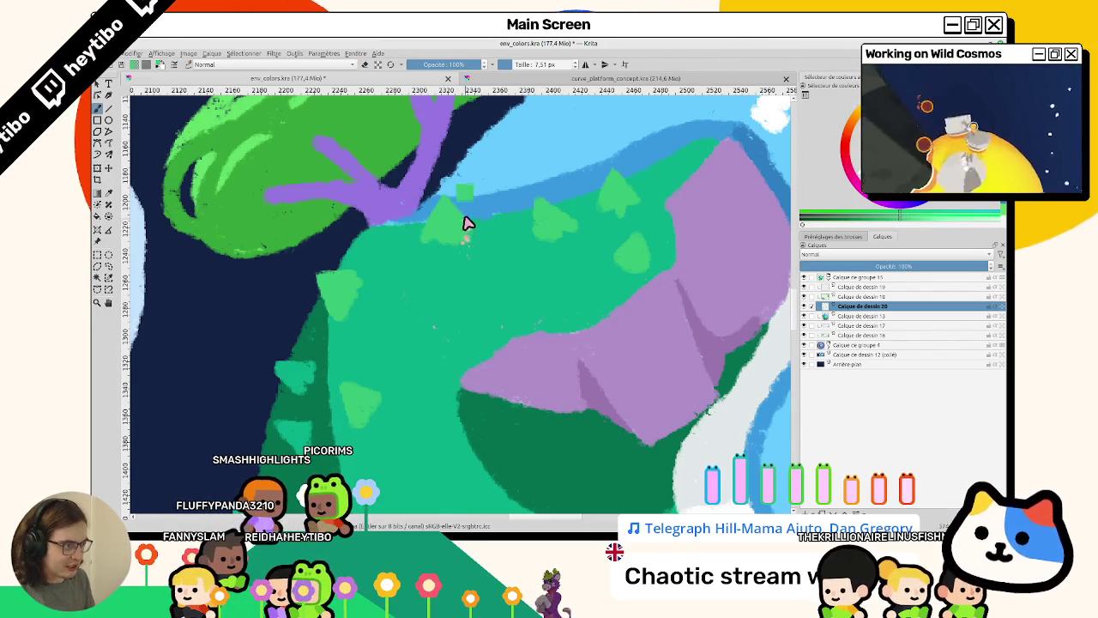
{"action": "scroll", "coordinate": [468, 225], "scroll_direction": "down", "scroll_amount": 5}
{"action": "scroll", "coordinate": [480, 196], "scroll_direction": "up", "scroll_amount": 2}
{"action": "scroll", "coordinate": [432, 228], "scroll_direction": "up", "scroll_amount": 2}
{"action": "scroll", "coordinate": [432, 228], "scroll_direction": "up", "scroll_amount": 1}
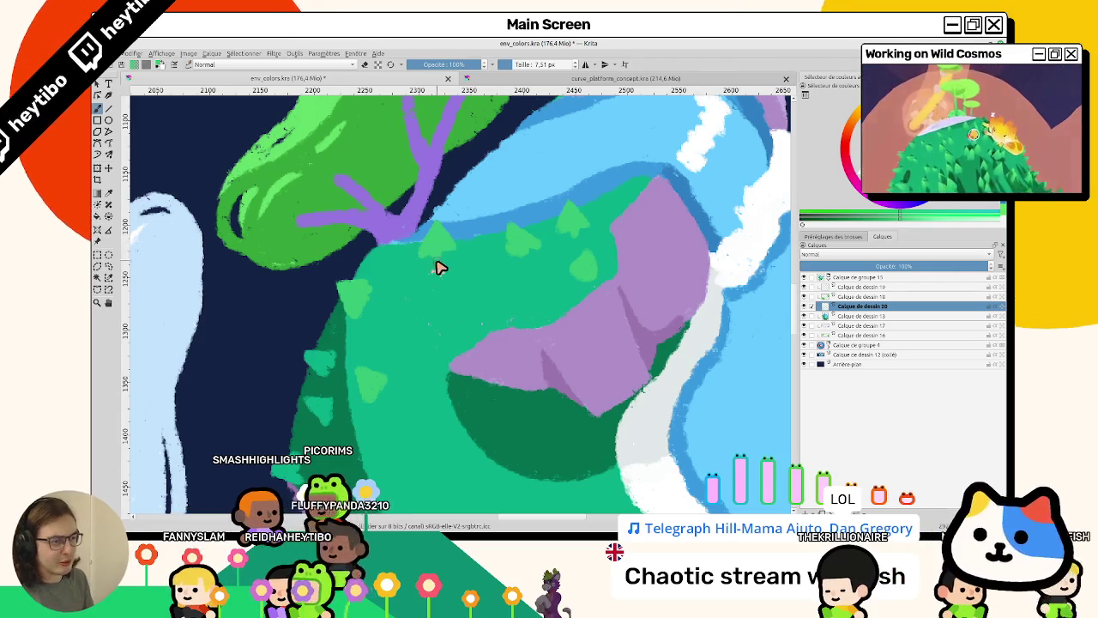
Switch to eraser mode with E and clean up stray marks on the hill.
{"action": "key", "text": "e"}
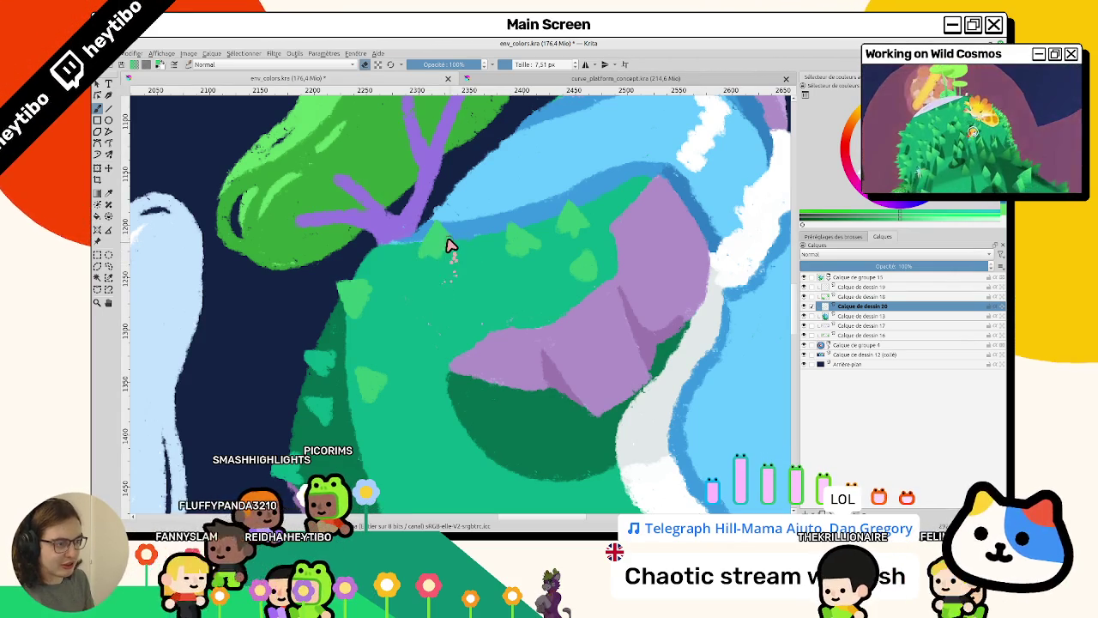
{"action": "scroll", "coordinate": [434, 283], "scroll_direction": "down", "scroll_amount": 2}
{"action": "scroll", "coordinate": [414, 302], "scroll_direction": "down", "scroll_amount": 2}
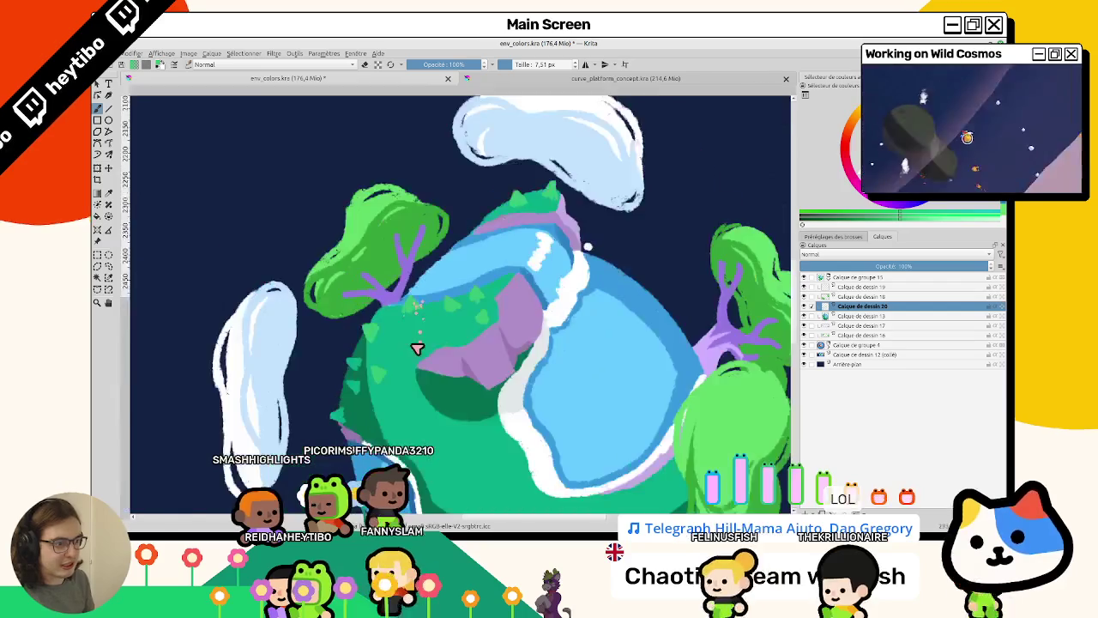
{"action": "scroll", "coordinate": [417, 349], "scroll_direction": "down", "scroll_amount": 2}
{"action": "scroll", "coordinate": [421, 291], "scroll_direction": "up", "scroll_amount": 2}
{"action": "scroll", "coordinate": [403, 266], "scroll_direction": "up", "scroll_amount": 3}
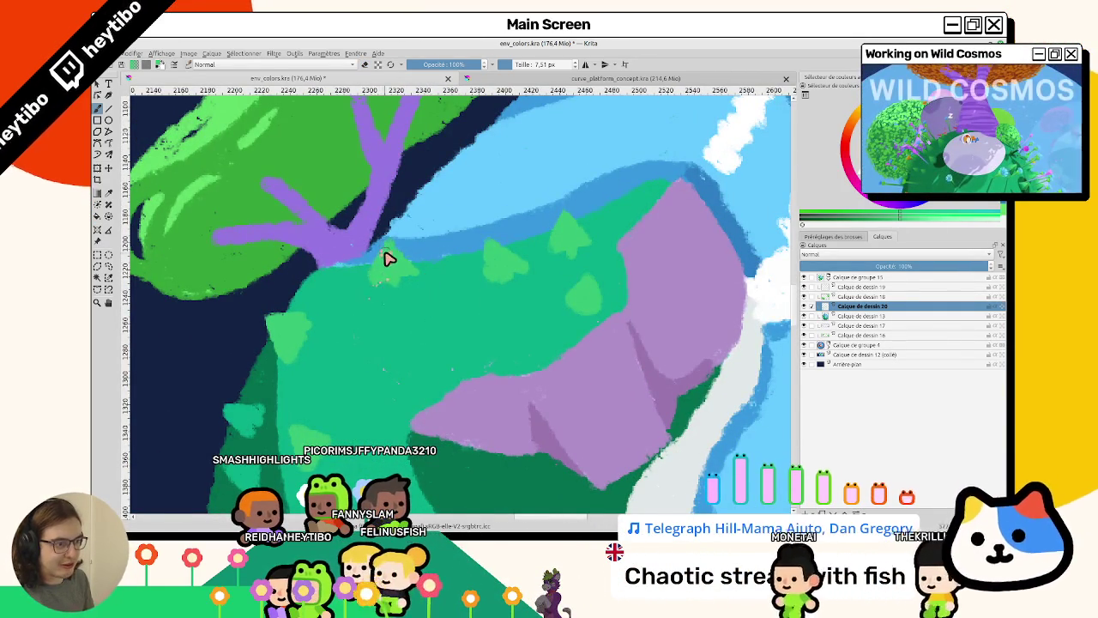
{"action": "scroll", "coordinate": [397, 291], "scroll_direction": "down", "scroll_amount": 3}
{"action": "scroll", "coordinate": [392, 294], "scroll_direction": "up", "scroll_amount": 1}
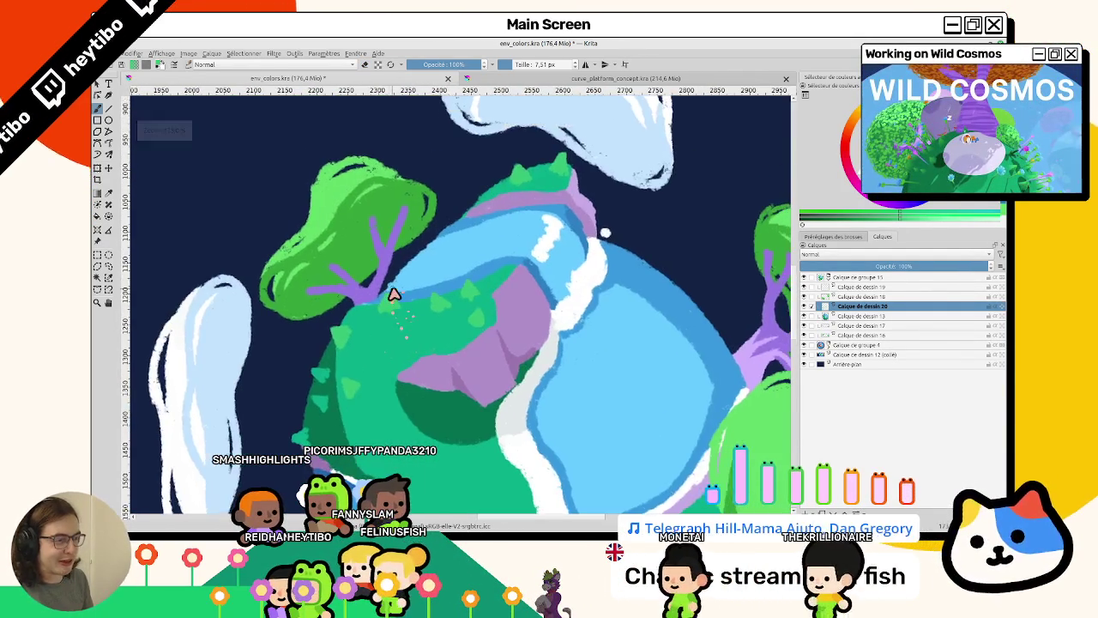
{"action": "scroll", "coordinate": [390, 291], "scroll_direction": "up", "scroll_amount": 2}
{"action": "scroll", "coordinate": [391, 296], "scroll_direction": "down", "scroll_amount": 3}
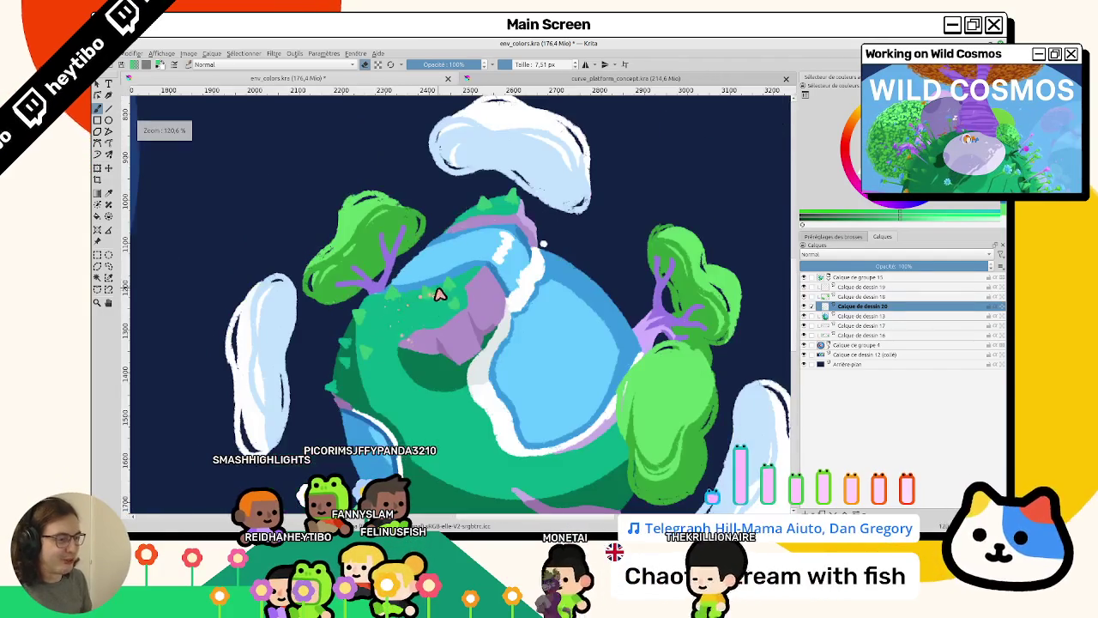
Zoom in and rotate the view counter-clockwise to inspect the planet's details.
{"action": "scroll", "coordinate": [438, 294], "scroll_direction": "up", "scroll_amount": 1}
{"action": "scroll", "coordinate": [497, 321], "scroll_direction": "up", "scroll_amount": 2}
{"action": "scroll", "coordinate": [451, 380], "scroll_direction": "up", "scroll_amount": 1}
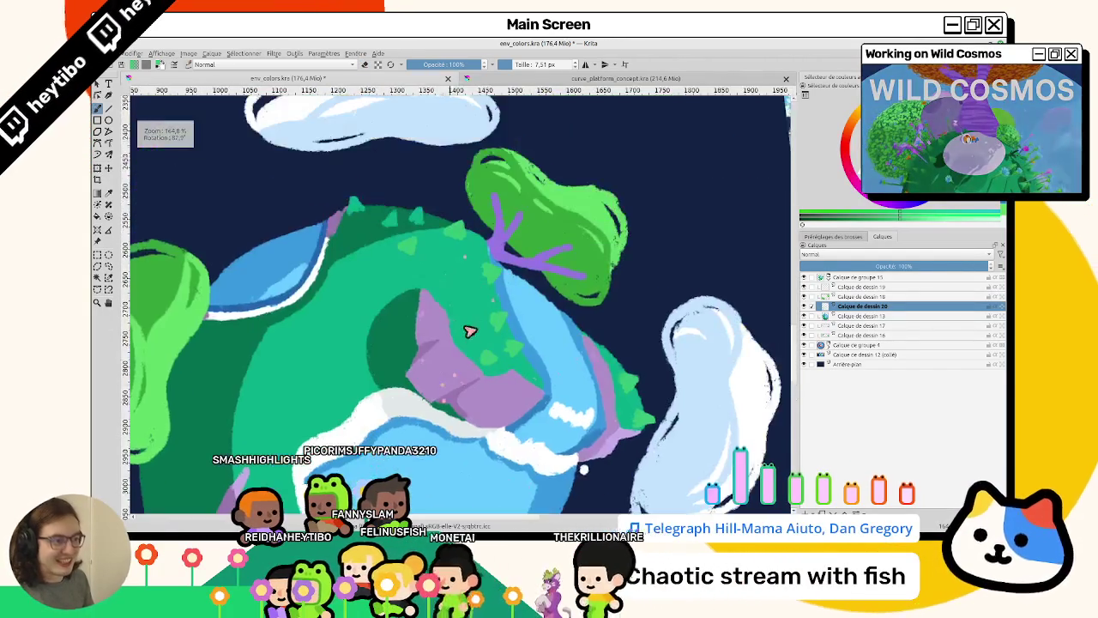
{"action": "scroll", "coordinate": [448, 296], "scroll_direction": "down", "scroll_amount": 1}
{"action": "scroll", "coordinate": [437, 291], "scroll_direction": "up", "scroll_amount": 3}
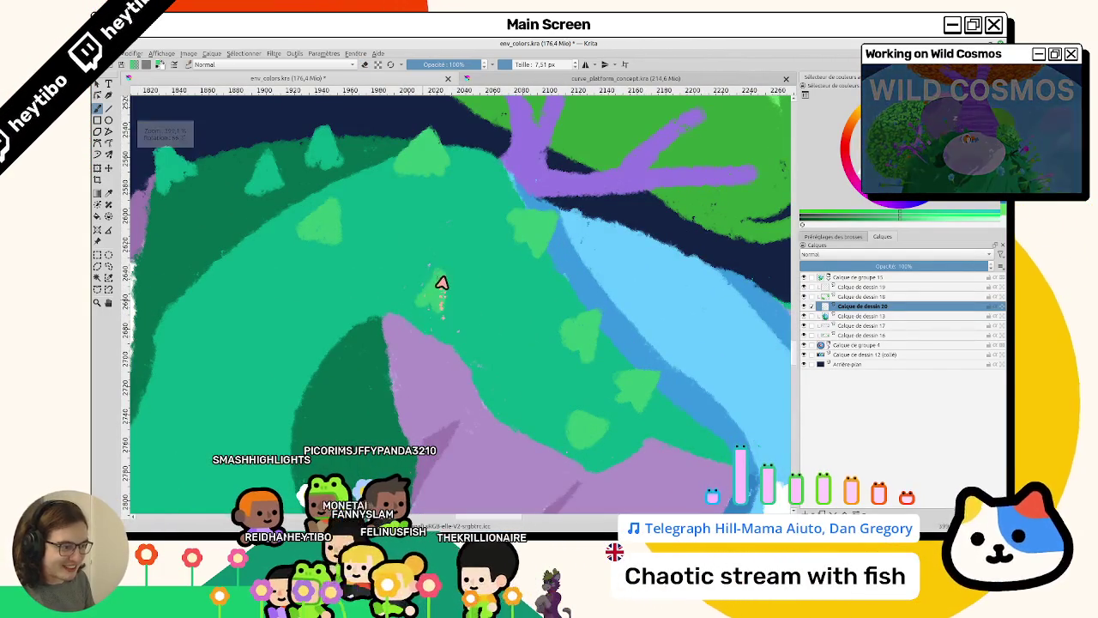
{"action": "scroll", "coordinate": [446, 286], "scroll_direction": "down", "scroll_amount": 3}
{"action": "scroll", "coordinate": [483, 397], "scroll_direction": "up", "scroll_amount": 1}
{"action": "scroll", "coordinate": [515, 350], "scroll_direction": "up", "scroll_amount": 1}
{"action": "scroll", "coordinate": [463, 257], "scroll_direction": "up", "scroll_amount": 2}
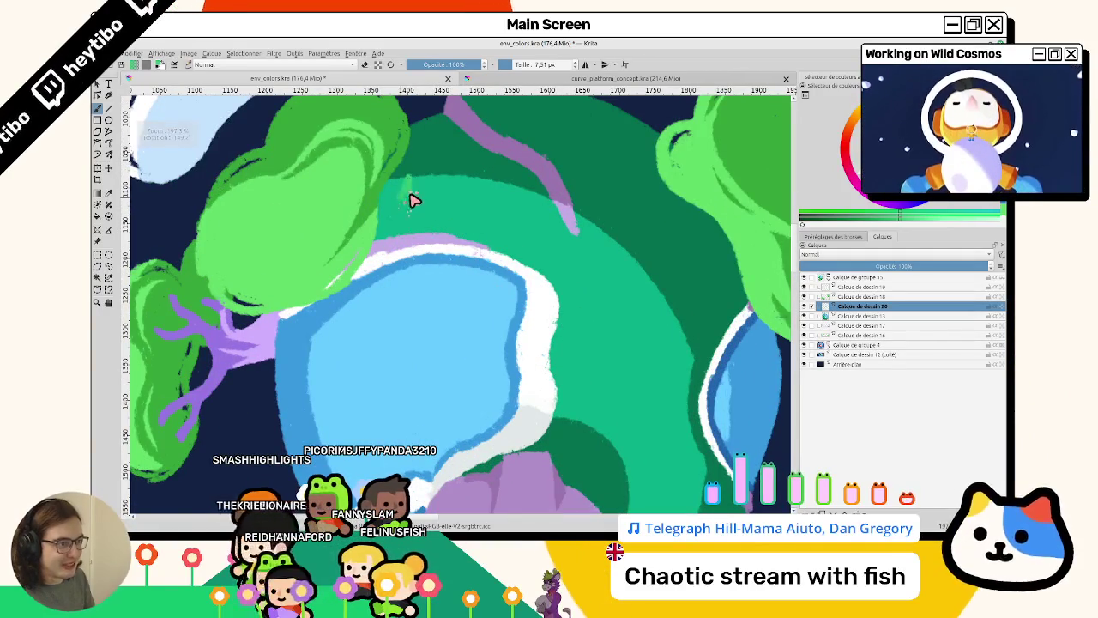
{"action": "key", "text": "4"}
{"action": "key", "text": "4"}
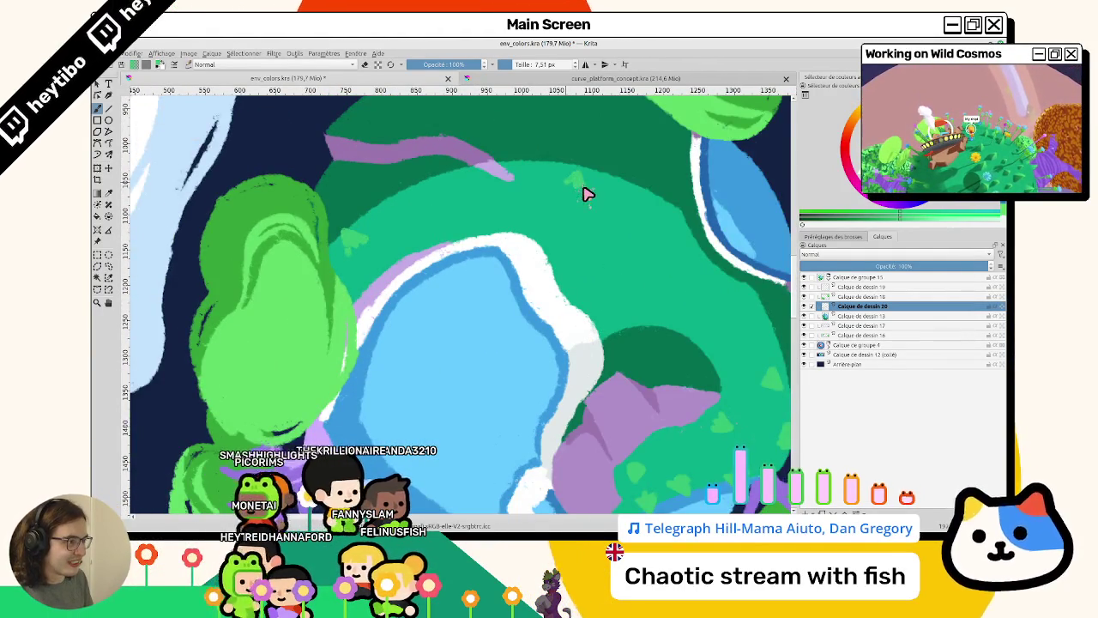
{"action": "scroll", "coordinate": [380, 350], "scroll_direction": "up", "scroll_amount": 1}
{"action": "scroll", "coordinate": [544, 255], "scroll_direction": "up", "scroll_amount": 1}
{"action": "scroll", "coordinate": [367, 246], "scroll_direction": "up", "scroll_amount": 1}
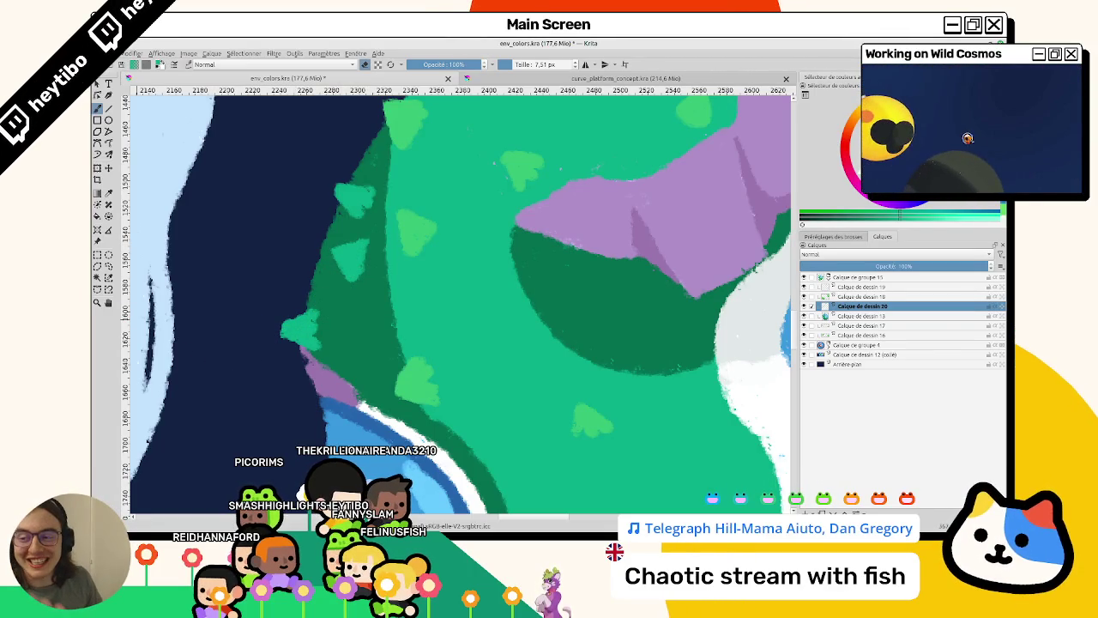
{"action": "scroll", "coordinate": [380, 262], "scroll_direction": "down", "scroll_amount": 1}
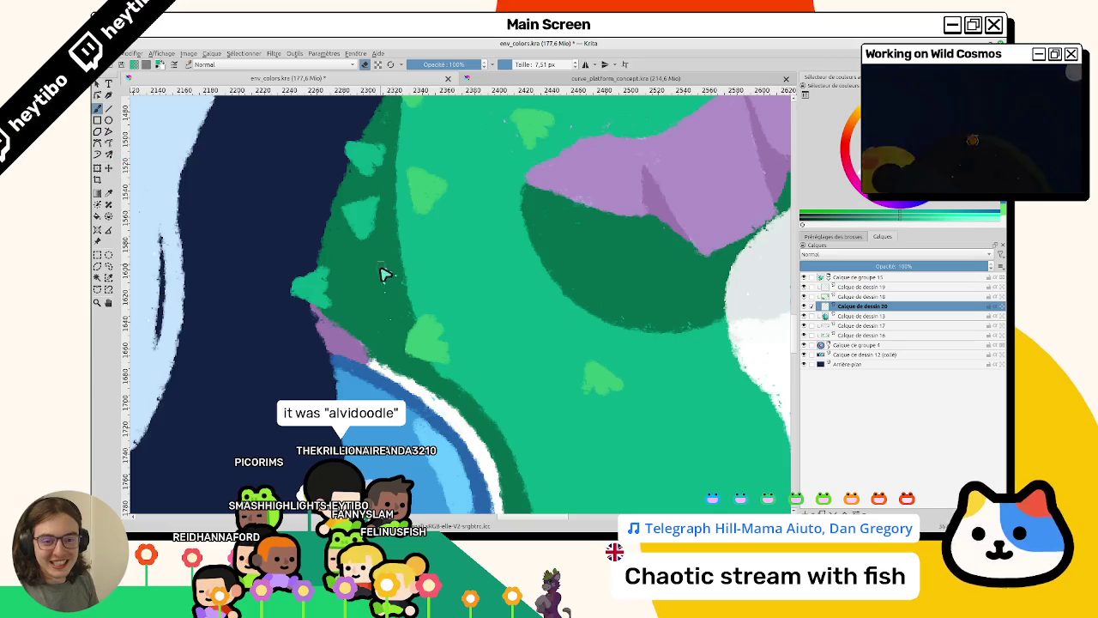
{"action": "scroll", "coordinate": [380, 279], "scroll_direction": "down", "scroll_amount": 1}
{"action": "scroll", "coordinate": [416, 264], "scroll_direction": "down", "scroll_amount": 1}
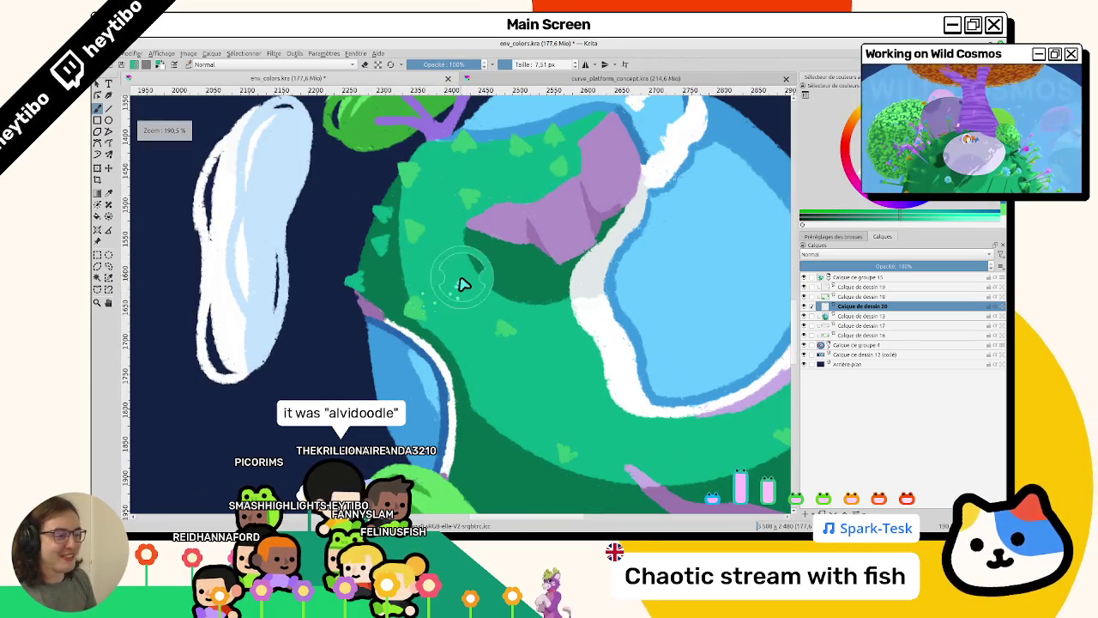
{"action": "scroll", "coordinate": [463, 313], "scroll_direction": "up", "scroll_amount": 1}
{"action": "scroll", "coordinate": [459, 301], "scroll_direction": "up", "scroll_amount": 1}
{"action": "scroll", "coordinate": [471, 340], "scroll_direction": "up", "scroll_amount": 1}
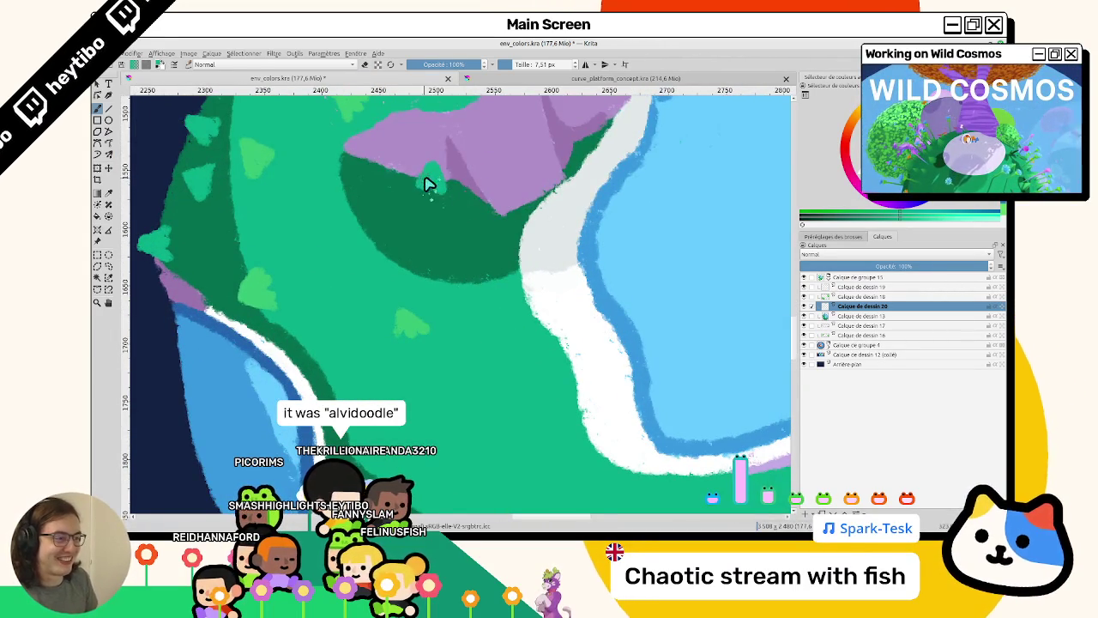
{"action": "scroll", "coordinate": [420, 215], "scroll_direction": "down", "scroll_amount": 3}
{"action": "scroll", "coordinate": [410, 249], "scroll_direction": "down", "scroll_amount": 1}
{"action": "scroll", "coordinate": [404, 275], "scroll_direction": "up", "scroll_amount": 1}
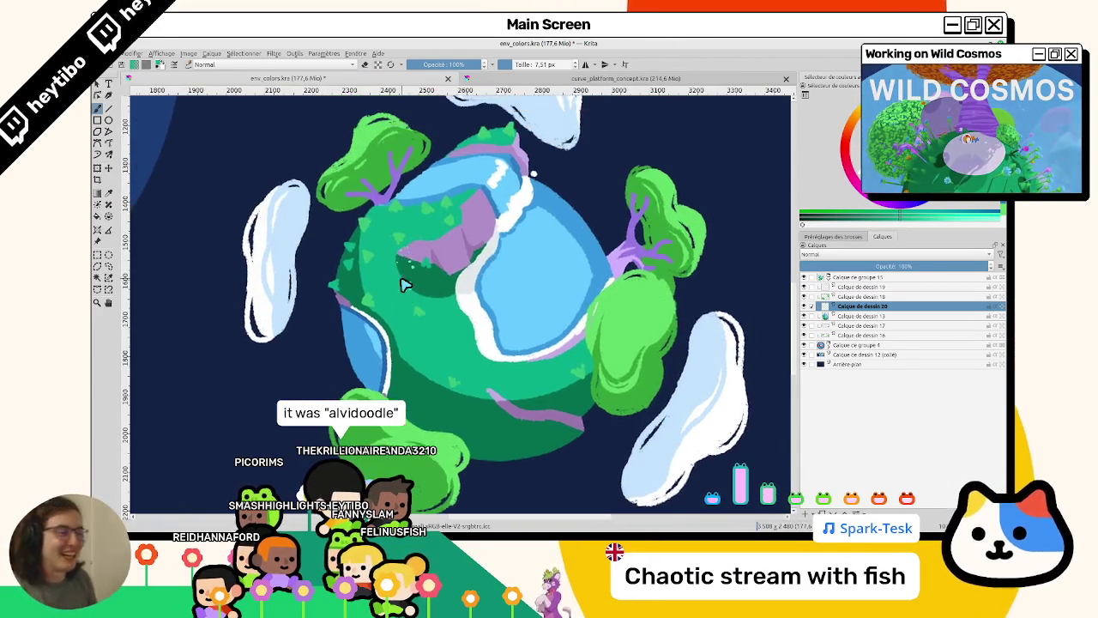
{"action": "scroll", "coordinate": [429, 245], "scroll_direction": "up", "scroll_amount": 2}
{"action": "scroll", "coordinate": [442, 240], "scroll_direction": "up", "scroll_amount": 1}
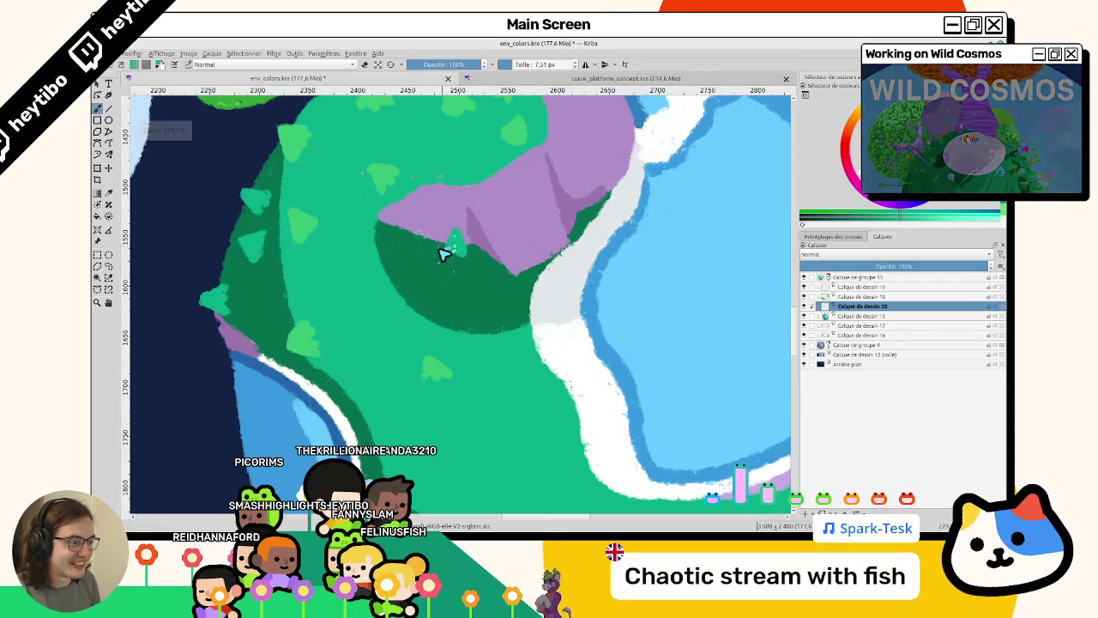
{"action": "scroll", "coordinate": [454, 309], "scroll_direction": "down", "scroll_amount": 3}
{"action": "scroll", "coordinate": [472, 277], "scroll_direction": "up", "scroll_amount": 2}
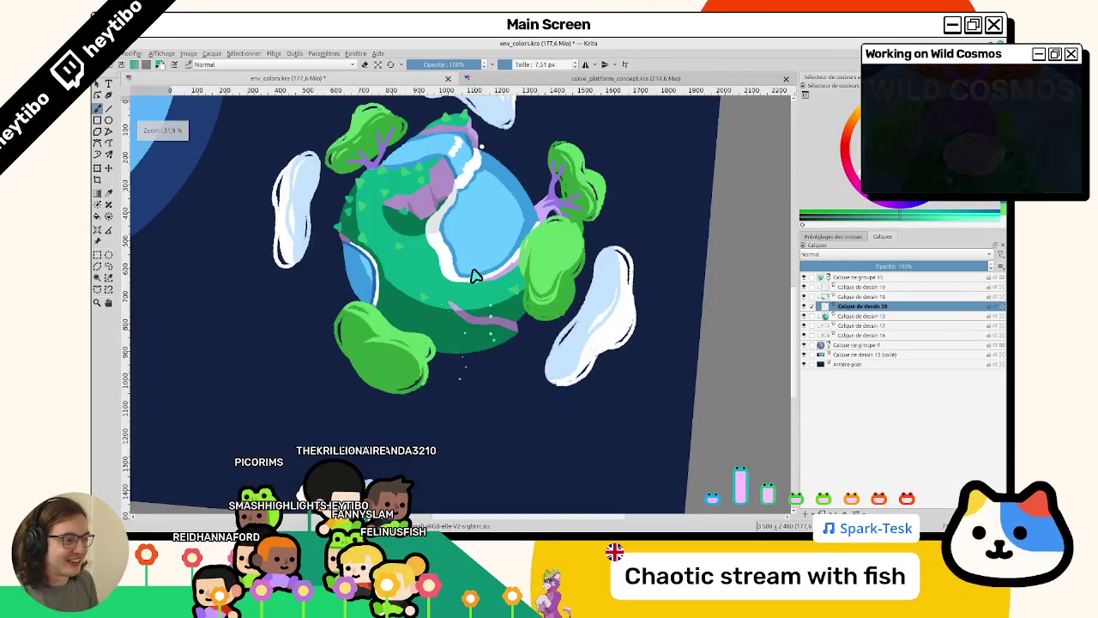
{"action": "scroll", "coordinate": [475, 276], "scroll_direction": "up", "scroll_amount": 1}
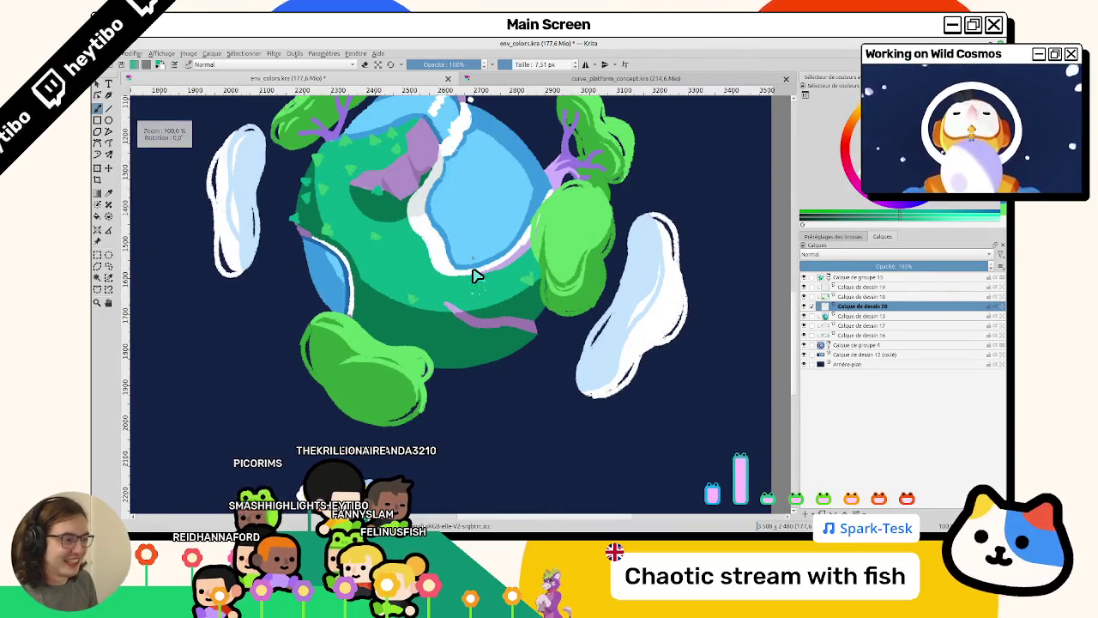
{"action": "scroll", "coordinate": [442, 250], "scroll_direction": "up", "scroll_amount": 1}
{"action": "scroll", "coordinate": [433, 257], "scroll_direction": "up", "scroll_amount": 1}
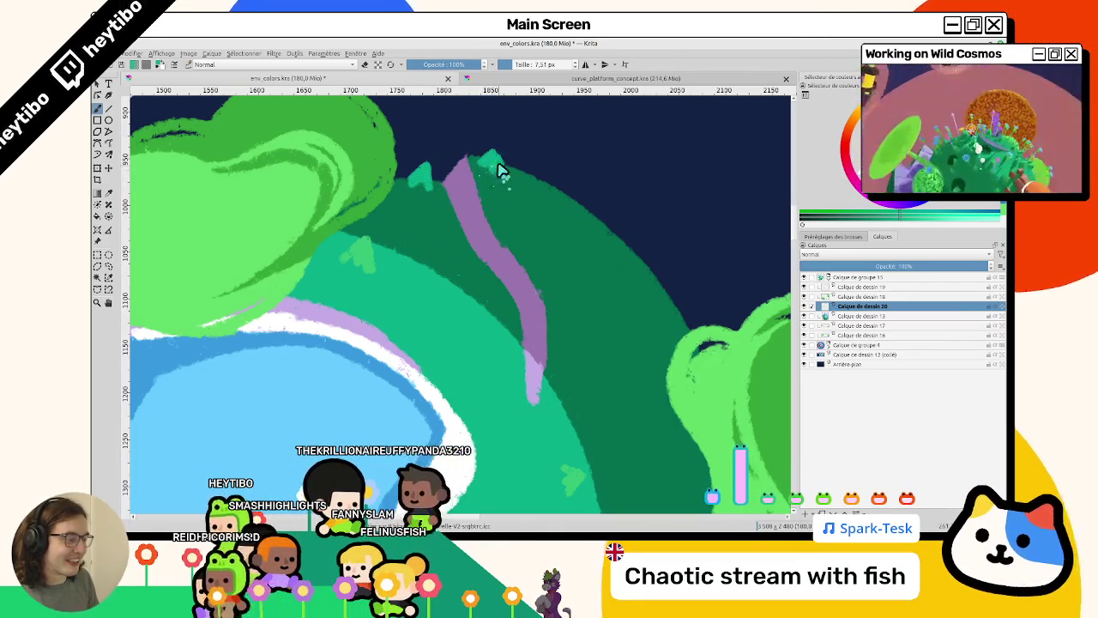
{"action": "scroll", "coordinate": [580, 277], "scroll_direction": "down", "scroll_amount": 4}
{"action": "scroll", "coordinate": [581, 277], "scroll_direction": "up", "scroll_amount": 2}
{"action": "scroll", "coordinate": [515, 249], "scroll_direction": "up", "scroll_amount": 2}
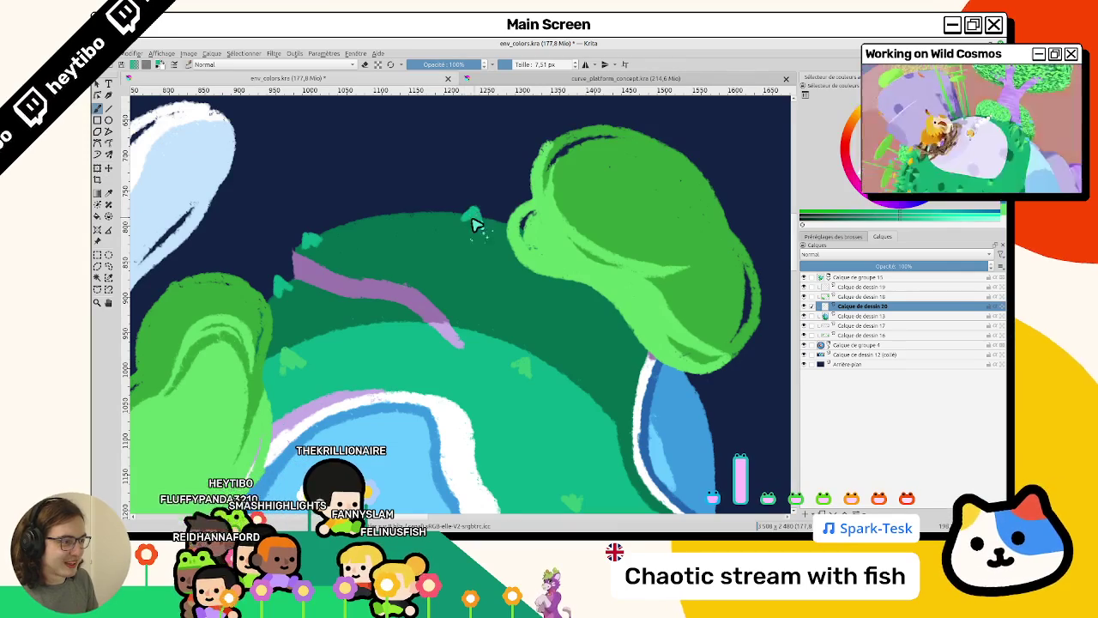
{"action": "scroll", "coordinate": [477, 225], "scroll_direction": "down", "scroll_amount": 4}
{"action": "scroll", "coordinate": [287, 348], "scroll_direction": "up", "scroll_amount": 1}
Reset the view to 100% with no rotation and zoom around to review the planet.
{"action": "key", "text": "1"}
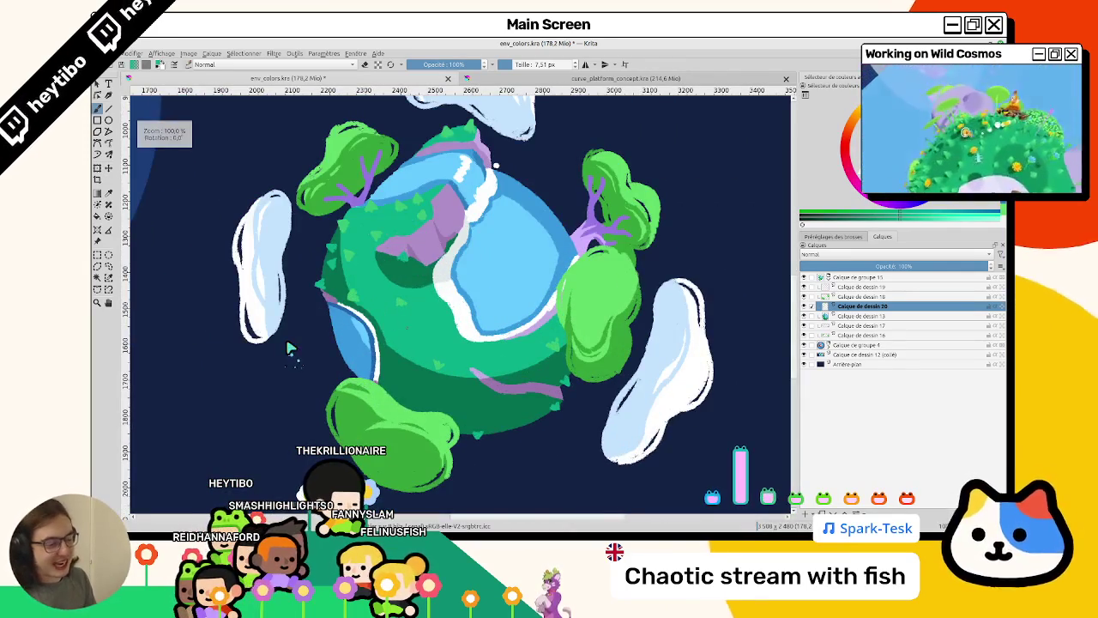
{"action": "scroll", "coordinate": [343, 338], "scroll_direction": "up", "scroll_amount": 2}
{"action": "scroll", "coordinate": [422, 326], "scroll_direction": "up", "scroll_amount": 3}
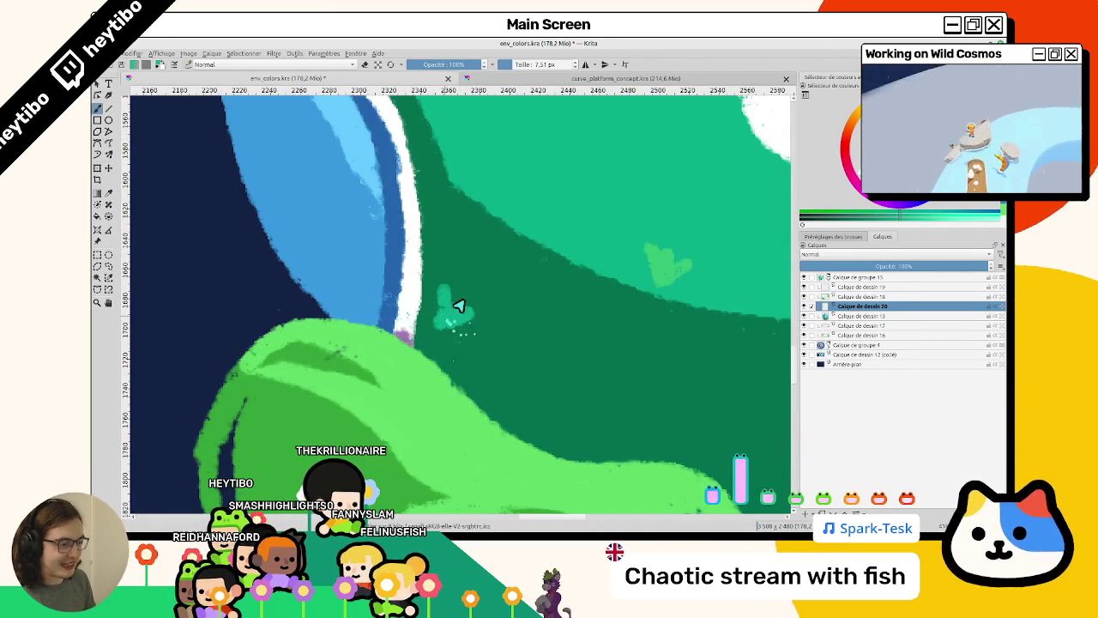
{"action": "scroll", "coordinate": [446, 301], "scroll_direction": "down", "scroll_amount": 4}
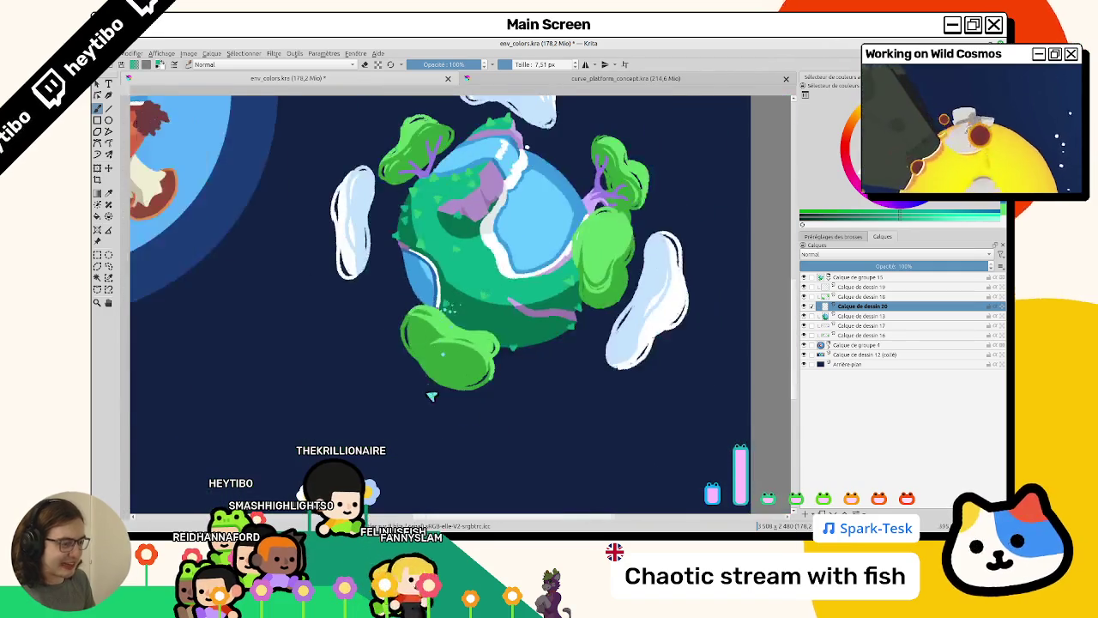
{"action": "scroll", "coordinate": [435, 282], "scroll_direction": "up", "scroll_amount": 4}
{"action": "scroll", "coordinate": [421, 301], "scroll_direction": "up", "scroll_amount": 1}
{"action": "scroll", "coordinate": [421, 295], "scroll_direction": "up", "scroll_amount": 1}
{"action": "scroll", "coordinate": [385, 428], "scroll_direction": "up", "scroll_amount": 1}
{"action": "scroll", "coordinate": [483, 287], "scroll_direction": "down", "scroll_amount": 3}
{"action": "scroll", "coordinate": [490, 255], "scroll_direction": "up", "scroll_amount": 1}
{"action": "scroll", "coordinate": [503, 242], "scroll_direction": "up", "scroll_amount": 1}
{"action": "scroll", "coordinate": [504, 242], "scroll_direction": "up", "scroll_amount": 2}
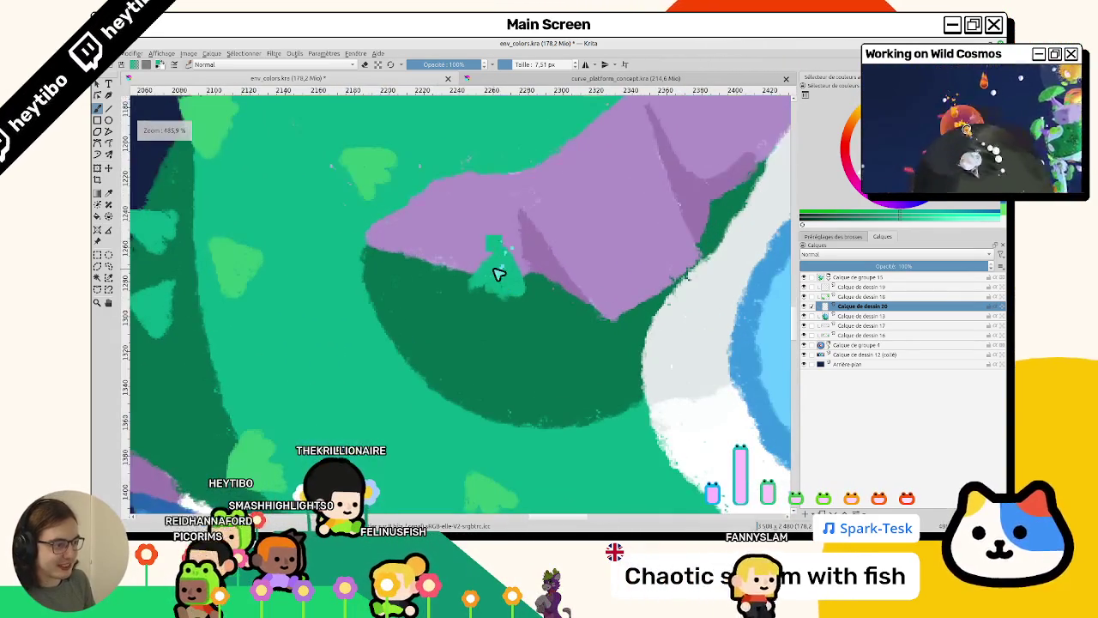
{"action": "scroll", "coordinate": [489, 288], "scroll_direction": "down", "scroll_amount": 2}
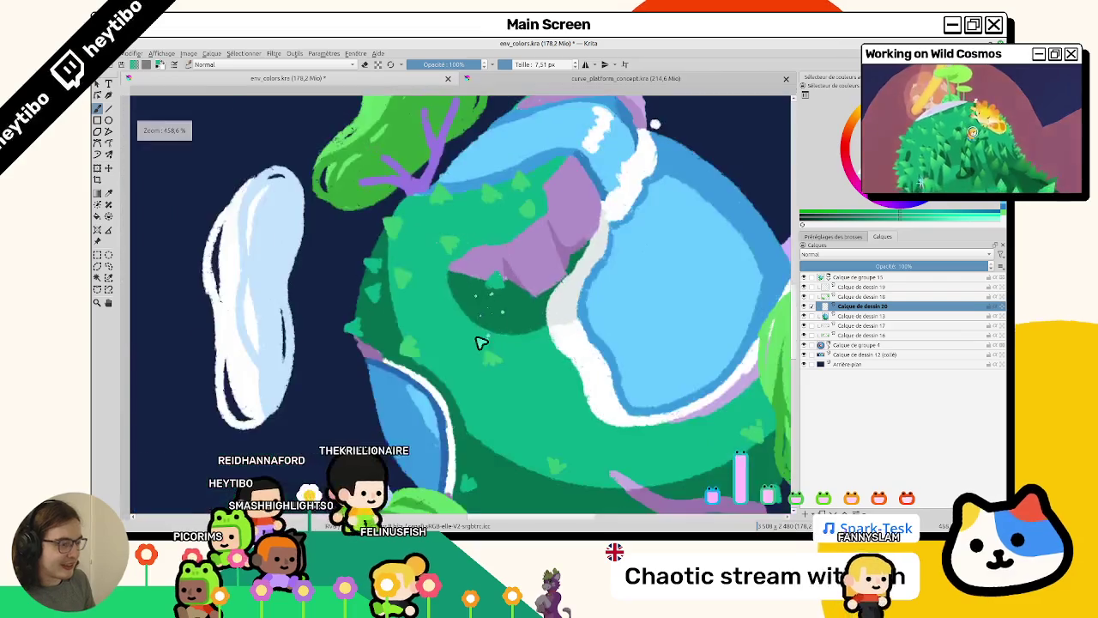
{"action": "scroll", "coordinate": [515, 275], "scroll_direction": "down", "scroll_amount": 1}
{"action": "scroll", "coordinate": [549, 250], "scroll_direction": "up", "scroll_amount": 2}
{"action": "scroll", "coordinate": [549, 250], "scroll_direction": "down", "scroll_amount": 1}
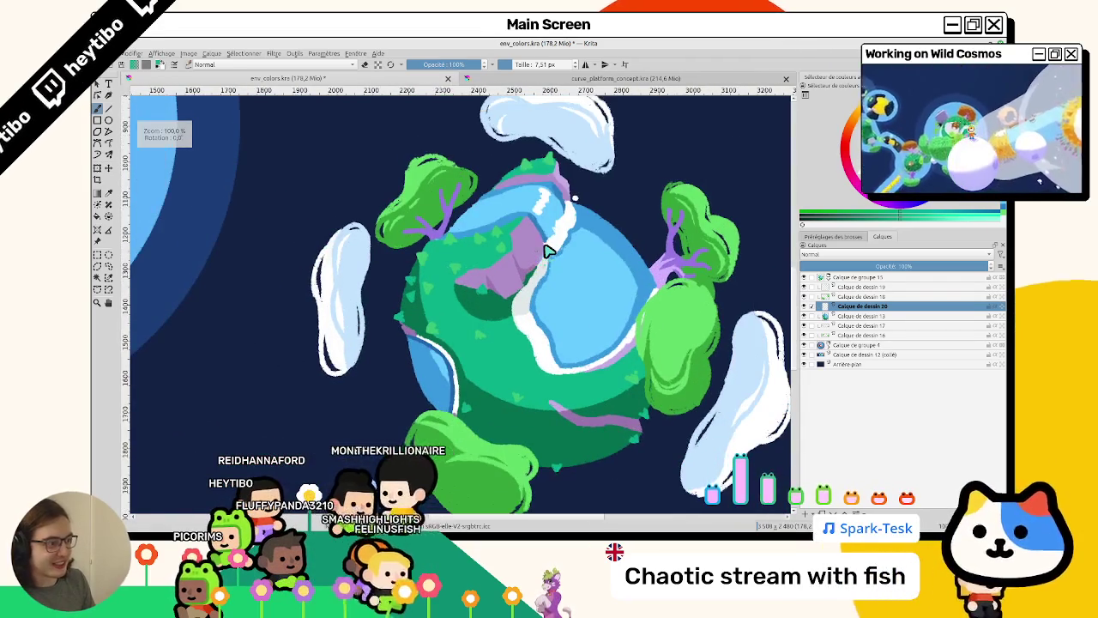
{"action": "scroll", "coordinate": [444, 278], "scroll_direction": "up", "scroll_amount": 2}
{"action": "scroll", "coordinate": [445, 306], "scroll_direction": "up", "scroll_amount": 1}
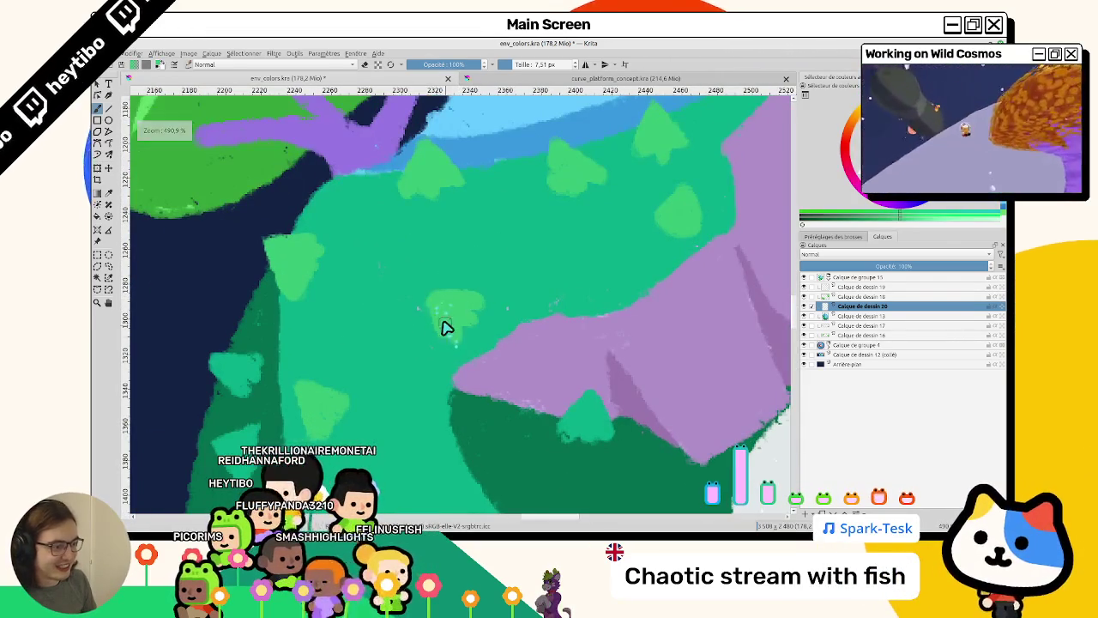
{"action": "scroll", "coordinate": [433, 296], "scroll_direction": "down", "scroll_amount": 5}
{"action": "scroll", "coordinate": [415, 271], "scroll_direction": "up", "scroll_amount": 3}
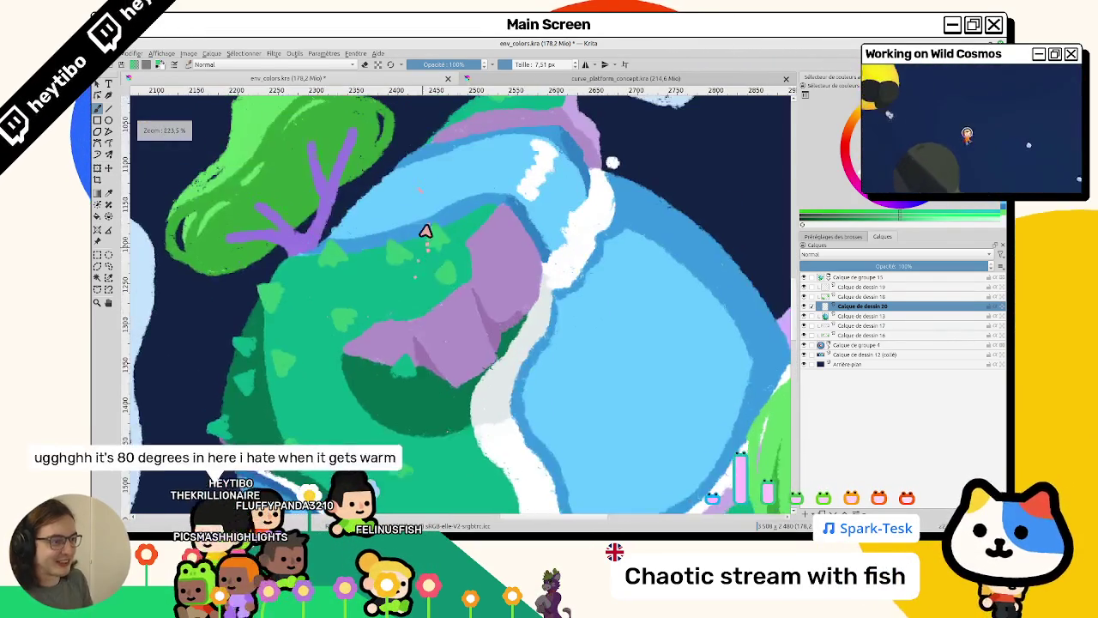
{"action": "scroll", "coordinate": [446, 245], "scroll_direction": "down", "scroll_amount": 3}
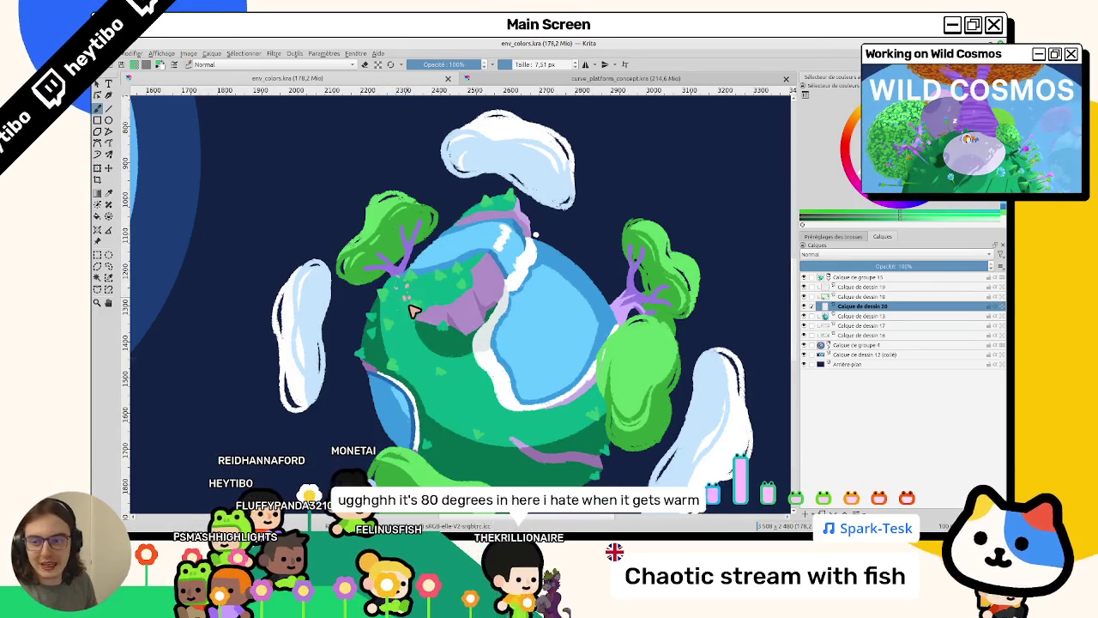
Dab small pink marks on the right white cloud, then select layer Calque de dessin 19.
{"action": "left_click_drag", "start_coordinate": [397, 274], "coordinate": [437, 356]}
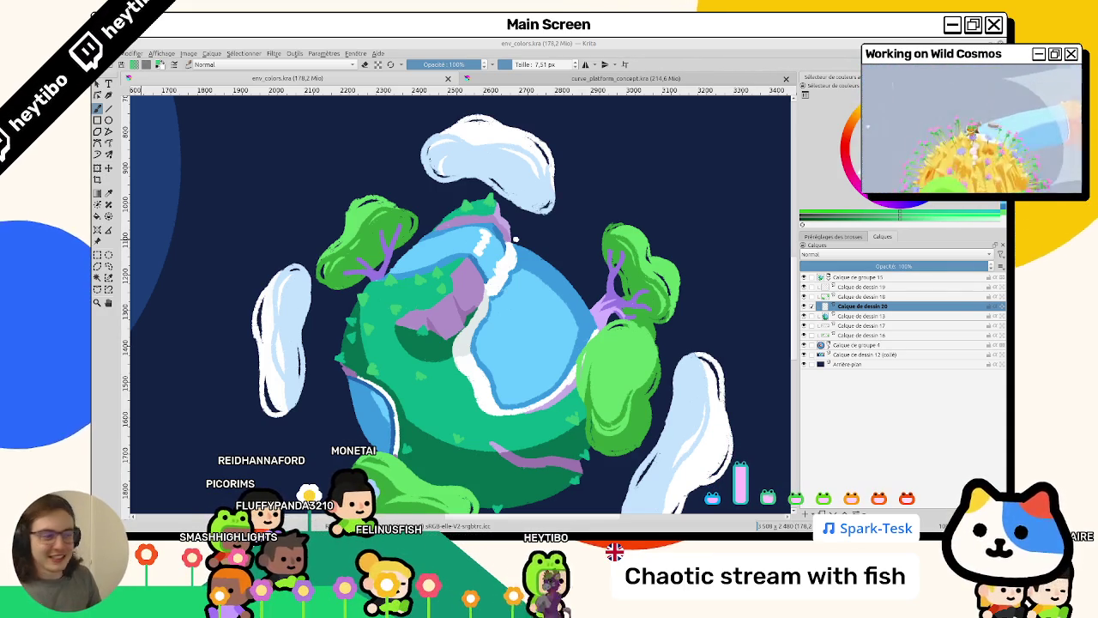
{"action": "left_click_drag", "start_coordinate": [429, 368], "coordinate": [440, 318]}
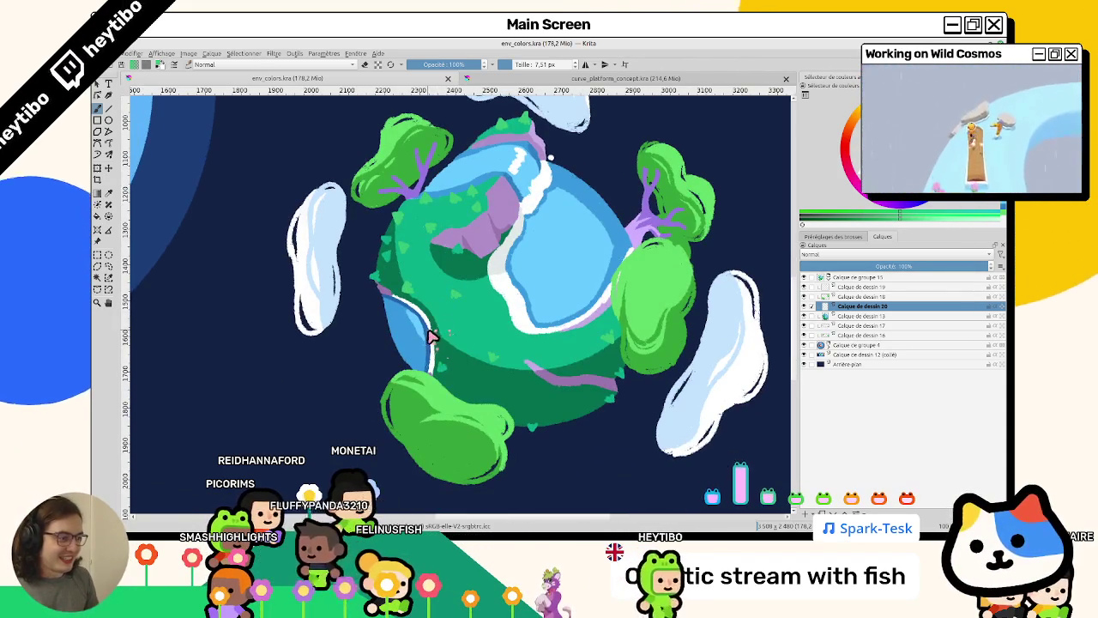
{"action": "left_click_drag", "start_coordinate": [730, 278], "coordinate": [739, 282]}
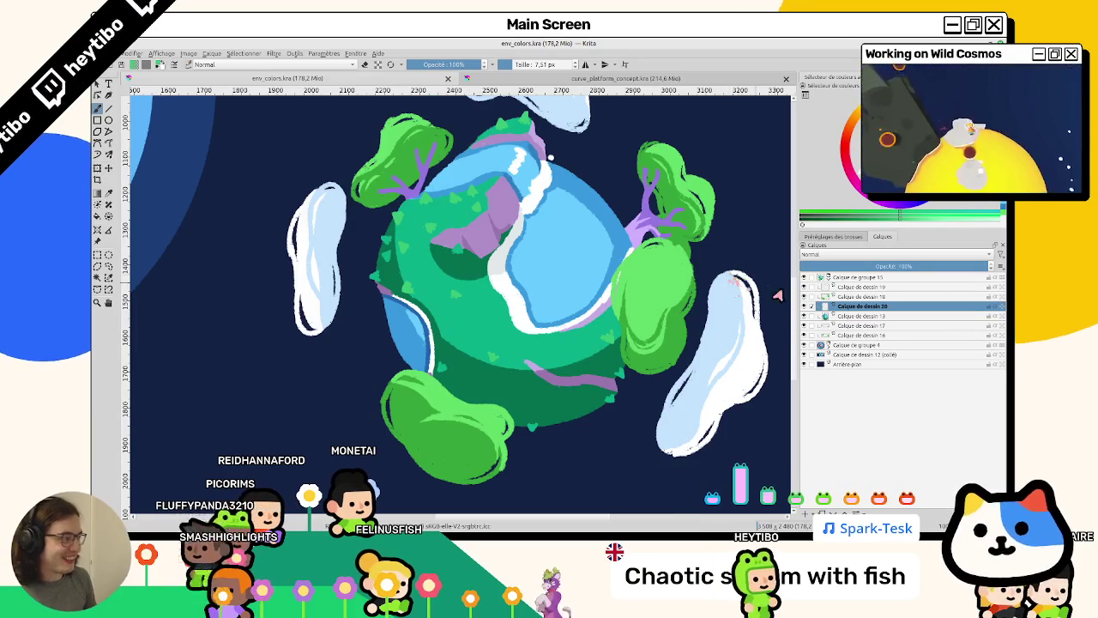
{"action": "left_click", "coordinate": [826, 286]}
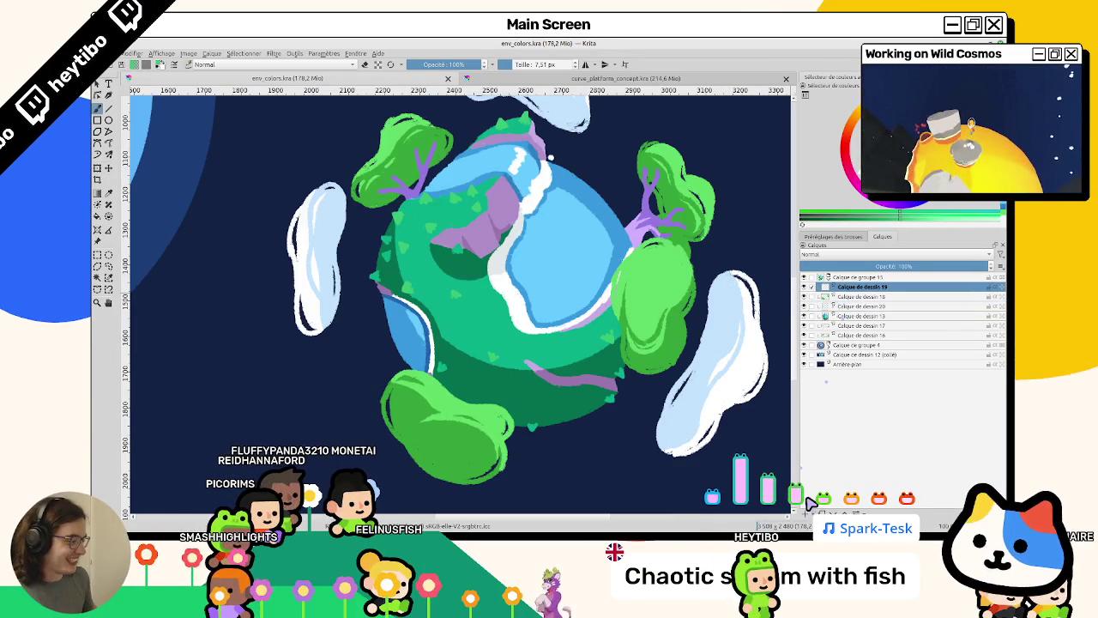
Glance at the curve_platform_concept plant sheet and return to the env_colors planet.
{"action": "left_click", "coordinate": [489, 79]}
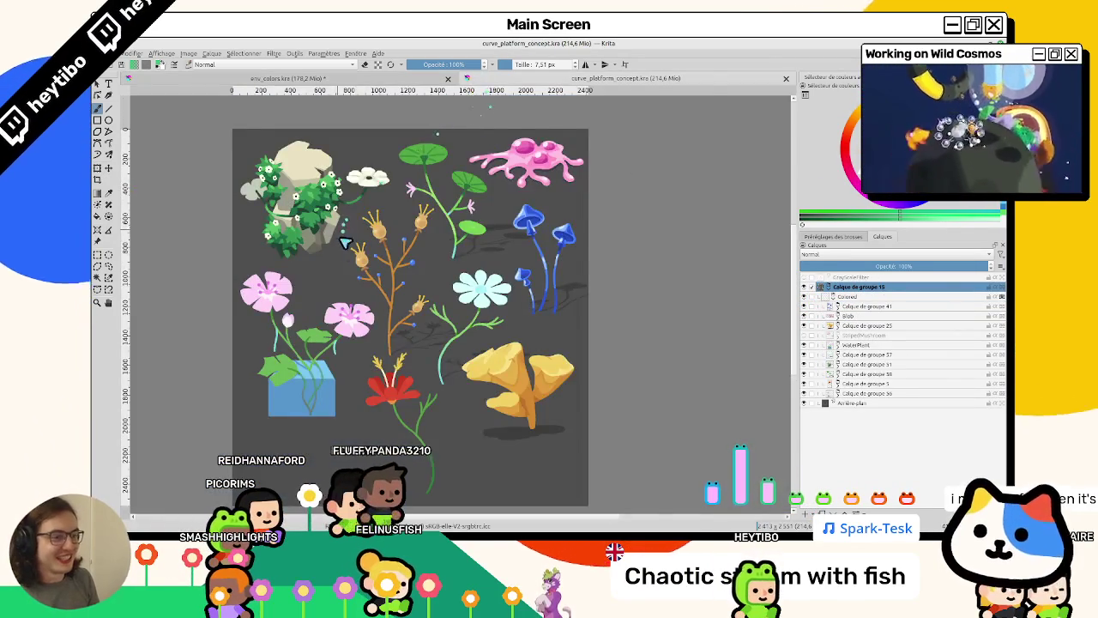
{"action": "scroll", "coordinate": [399, 172], "scroll_direction": "up", "scroll_amount": 1}
{"action": "scroll", "coordinate": [395, 150], "scroll_direction": "up", "scroll_amount": 1}
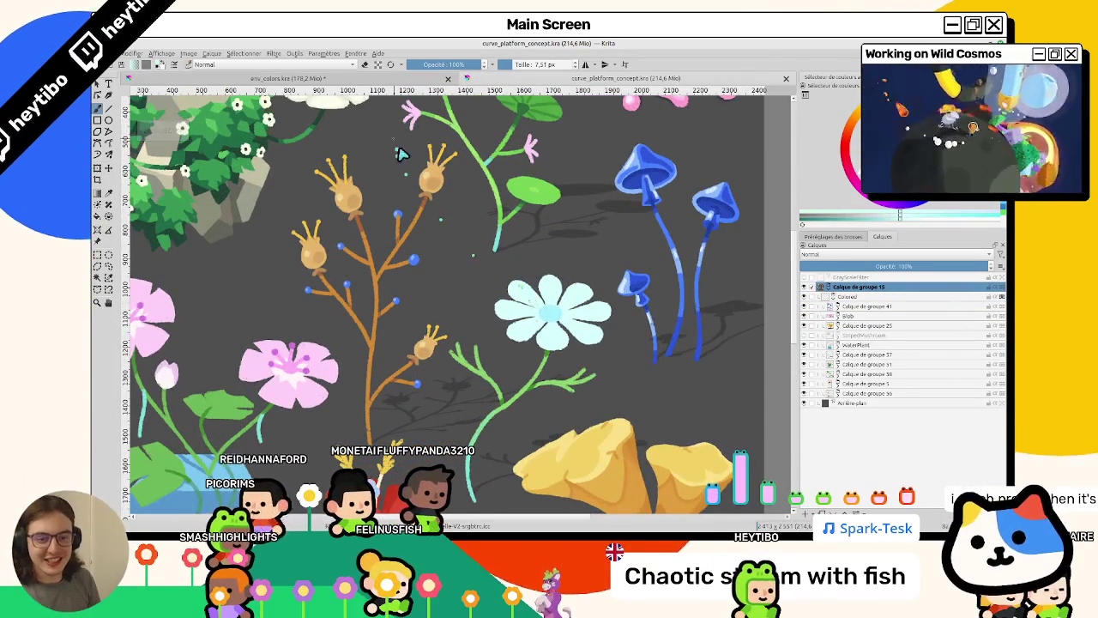
{"action": "key", "text": "ctrl+Tab"}
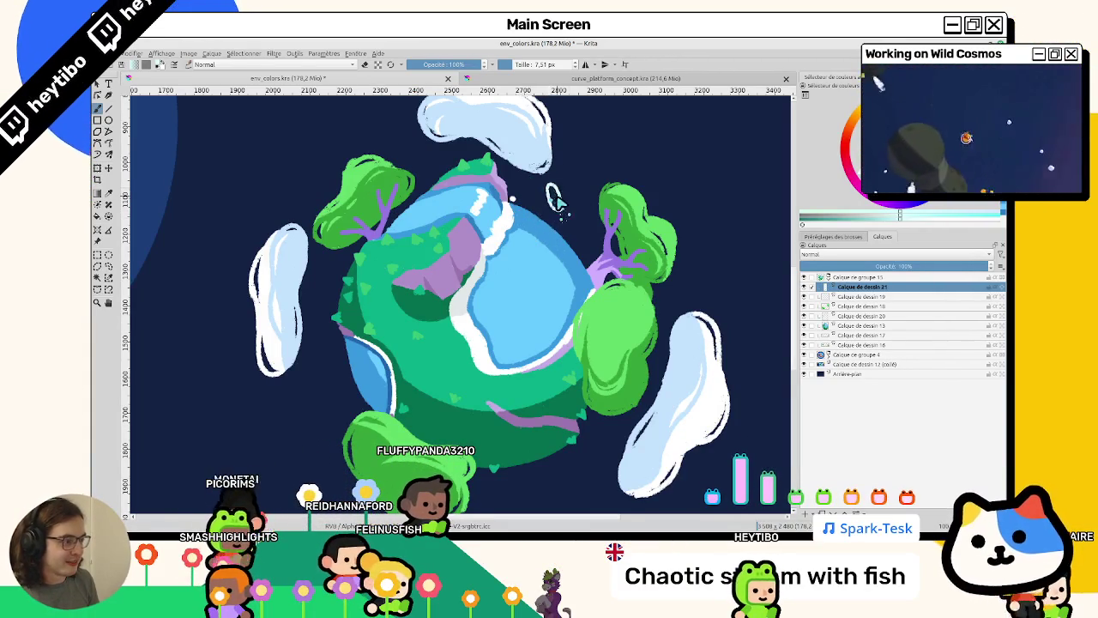
Try a light-cyan fill on the small oval over the lake, then undo it.
{"action": "scroll", "coordinate": [326, 221], "scroll_direction": "up", "scroll_amount": 4}
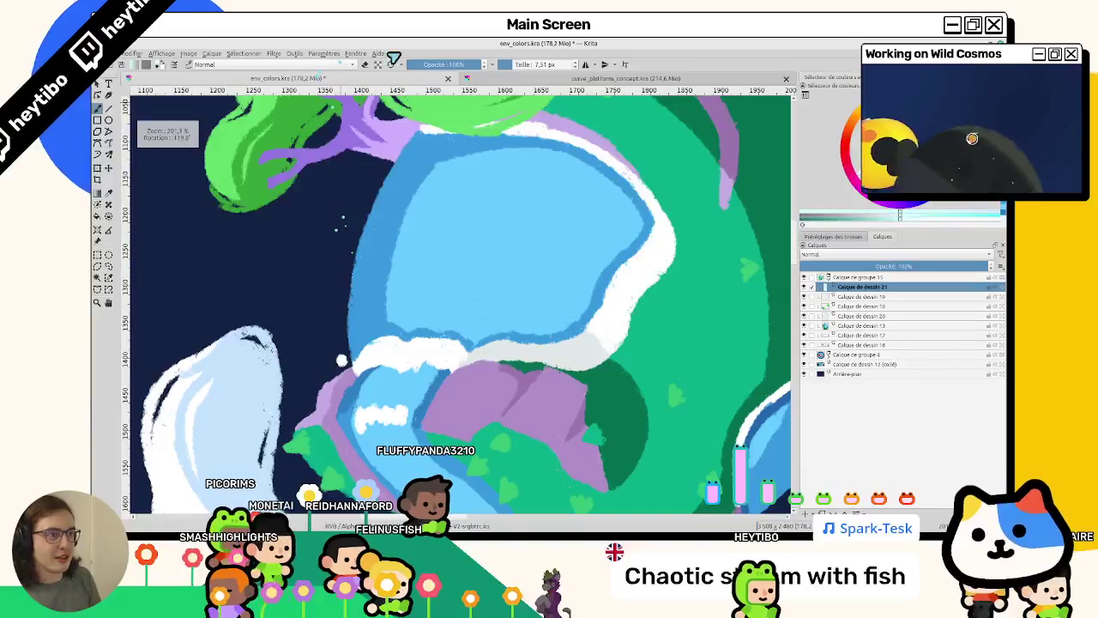
{"action": "mouse_move", "coordinate": [324, 220]}
{"action": "left_mouse_down"}
{"action": "mouse_move", "coordinate": [339, 257]}
{"action": "mouse_move", "coordinate": [338, 247]}
{"action": "mouse_move", "coordinate": [310, 262]}
{"action": "left_mouse_up"}
{"action": "key", "text": "ctrl+z"}
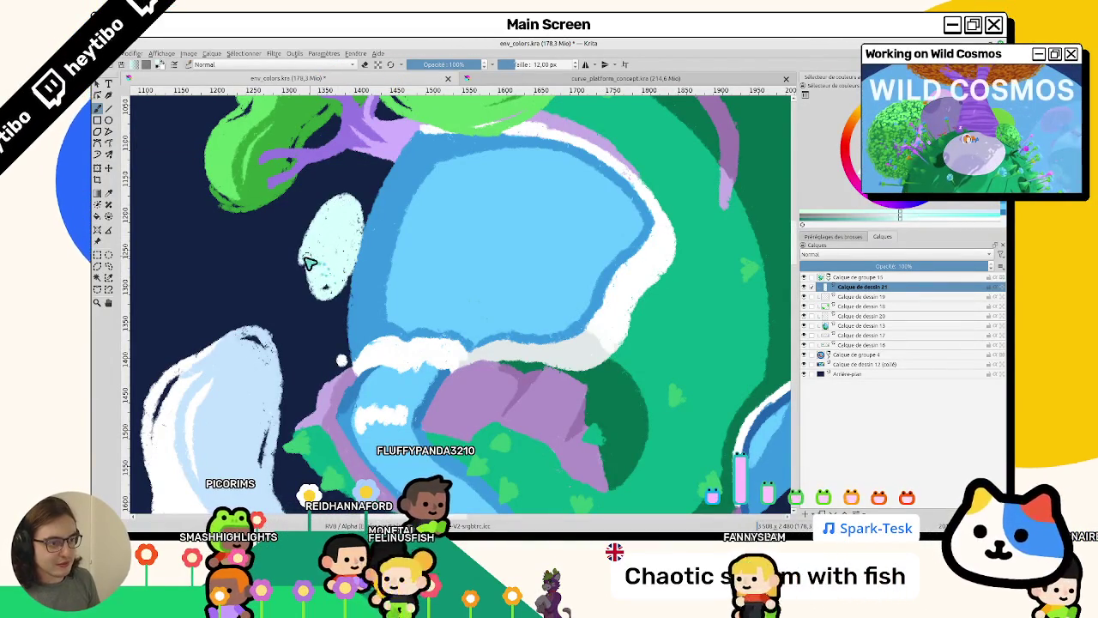
{"action": "scroll", "coordinate": [537, 265], "scroll_direction": "down", "scroll_amount": 5}
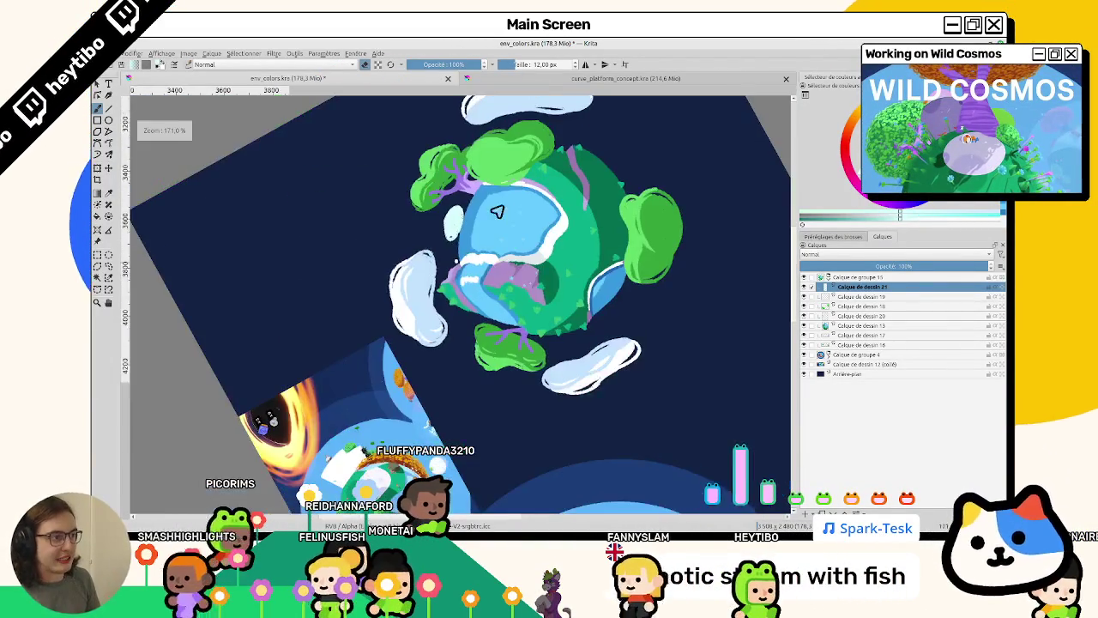
Recheck the plant reference, then rotate the planet view about 180° and zoom in on the lake.
{"action": "left_click", "coordinate": [504, 79]}
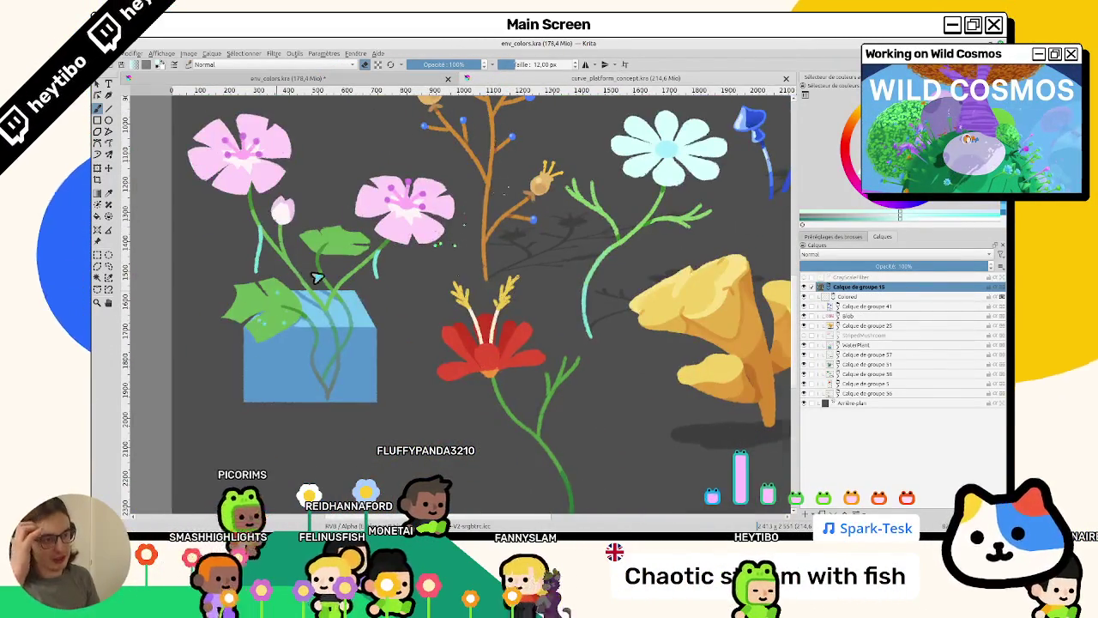
{"action": "left_click", "coordinate": [343, 78]}
{"action": "scroll", "coordinate": [469, 232], "scroll_direction": "up", "scroll_amount": 3}
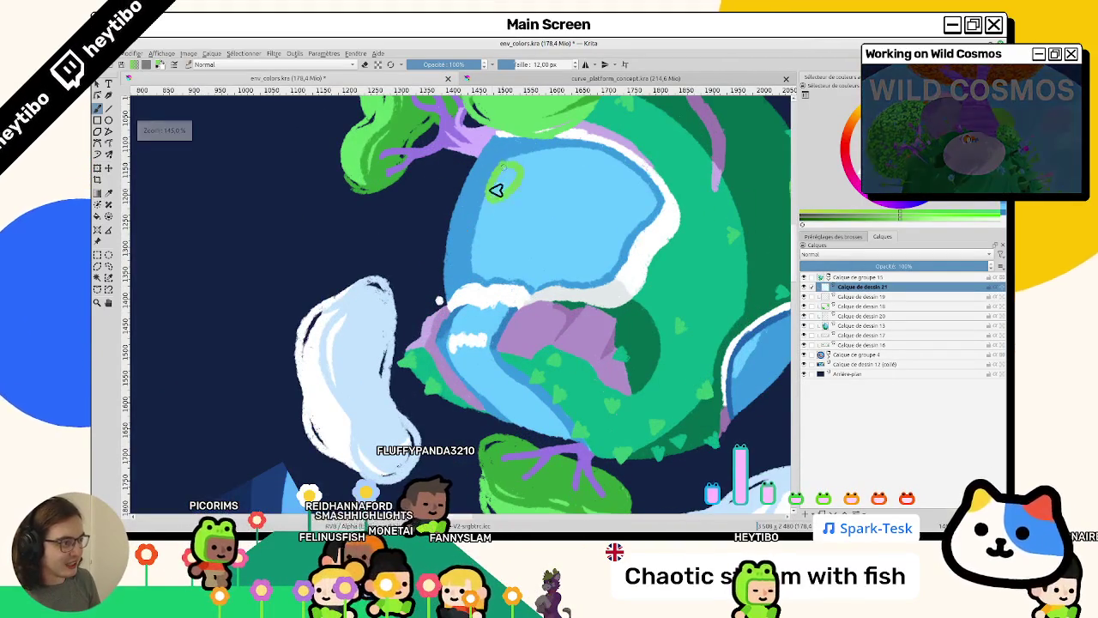
{"action": "mouse_move", "coordinate": [504, 183]}
{"action": "left_mouse_down"}
{"action": "mouse_move", "coordinate": [360, 309]}
{"action": "mouse_move", "coordinate": [483, 292]}
{"action": "mouse_move", "coordinate": [403, 295]}
{"action": "left_mouse_up"}
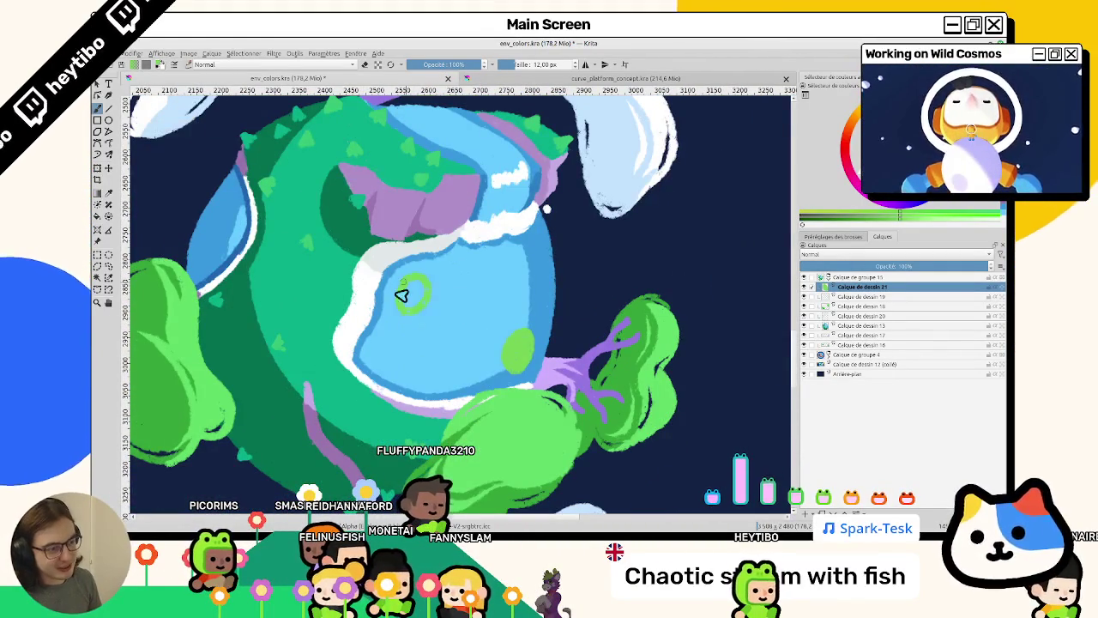
{"action": "scroll", "coordinate": [411, 309], "scroll_direction": "up", "scroll_amount": 1}
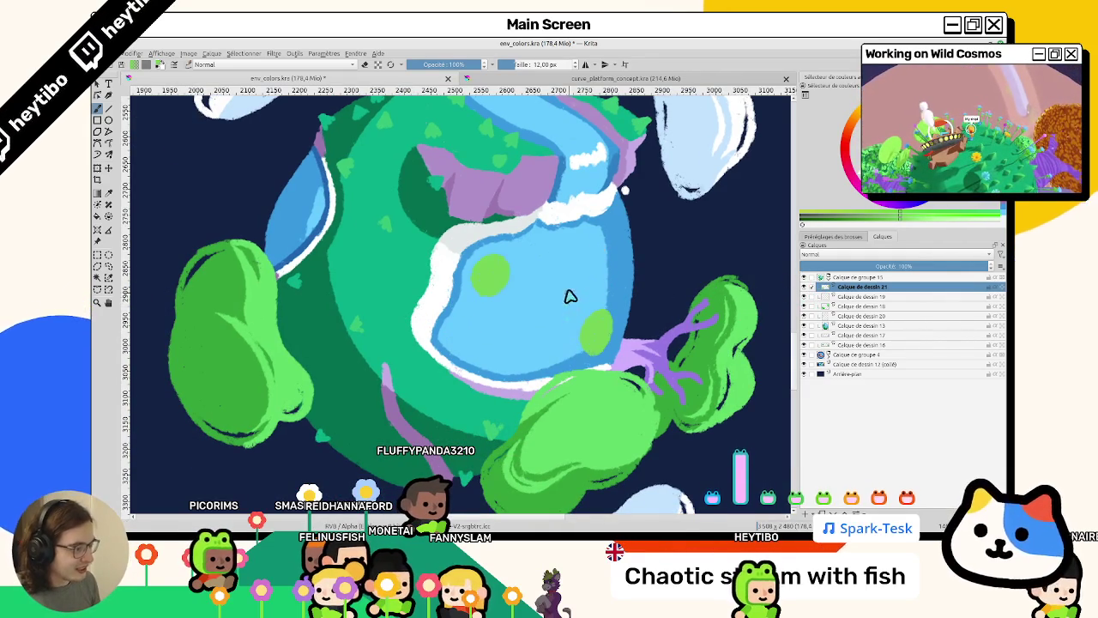
{"action": "scroll", "coordinate": [570, 339], "scroll_direction": "down", "scroll_amount": 5}
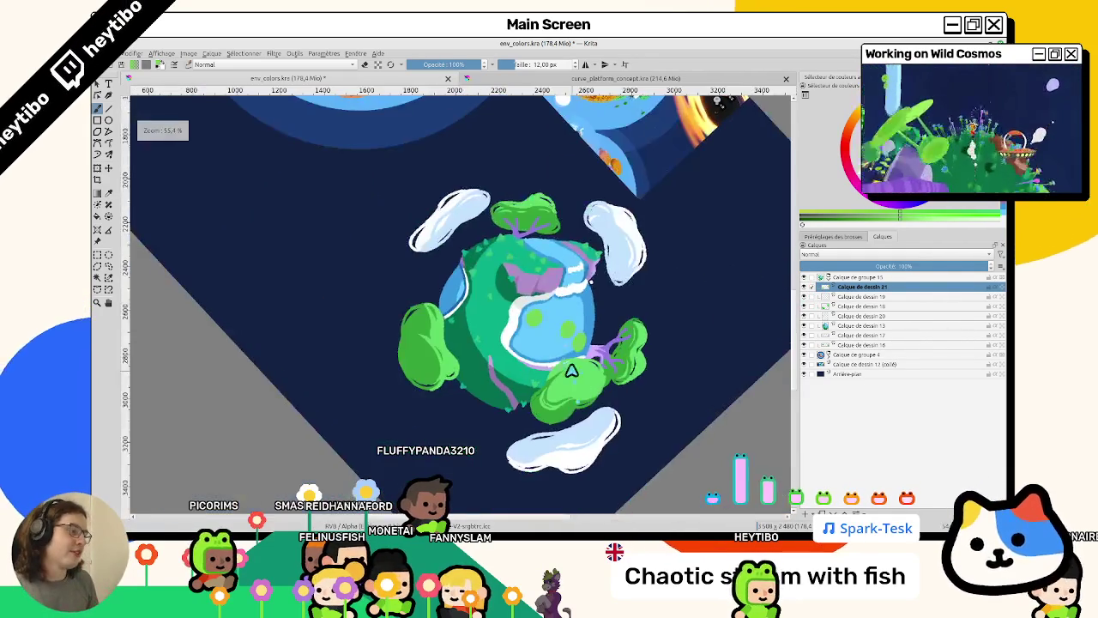
{"action": "scroll", "coordinate": [584, 301], "scroll_direction": "up", "scroll_amount": 2}
{"action": "scroll", "coordinate": [598, 266], "scroll_direction": "up", "scroll_amount": 4}
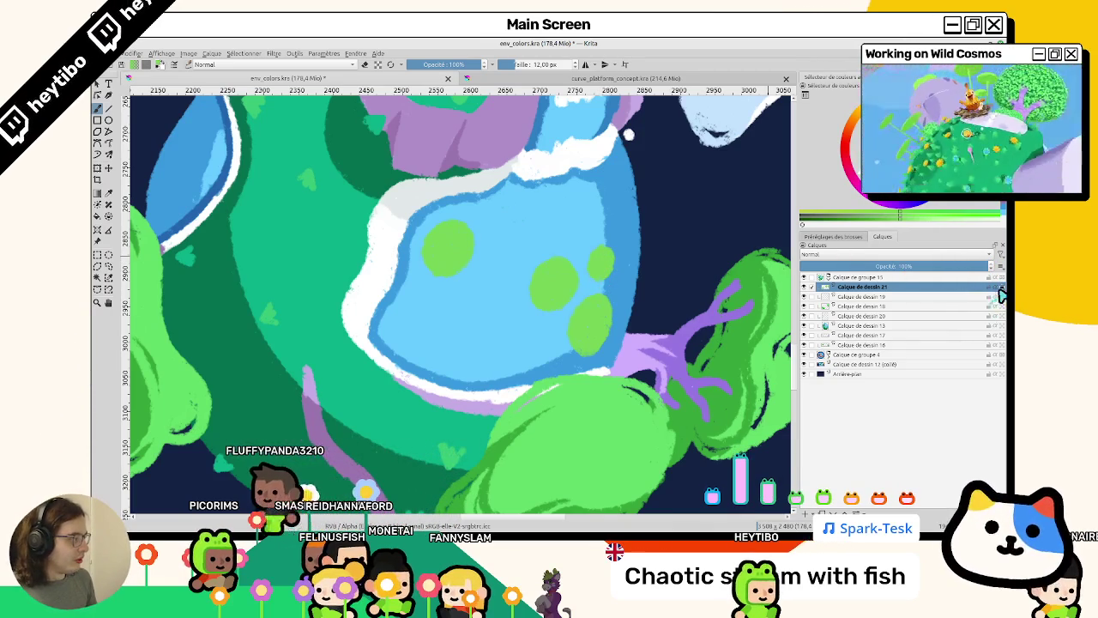
Enlarge the brush and repaint the lake spots in darker green.
{"action": "left_click_drag", "start_coordinate": [433, 240], "coordinate": [480, 245]}
{"action": "left_click_drag", "start_coordinate": [541, 270], "coordinate": [590, 313]}
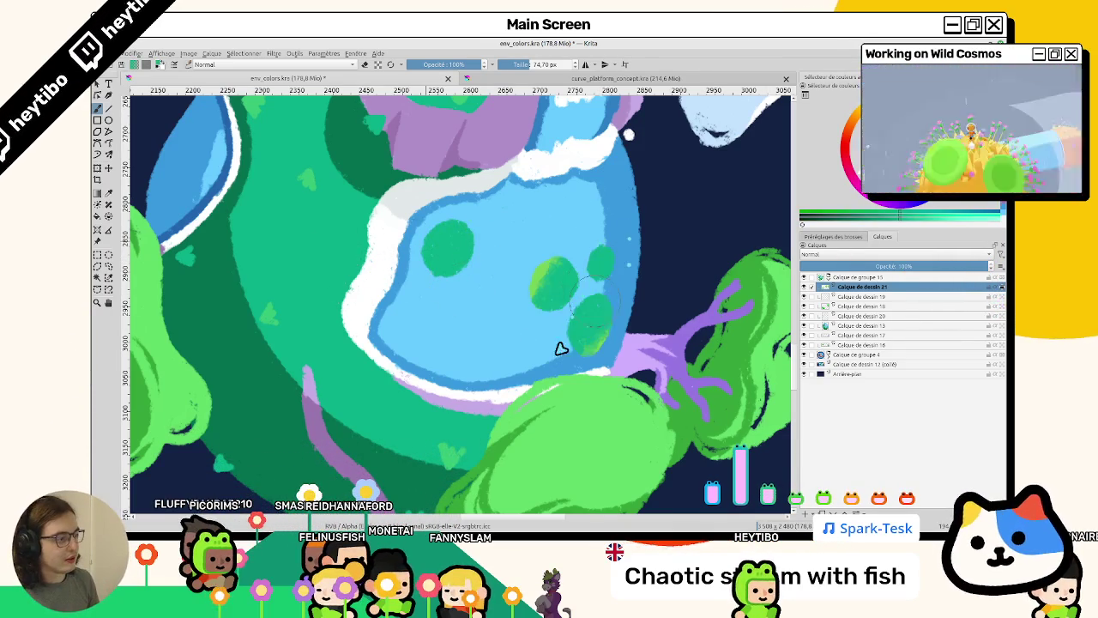
{"action": "scroll", "coordinate": [597, 327], "scroll_direction": "down", "scroll_amount": 3}
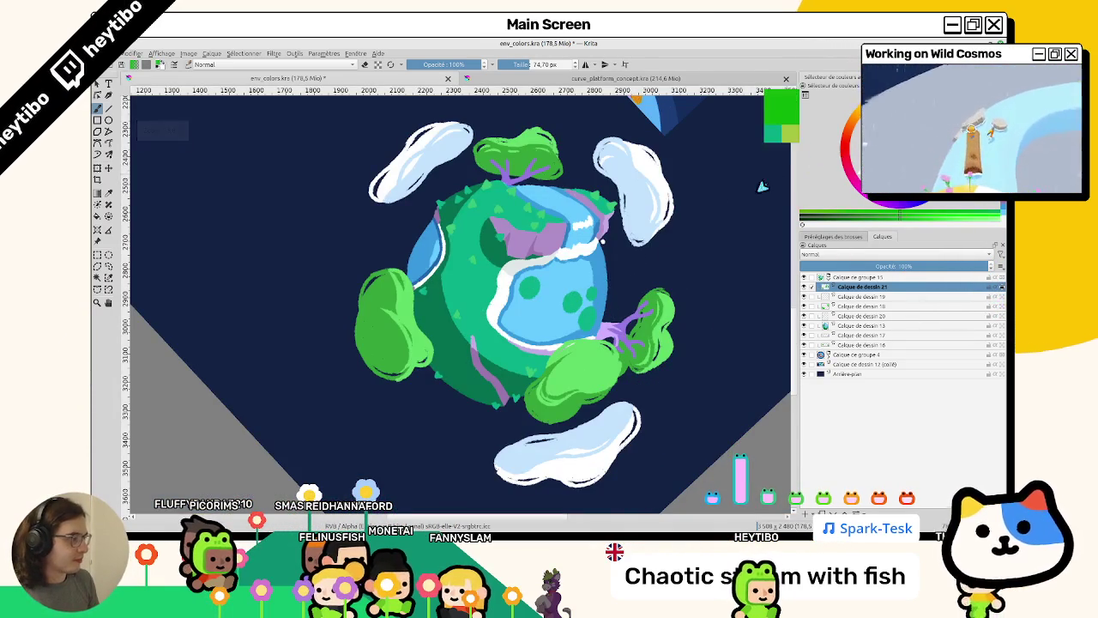
{"action": "scroll", "coordinate": [565, 294], "scroll_direction": "up", "scroll_amount": 2}
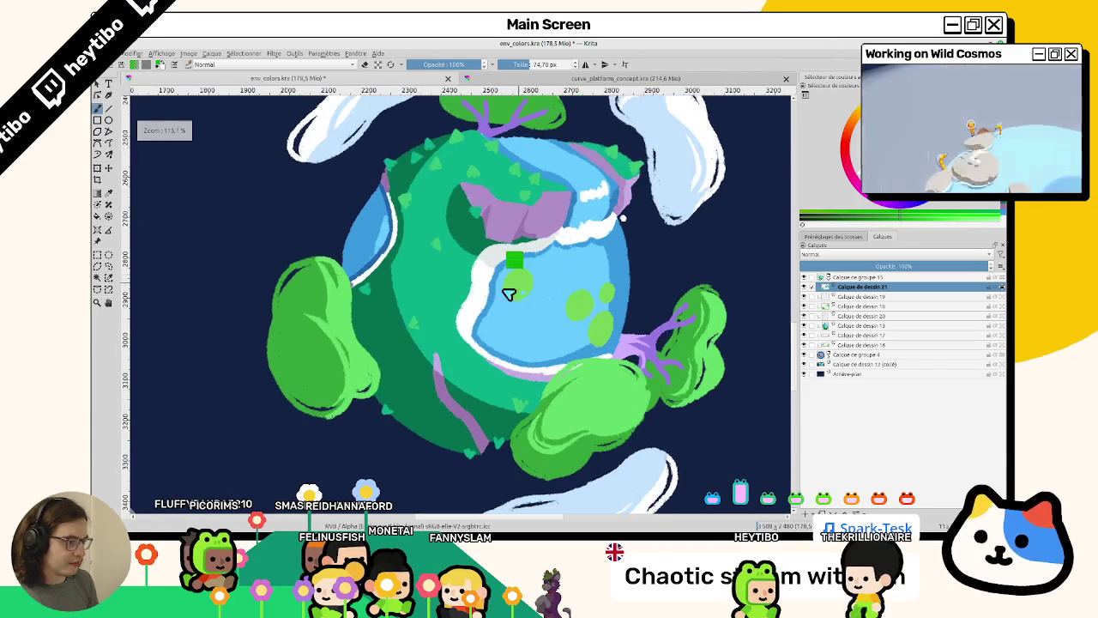
Lower brush opacity to about half and dab semi-transparent and solid green lily pads.
{"action": "left_click", "coordinate": [445, 66]}
{"action": "mouse_move", "coordinate": [515, 270]}
{"action": "left_mouse_down"}
{"action": "mouse_move", "coordinate": [525, 295]}
{"action": "mouse_move", "coordinate": [475, 108]}
{"action": "left_mouse_up"}
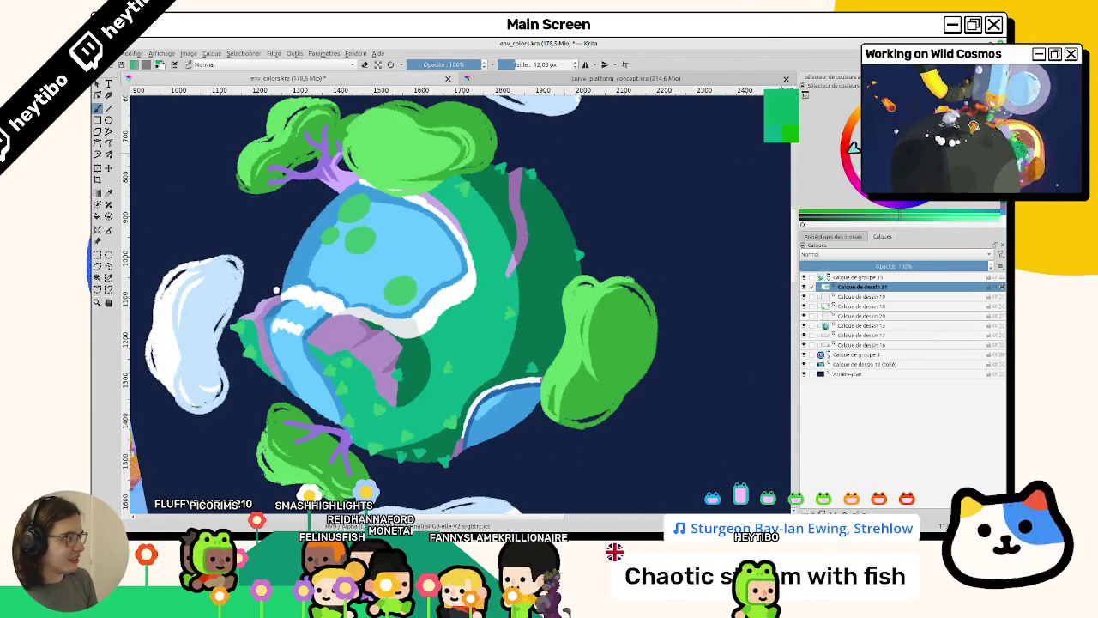
{"action": "left_click_drag", "start_coordinate": [385, 287], "coordinate": [407, 296]}
{"action": "left_click", "coordinate": [402, 290]}
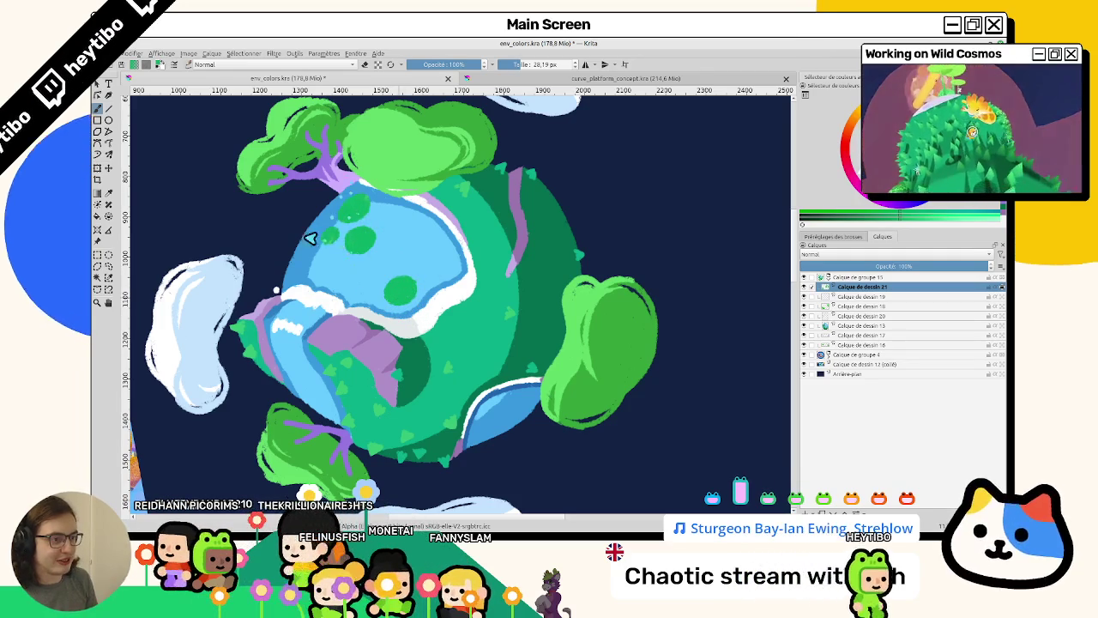
Mirror the view to check the composition and refine the edge of the big lily pad.
{"action": "mouse_move", "coordinate": [318, 250]}
{"action": "left_mouse_down"}
{"action": "mouse_move", "coordinate": [457, 424]}
{"action": "mouse_move", "coordinate": [506, 296]}
{"action": "left_mouse_up"}
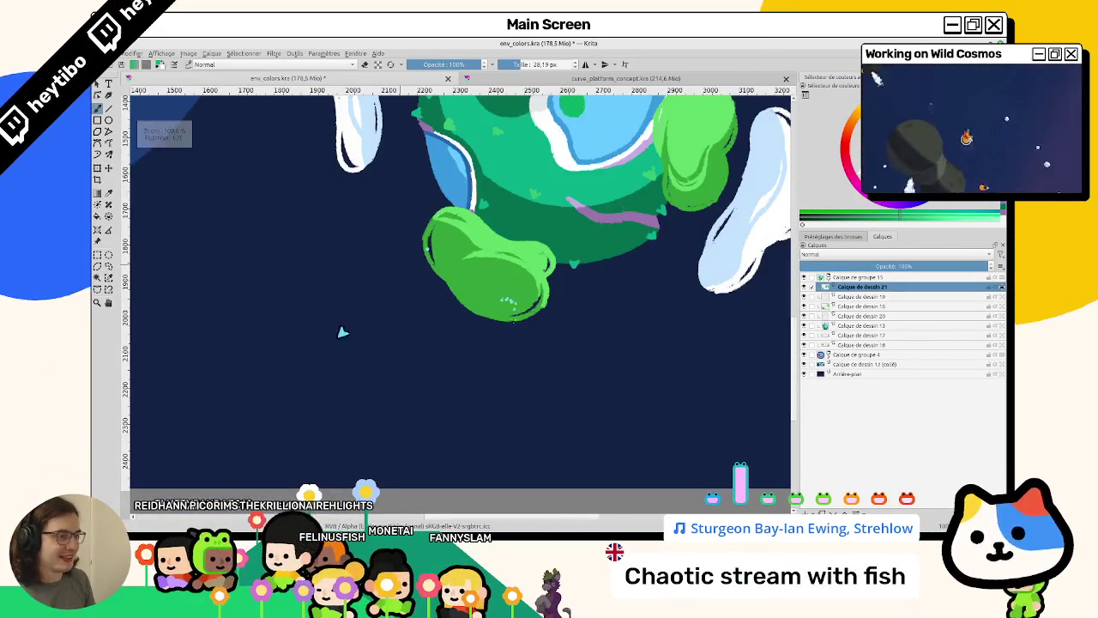
{"action": "scroll", "coordinate": [373, 298], "scroll_direction": "up", "scroll_amount": 4}
{"action": "scroll", "coordinate": [426, 226], "scroll_direction": "up", "scroll_amount": 2}
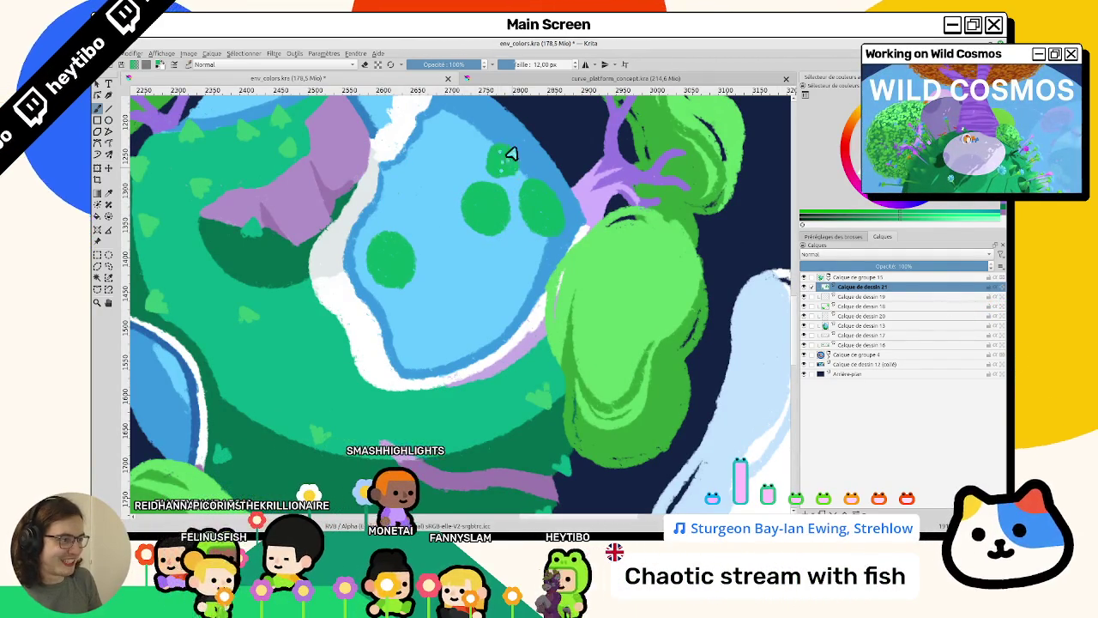
{"action": "mouse_move", "coordinate": [506, 176]}
{"action": "left_mouse_down"}
{"action": "mouse_move", "coordinate": [490, 262]}
{"action": "mouse_move", "coordinate": [515, 283]}
{"action": "left_mouse_up"}
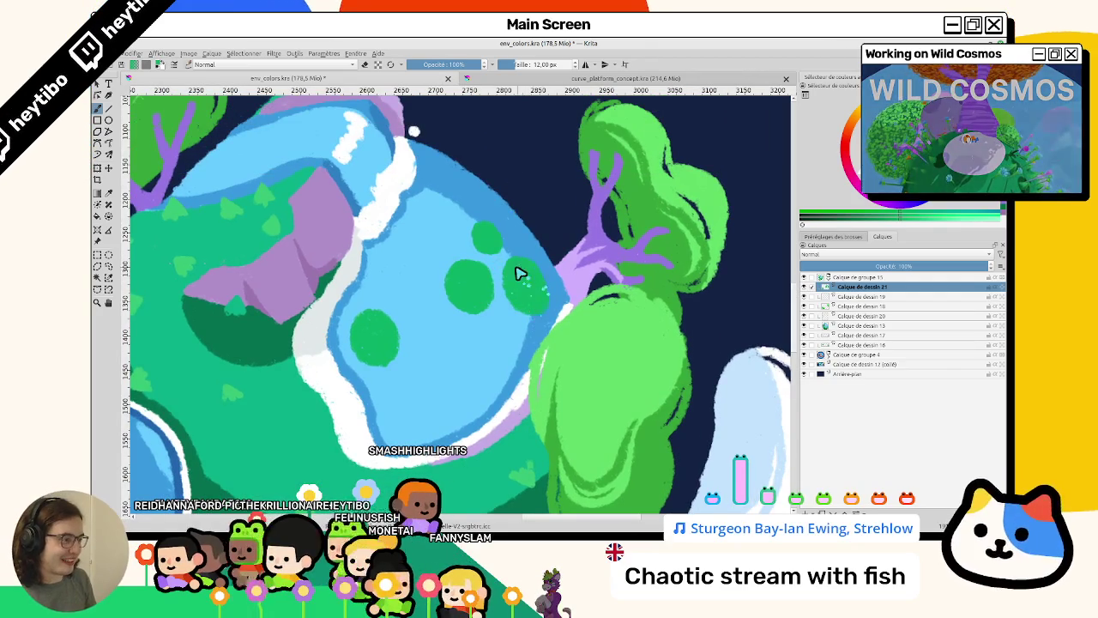
{"action": "key", "text": "m"}
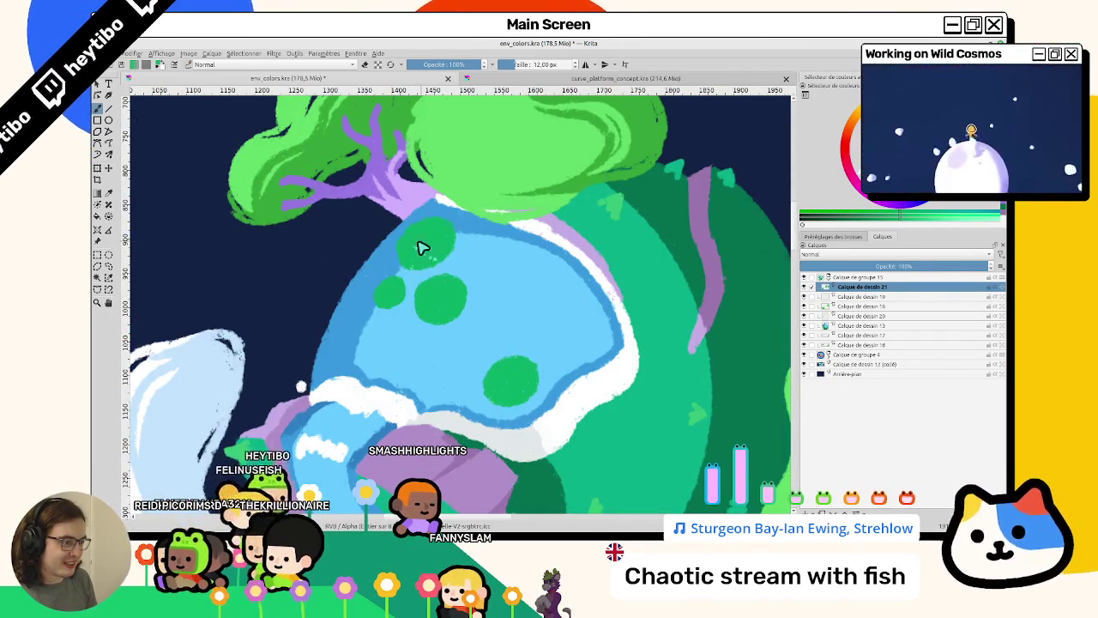
{"action": "scroll", "coordinate": [429, 250], "scroll_direction": "down", "scroll_amount": 4}
{"action": "scroll", "coordinate": [505, 377], "scroll_direction": "up", "scroll_amount": 5}
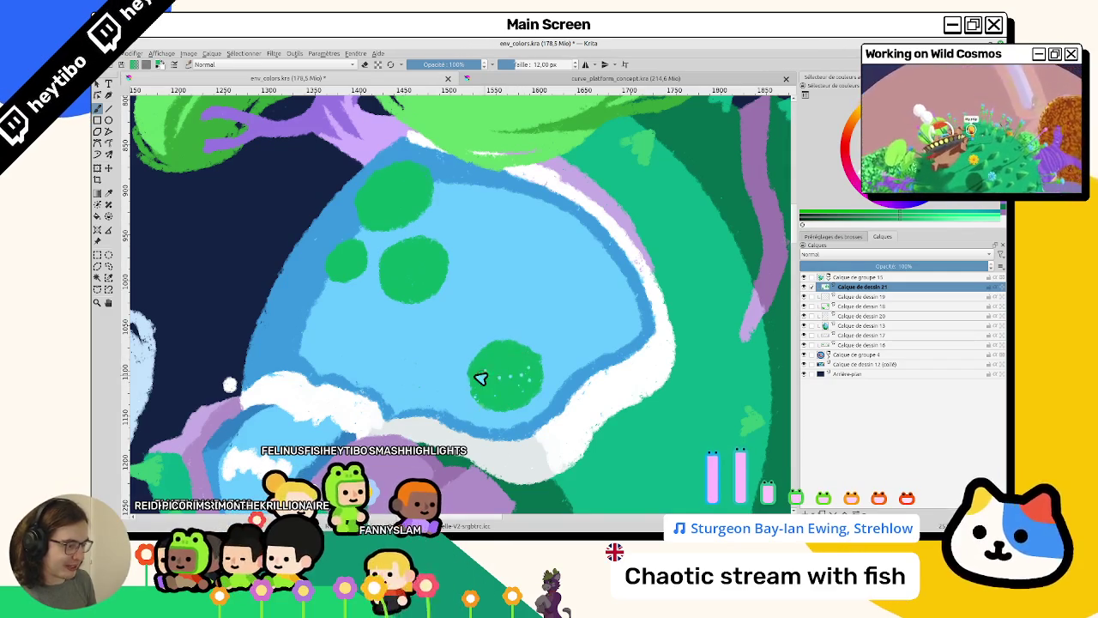
{"action": "left_click_drag", "start_coordinate": [474, 359], "coordinate": [507, 384]}
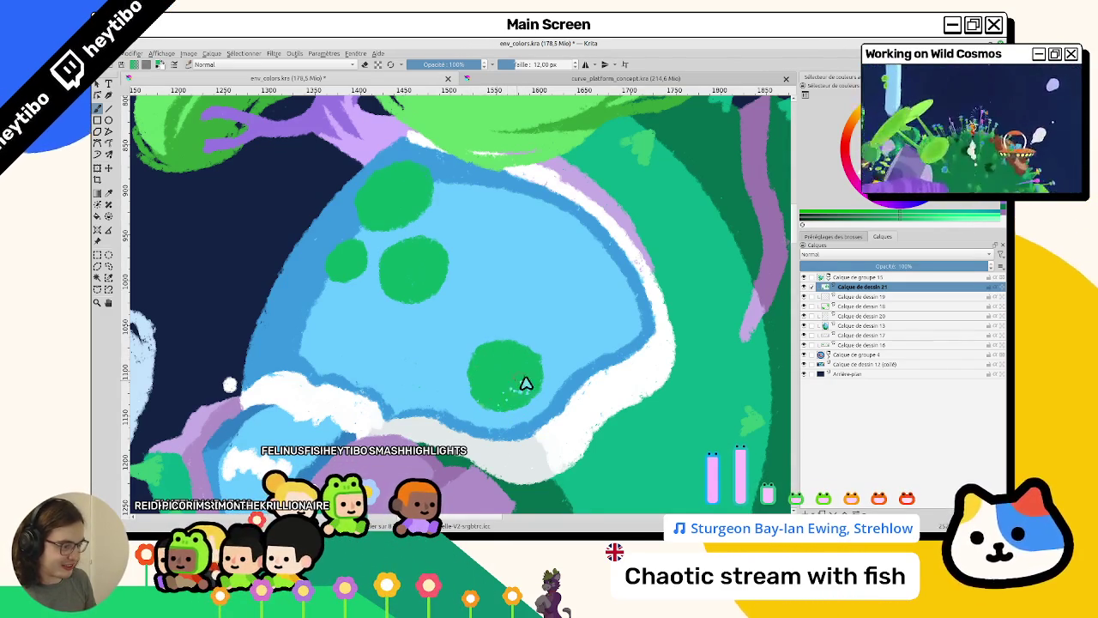
{"action": "scroll", "coordinate": [520, 383], "scroll_direction": "down", "scroll_amount": 3}
{"action": "scroll", "coordinate": [530, 370], "scroll_direction": "up", "scroll_amount": 2}
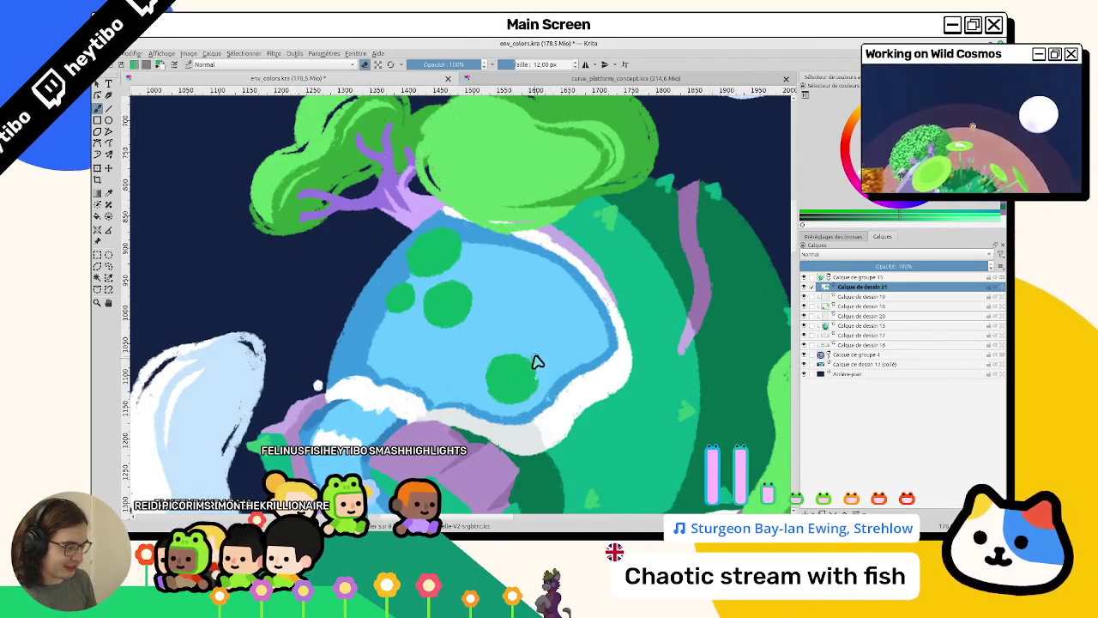
Undo the last stroke and rotate the view around the lake to inspect the notched lily pads.
{"action": "left_click_drag", "start_coordinate": [454, 360], "coordinate": [482, 297]}
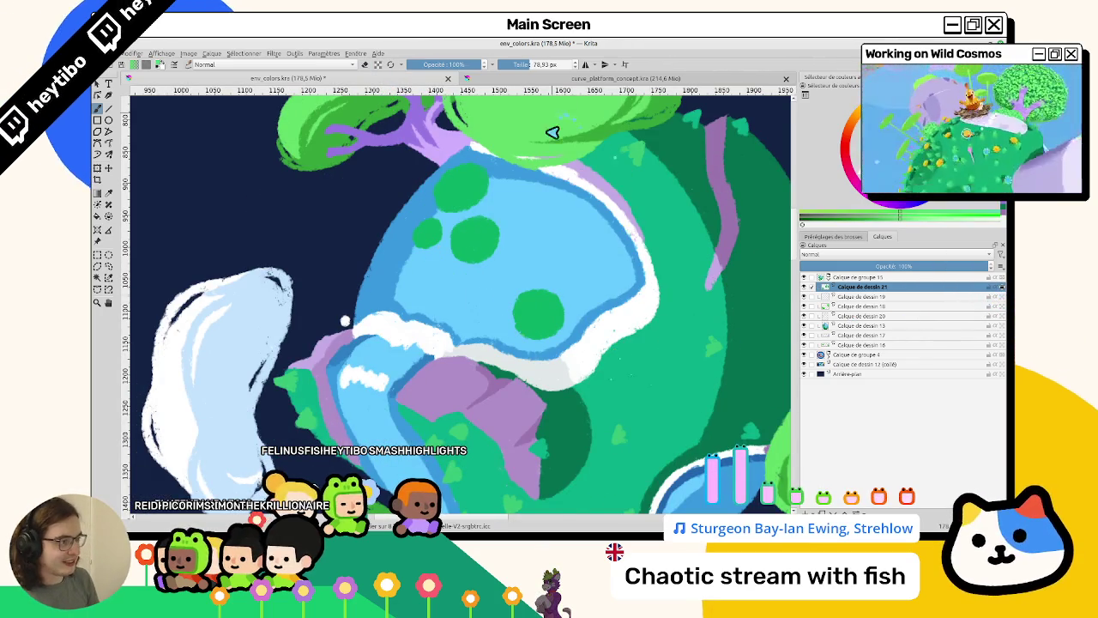
{"action": "key", "text": "ctrl+z"}
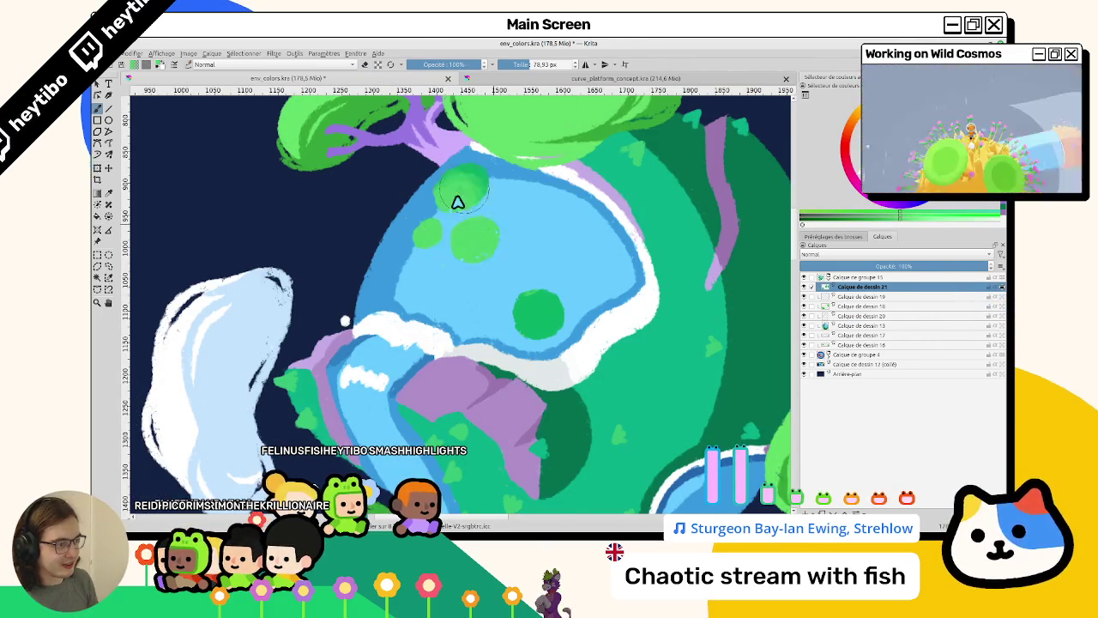
{"action": "scroll", "coordinate": [489, 324], "scroll_direction": "down", "scroll_amount": 5}
{"action": "scroll", "coordinate": [532, 318], "scroll_direction": "up", "scroll_amount": 3}
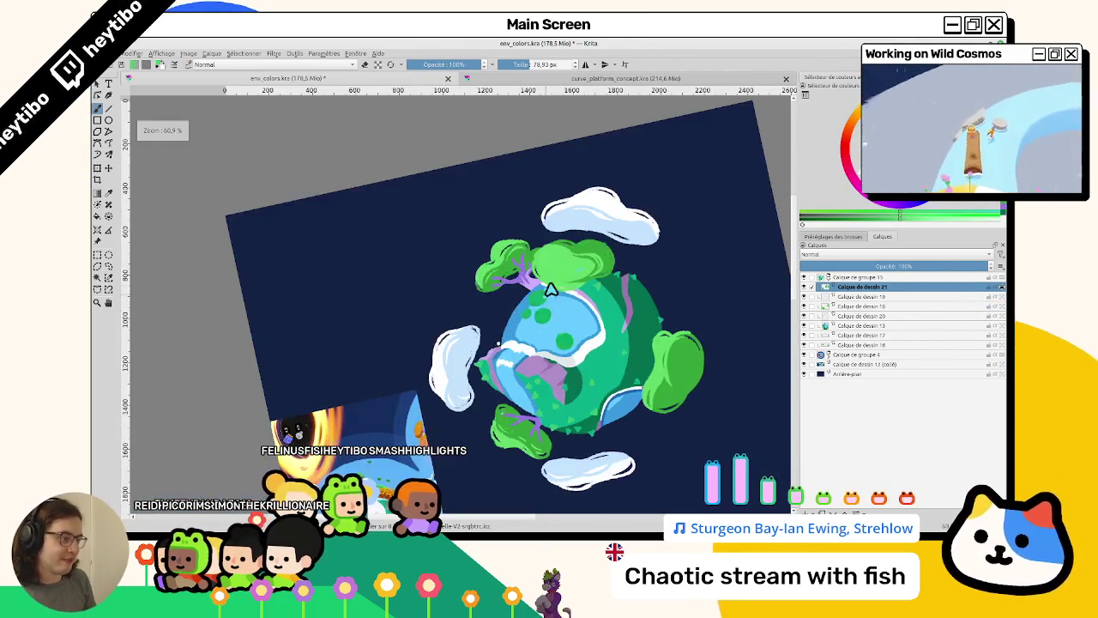
{"action": "scroll", "coordinate": [559, 312], "scroll_direction": "up", "scroll_amount": 2}
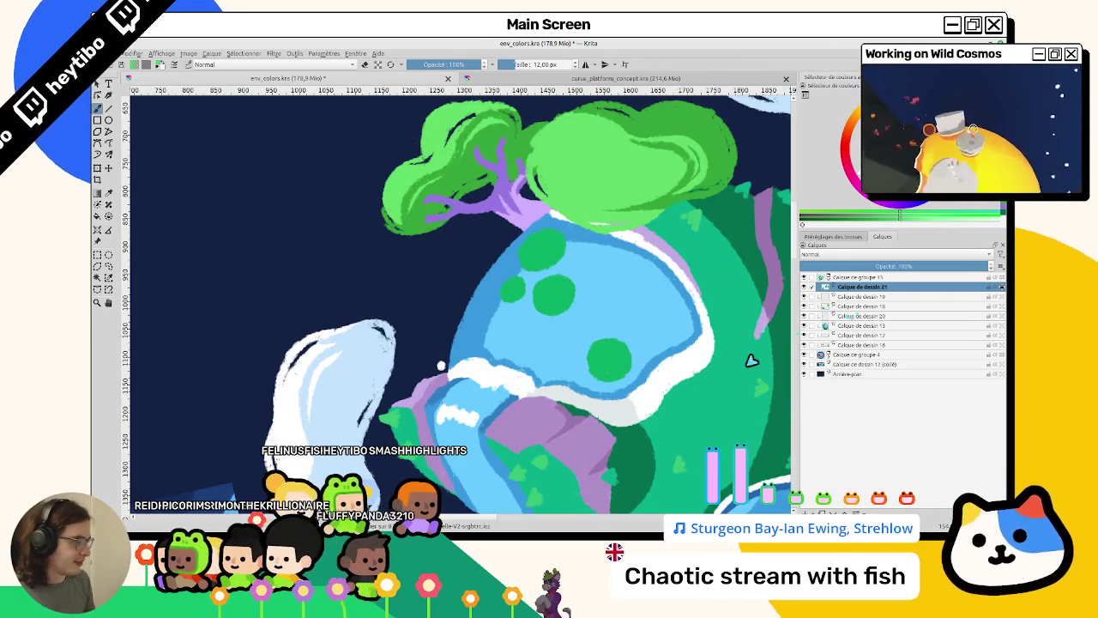
{"action": "left_click_drag", "start_coordinate": [595, 363], "coordinate": [504, 378]}
{"action": "scroll", "coordinate": [504, 378], "scroll_direction": "up", "scroll_amount": 2}
{"action": "scroll", "coordinate": [520, 360], "scroll_direction": "up", "scroll_amount": 1}
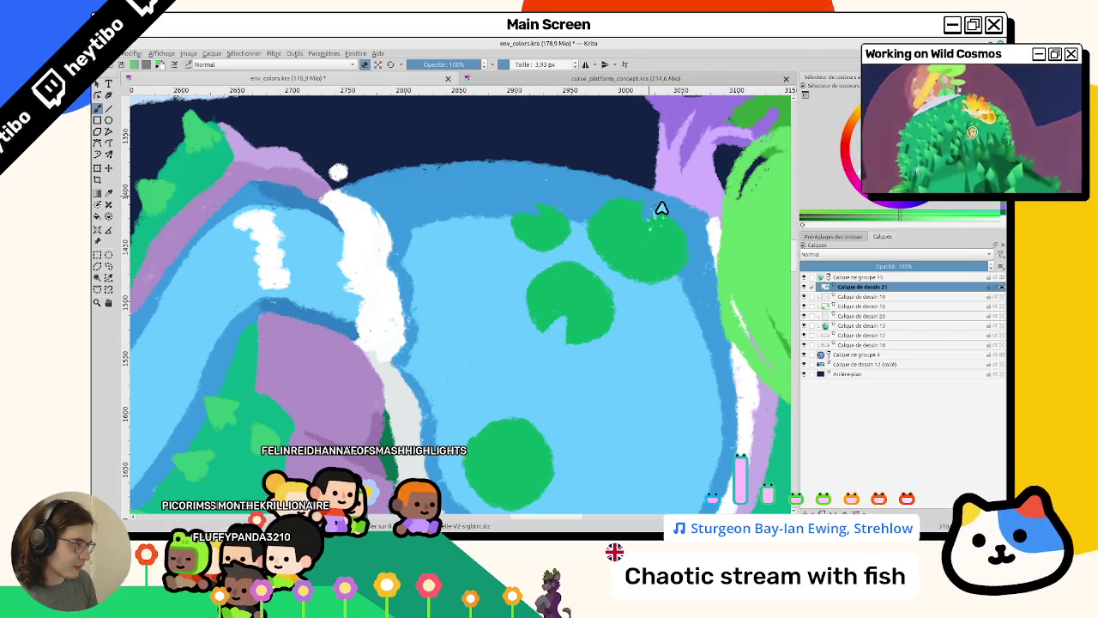
{"action": "scroll", "coordinate": [652, 222], "scroll_direction": "down", "scroll_amount": 5}
{"action": "scroll", "coordinate": [588, 321], "scroll_direction": "up", "scroll_amount": 5}
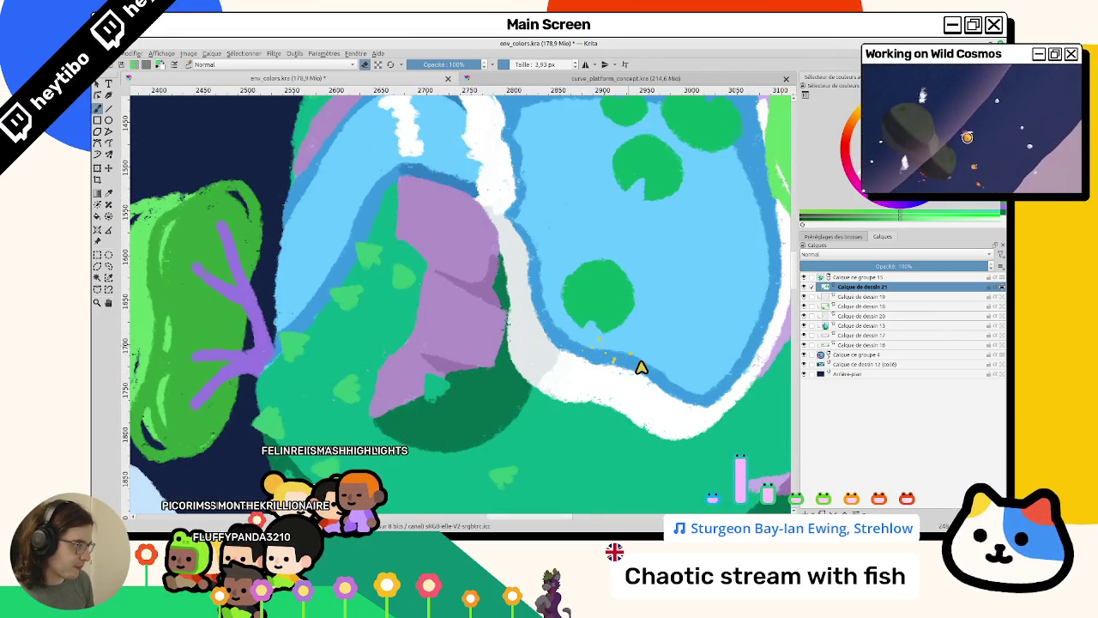
{"action": "scroll", "coordinate": [642, 367], "scroll_direction": "down", "scroll_amount": 5}
{"action": "left_click_drag", "start_coordinate": [601, 343], "coordinate": [497, 310]}
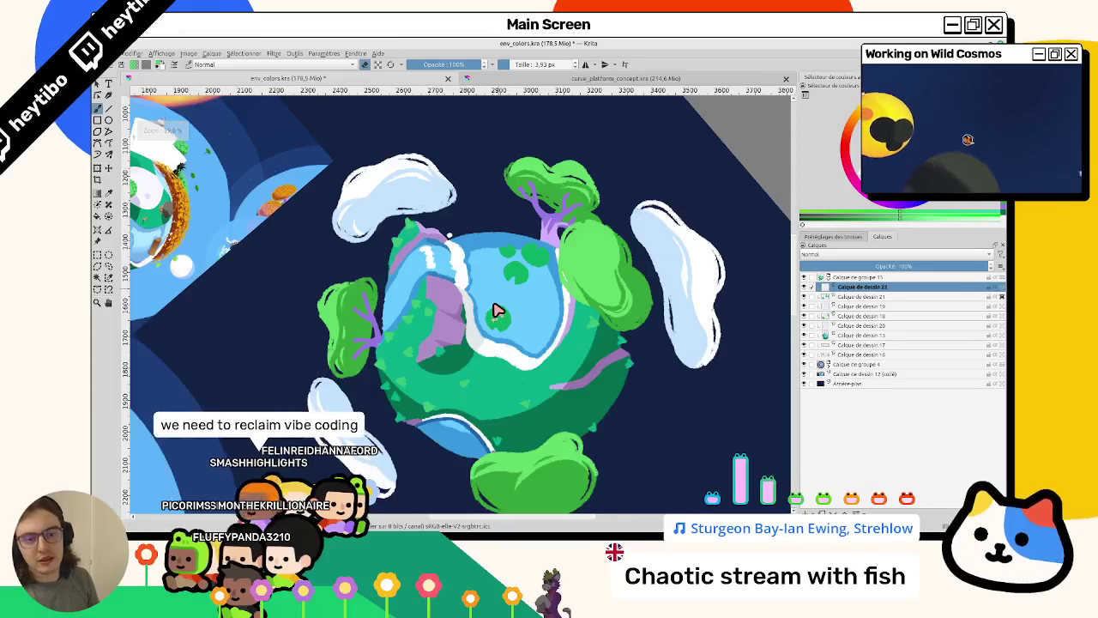
Reset the rotation to upright, review the planet, then show the pale-blue flower concept in curve_platform_concept.kra.
{"action": "key", "text": "5"}
{"action": "scroll", "coordinate": [533, 316], "scroll_direction": "down", "scroll_amount": 3}
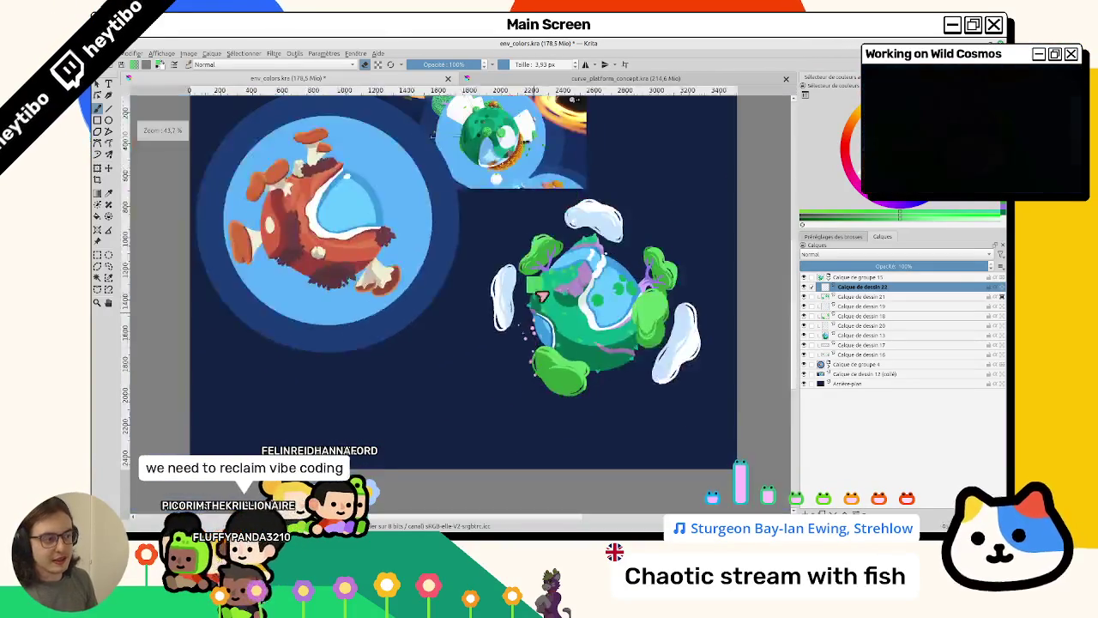
{"action": "scroll", "coordinate": [533, 315], "scroll_direction": "up", "scroll_amount": 5}
{"action": "scroll", "coordinate": [443, 269], "scroll_direction": "up", "scroll_amount": 1}
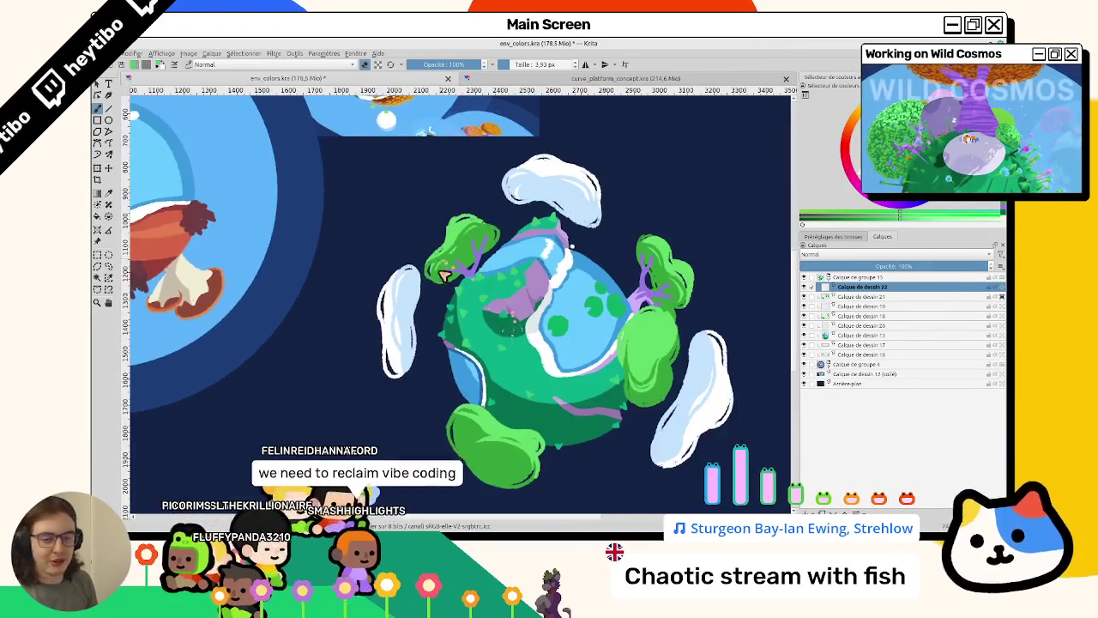
{"action": "scroll", "coordinate": [532, 269], "scroll_direction": "up", "scroll_amount": 1}
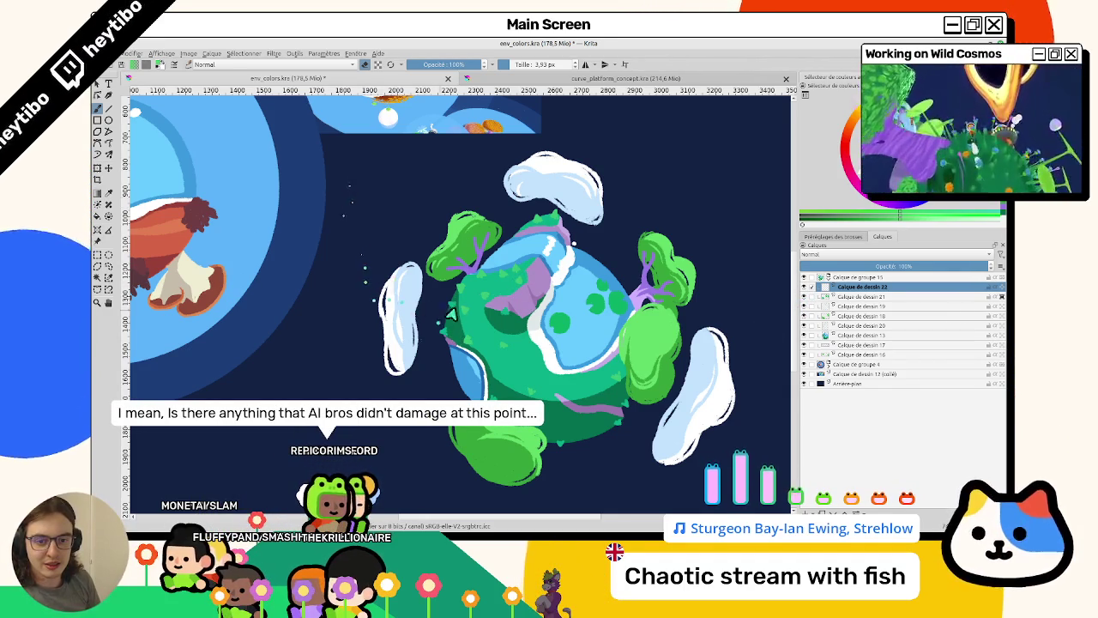
{"action": "scroll", "coordinate": [478, 266], "scroll_direction": "up", "scroll_amount": 1}
{"action": "scroll", "coordinate": [506, 223], "scroll_direction": "up", "scroll_amount": 1}
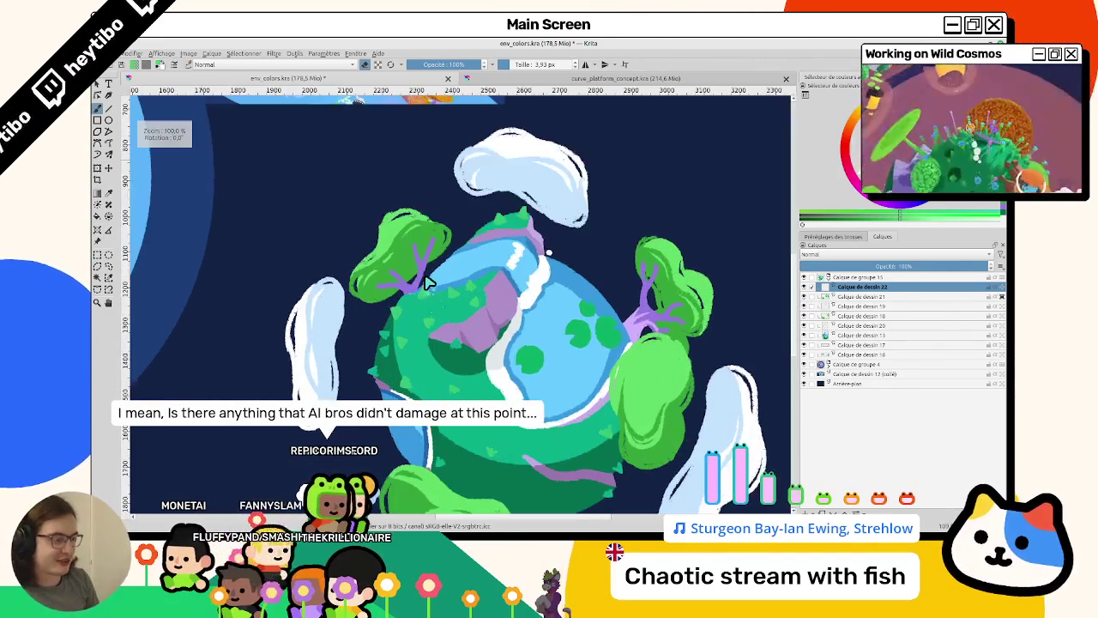
{"action": "left_click_drag", "start_coordinate": [547, 252], "coordinate": [555, 182]}
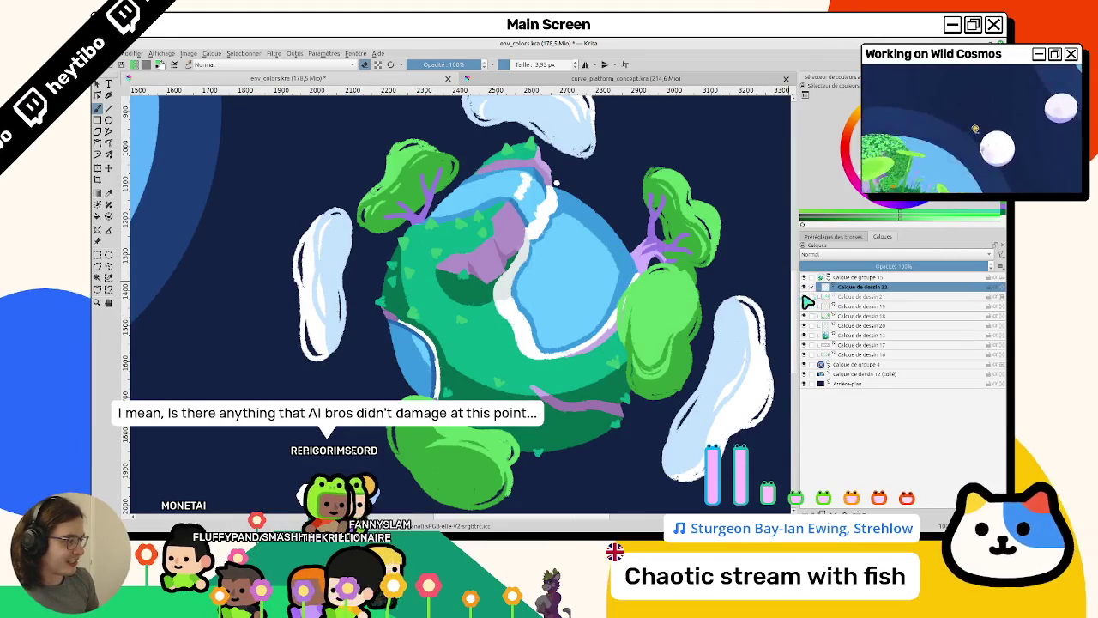
{"action": "left_click", "coordinate": [484, 80]}
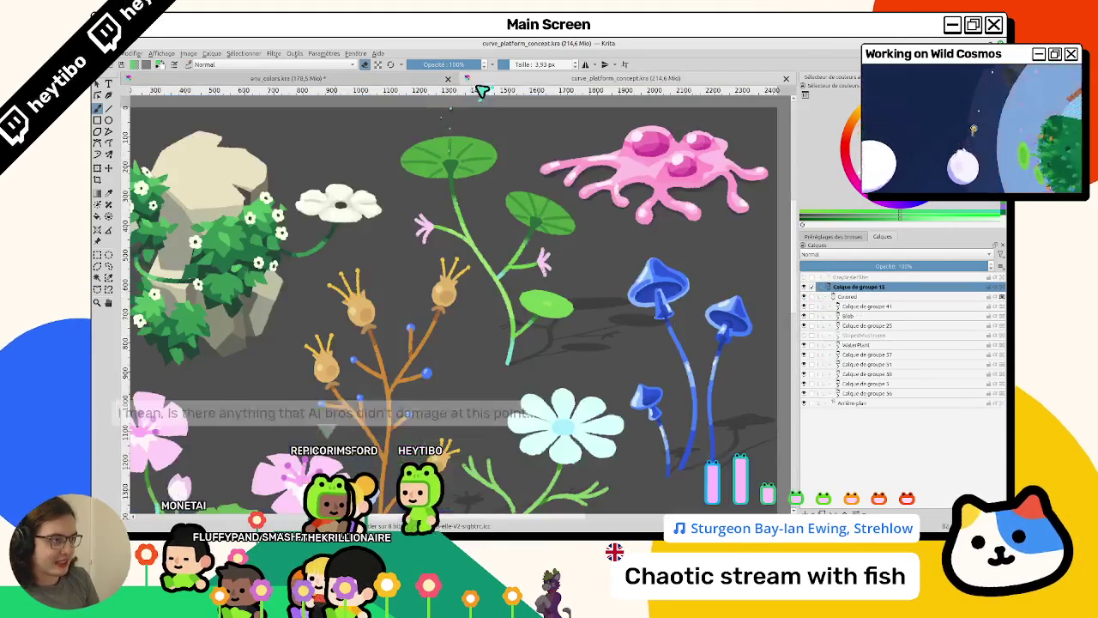
{"action": "left_click_drag", "start_coordinate": [521, 380], "coordinate": [444, 247]}
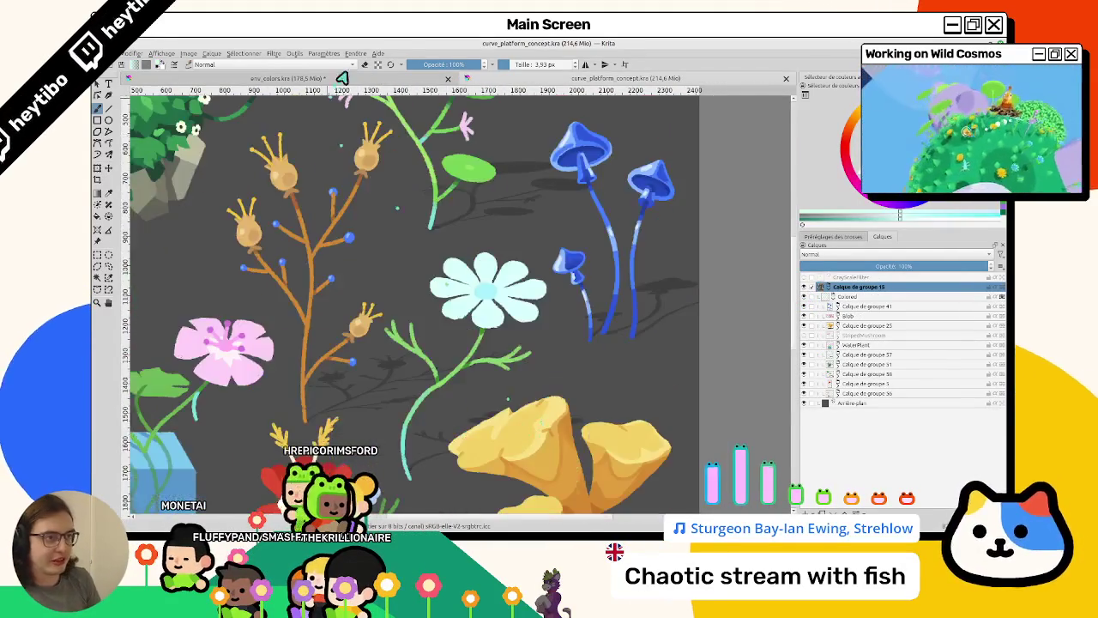
Back on env_colors.kra, paint a 12 px pale-blue dab above the lake, redoing the first attempt.
{"action": "left_click", "coordinate": [335, 79]}
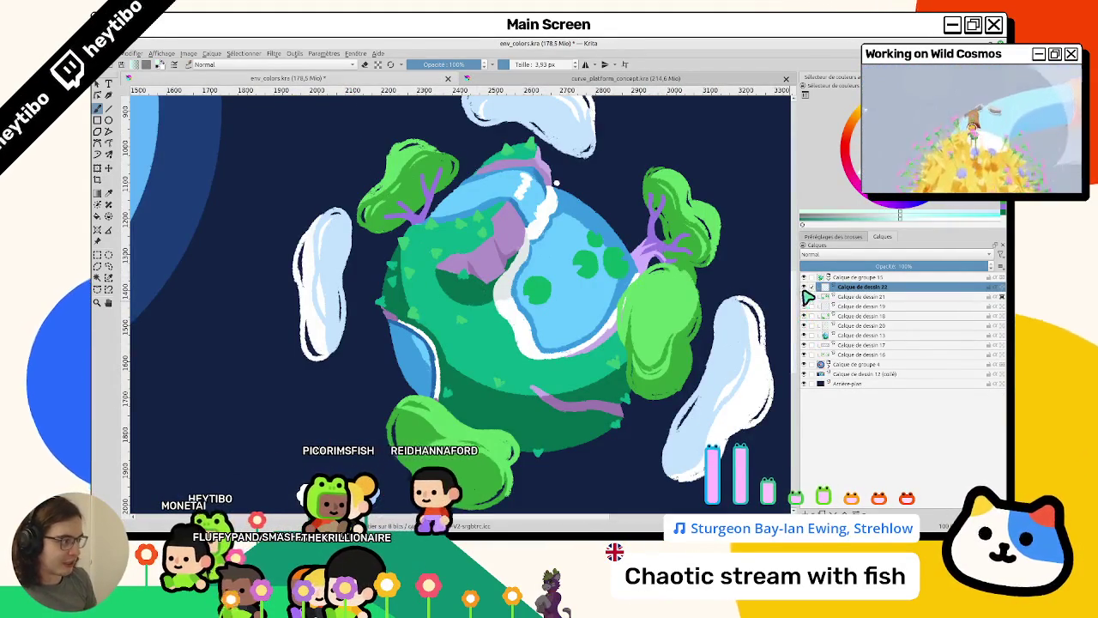
{"action": "scroll", "coordinate": [572, 240], "scroll_direction": "up", "scroll_amount": 1}
{"action": "scroll", "coordinate": [571, 240], "scroll_direction": "up", "scroll_amount": 1}
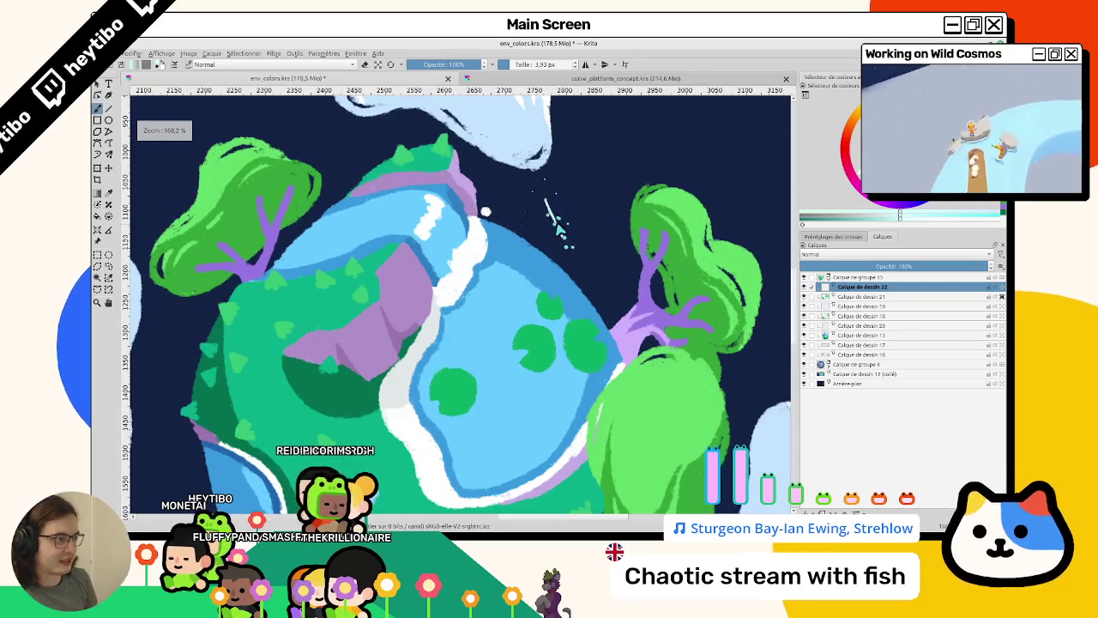
{"action": "key", "text": "bracketright"}
{"action": "key", "text": "bracketright"}
{"action": "key", "text": "bracketright"}
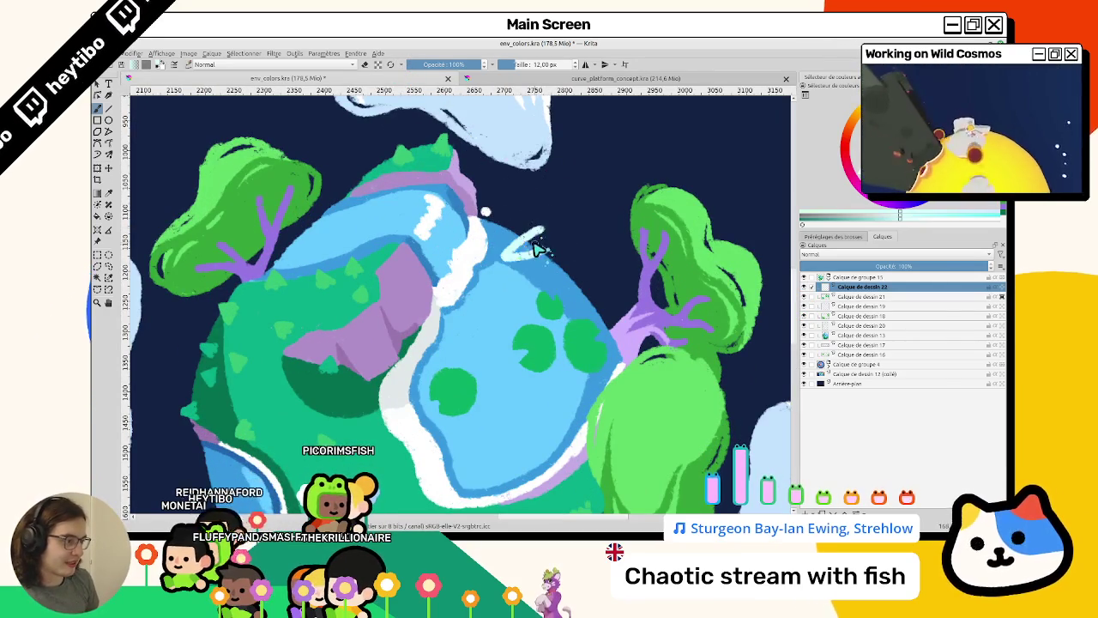
{"action": "key", "text": "ctrl+z"}
{"action": "left_click_drag", "start_coordinate": [525, 247], "coordinate": [547, 256]}
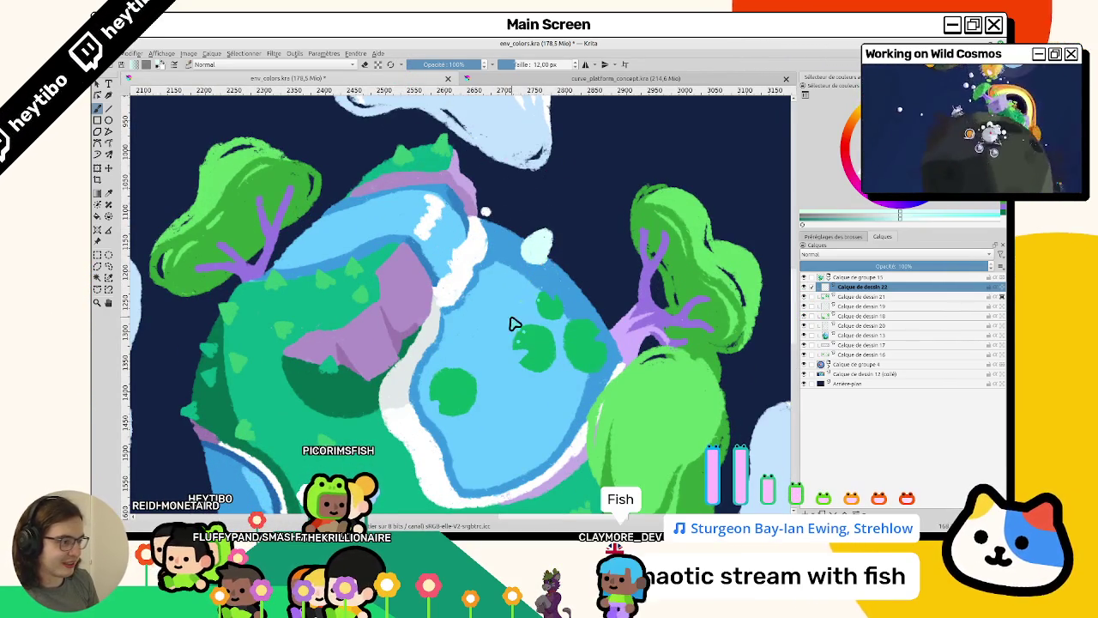
Zoom in and out to check the pale-blue dab above the lake.
{"action": "scroll", "coordinate": [504, 358], "scroll_direction": "down", "scroll_amount": 2}
{"action": "scroll", "coordinate": [343, 227], "scroll_direction": "up", "scroll_amount": 2}
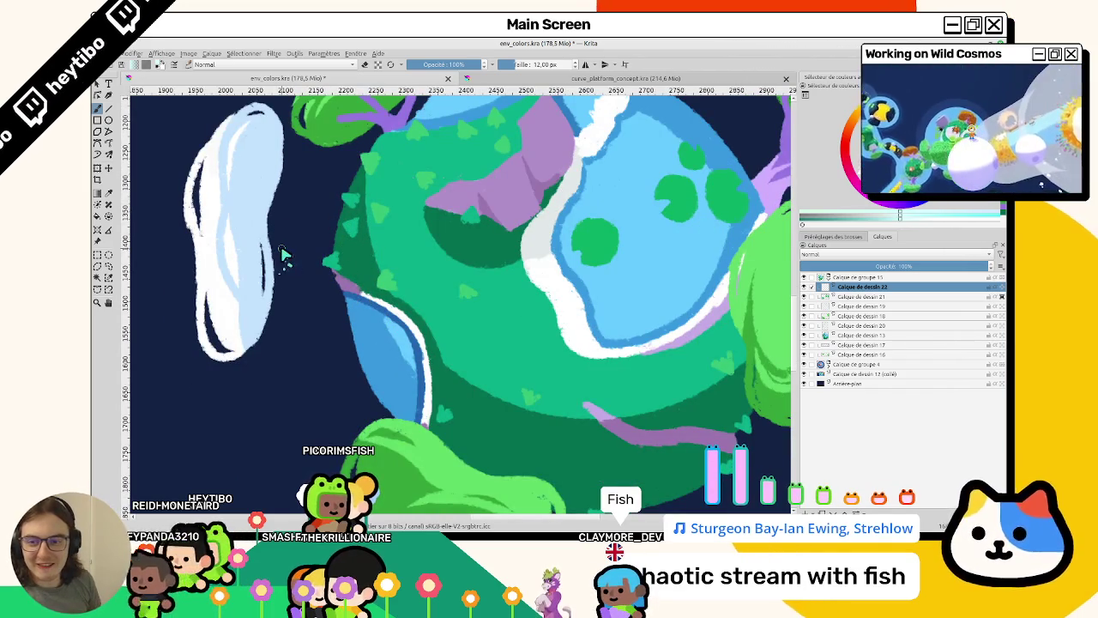
{"action": "scroll", "coordinate": [296, 244], "scroll_direction": "down", "scroll_amount": 2}
{"action": "scroll", "coordinate": [351, 257], "scroll_direction": "up", "scroll_amount": 2}
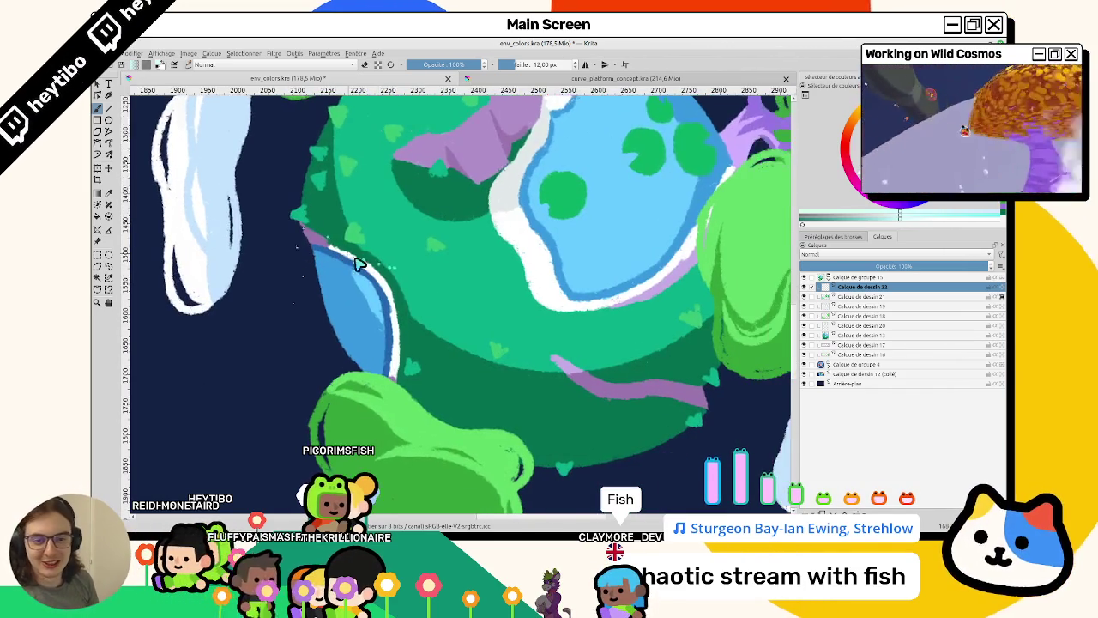
{"action": "scroll", "coordinate": [336, 275], "scroll_direction": "down", "scroll_amount": 2}
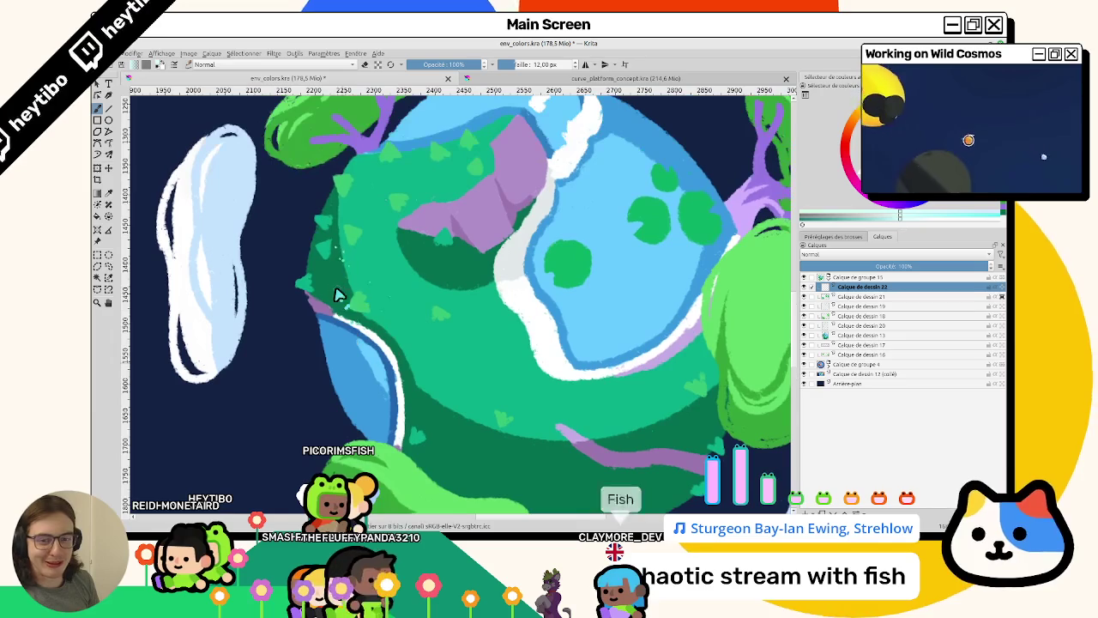
{"action": "scroll", "coordinate": [324, 305], "scroll_direction": "up", "scroll_amount": 2}
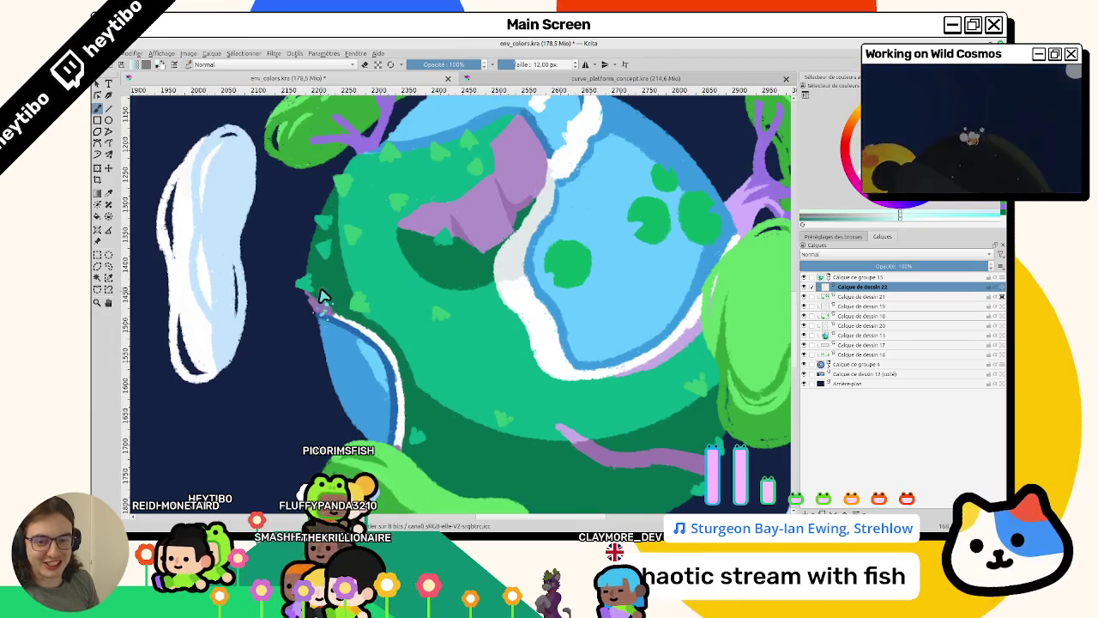
{"action": "scroll", "coordinate": [317, 300], "scroll_direction": "down", "scroll_amount": 2}
{"action": "scroll", "coordinate": [283, 343], "scroll_direction": "up", "scroll_amount": 2}
{"action": "scroll", "coordinate": [276, 384], "scroll_direction": "down", "scroll_amount": 2}
{"action": "scroll", "coordinate": [352, 275], "scroll_direction": "up", "scroll_amount": 2}
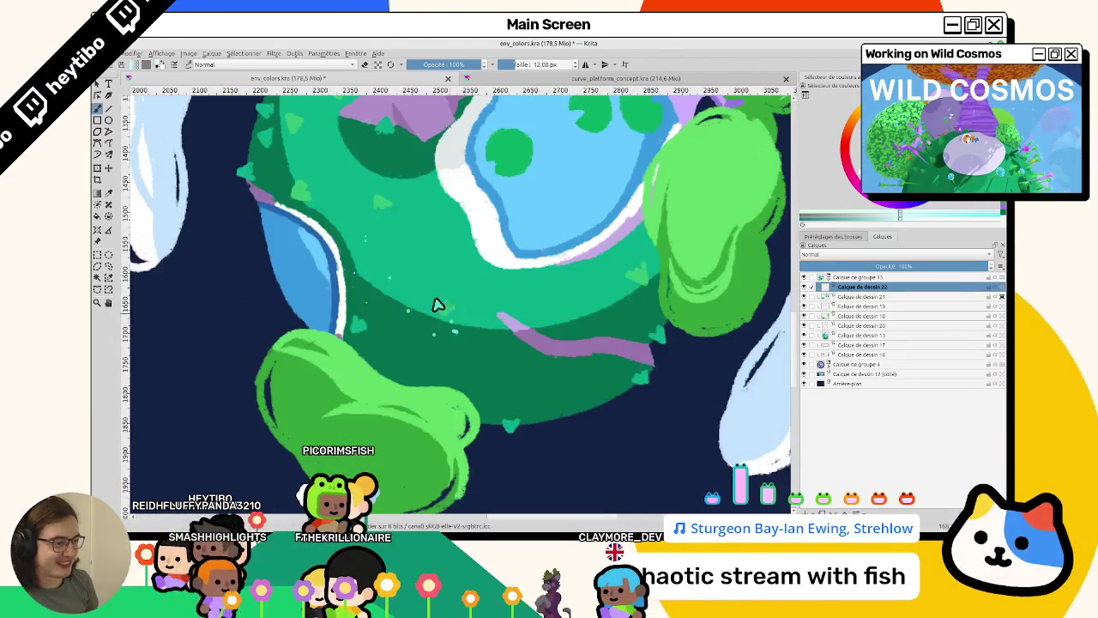
{"action": "scroll", "coordinate": [451, 320], "scroll_direction": "down", "scroll_amount": 2}
{"action": "scroll", "coordinate": [384, 351], "scroll_direction": "up", "scroll_amount": 2}
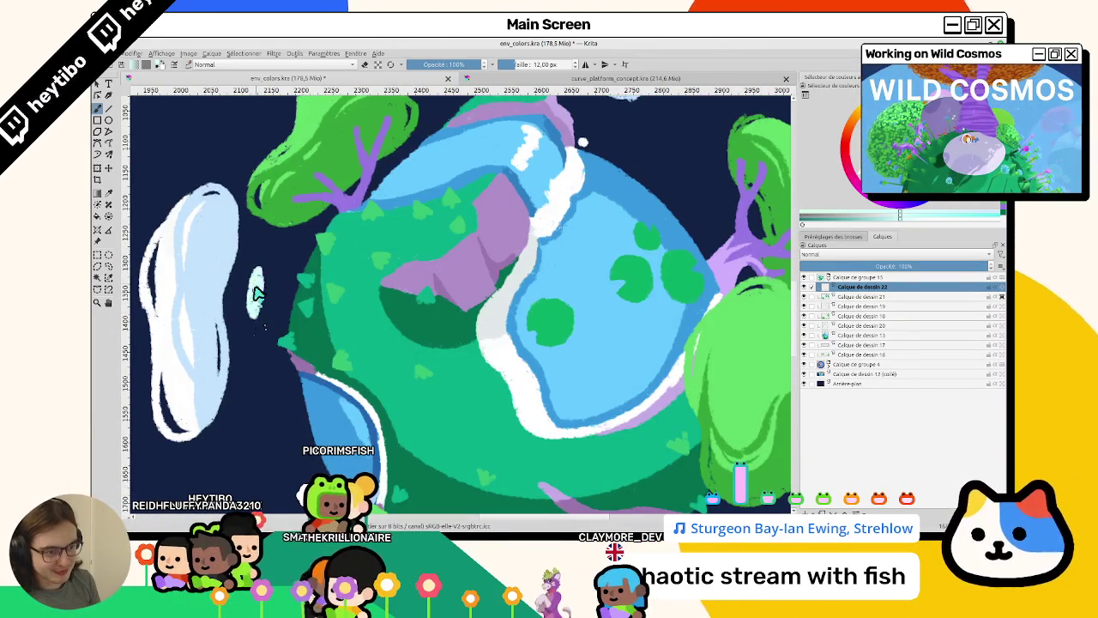
Paint a pale-blue five-petal flower in the dark space beside the left cloud.
{"action": "left_click_drag", "start_coordinate": [259, 259], "coordinate": [275, 241]}
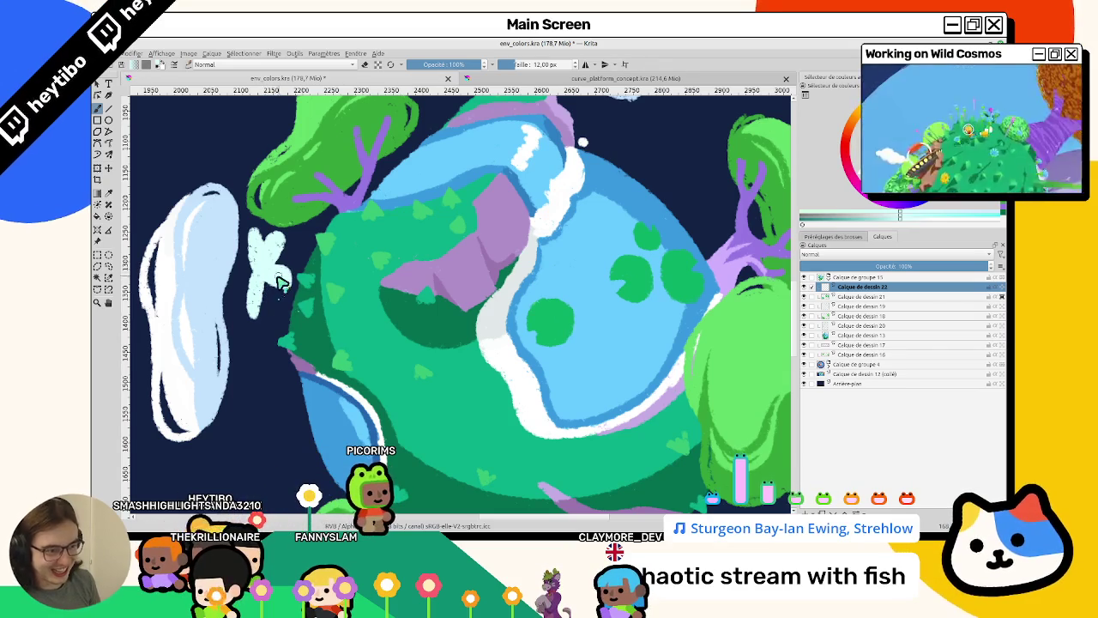
{"action": "left_click_drag", "start_coordinate": [275, 310], "coordinate": [253, 283]}
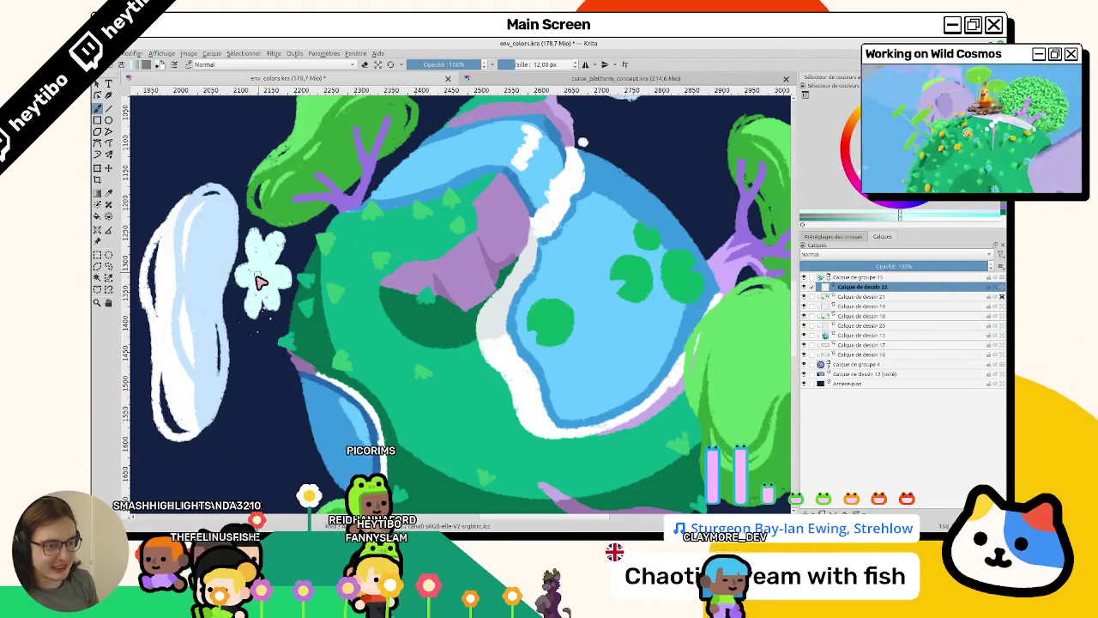
{"action": "key", "text": "ctrl+Tab"}
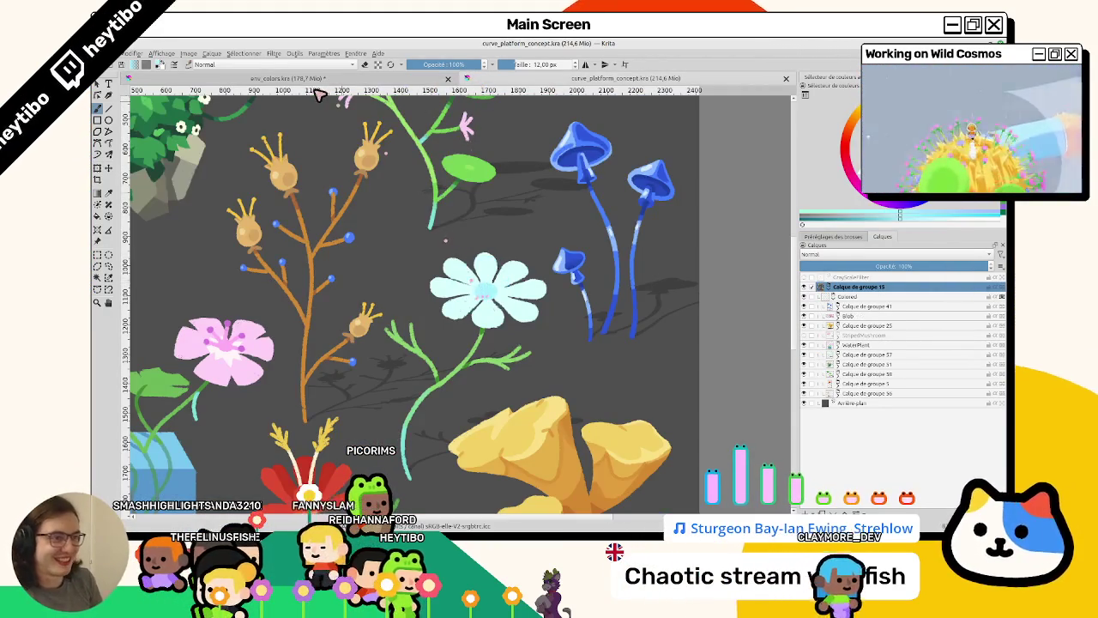
{"action": "key", "text": "ctrl+Tab"}
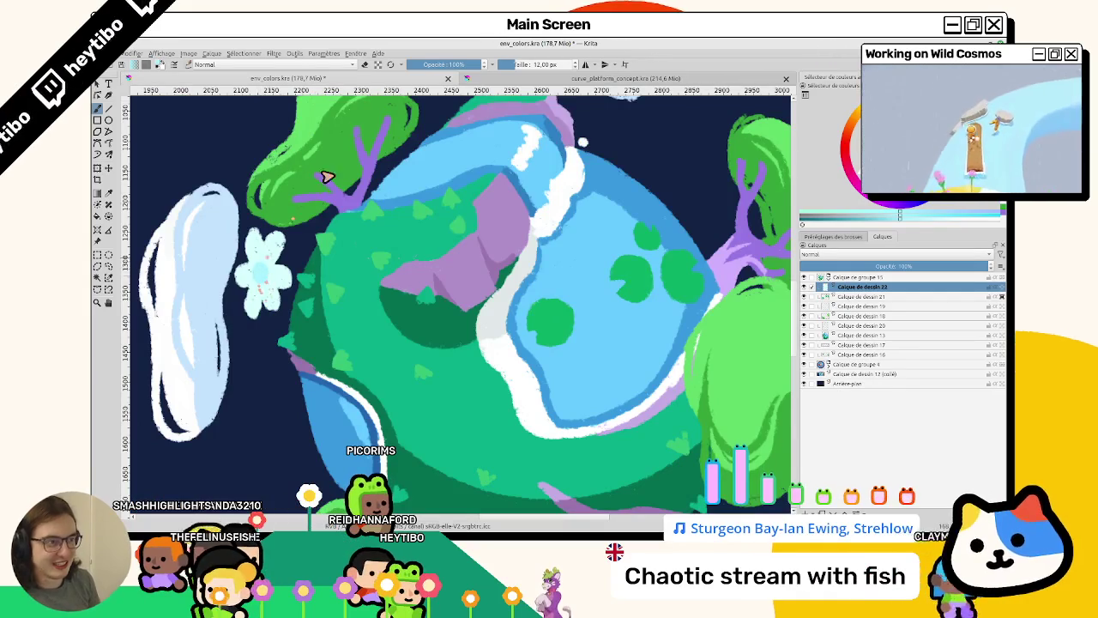
Study the reference flower on the curve_platform_concept.kra sheet, then return to env_colors.kra.
{"action": "left_click", "coordinate": [477, 82]}
{"action": "scroll", "coordinate": [465, 337], "scroll_direction": "up", "scroll_amount": 3}
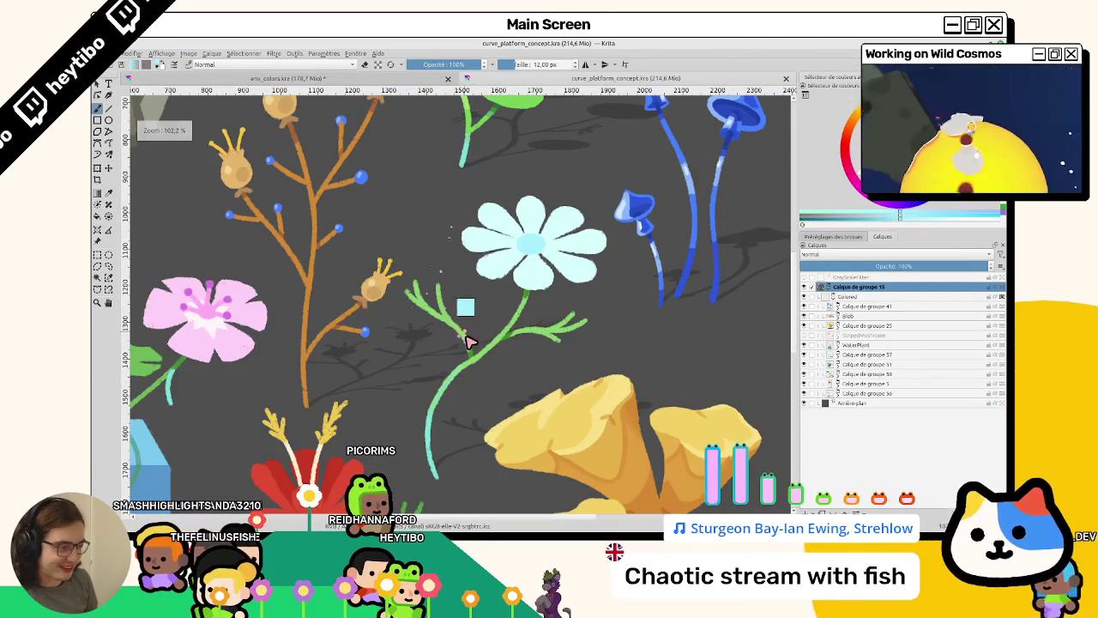
{"action": "scroll", "coordinate": [447, 320], "scroll_direction": "up", "scroll_amount": 2}
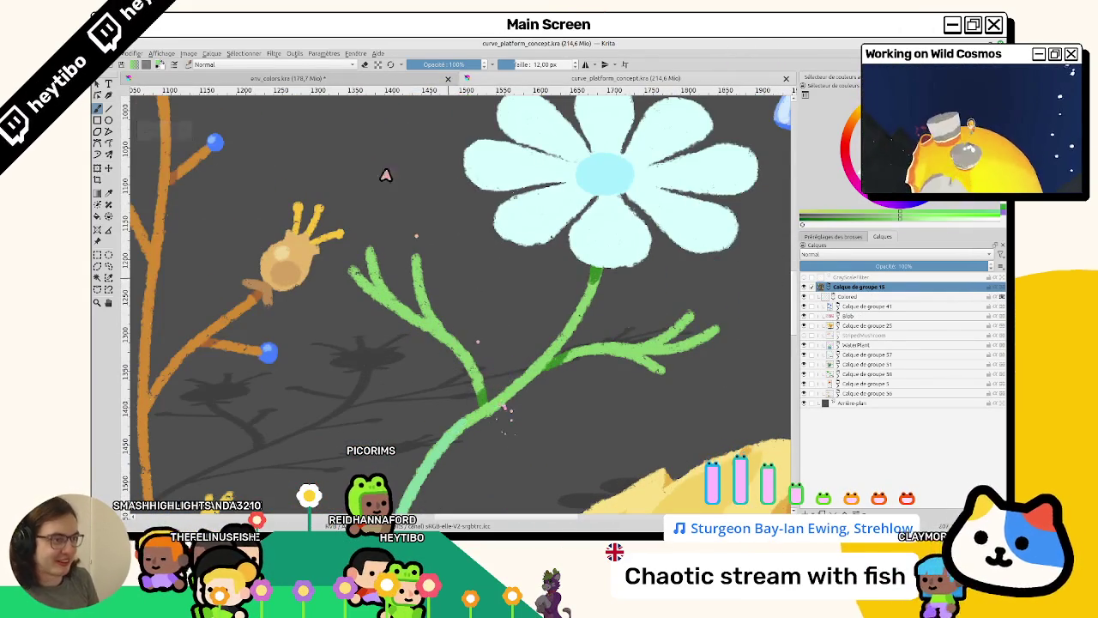
{"action": "key", "text": "ctrl+Tab"}
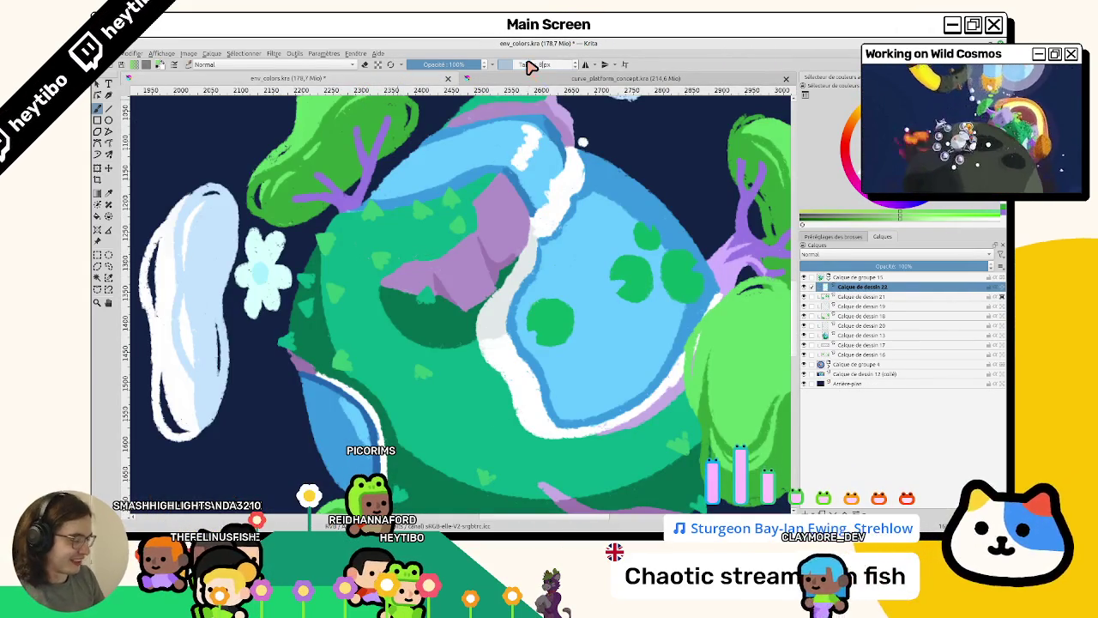
Add a new paint layer above layer 21 and draw a thin green stem toward the planet.
{"action": "mouse_move", "coordinate": [481, 283]}
{"action": "left_mouse_down"}
{"action": "mouse_move", "coordinate": [426, 330]}
{"action": "mouse_move", "coordinate": [600, 318]}
{"action": "left_mouse_up"}
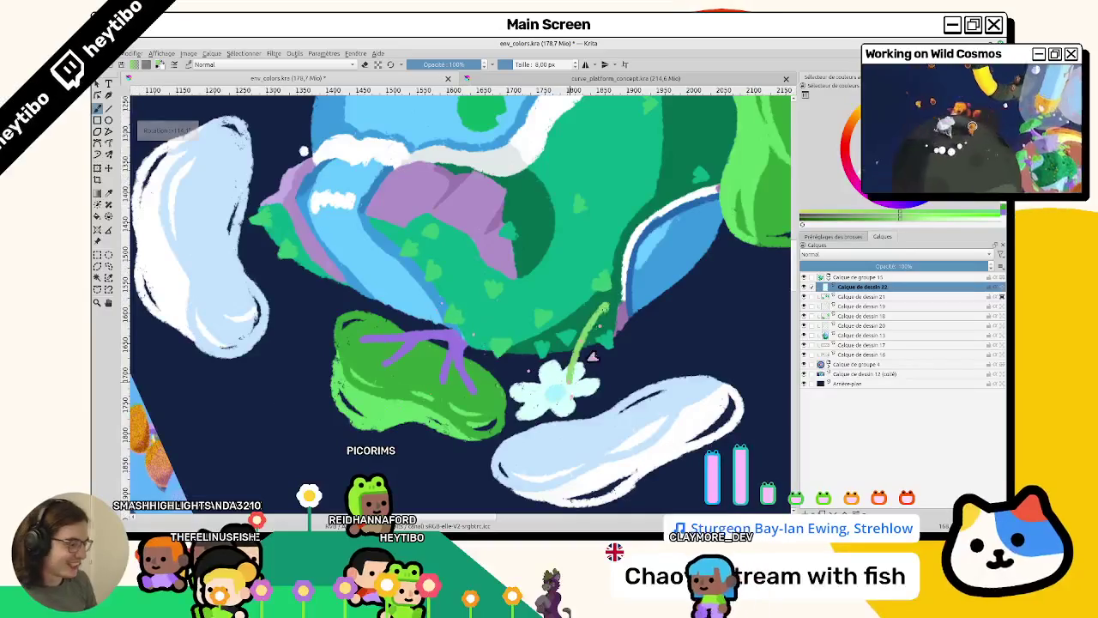
{"action": "left_click", "coordinate": [862, 296]}
{"action": "key", "text": "Insert"}
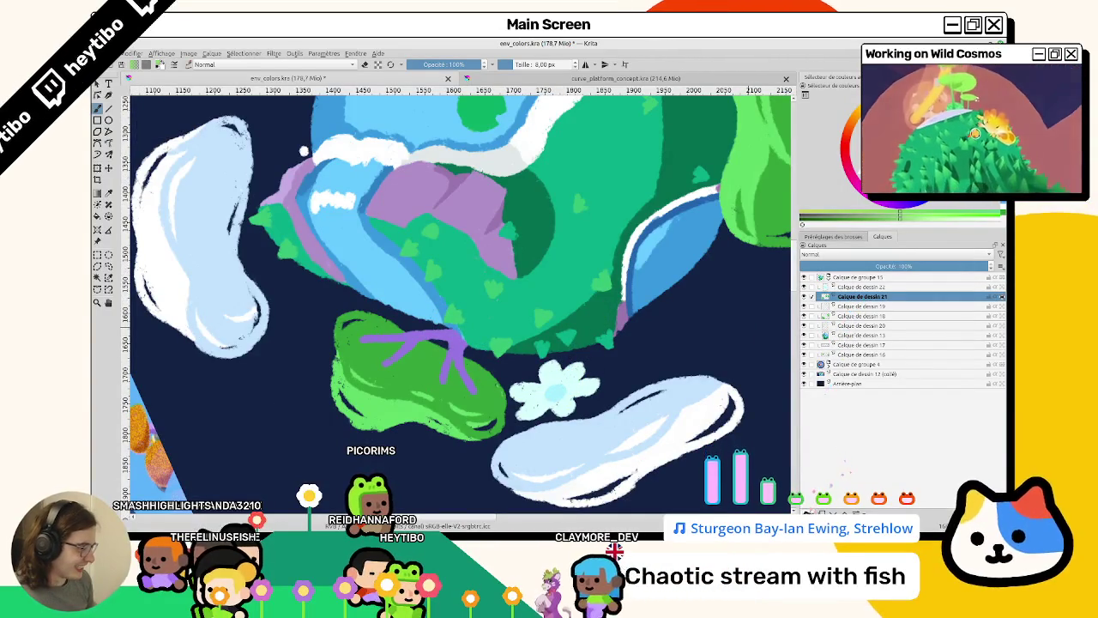
{"action": "left_click_drag", "start_coordinate": [543, 359], "coordinate": [566, 302]}
{"action": "key", "text": "ctrl+z"}
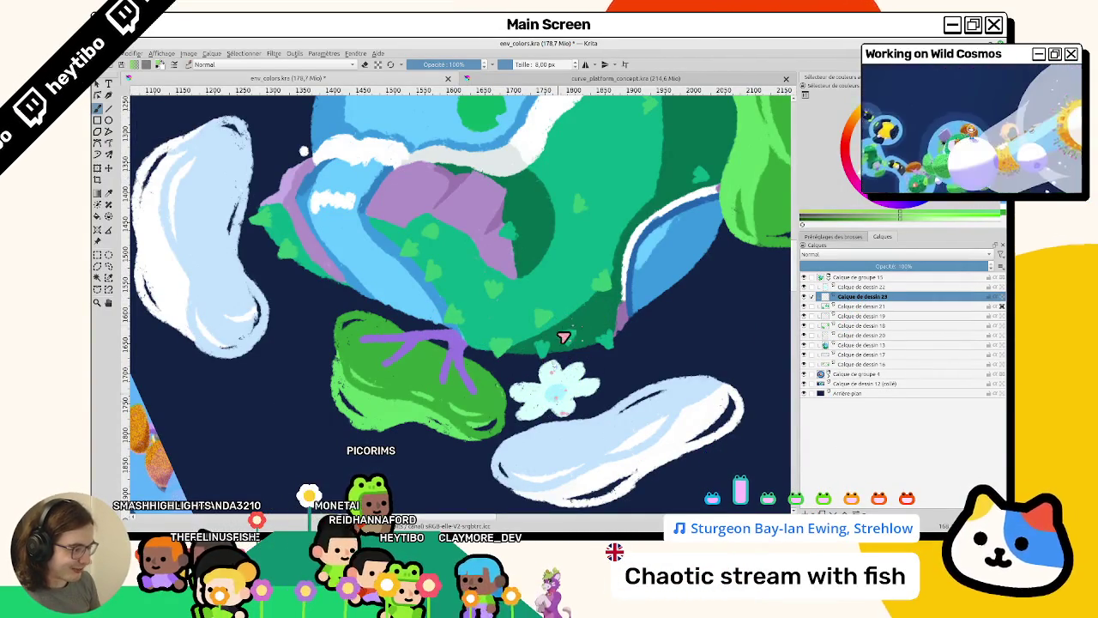
{"action": "left_click_drag", "start_coordinate": [554, 350], "coordinate": [558, 296]}
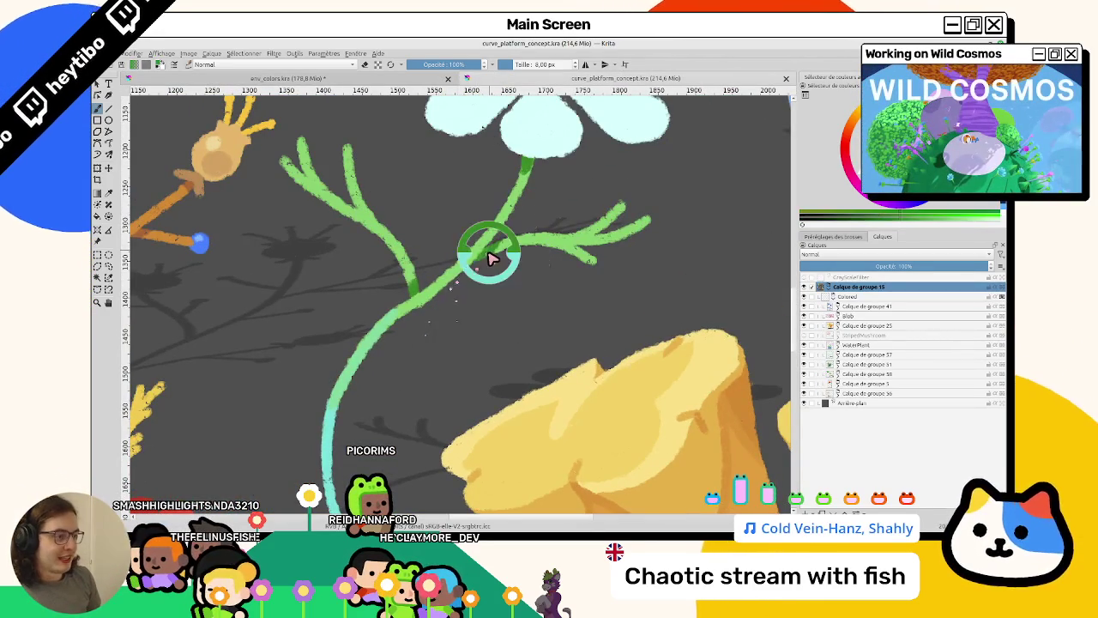
Rotate, pan and zoom the view along the stem to reach its forked branches.
{"action": "left_click", "coordinate": [436, 81]}
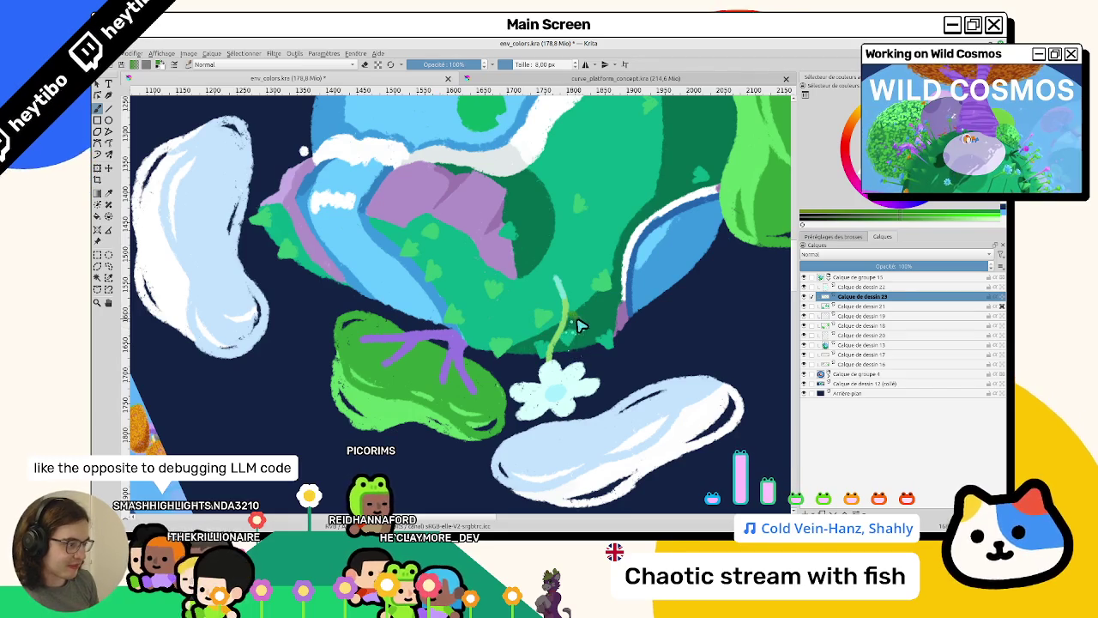
{"action": "left_click_drag", "start_coordinate": [582, 331], "coordinate": [445, 294]}
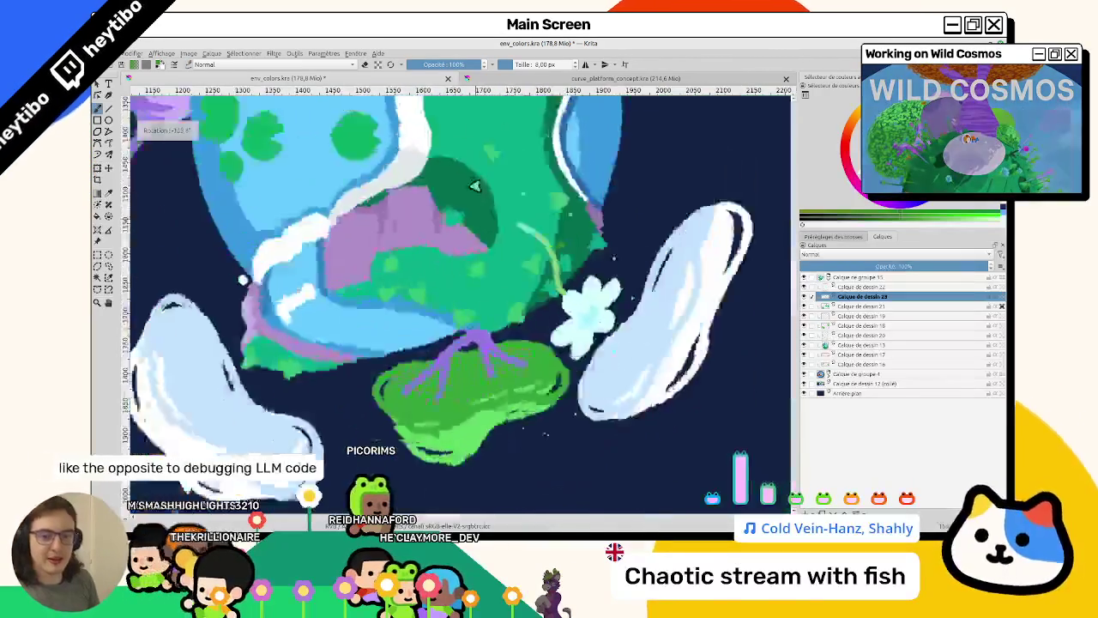
{"action": "scroll", "coordinate": [445, 293], "scroll_direction": "up", "scroll_amount": 3}
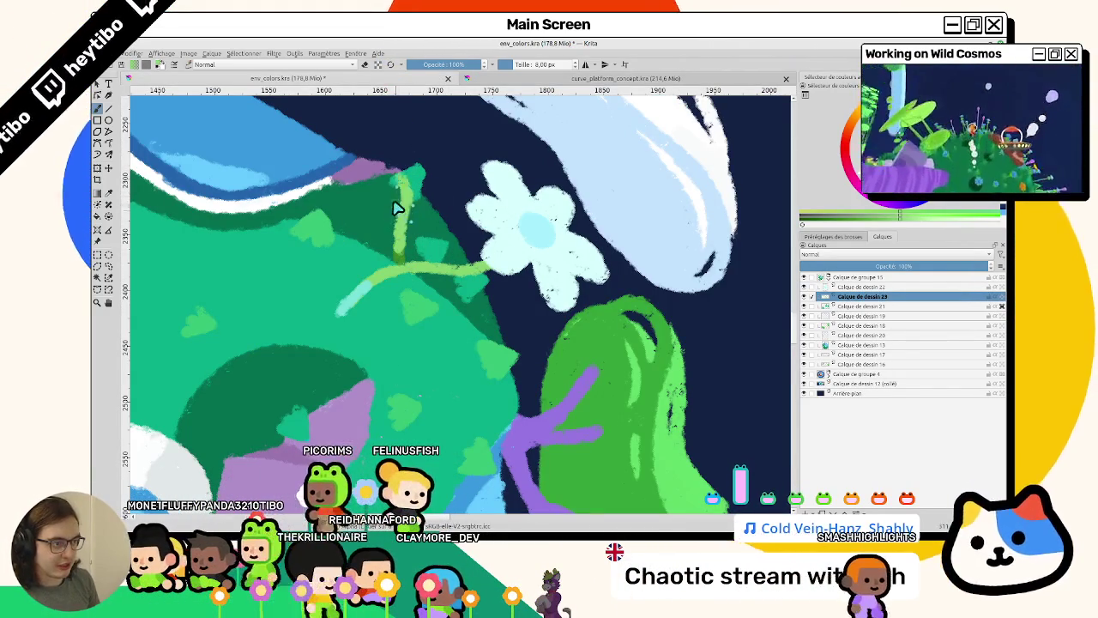
{"action": "left_click_drag", "start_coordinate": [407, 223], "coordinate": [450, 290]}
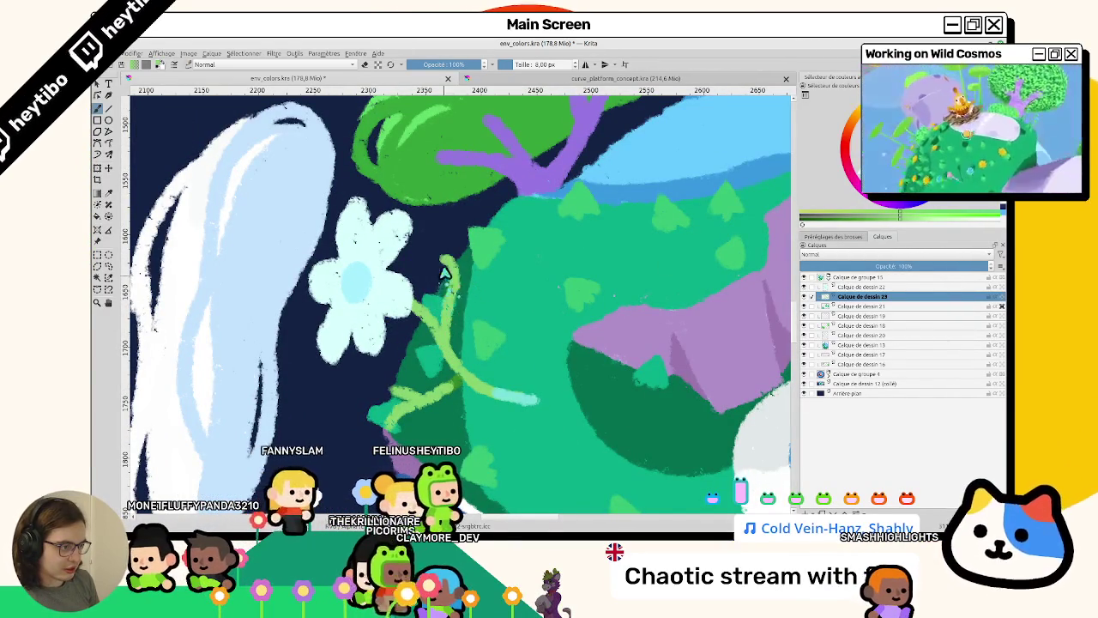
{"action": "mouse_move", "coordinate": [479, 283]}
{"action": "left_mouse_down"}
{"action": "mouse_move", "coordinate": [583, 336]}
{"action": "mouse_move", "coordinate": [549, 314]}
{"action": "left_mouse_up"}
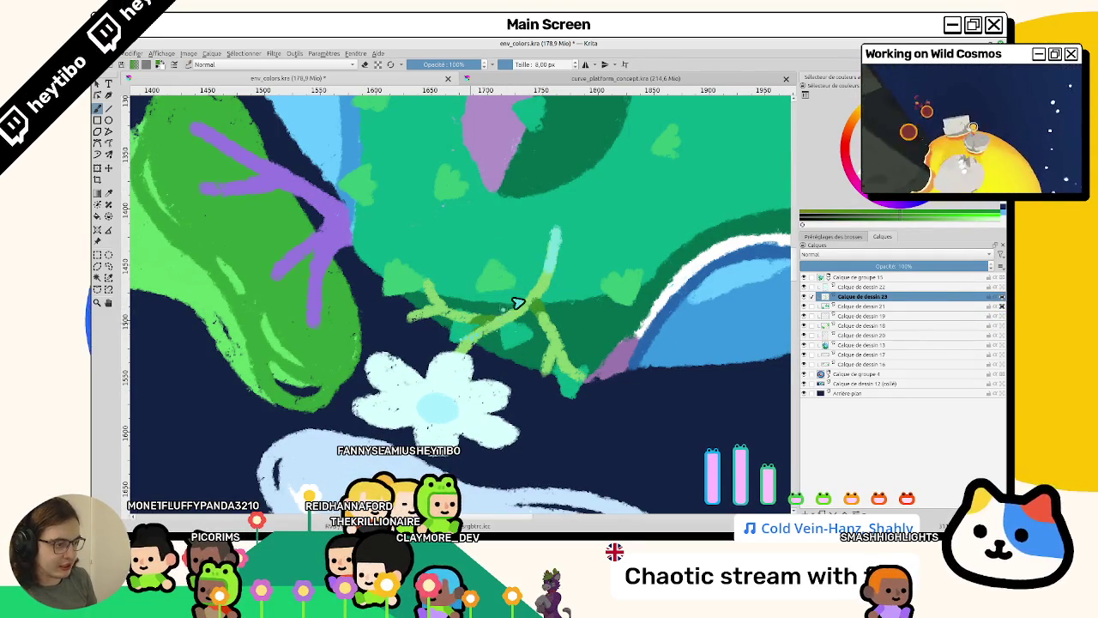
{"action": "left_click_drag", "start_coordinate": [485, 328], "coordinate": [552, 272]}
{"action": "scroll", "coordinate": [502, 297], "scroll_direction": "up", "scroll_amount": 2}
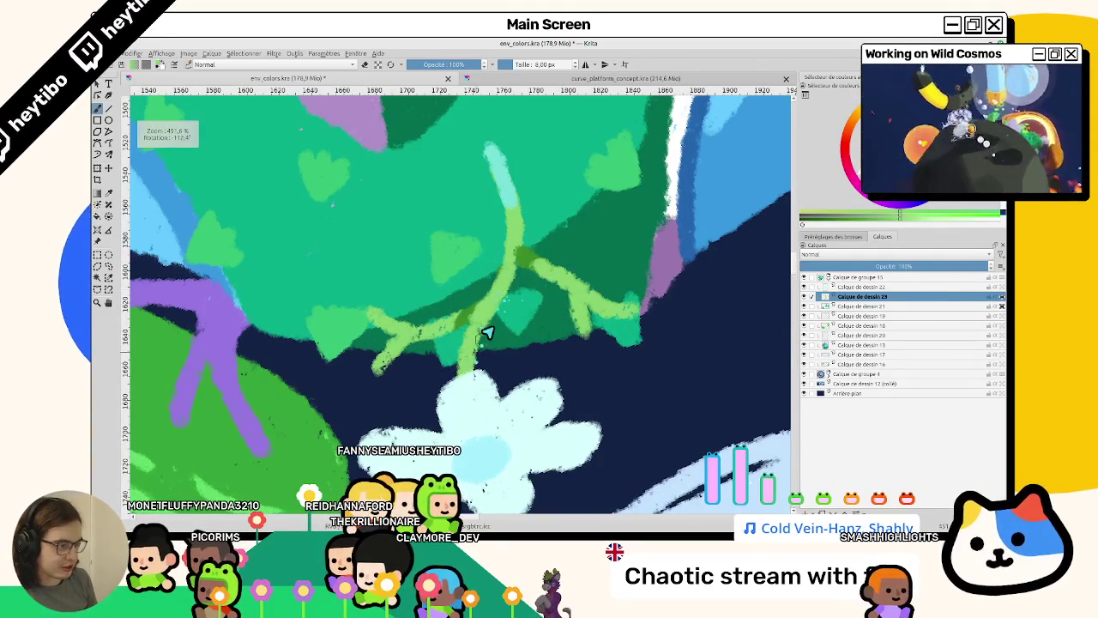
{"action": "scroll", "coordinate": [472, 385], "scroll_direction": "down", "scroll_amount": 3}
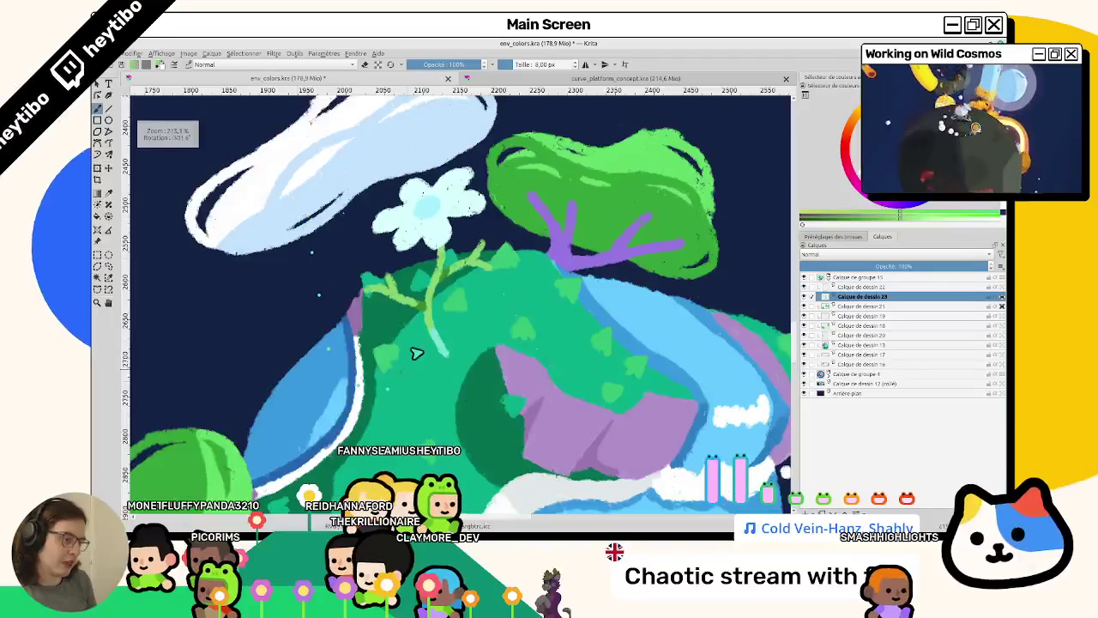
{"action": "scroll", "coordinate": [407, 373], "scroll_direction": "down", "scroll_amount": 2}
{"action": "scroll", "coordinate": [421, 385], "scroll_direction": "up", "scroll_amount": 2}
{"action": "scroll", "coordinate": [437, 272], "scroll_direction": "up", "scroll_amount": 4}
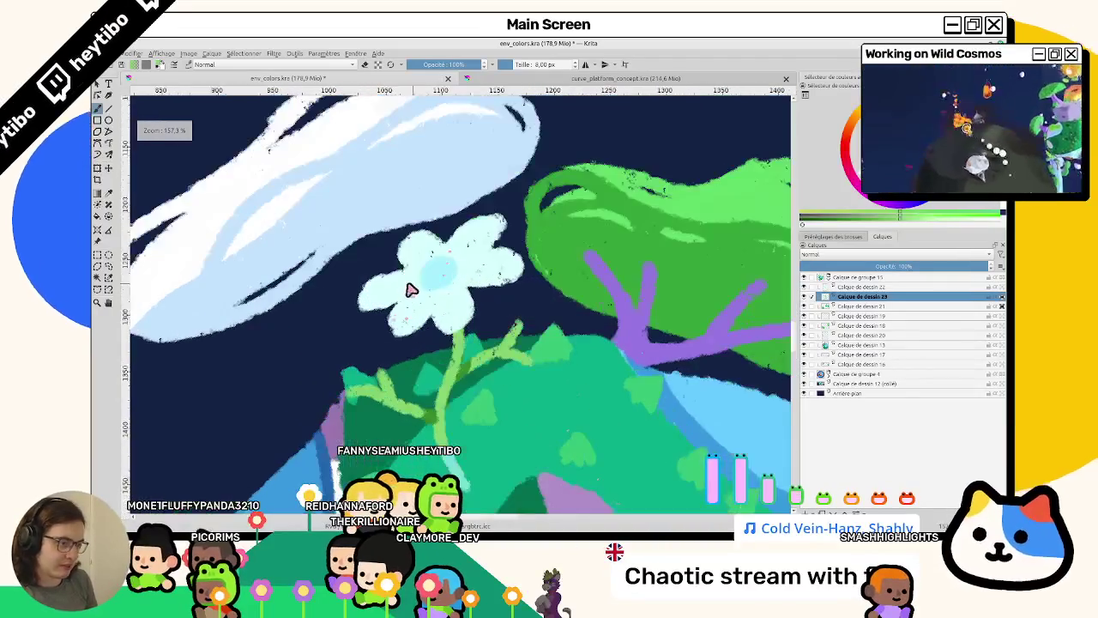
Switch to the flower's layer and zoom in and out around the left-cloud flower.
{"action": "left_click", "coordinate": [871, 287]}
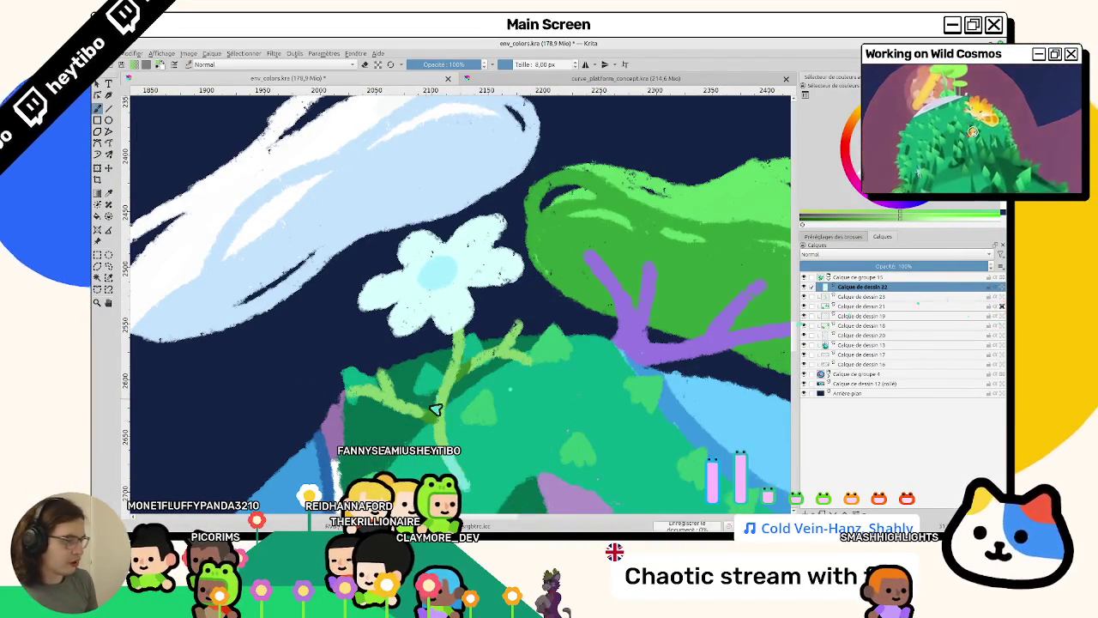
{"action": "scroll", "coordinate": [430, 401], "scroll_direction": "up", "scroll_amount": 3}
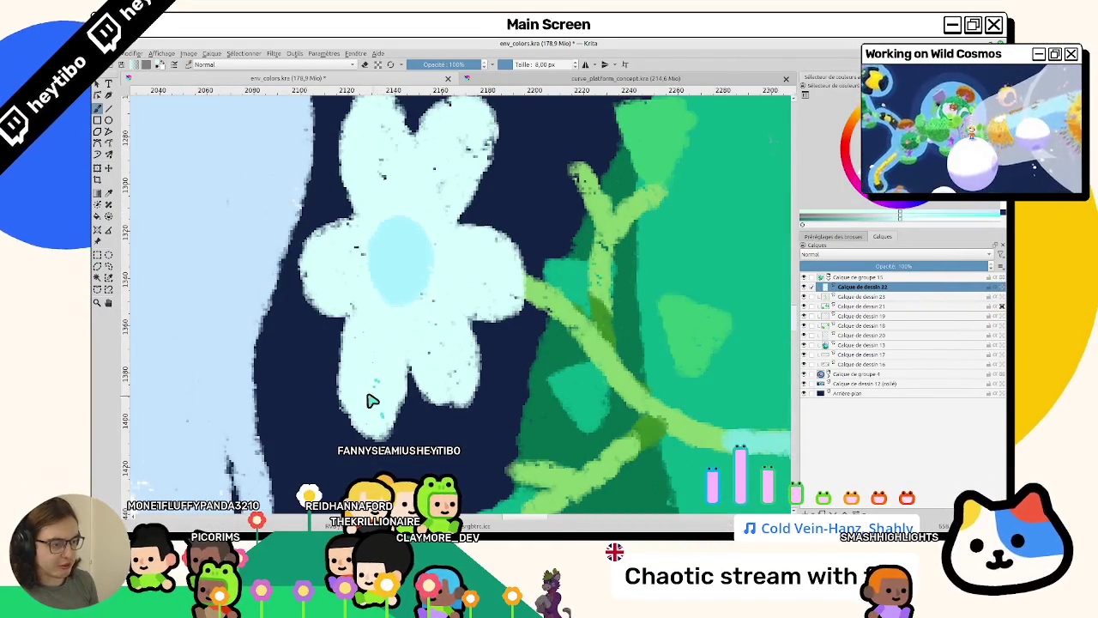
{"action": "scroll", "coordinate": [376, 403], "scroll_direction": "down", "scroll_amount": 2}
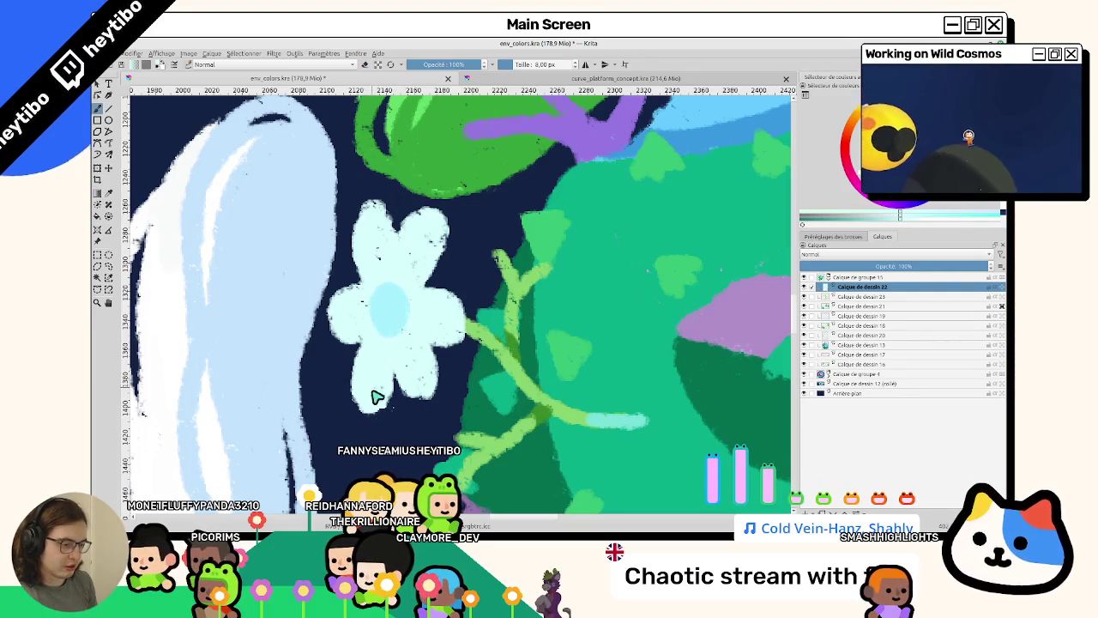
{"action": "scroll", "coordinate": [374, 370], "scroll_direction": "down", "scroll_amount": 5}
{"action": "scroll", "coordinate": [485, 351], "scroll_direction": "up", "scroll_amount": 2}
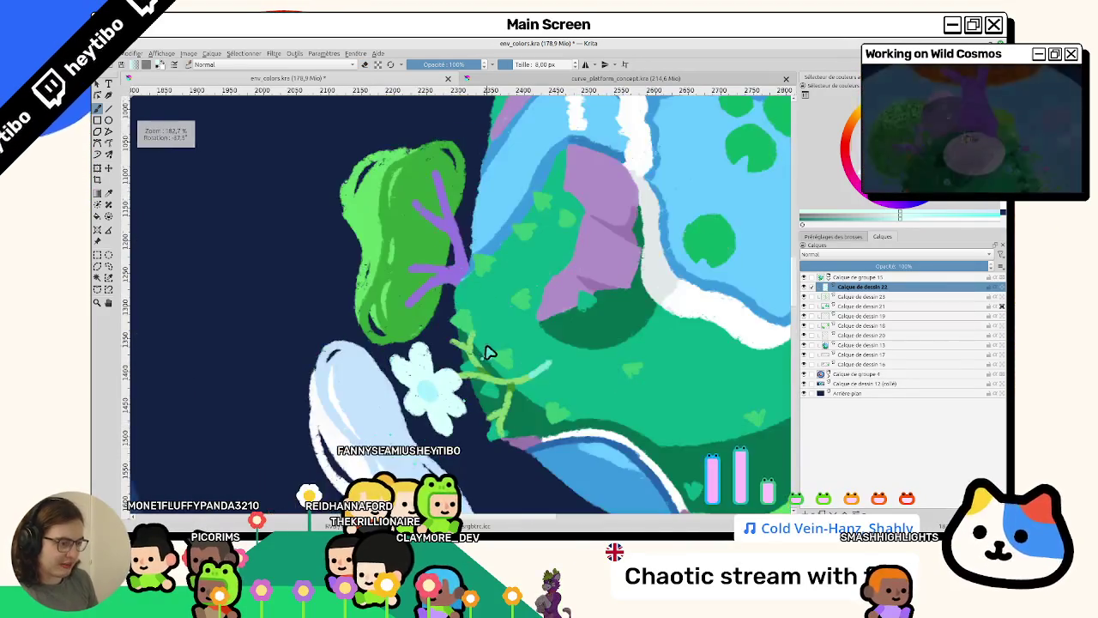
{"action": "scroll", "coordinate": [486, 350], "scroll_direction": "down", "scroll_amount": 2}
{"action": "scroll", "coordinate": [417, 309], "scroll_direction": "up", "scroll_amount": 3}
{"action": "scroll", "coordinate": [417, 302], "scroll_direction": "up", "scroll_amount": 2}
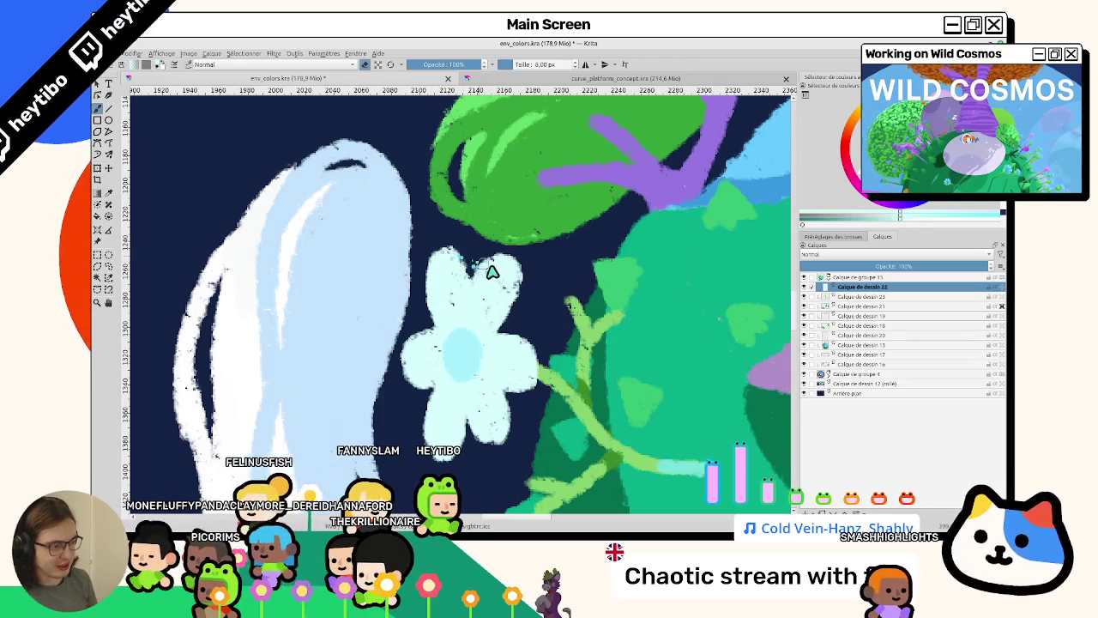
{"action": "scroll", "coordinate": [464, 274], "scroll_direction": "down", "scroll_amount": 2}
{"action": "scroll", "coordinate": [464, 271], "scroll_direction": "up", "scroll_amount": 2}
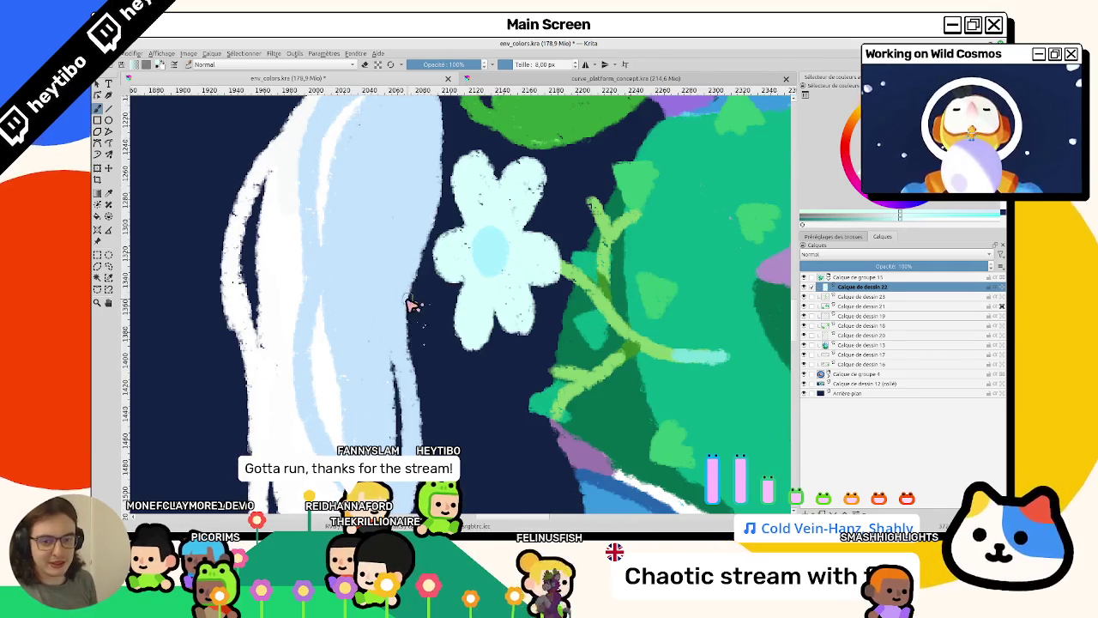
Keep zooming around the flower and make Calque de dessin 23 the active layer.
{"action": "scroll", "coordinate": [436, 299], "scroll_direction": "up", "scroll_amount": 2}
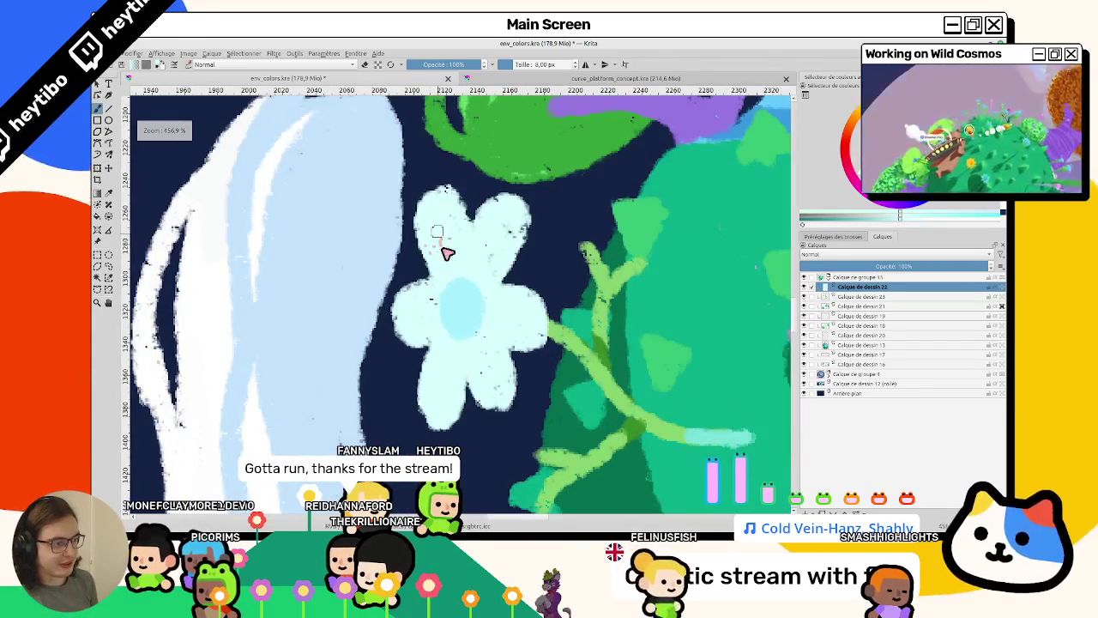
{"action": "scroll", "coordinate": [434, 238], "scroll_direction": "down", "scroll_amount": 2}
{"action": "scroll", "coordinate": [433, 240], "scroll_direction": "down", "scroll_amount": 2}
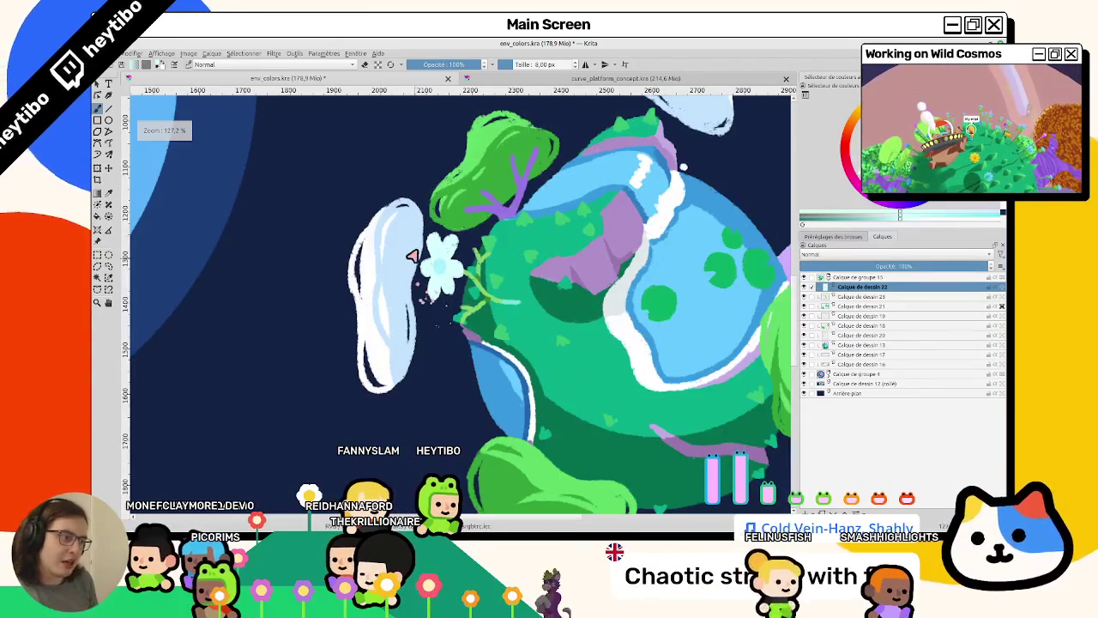
{"action": "scroll", "coordinate": [429, 258], "scroll_direction": "up", "scroll_amount": 2}
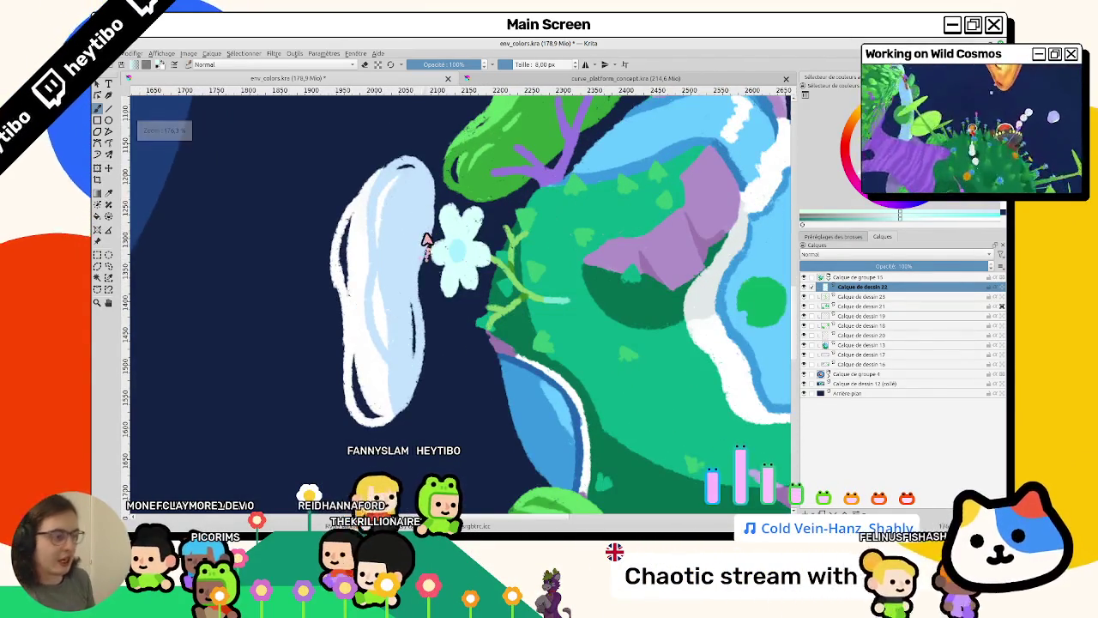
{"action": "scroll", "coordinate": [421, 237], "scroll_direction": "down", "scroll_amount": 2}
{"action": "scroll", "coordinate": [424, 257], "scroll_direction": "up", "scroll_amount": 2}
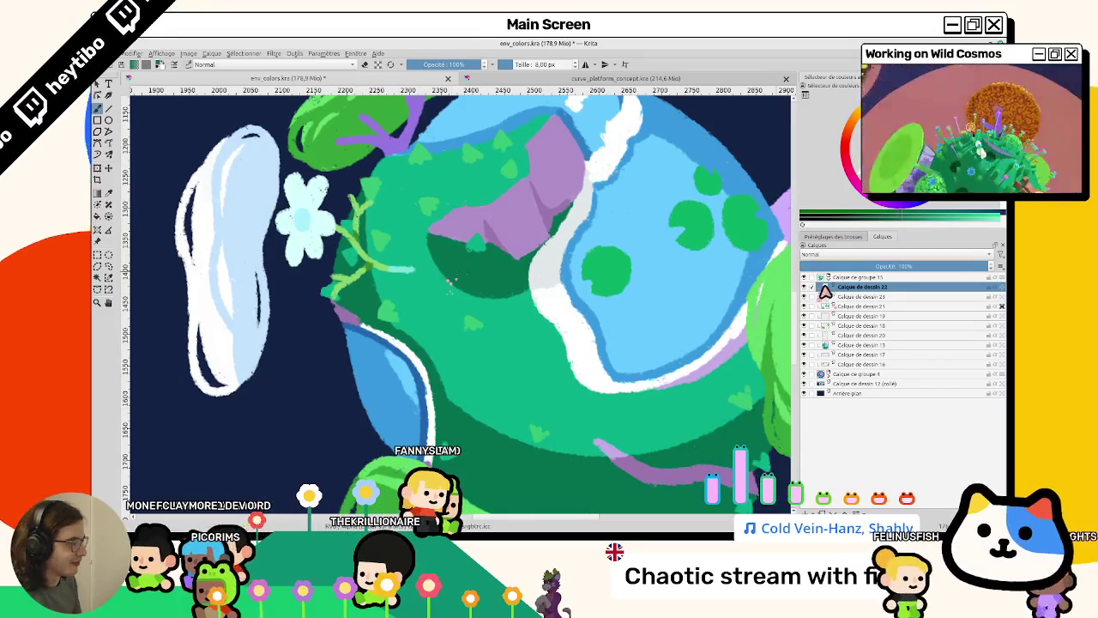
{"action": "left_click", "coordinate": [853, 297]}
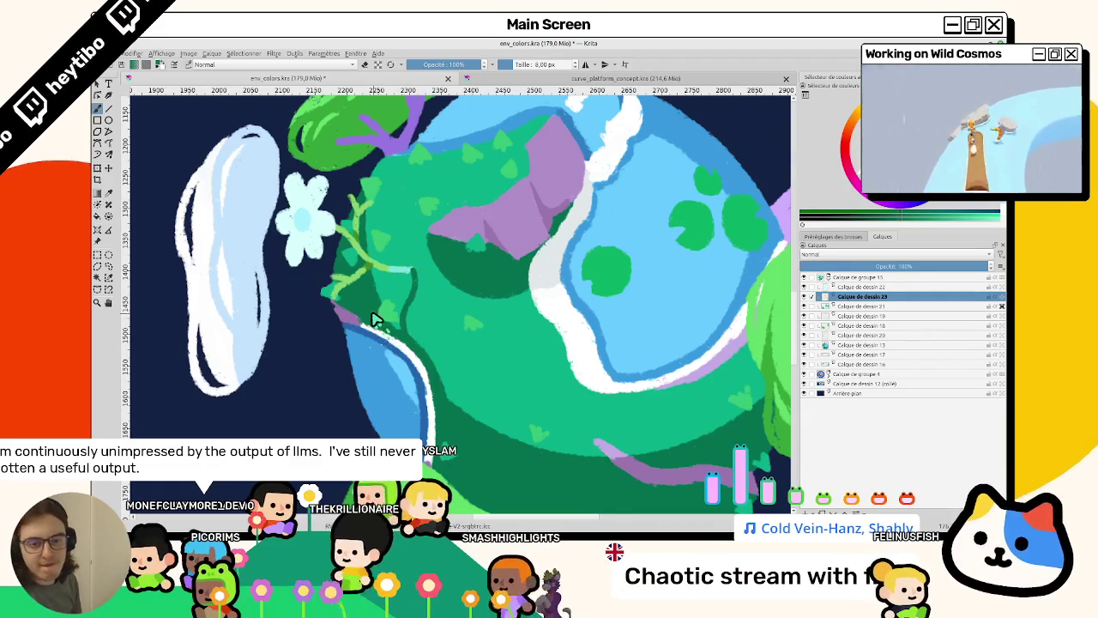
{"action": "scroll", "coordinate": [367, 328], "scroll_direction": "up", "scroll_amount": 2}
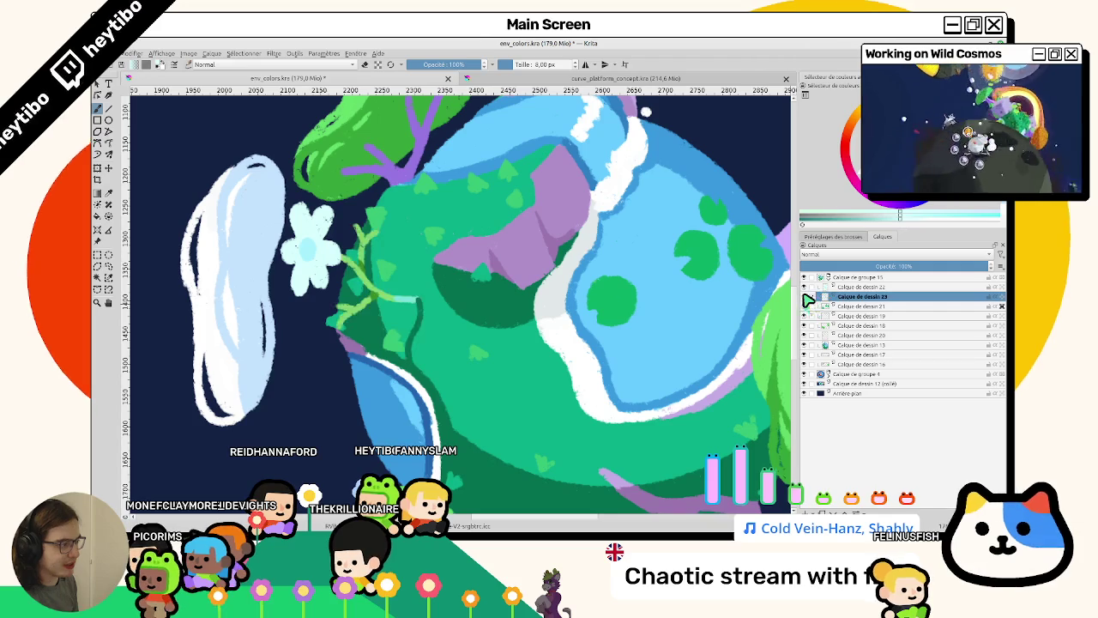
Select Calque de dessin 22 and rotate the view to face the planet's underside.
{"action": "left_click", "coordinate": [857, 286]}
{"action": "mouse_move", "coordinate": [515, 487]}
{"action": "left_mouse_down"}
{"action": "mouse_move", "coordinate": [464, 311]}
{"action": "mouse_move", "coordinate": [569, 334]}
{"action": "left_mouse_up"}
{"action": "left_click_drag", "start_coordinate": [630, 448], "coordinate": [523, 388]}
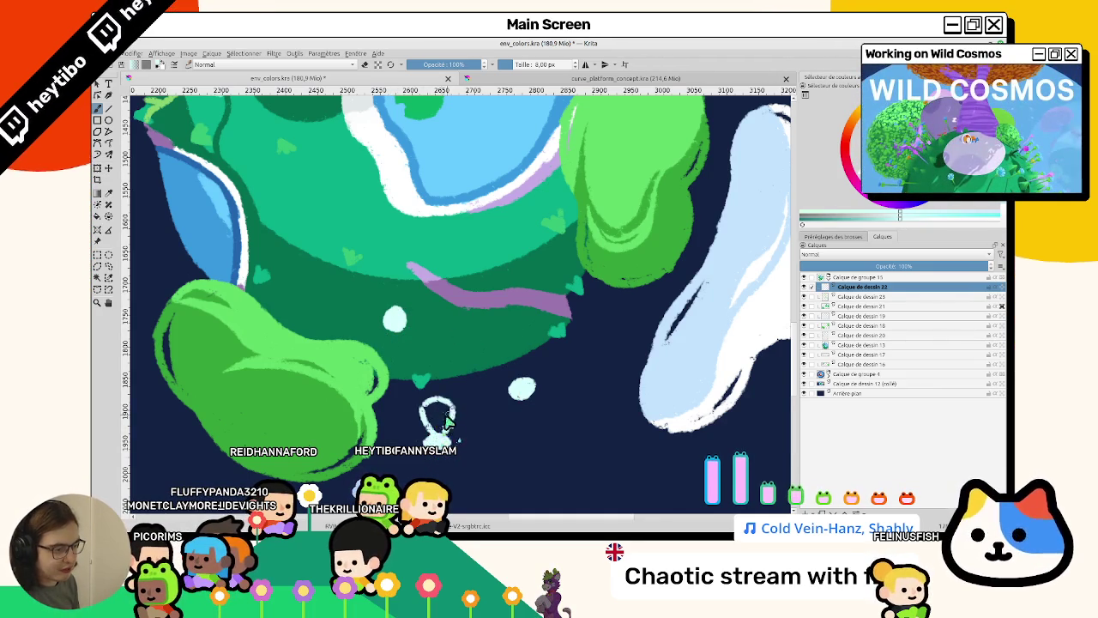
{"action": "left_click_drag", "start_coordinate": [445, 418], "coordinate": [441, 411]}
{"action": "mouse_move", "coordinate": [461, 467]}
{"action": "left_mouse_down"}
{"action": "mouse_move", "coordinate": [498, 356]}
{"action": "mouse_move", "coordinate": [434, 245]}
{"action": "left_mouse_up"}
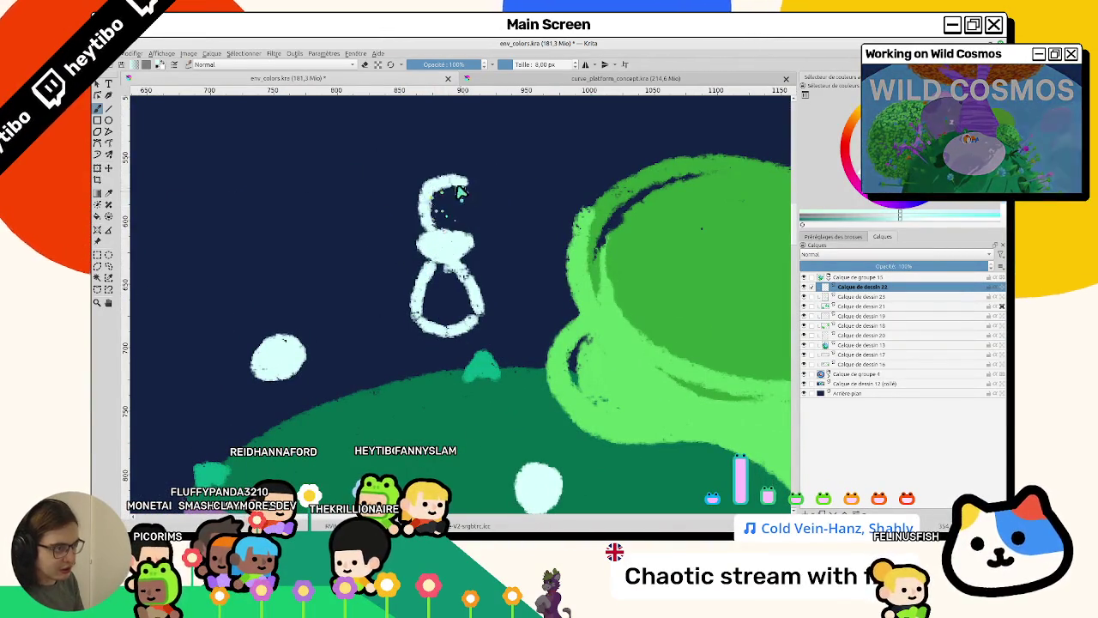
{"action": "left_click_drag", "start_coordinate": [416, 381], "coordinate": [408, 267]}
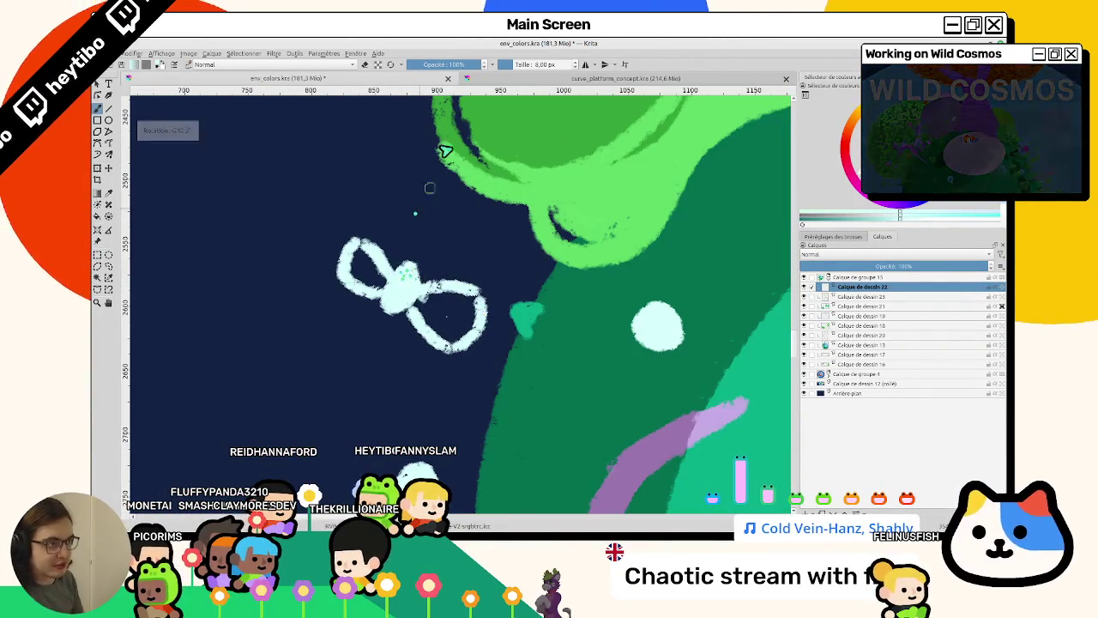
Compare with the reference flower in curve_platform_concept.kra, then return to env_colors.kra.
{"action": "left_click", "coordinate": [508, 86]}
{"action": "scroll", "coordinate": [483, 169], "scroll_direction": "down", "scroll_amount": 2}
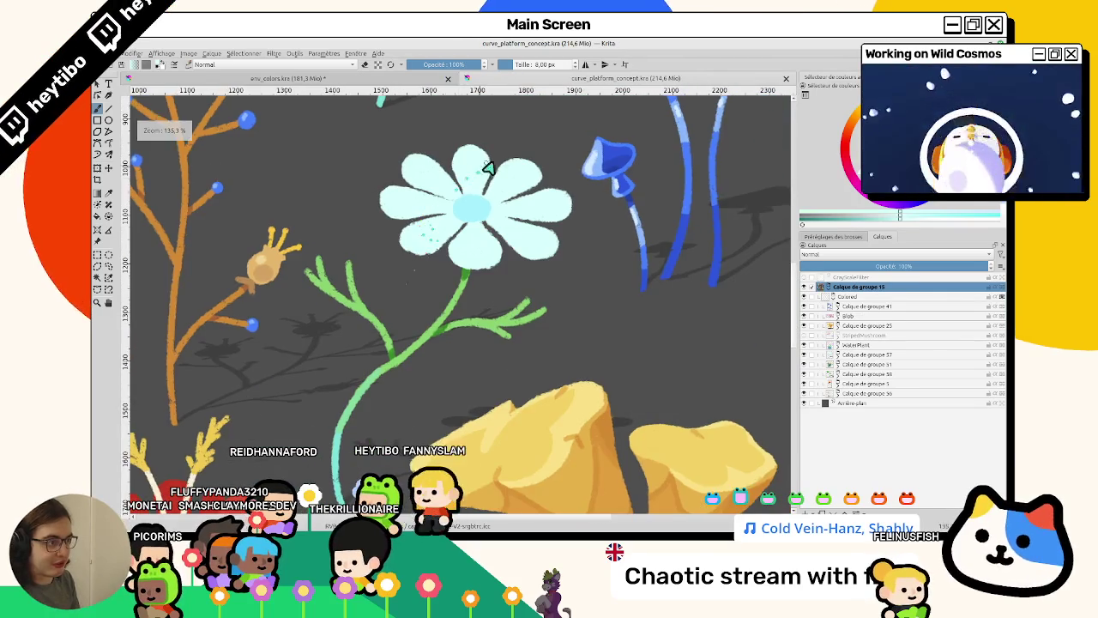
{"action": "left_click", "coordinate": [426, 81]}
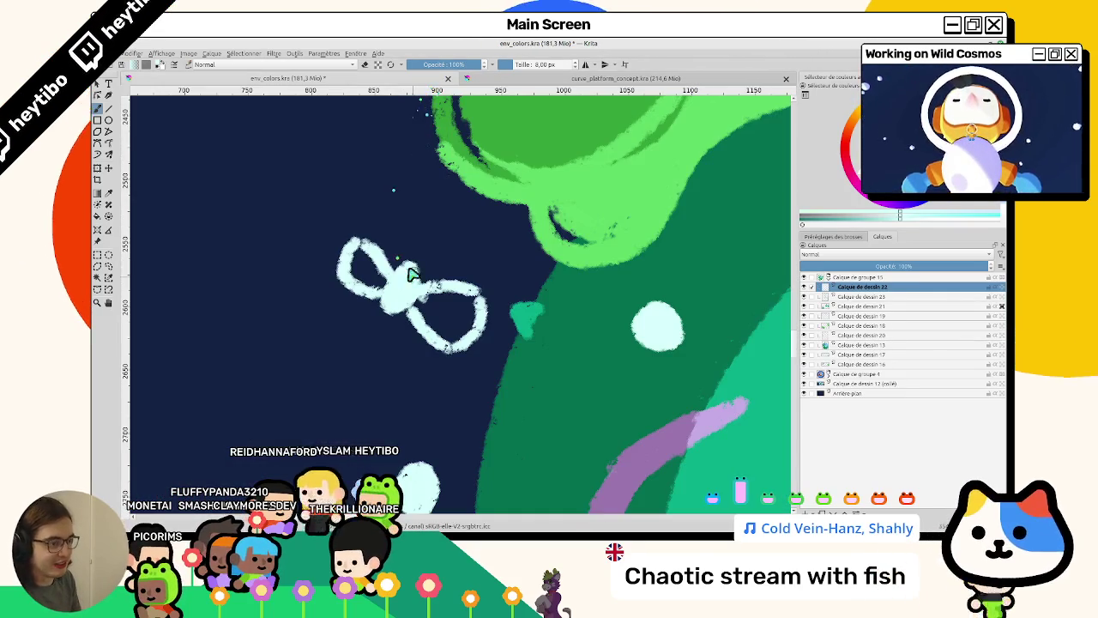
{"action": "left_click", "coordinate": [497, 86]}
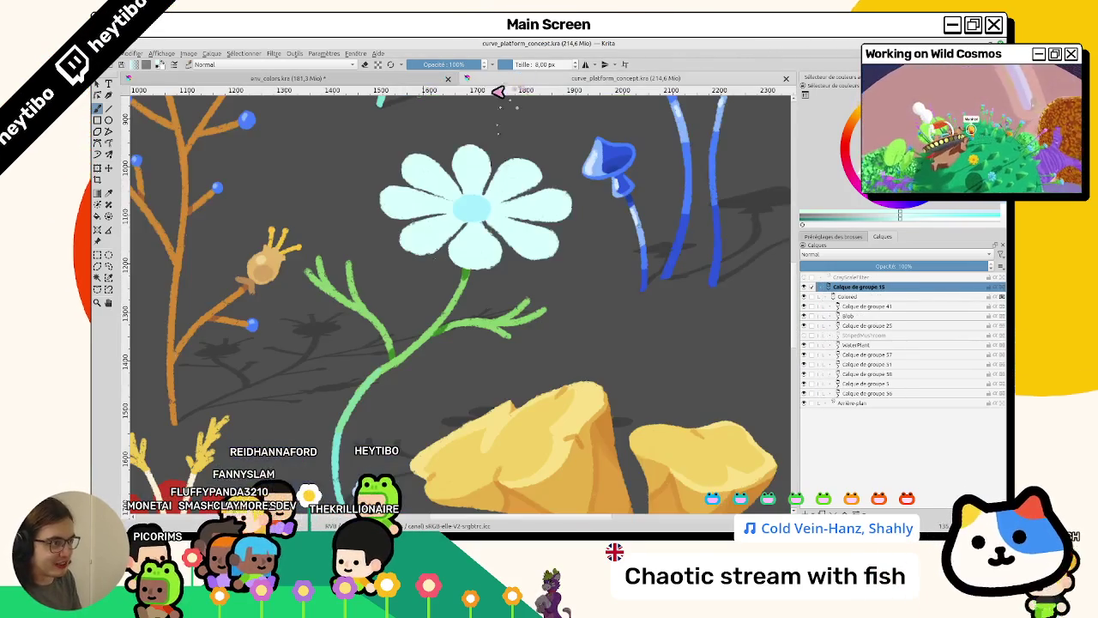
{"action": "left_click", "coordinate": [394, 78]}
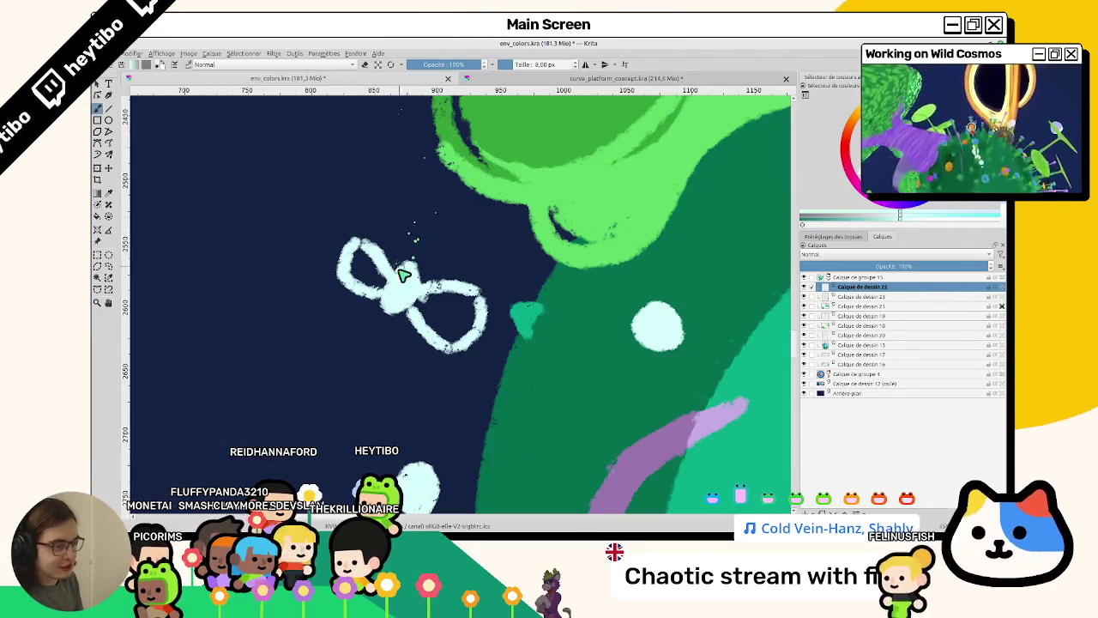
{"action": "key", "text": "ctrl+z"}
Brush a new flower below the planet and fill its petals with solid white.
{"action": "mouse_move", "coordinate": [403, 274]}
{"action": "left_mouse_down"}
{"action": "mouse_move", "coordinate": [446, 268]}
{"action": "mouse_move", "coordinate": [466, 237]}
{"action": "mouse_move", "coordinate": [424, 260]}
{"action": "mouse_move", "coordinate": [403, 239]}
{"action": "mouse_move", "coordinate": [405, 214]}
{"action": "left_mouse_up"}
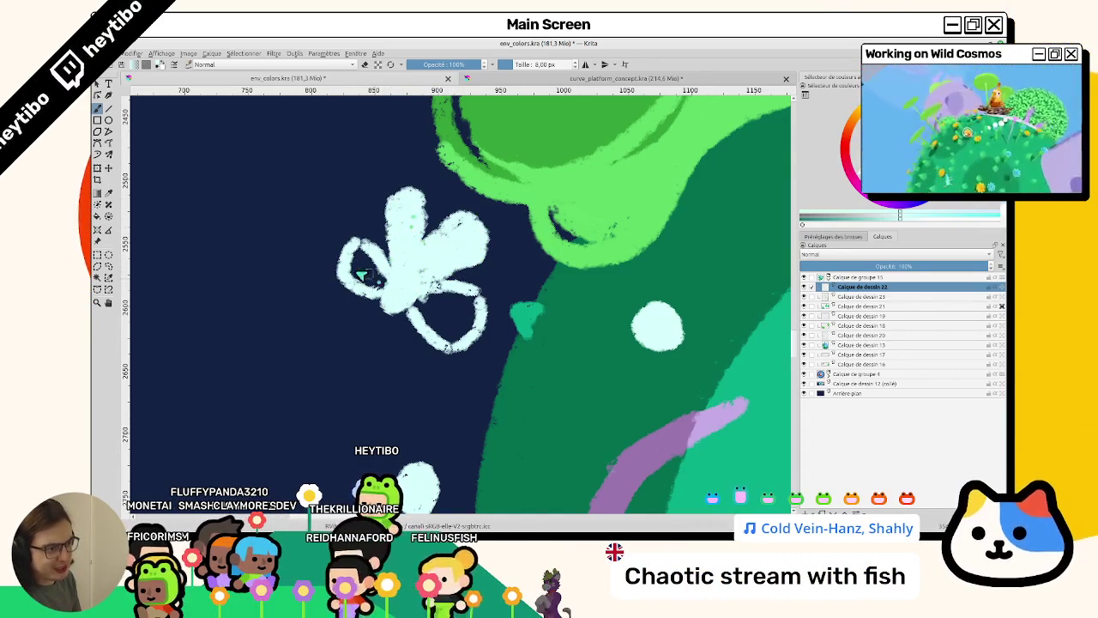
{"action": "left_click_drag", "start_coordinate": [355, 258], "coordinate": [375, 279]}
{"action": "left_click_drag", "start_coordinate": [434, 315], "coordinate": [452, 363]}
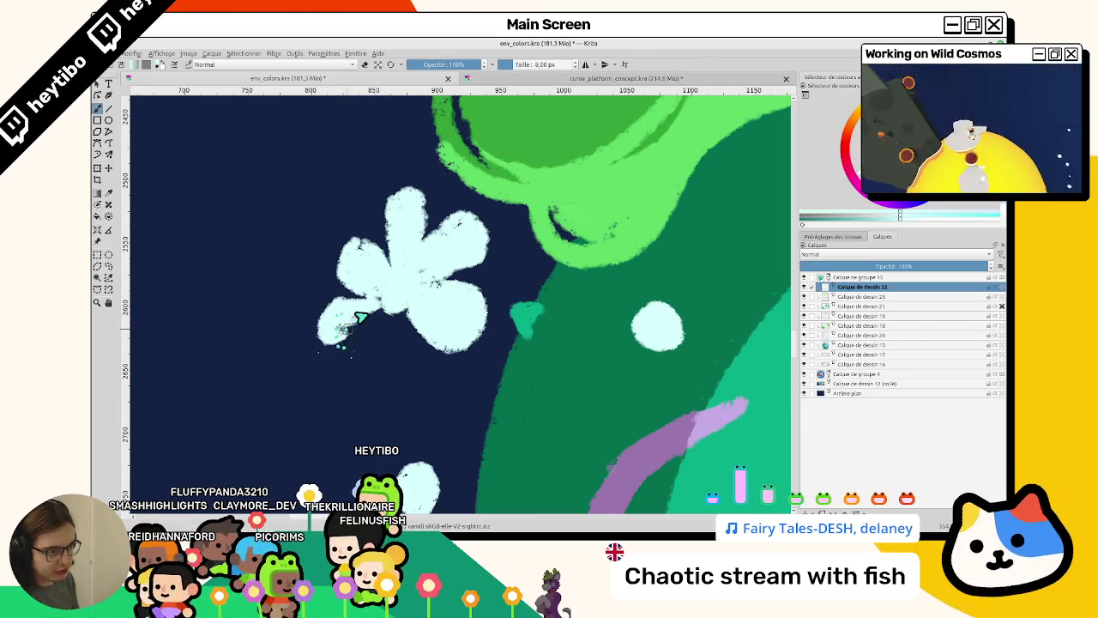
{"action": "mouse_move", "coordinate": [341, 333]}
{"action": "left_mouse_down"}
{"action": "mouse_move", "coordinate": [368, 319]}
{"action": "mouse_move", "coordinate": [394, 377]}
{"action": "mouse_move", "coordinate": [457, 244]}
{"action": "left_mouse_up"}
Reset the rotation and turn the view toward the planet's lower edge.
{"action": "key", "text": "5"}
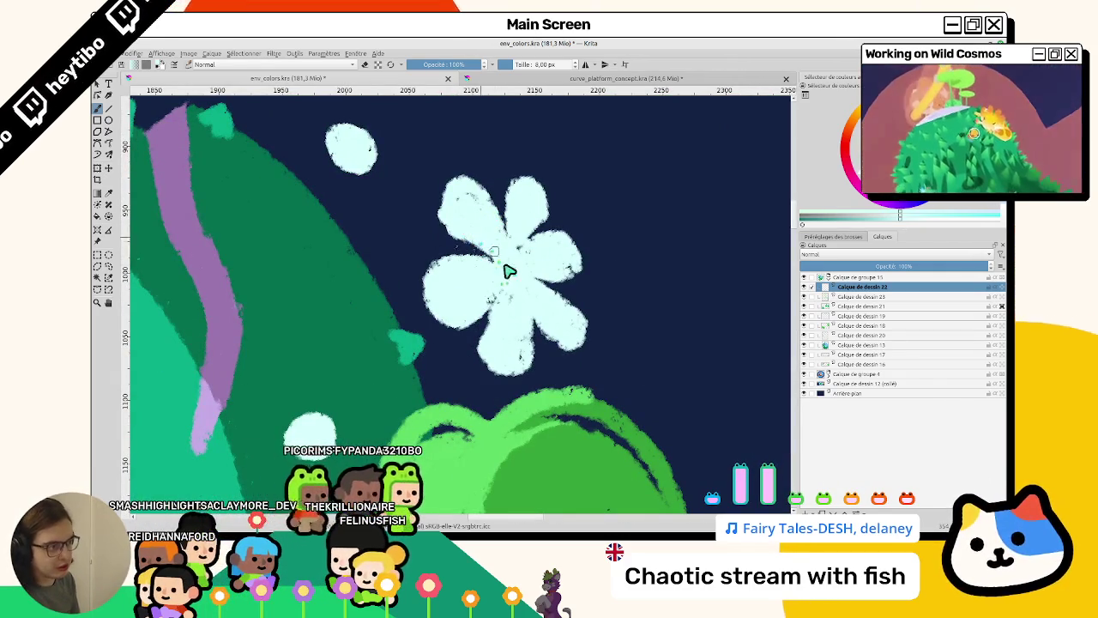
{"action": "left_click_drag", "start_coordinate": [504, 266], "coordinate": [396, 361]}
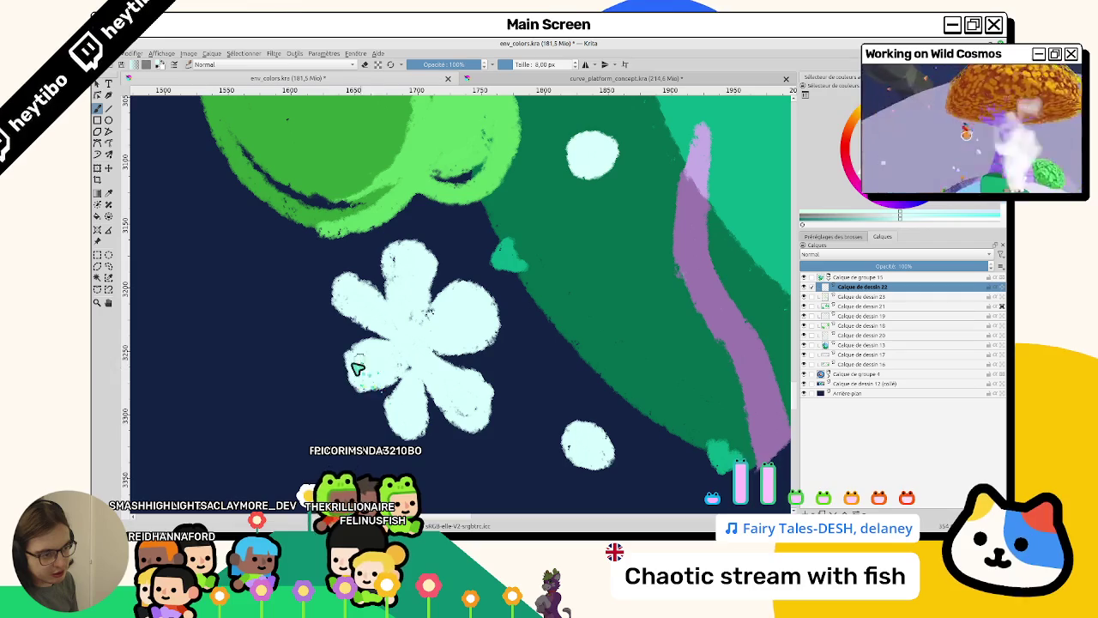
{"action": "mouse_move", "coordinate": [375, 367]}
{"action": "left_mouse_down"}
{"action": "mouse_move", "coordinate": [497, 278]}
{"action": "mouse_move", "coordinate": [522, 284]}
{"action": "left_mouse_up"}
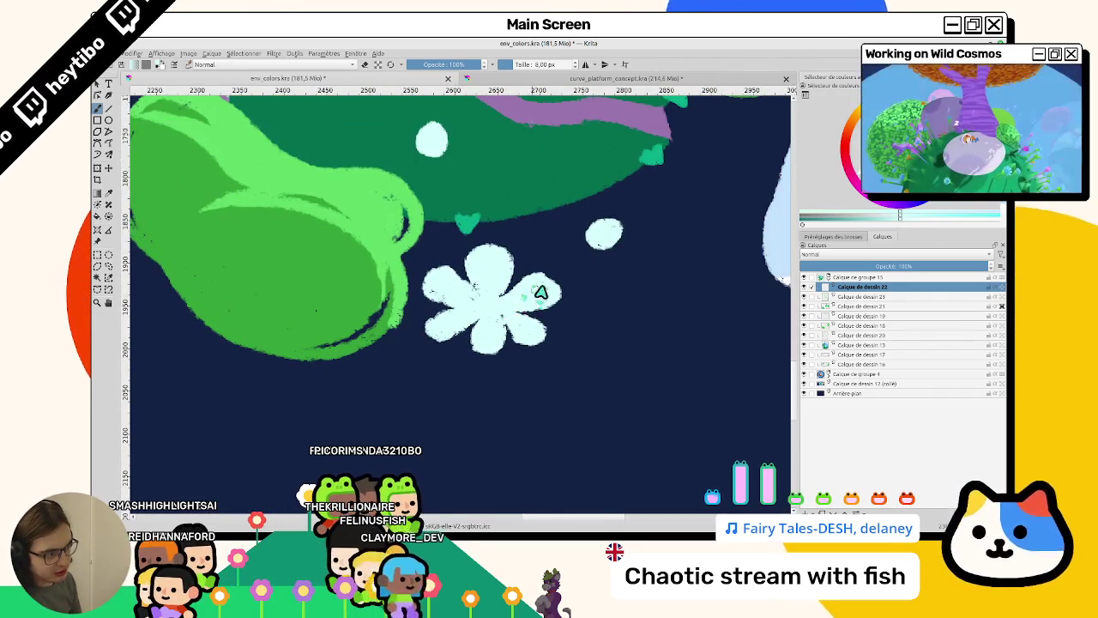
{"action": "left_click_drag", "start_coordinate": [546, 305], "coordinate": [478, 360]}
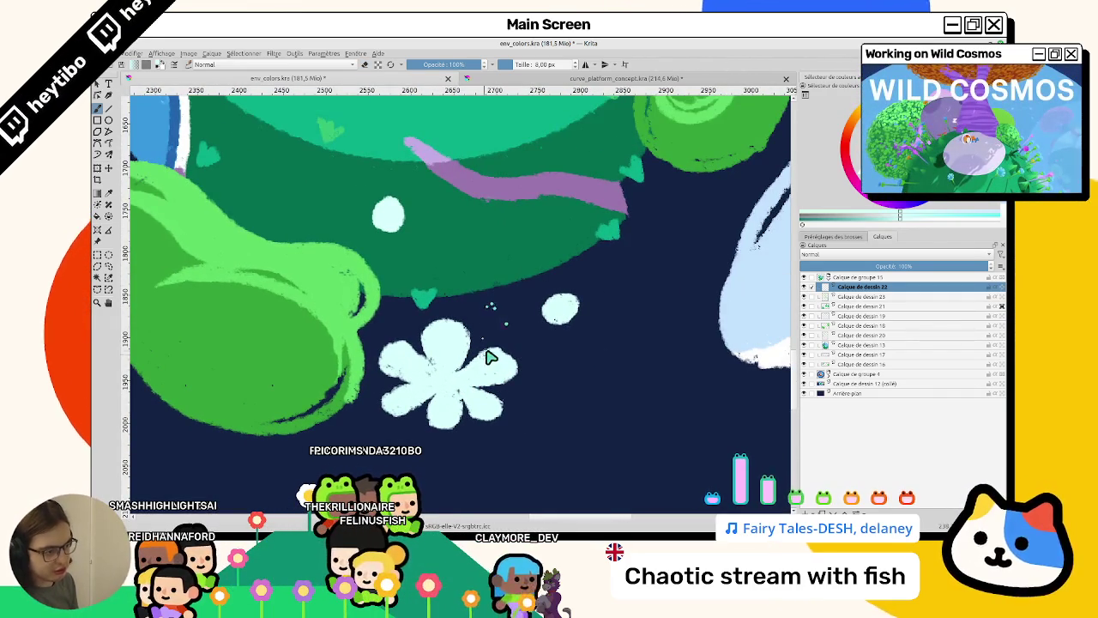
{"action": "scroll", "coordinate": [458, 360], "scroll_direction": "down", "scroll_amount": 5}
{"action": "scroll", "coordinate": [464, 382], "scroll_direction": "up", "scroll_amount": 2}
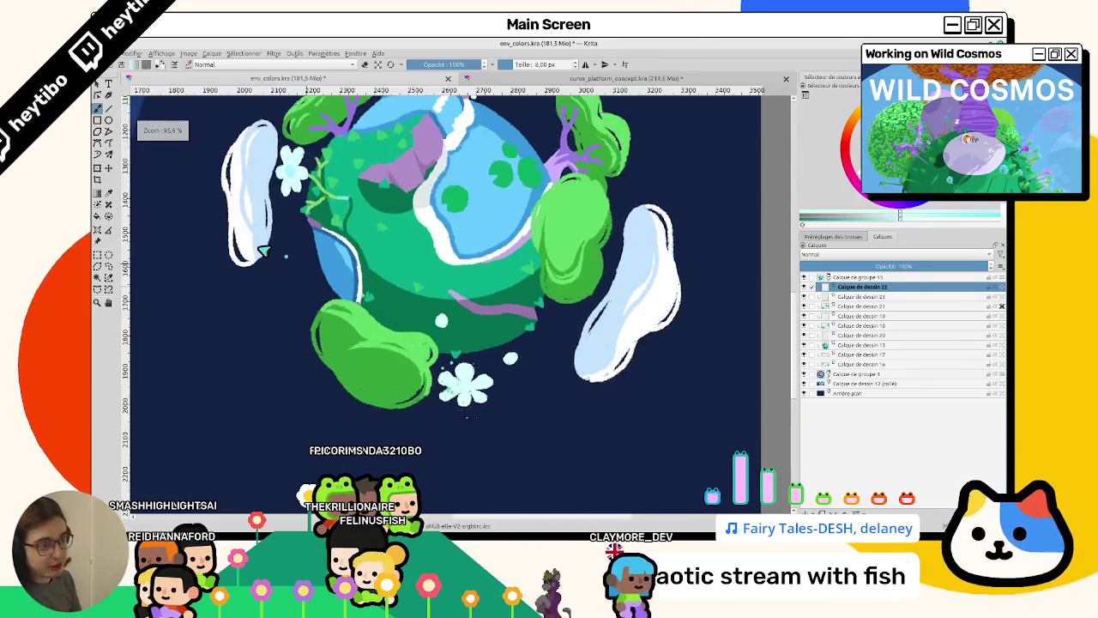
Zoom to the new flower below the planet and toggle its layer off and on to check it.
{"action": "scroll", "coordinate": [411, 258], "scroll_direction": "up", "scroll_amount": 5}
{"action": "scroll", "coordinate": [591, 334], "scroll_direction": "down", "scroll_amount": 3}
{"action": "scroll", "coordinate": [590, 318], "scroll_direction": "up", "scroll_amount": 3}
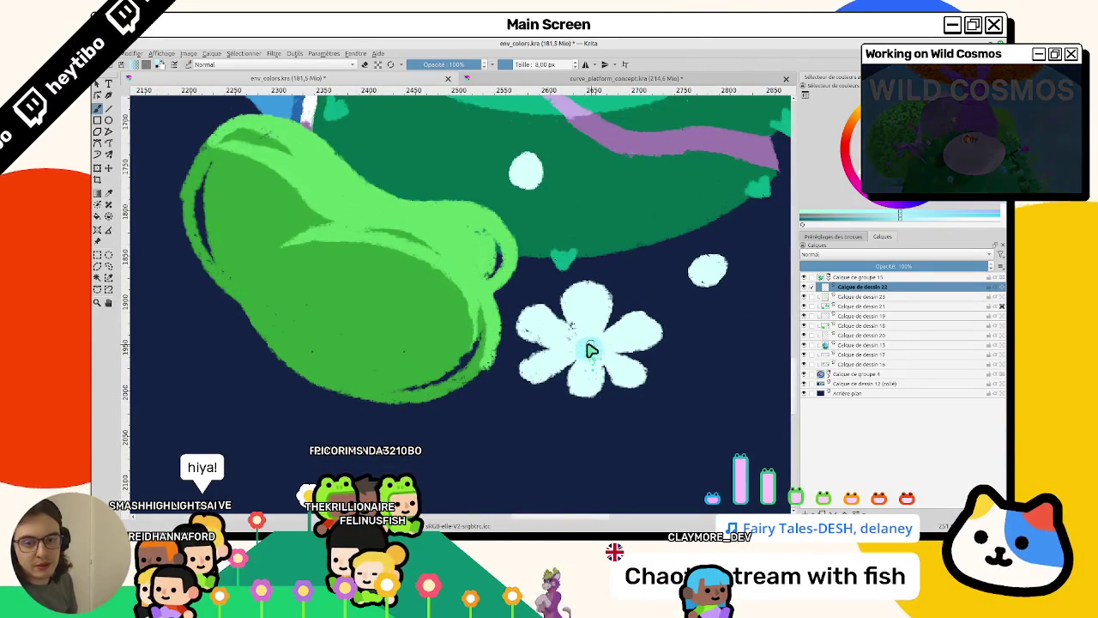
{"action": "left_click_drag", "start_coordinate": [592, 350], "coordinate": [540, 333]}
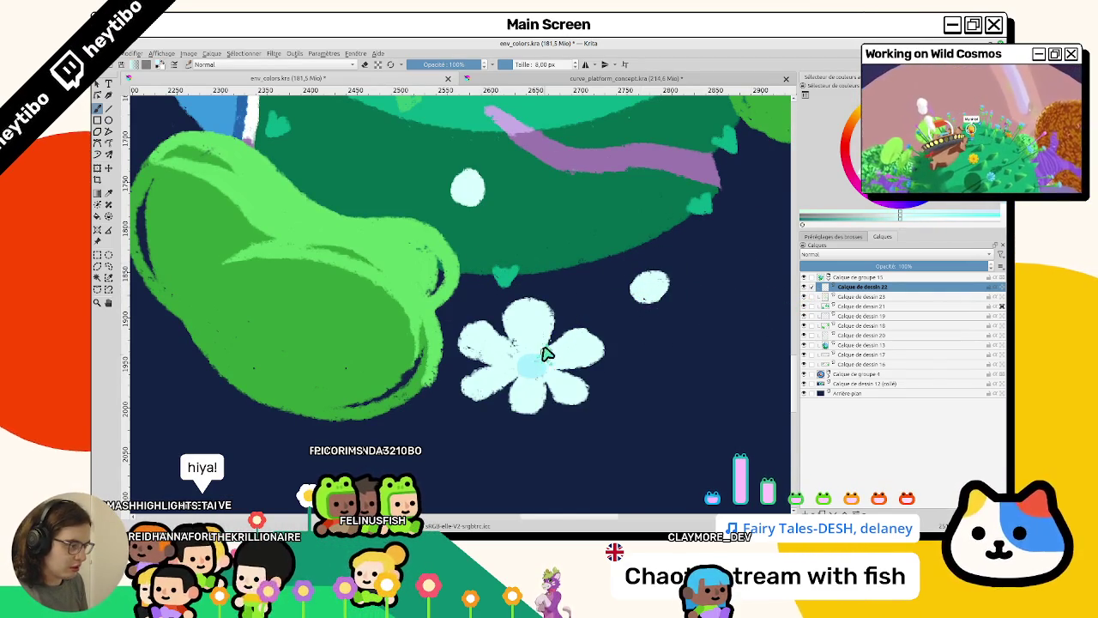
{"action": "left_click", "coordinate": [804, 291]}
{"action": "left_click", "coordinate": [804, 292]}
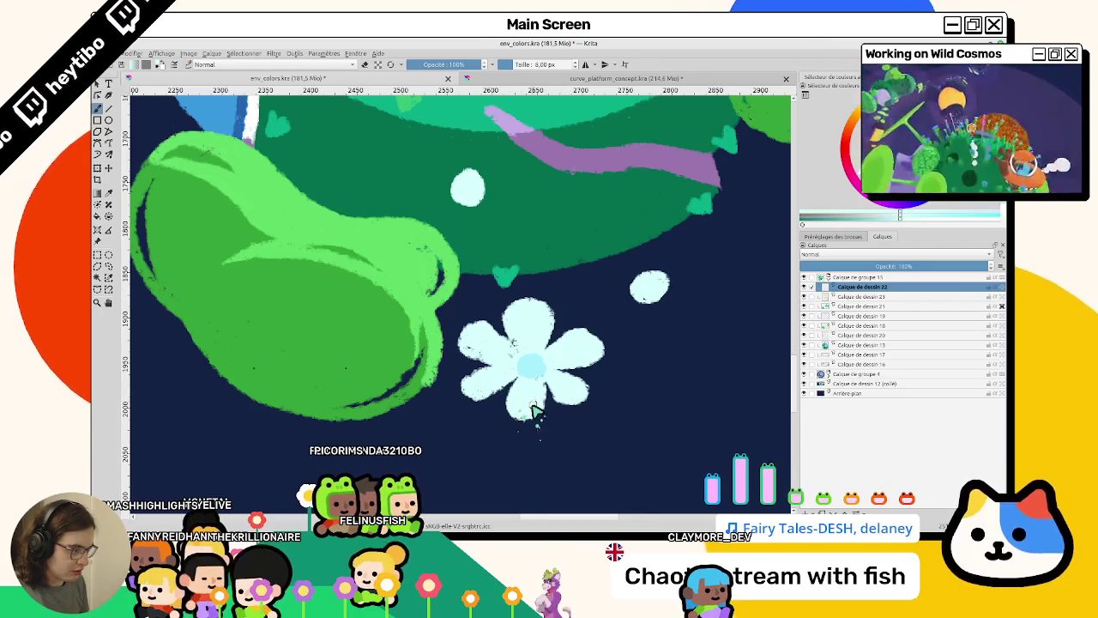
Switch to eraser mode at a smaller brush size and rotate around the planet.
{"action": "key", "text": "e"}
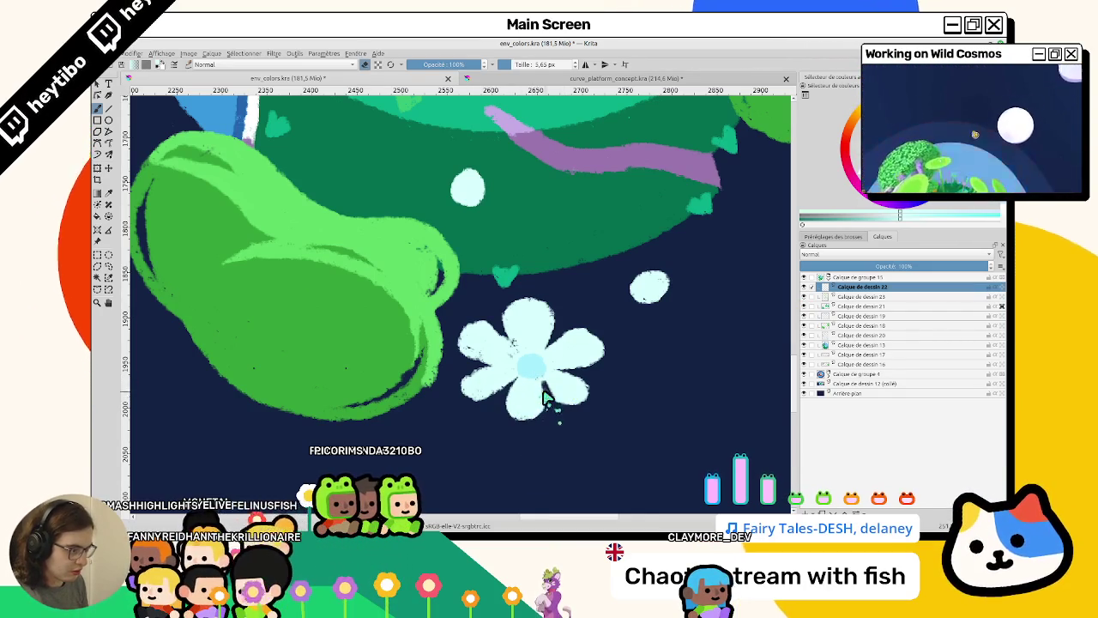
{"action": "mouse_move", "coordinate": [545, 410]}
{"action": "left_mouse_down"}
{"action": "mouse_move", "coordinate": [535, 318]}
{"action": "mouse_move", "coordinate": [363, 223]}
{"action": "left_mouse_up"}
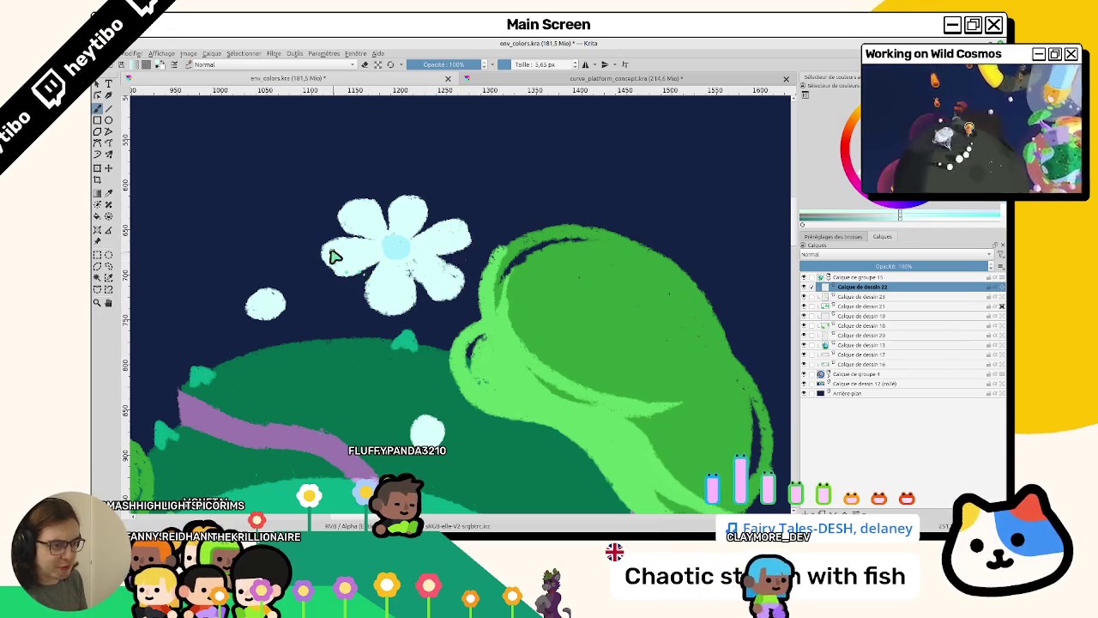
{"action": "left_click_drag", "start_coordinate": [483, 229], "coordinate": [478, 301]}
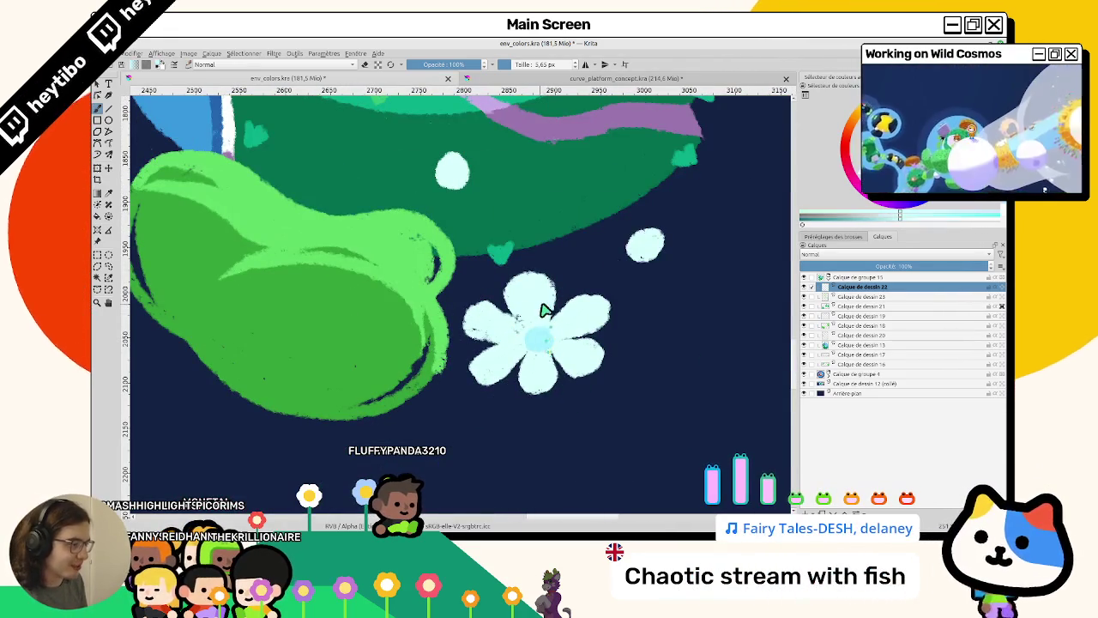
{"action": "scroll", "coordinate": [647, 221], "scroll_direction": "down", "scroll_amount": 4}
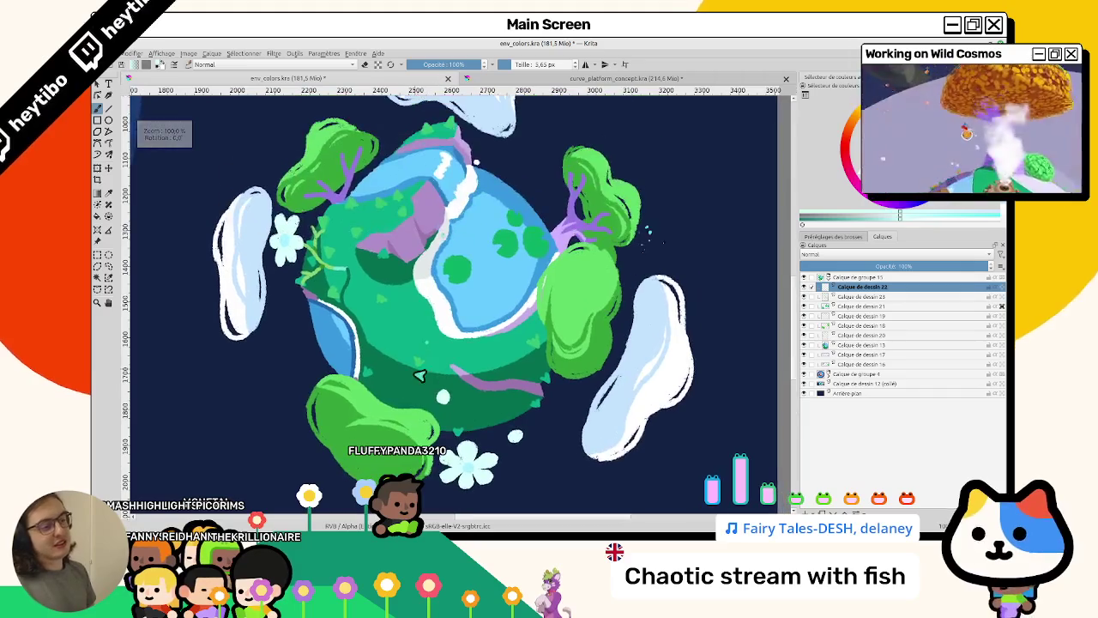
Rotate and zoom the canvas toward the bottom of the green planet.
{"action": "left_click_drag", "start_coordinate": [441, 304], "coordinate": [447, 354]}
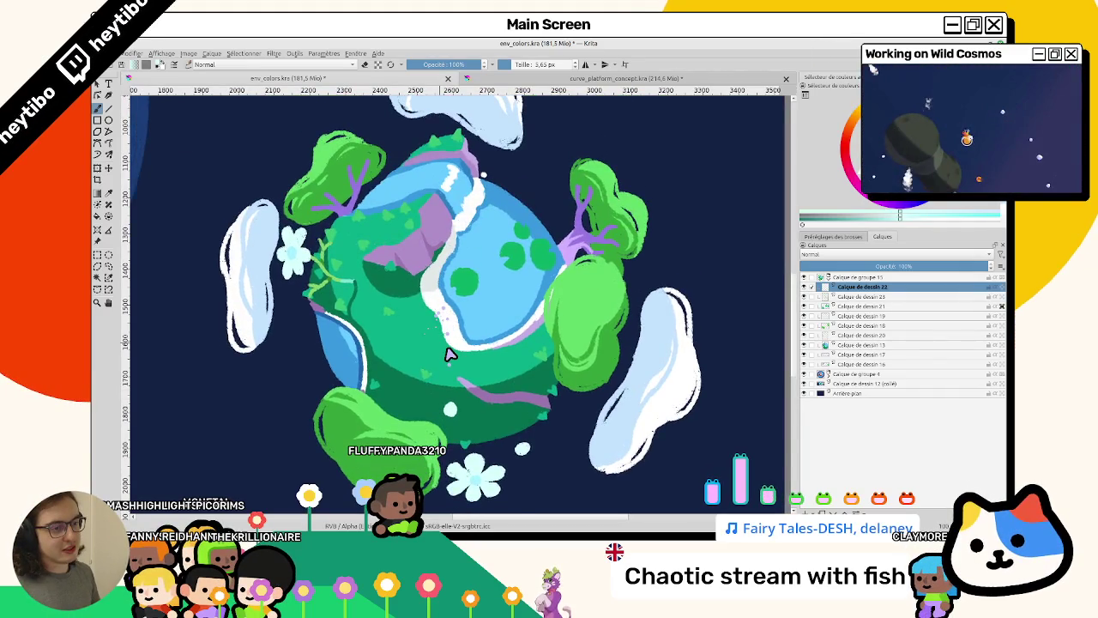
{"action": "scroll", "coordinate": [448, 354], "scroll_direction": "up", "scroll_amount": 3}
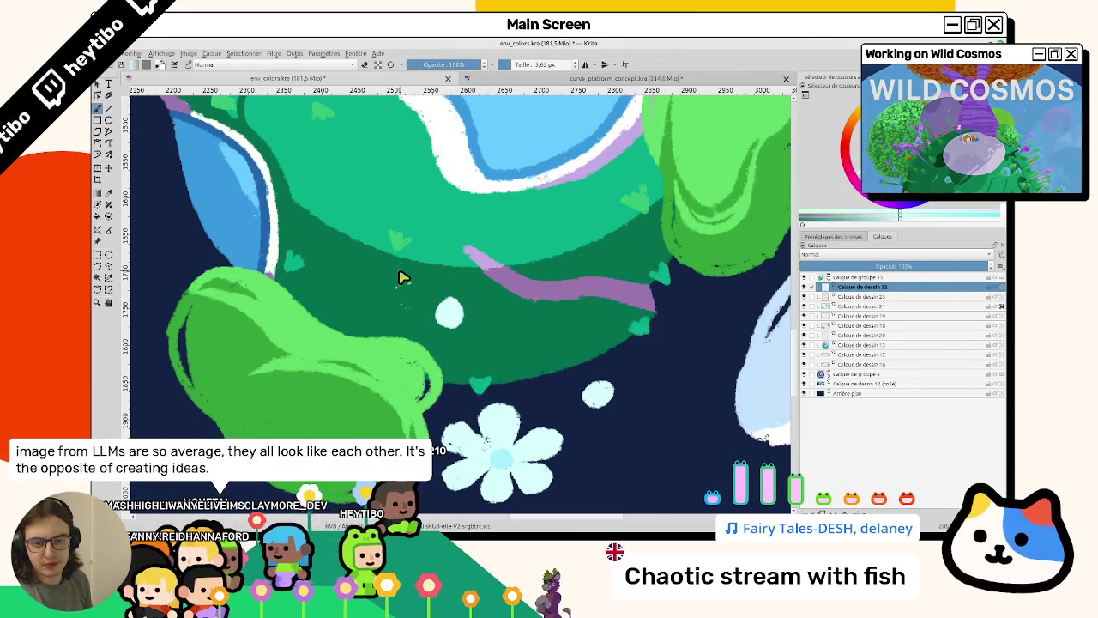
{"action": "scroll", "coordinate": [403, 277], "scroll_direction": "down", "scroll_amount": 3}
{"action": "mouse_move", "coordinate": [404, 296]}
{"action": "left_mouse_down"}
{"action": "mouse_move", "coordinate": [531, 408]}
{"action": "mouse_move", "coordinate": [412, 359]}
{"action": "left_mouse_up"}
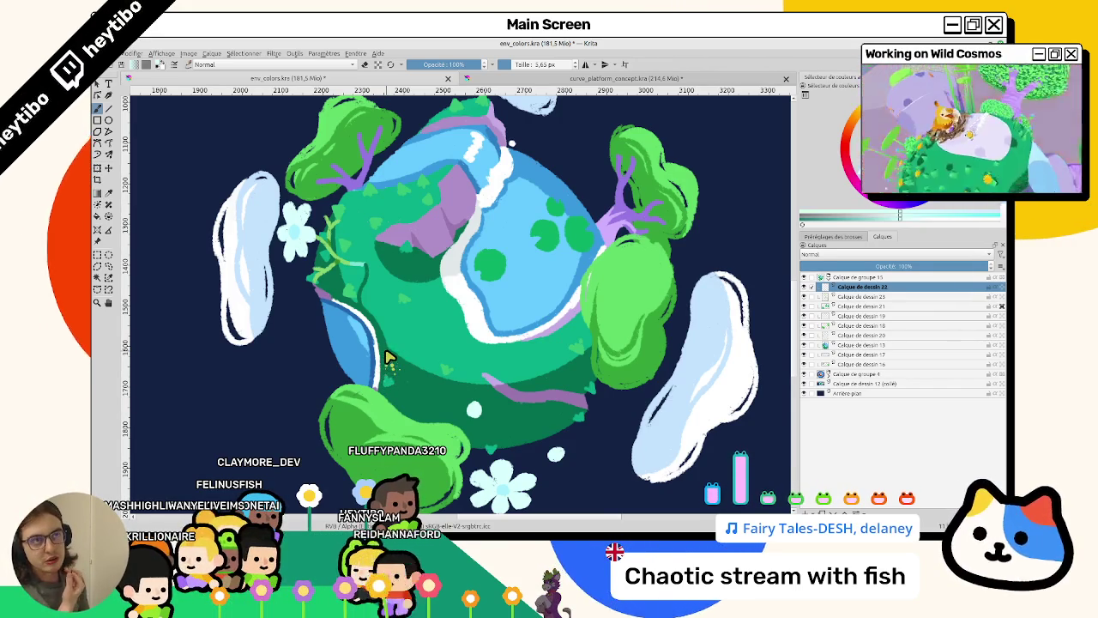
{"action": "scroll", "coordinate": [398, 364], "scroll_direction": "down", "scroll_amount": 1}
{"action": "scroll", "coordinate": [397, 334], "scroll_direction": "down", "scroll_amount": 2}
{"action": "scroll", "coordinate": [393, 348], "scroll_direction": "down", "scroll_amount": 1}
{"action": "scroll", "coordinate": [506, 350], "scroll_direction": "down", "scroll_amount": 1}
{"action": "scroll", "coordinate": [506, 350], "scroll_direction": "down", "scroll_amount": 1}
{"action": "scroll", "coordinate": [563, 306], "scroll_direction": "down", "scroll_amount": 2}
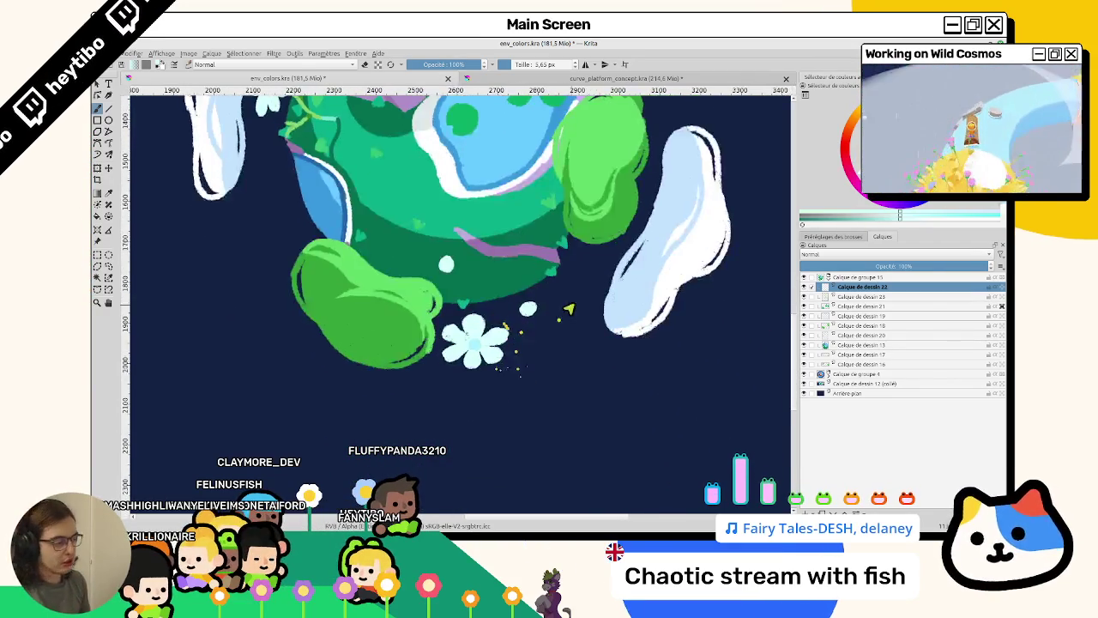
{"action": "scroll", "coordinate": [673, 290], "scroll_direction": "up", "scroll_amount": 1, "text": "ctrl"}
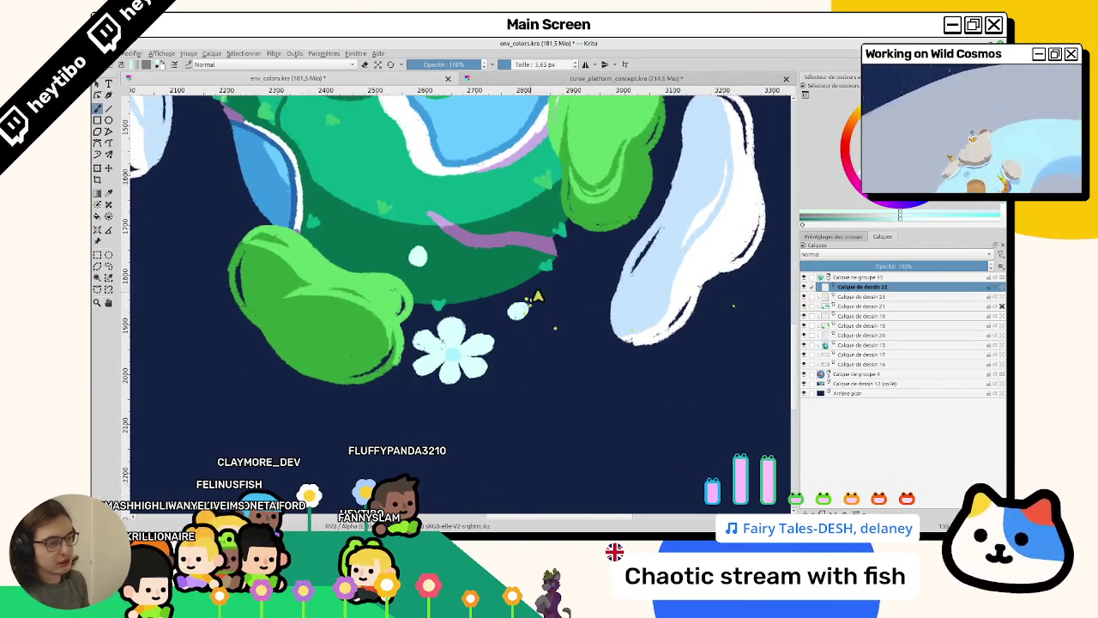
{"action": "scroll", "coordinate": [531, 298], "scroll_direction": "up", "scroll_amount": 2, "text": "ctrl"}
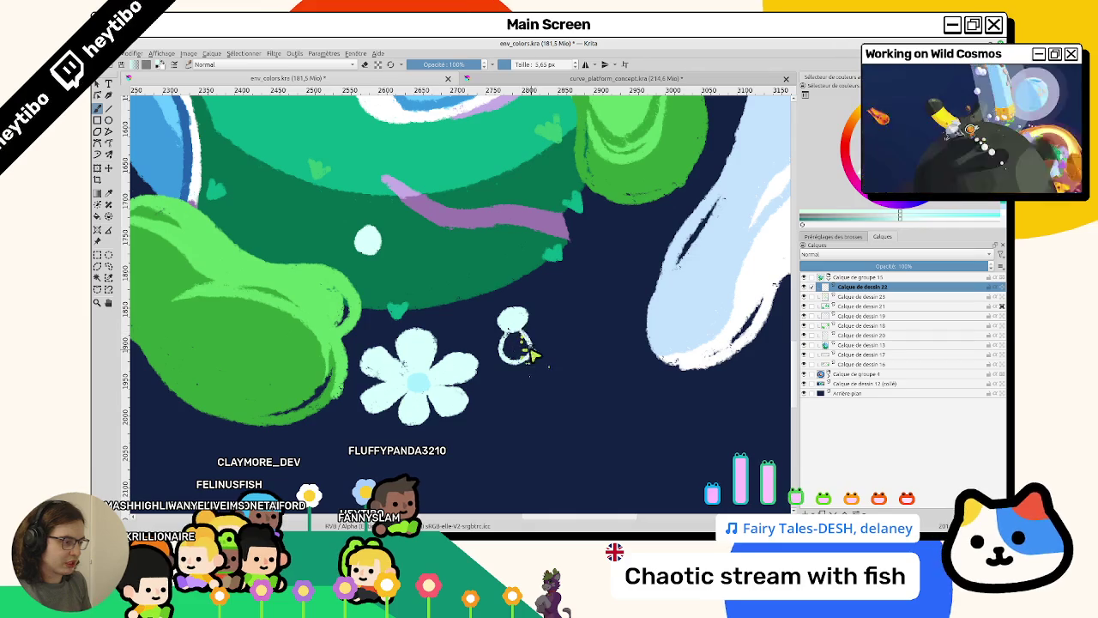
Paint a small pale-blue bud with a short stem beside the lower flower.
{"action": "mouse_move", "coordinate": [518, 347]}
{"action": "left_mouse_down"}
{"action": "mouse_move", "coordinate": [494, 281]}
{"action": "mouse_move", "coordinate": [525, 288]}
{"action": "left_mouse_up"}
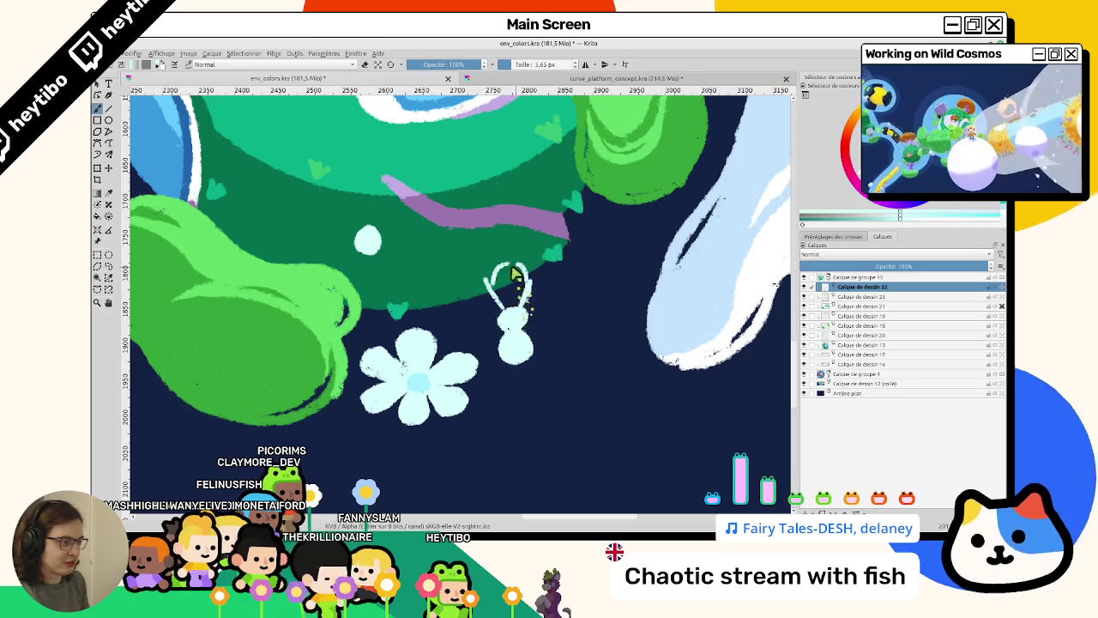
{"action": "left_click_drag", "start_coordinate": [501, 279], "coordinate": [525, 281]}
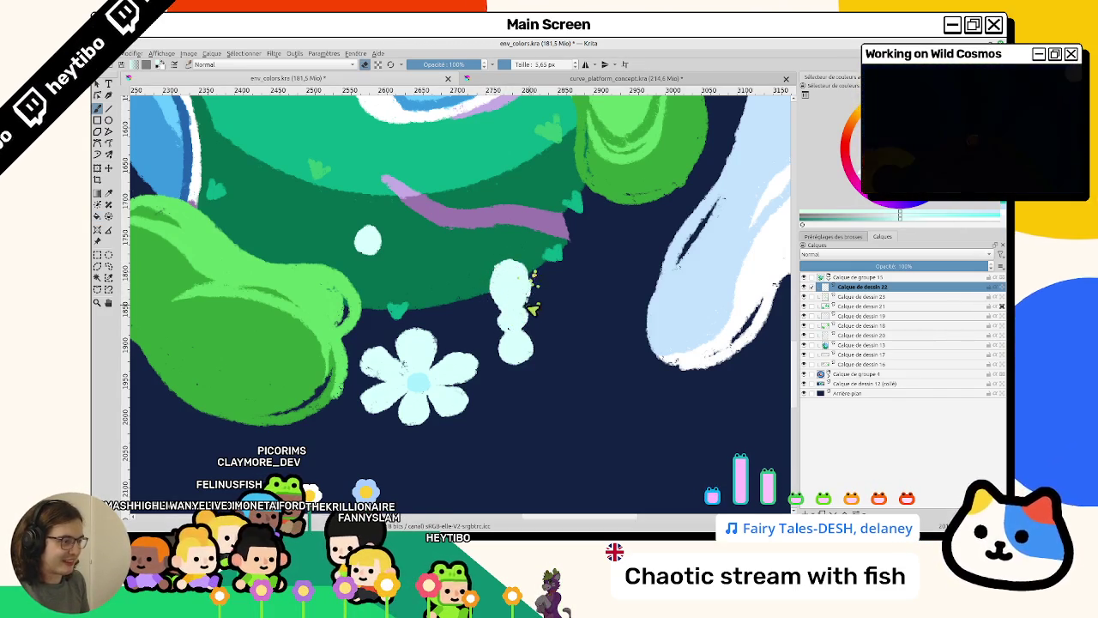
{"action": "left_click_drag", "start_coordinate": [532, 283], "coordinate": [410, 326]}
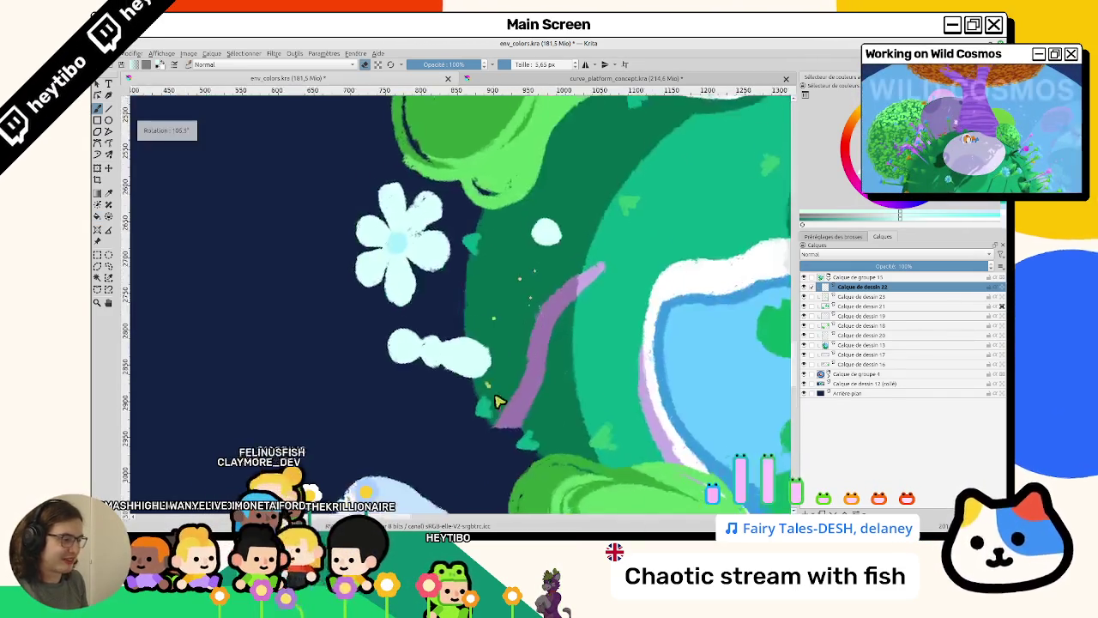
Join the bud to its stem and add white dabs below the flower stem.
{"action": "scroll", "coordinate": [410, 326], "scroll_direction": "up", "scroll_amount": 2}
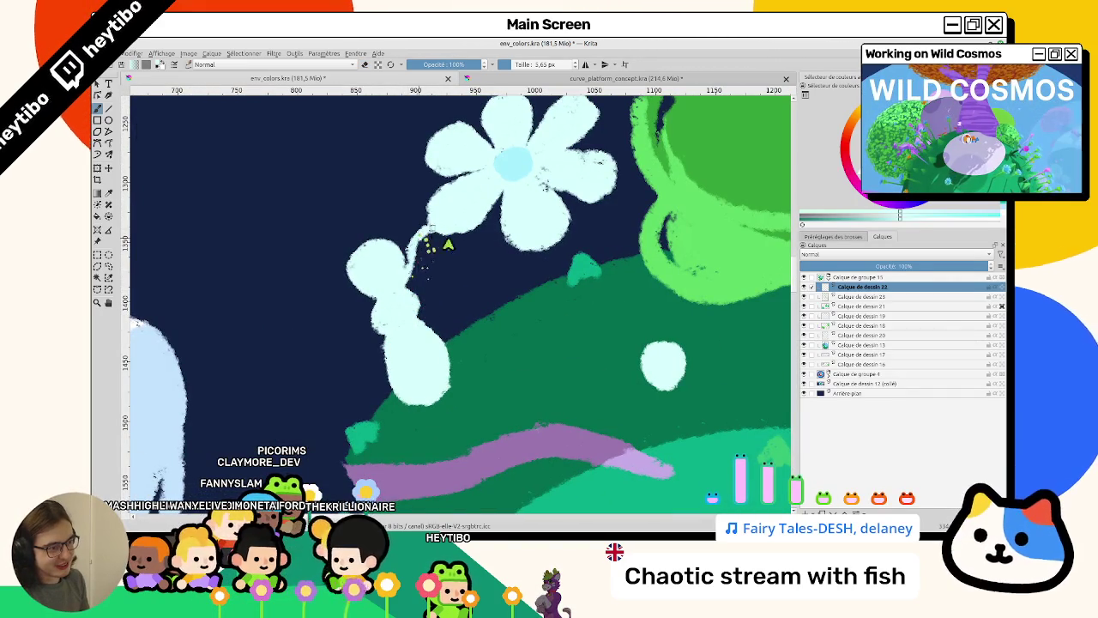
{"action": "left_click_drag", "start_coordinate": [433, 257], "coordinate": [441, 257]}
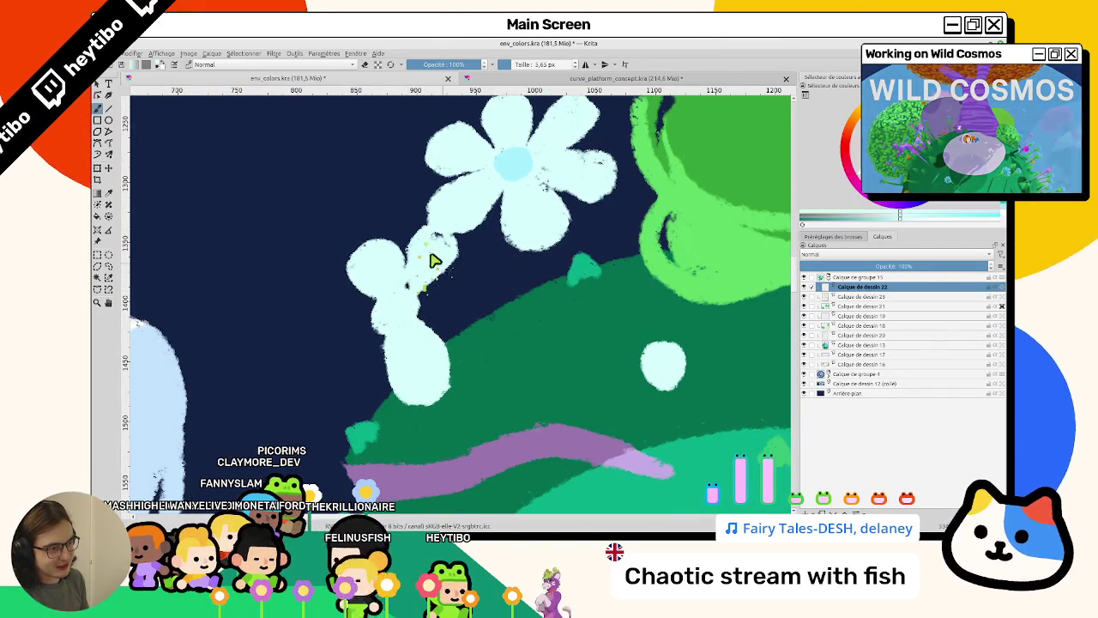
{"action": "left_click_drag", "start_coordinate": [415, 333], "coordinate": [441, 314]}
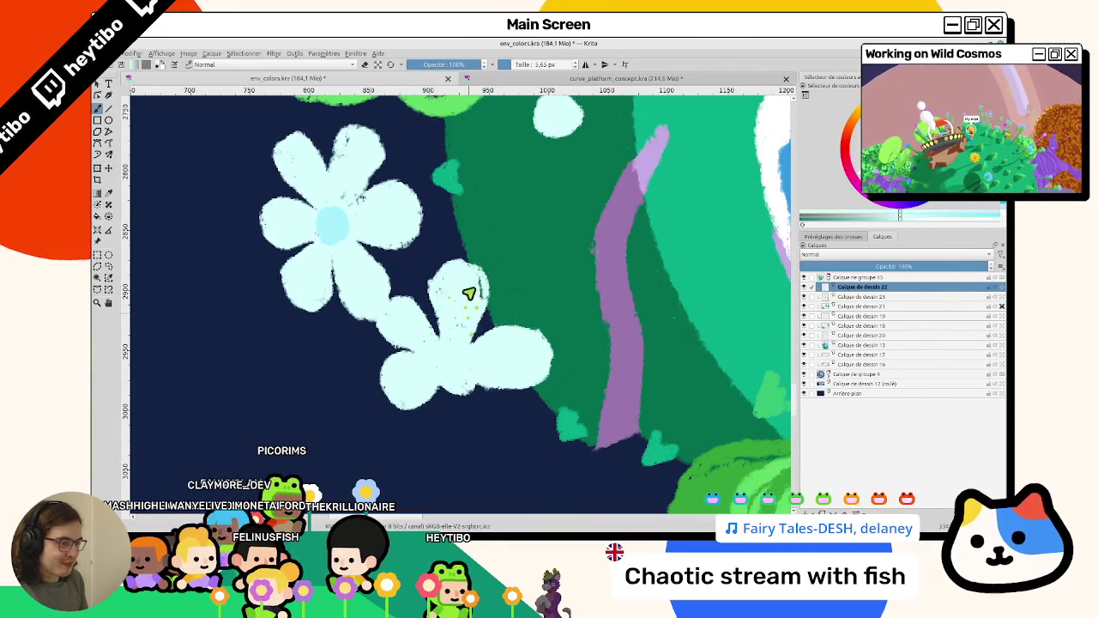
{"action": "left_click_drag", "start_coordinate": [540, 356], "coordinate": [507, 332]}
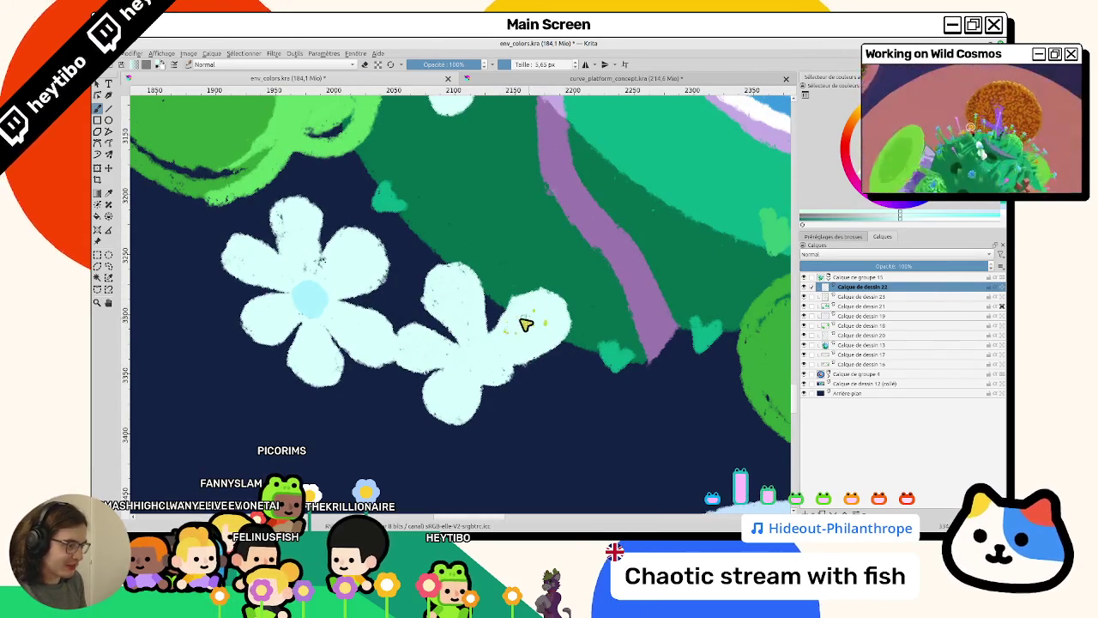
{"action": "mouse_move", "coordinate": [563, 307]}
{"action": "left_mouse_down"}
{"action": "mouse_move", "coordinate": [350, 417]}
{"action": "mouse_move", "coordinate": [363, 331]}
{"action": "left_mouse_up"}
{"action": "mouse_move", "coordinate": [490, 399]}
{"action": "left_mouse_down"}
{"action": "mouse_move", "coordinate": [535, 349]}
{"action": "mouse_move", "coordinate": [452, 311]}
{"action": "left_mouse_up"}
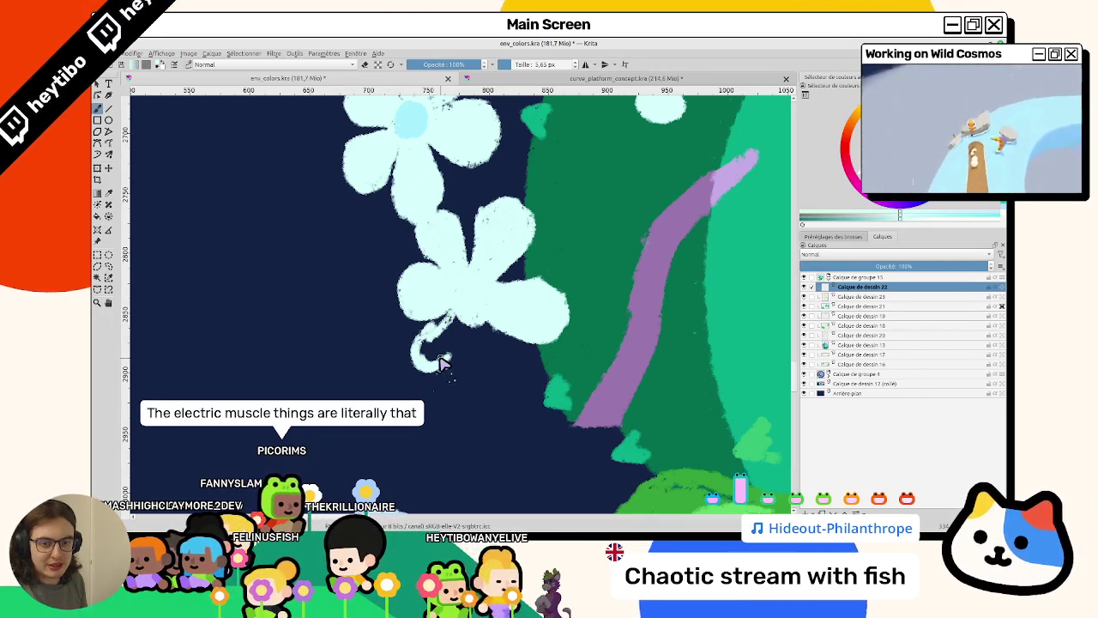
{"action": "mouse_move", "coordinate": [439, 368]}
{"action": "left_mouse_down"}
{"action": "mouse_move", "coordinate": [454, 379]}
{"action": "mouse_move", "coordinate": [449, 362]}
{"action": "left_mouse_up"}
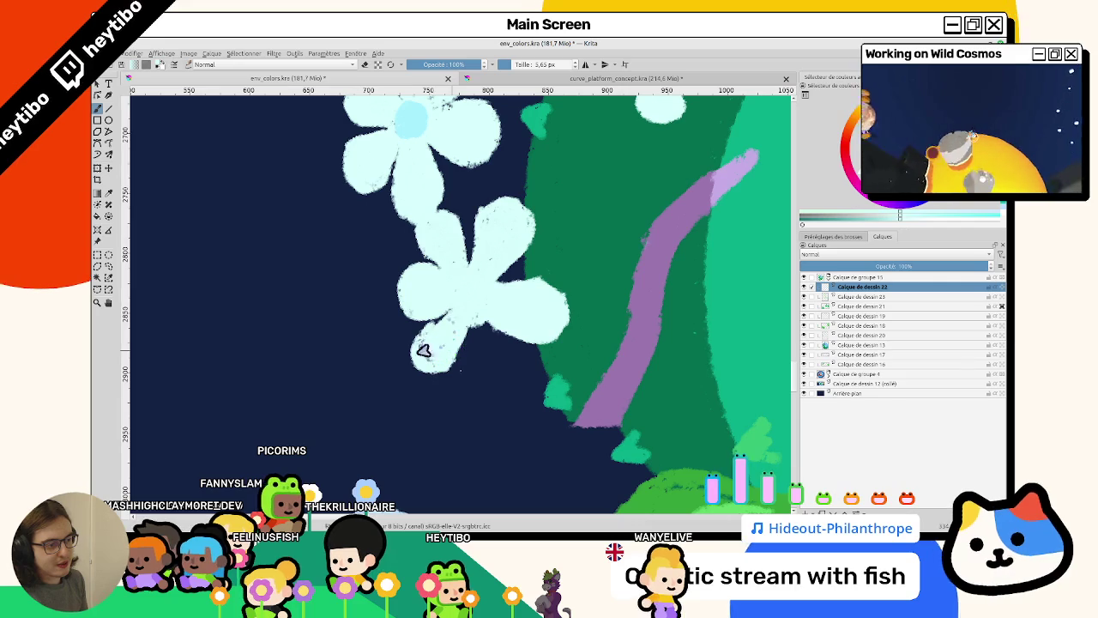
Extend the stem below the flower and dab pale-blue centres on both flowers.
{"action": "left_click_drag", "start_coordinate": [444, 330], "coordinate": [410, 334]}
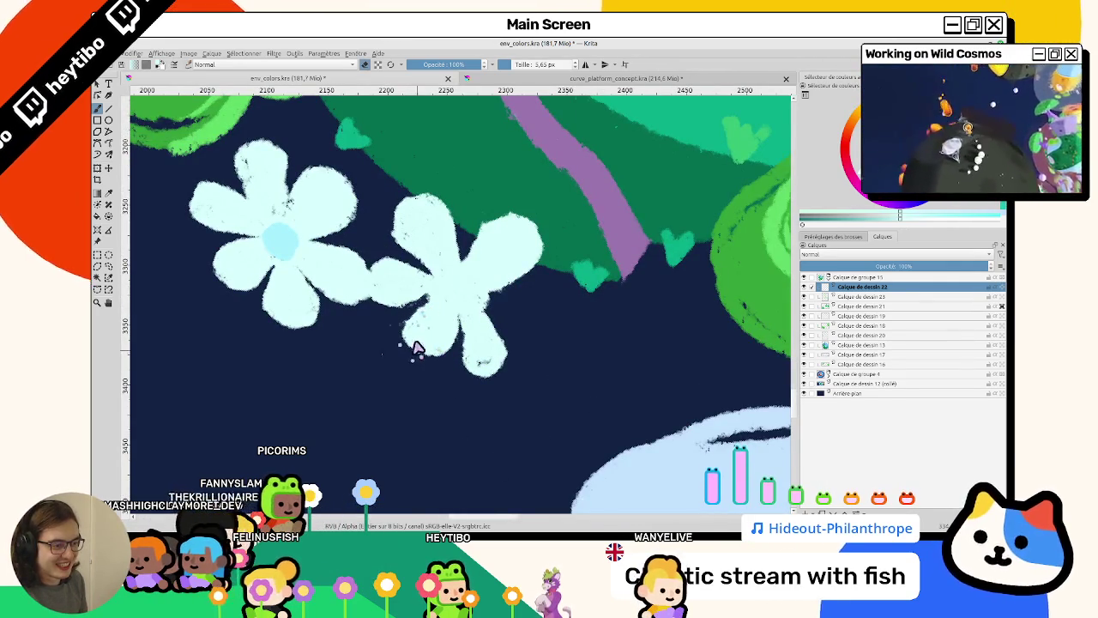
{"action": "mouse_move", "coordinate": [386, 365]}
{"action": "left_mouse_down"}
{"action": "mouse_move", "coordinate": [473, 373]}
{"action": "mouse_move", "coordinate": [435, 371]}
{"action": "left_mouse_up"}
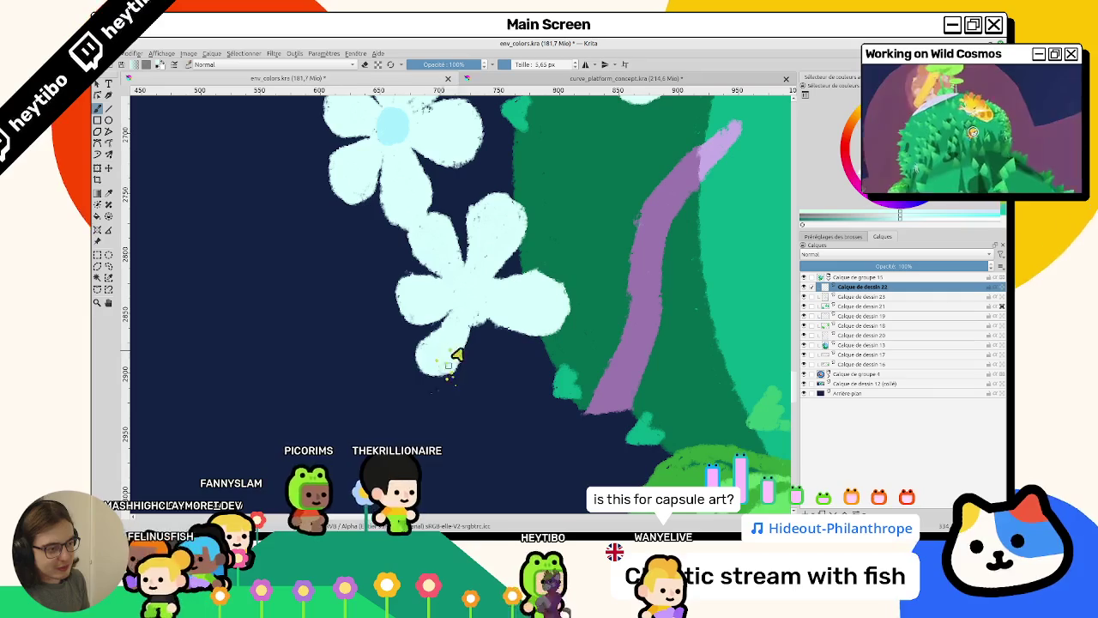
{"action": "mouse_move", "coordinate": [486, 396]}
{"action": "left_mouse_down"}
{"action": "mouse_move", "coordinate": [474, 358]}
{"action": "mouse_move", "coordinate": [506, 377]}
{"action": "mouse_move", "coordinate": [478, 338]}
{"action": "left_mouse_up"}
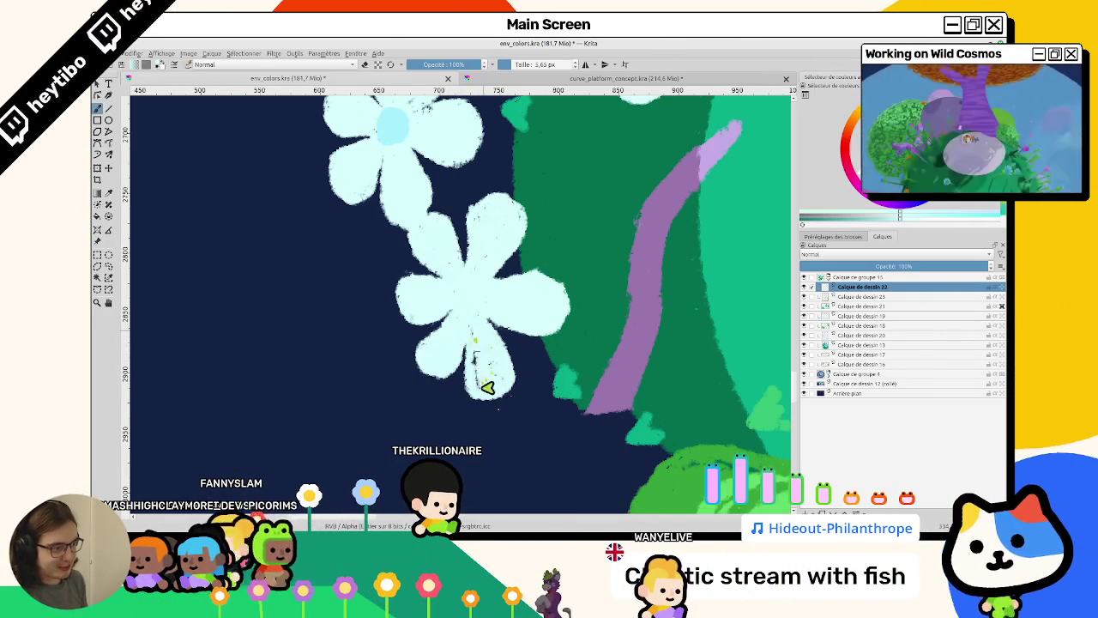
{"action": "mouse_move", "coordinate": [497, 307]}
{"action": "left_mouse_down"}
{"action": "mouse_move", "coordinate": [464, 405]}
{"action": "mouse_move", "coordinate": [448, 363]}
{"action": "mouse_move", "coordinate": [649, 314]}
{"action": "left_mouse_up"}
{"action": "mouse_move", "coordinate": [458, 312]}
{"action": "left_mouse_down"}
{"action": "mouse_move", "coordinate": [468, 321]}
{"action": "mouse_move", "coordinate": [369, 351]}
{"action": "mouse_move", "coordinate": [386, 280]}
{"action": "left_mouse_up"}
{"action": "scroll", "coordinate": [466, 321], "scroll_direction": "down", "scroll_amount": 5}
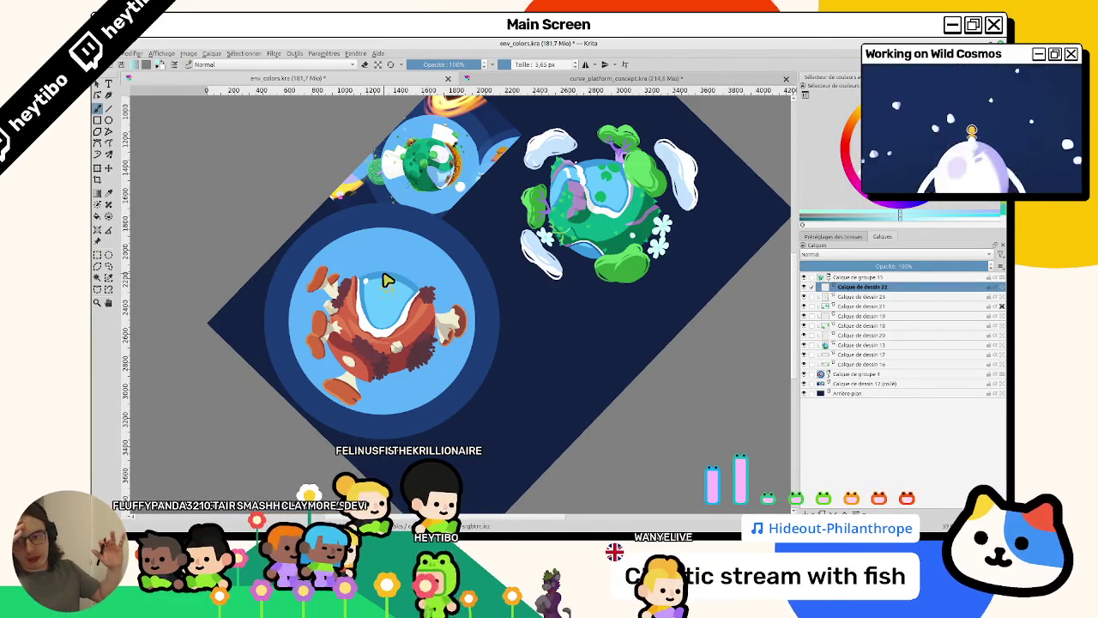
Reset the canvas to upright at actual size and frame both planets.
{"action": "left_click_drag", "start_coordinate": [513, 331], "coordinate": [470, 357]}
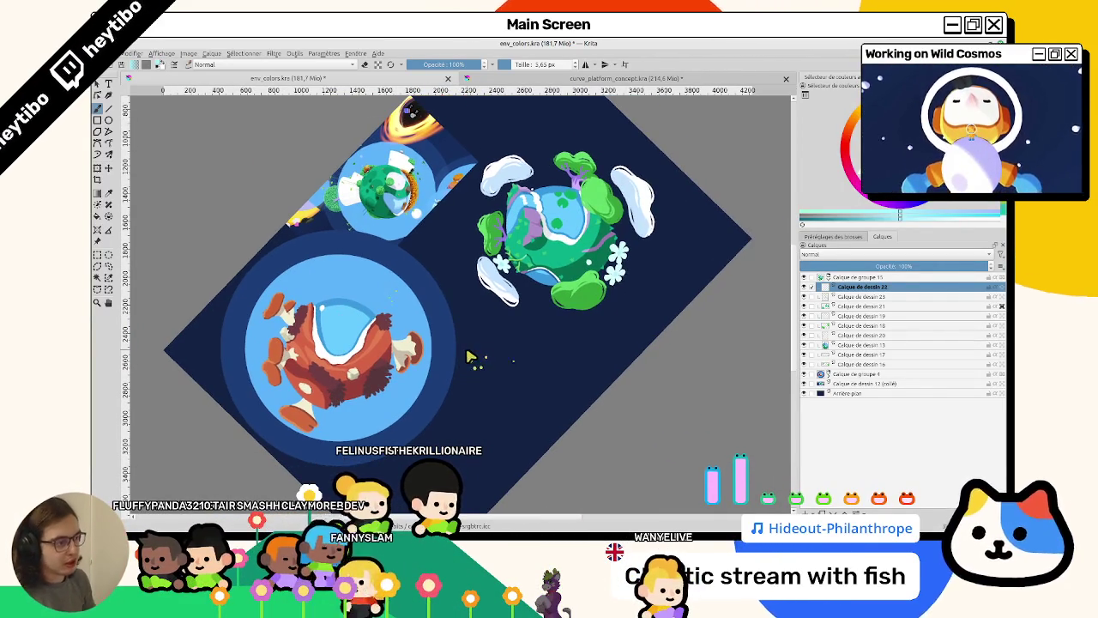
{"action": "key", "text": "5"}
{"action": "key", "text": "1"}
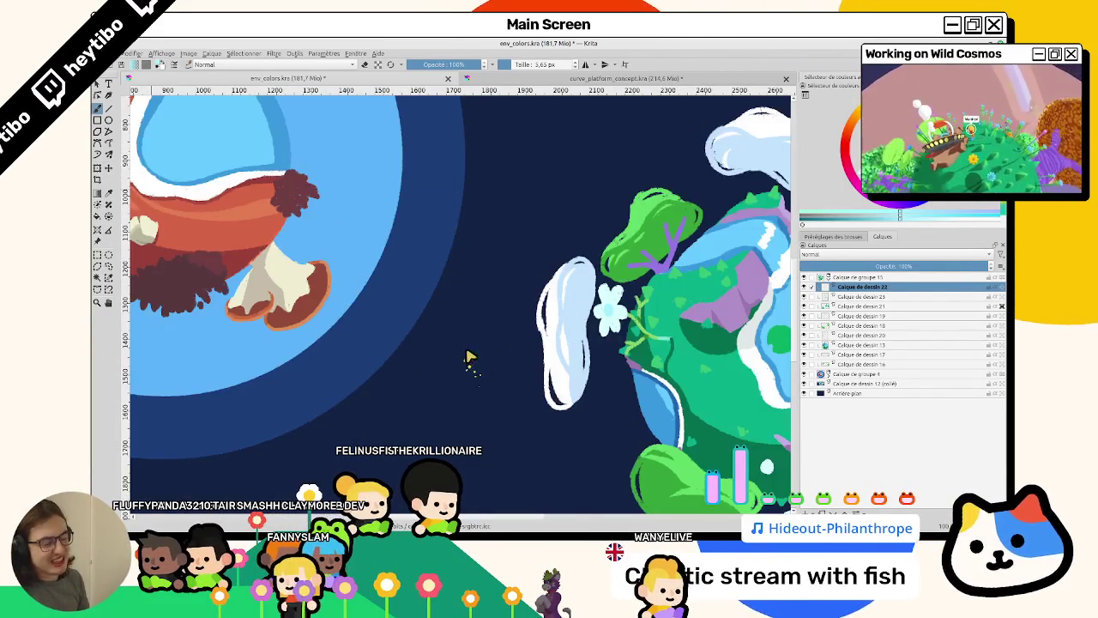
{"action": "scroll", "coordinate": [468, 356], "scroll_direction": "down", "scroll_amount": 5}
{"action": "scroll", "coordinate": [391, 390], "scroll_direction": "up", "scroll_amount": 2}
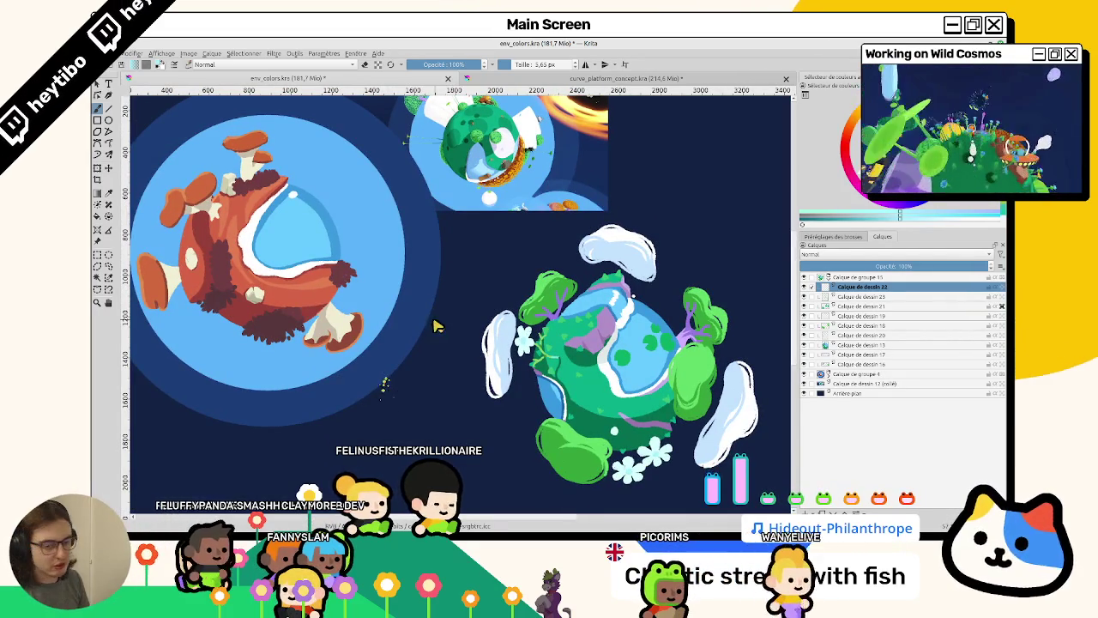
{"action": "scroll", "coordinate": [432, 327], "scroll_direction": "down", "scroll_amount": 2}
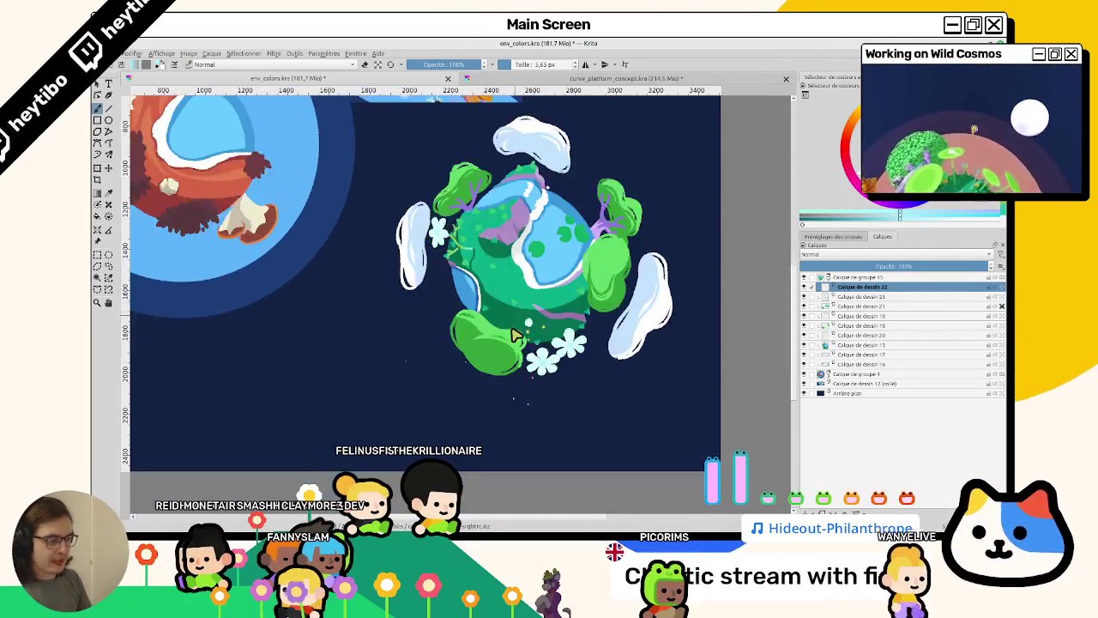
{"action": "scroll", "coordinate": [523, 393], "scroll_direction": "up", "scroll_amount": 2}
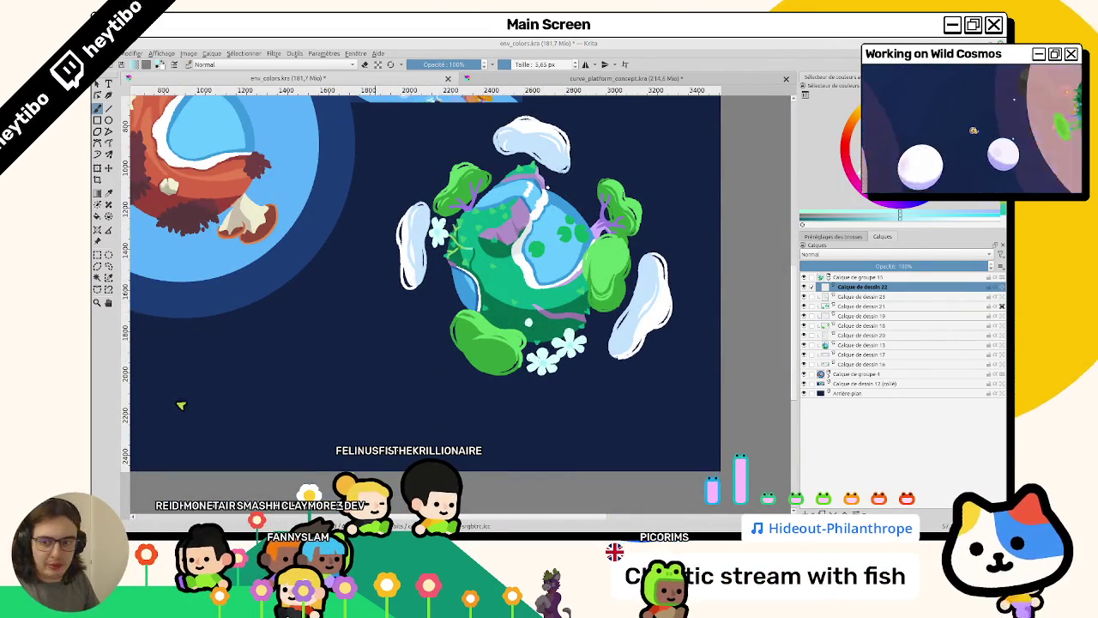
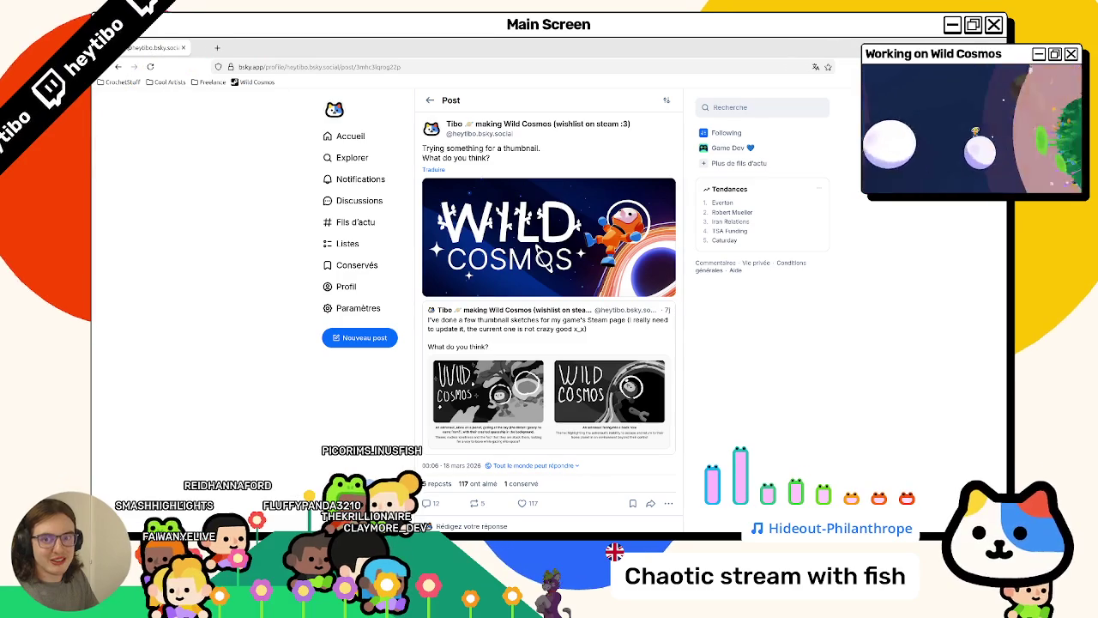
Switch from the Bluesky browser window back to the Krita planet painting.
{"action": "key", "text": "alt+Tab"}
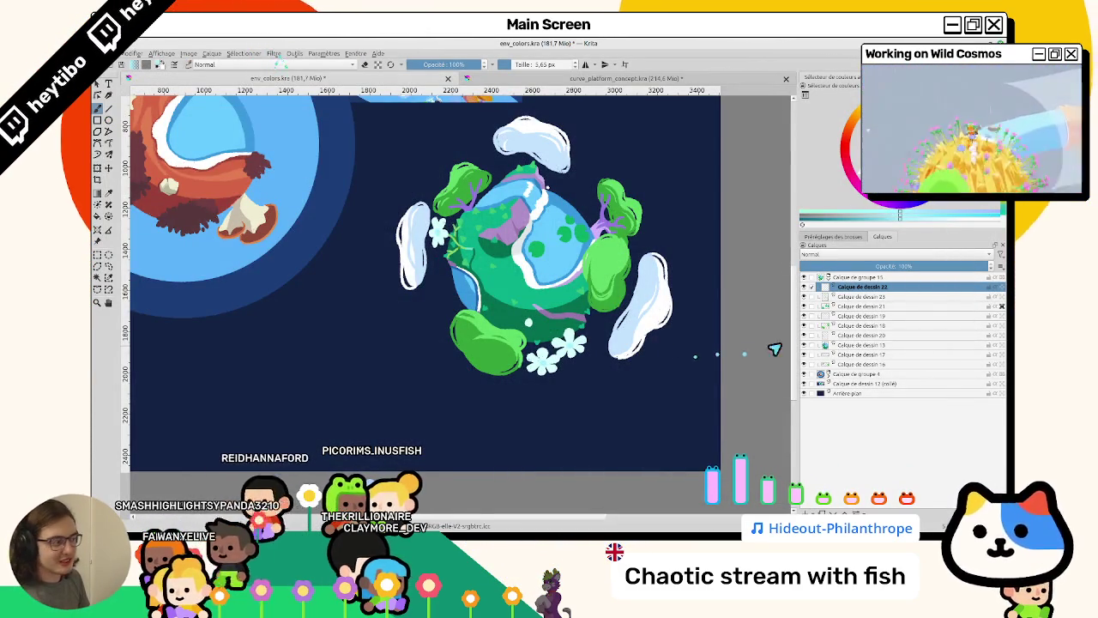
Select Calque de dessin 23 and compare the flowers with the curve_platform_concept reference.
{"action": "left_click", "coordinate": [858, 296]}
{"action": "scroll", "coordinate": [478, 206], "scroll_direction": "up", "scroll_amount": 3}
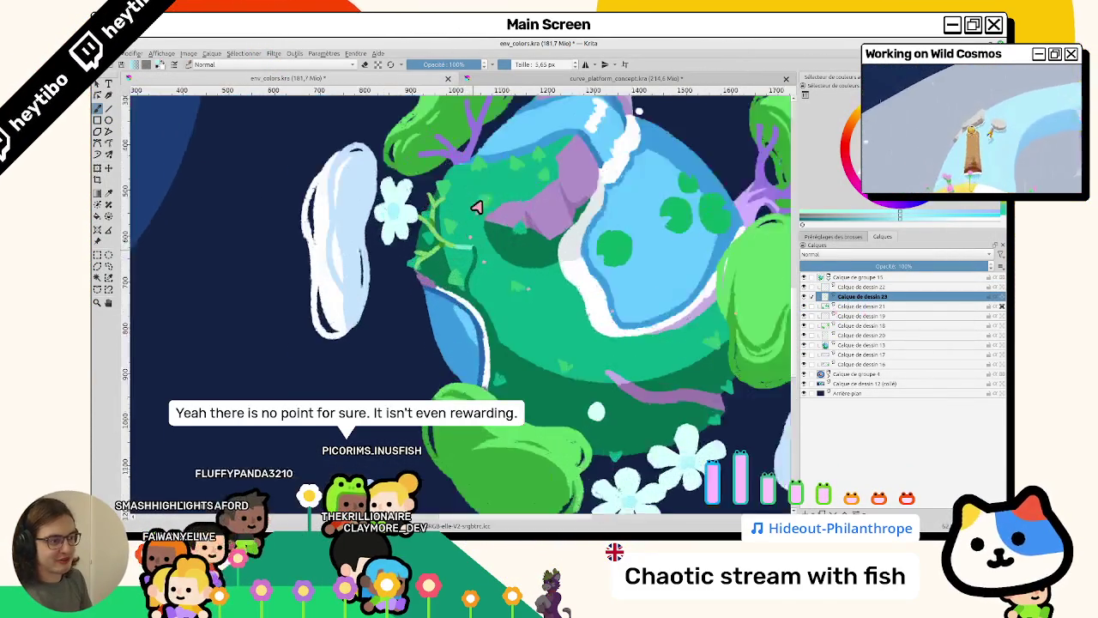
{"action": "scroll", "coordinate": [412, 206], "scroll_direction": "up", "scroll_amount": 3}
{"action": "key", "text": "ctrl+Tab"}
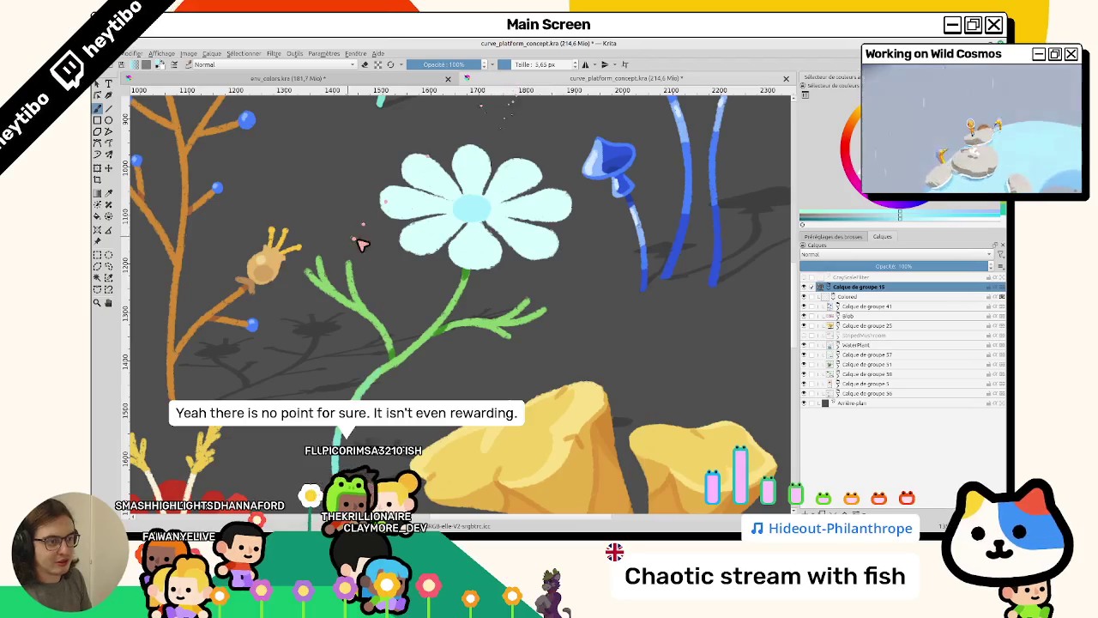
{"action": "scroll", "coordinate": [465, 287], "scroll_direction": "up", "scroll_amount": 3}
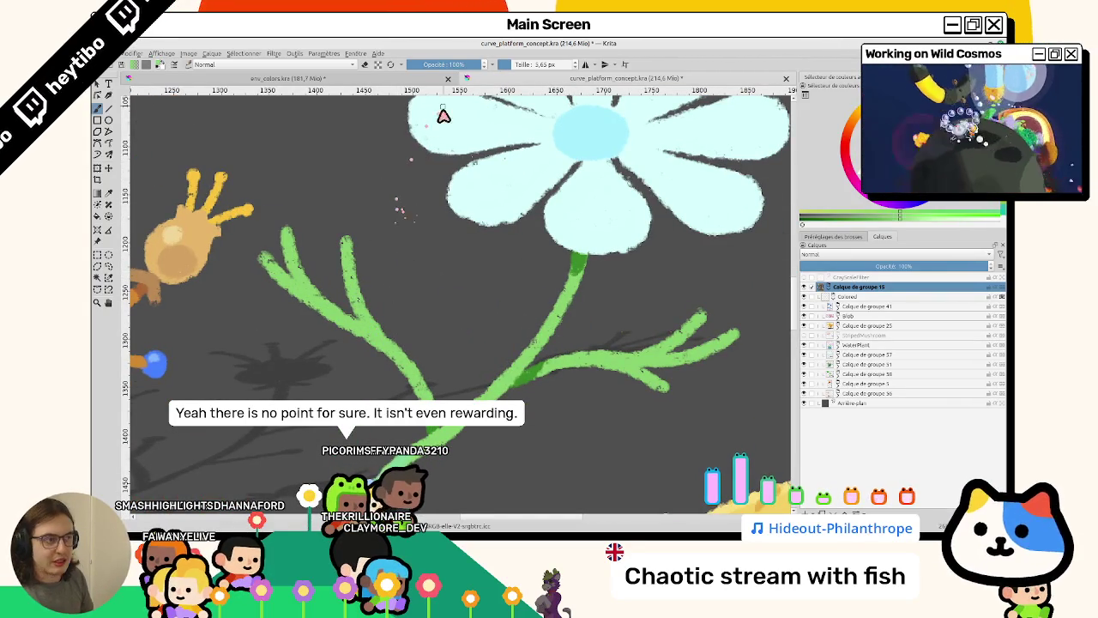
{"action": "key", "text": "ctrl+Tab"}
{"action": "scroll", "coordinate": [257, 172], "scroll_direction": "down", "scroll_amount": 3}
{"action": "scroll", "coordinate": [404, 262], "scroll_direction": "down", "scroll_amount": 5}
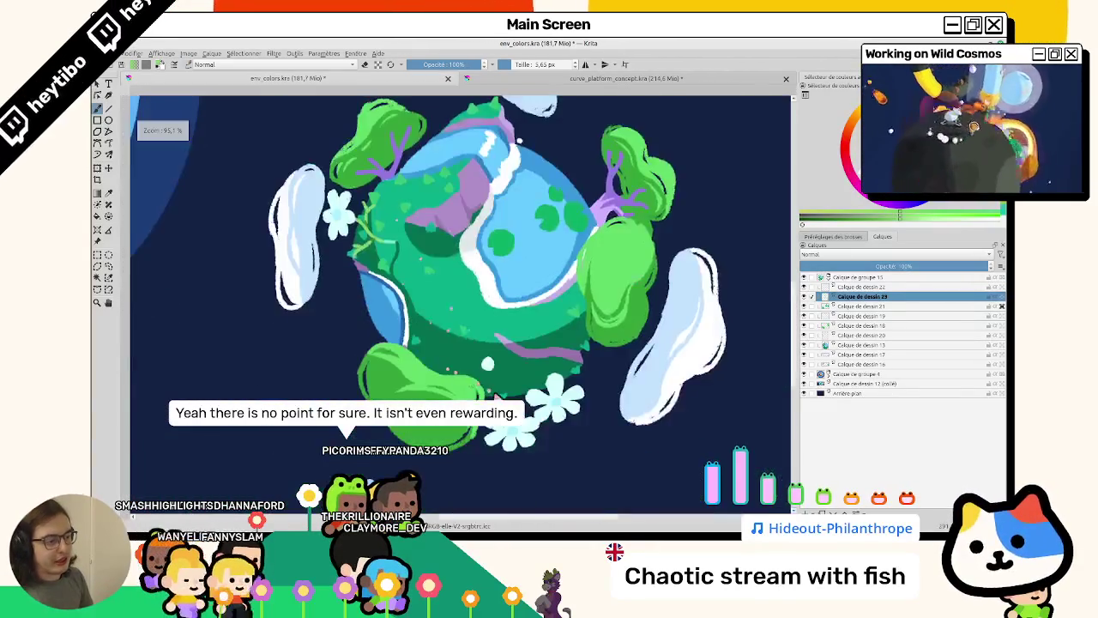
{"action": "scroll", "coordinate": [488, 389], "scroll_direction": "up", "scroll_amount": 5}
{"action": "scroll", "coordinate": [466, 326], "scroll_direction": "up", "scroll_amount": 1}
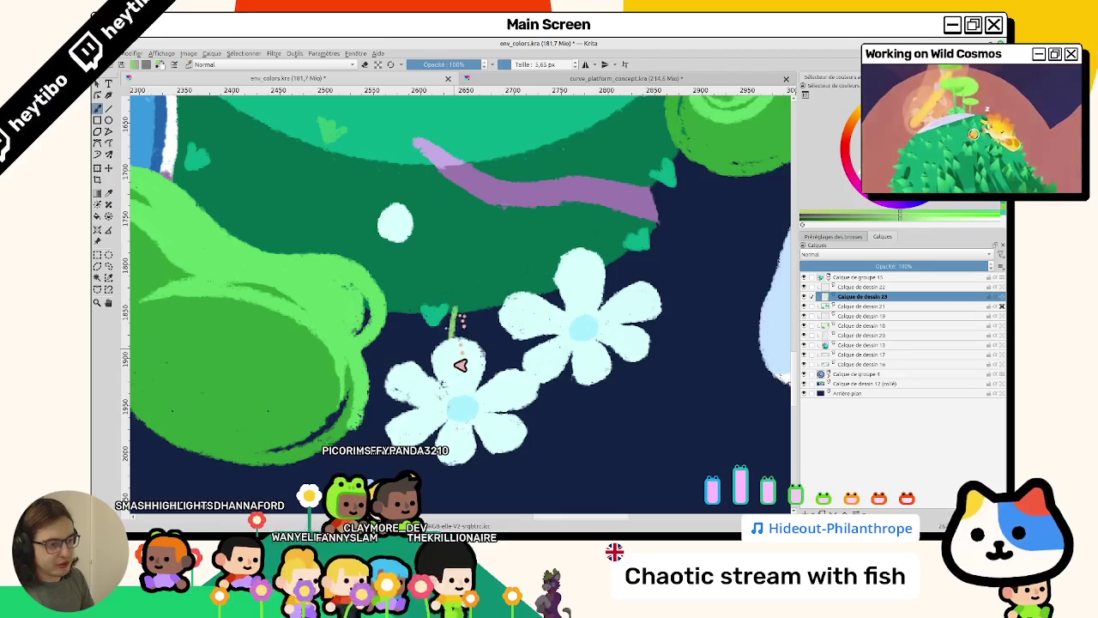
Test light-green stem strokes under the flowers, undoing them and shrinking the brush to about 8 px.
{"action": "left_click_drag", "start_coordinate": [435, 254], "coordinate": [461, 326]}
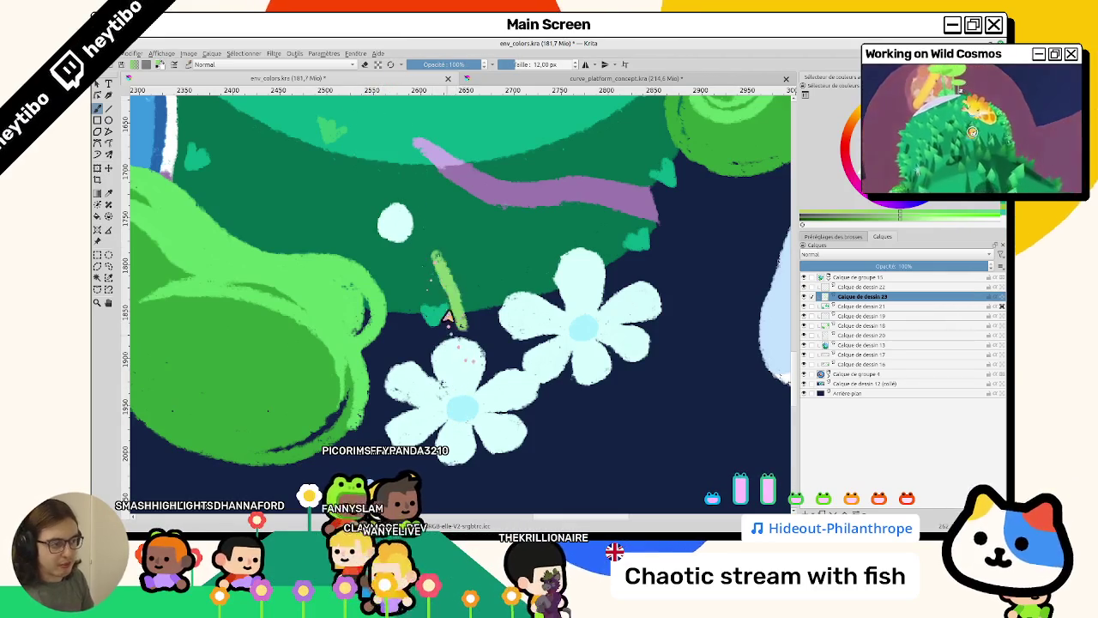
{"action": "key", "text": "ctrl+z"}
{"action": "left_click", "coordinate": [533, 68]}
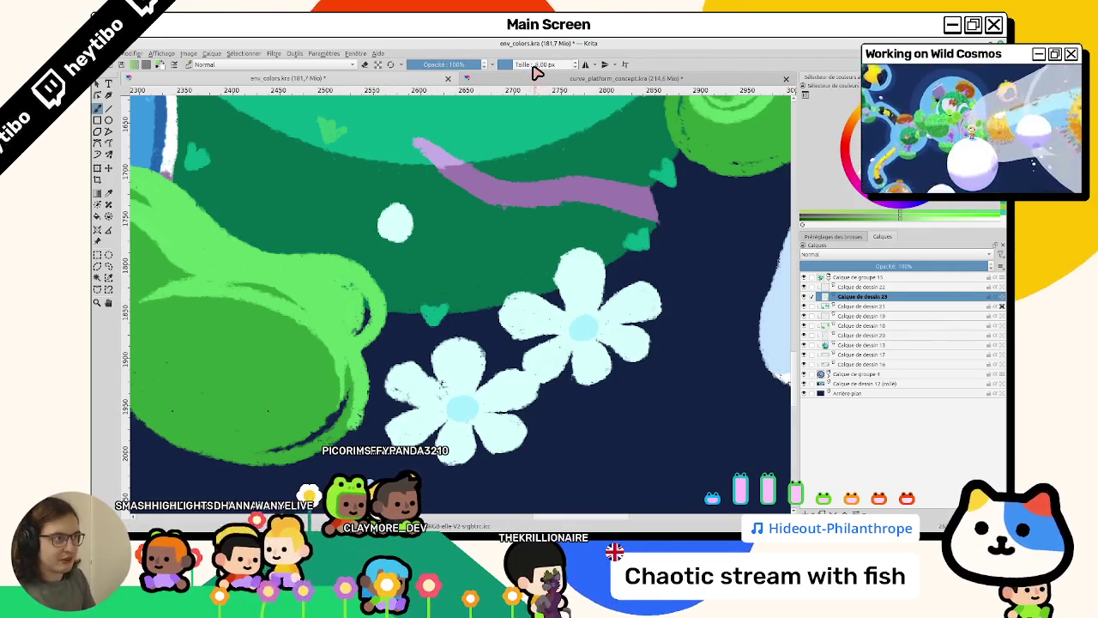
{"action": "left_click_drag", "start_coordinate": [430, 273], "coordinate": [453, 310]}
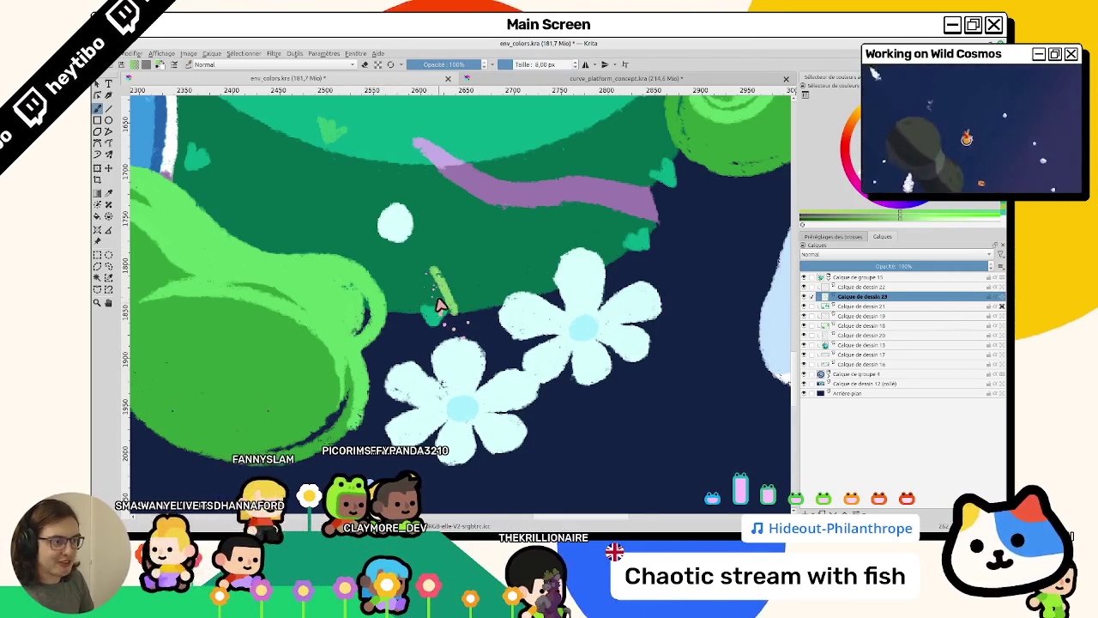
{"action": "key", "text": "ctrl+z"}
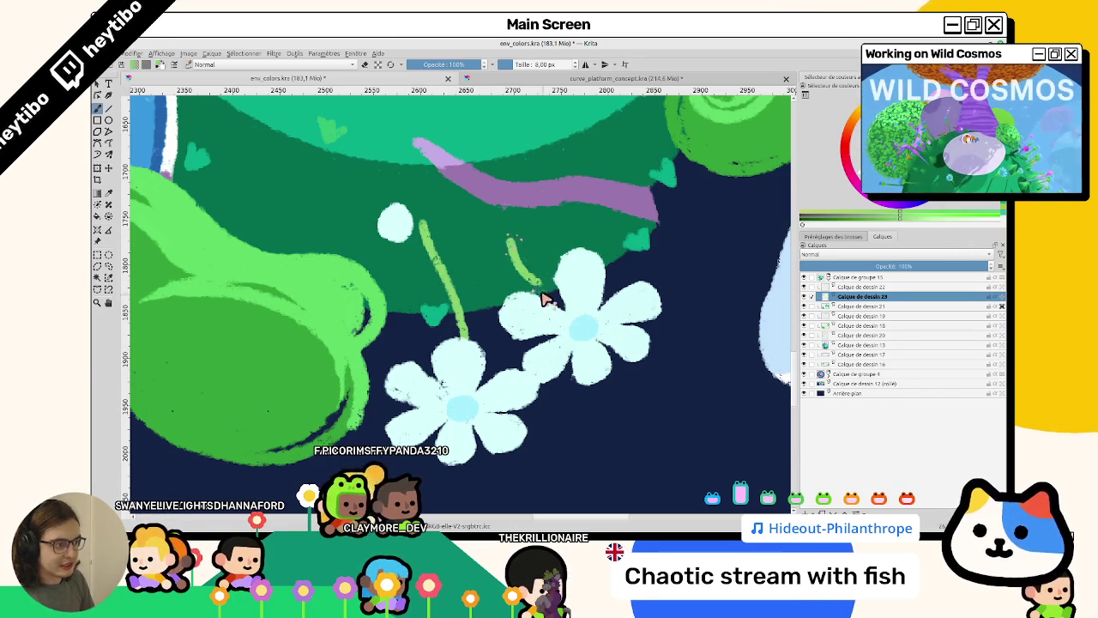
Rotate the canvas so the flowers sit diagonally, then paint a small branch on a stem.
{"action": "left_click_drag", "start_coordinate": [588, 350], "coordinate": [378, 215]}
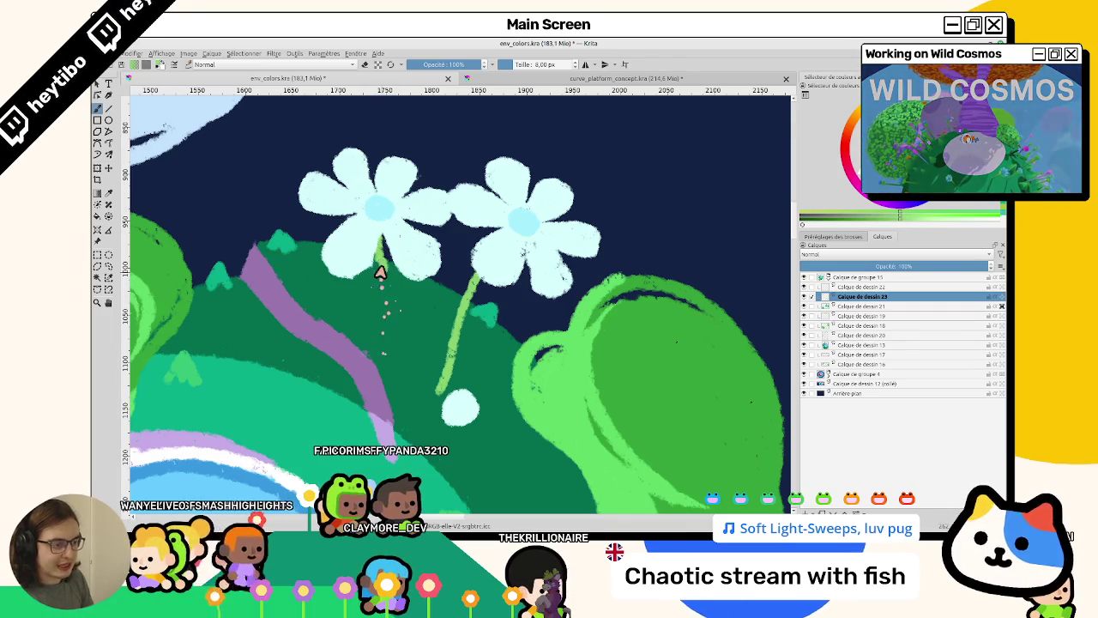
{"action": "left_click_drag", "start_coordinate": [380, 343], "coordinate": [515, 360]}
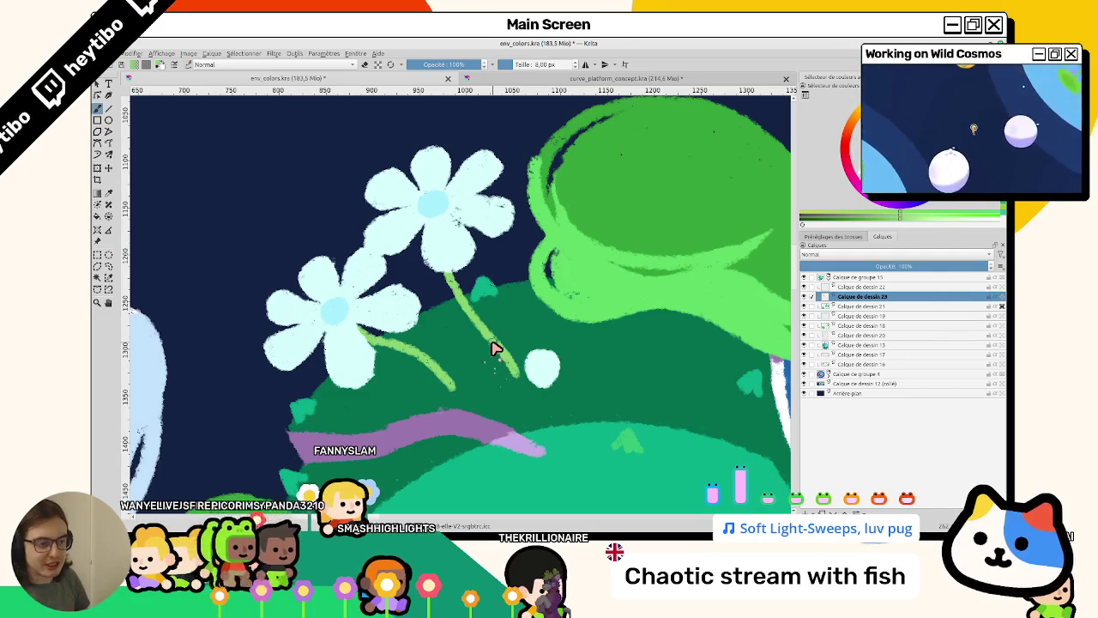
{"action": "scroll", "coordinate": [495, 348], "scroll_direction": "down", "scroll_amount": 4}
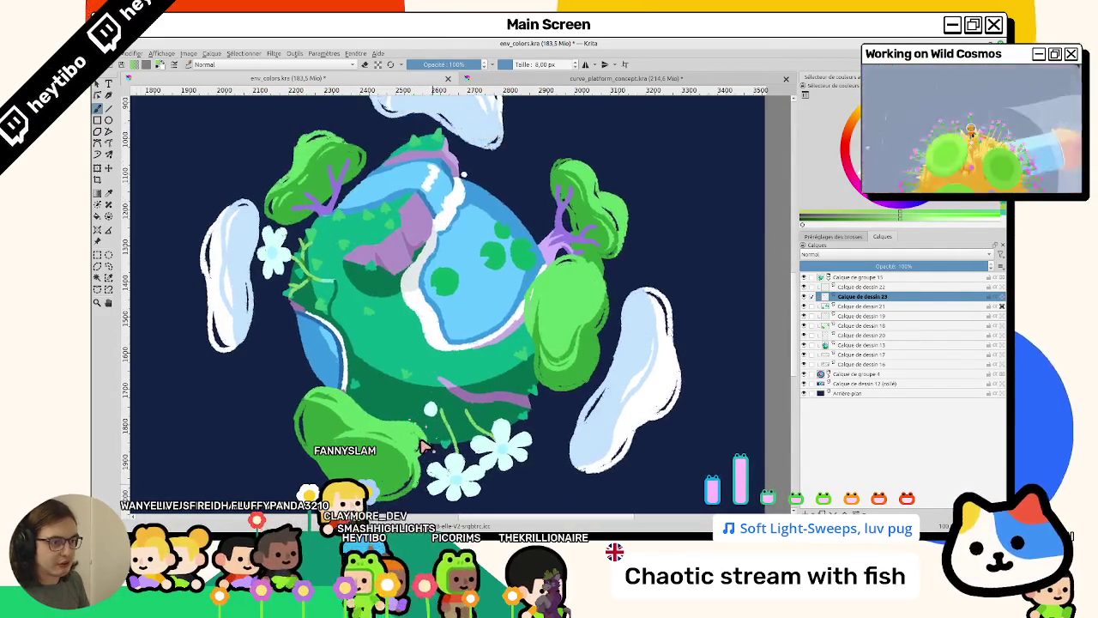
{"action": "scroll", "coordinate": [318, 236], "scroll_direction": "up", "scroll_amount": 5}
{"action": "scroll", "coordinate": [243, 163], "scroll_direction": "down", "scroll_amount": 3}
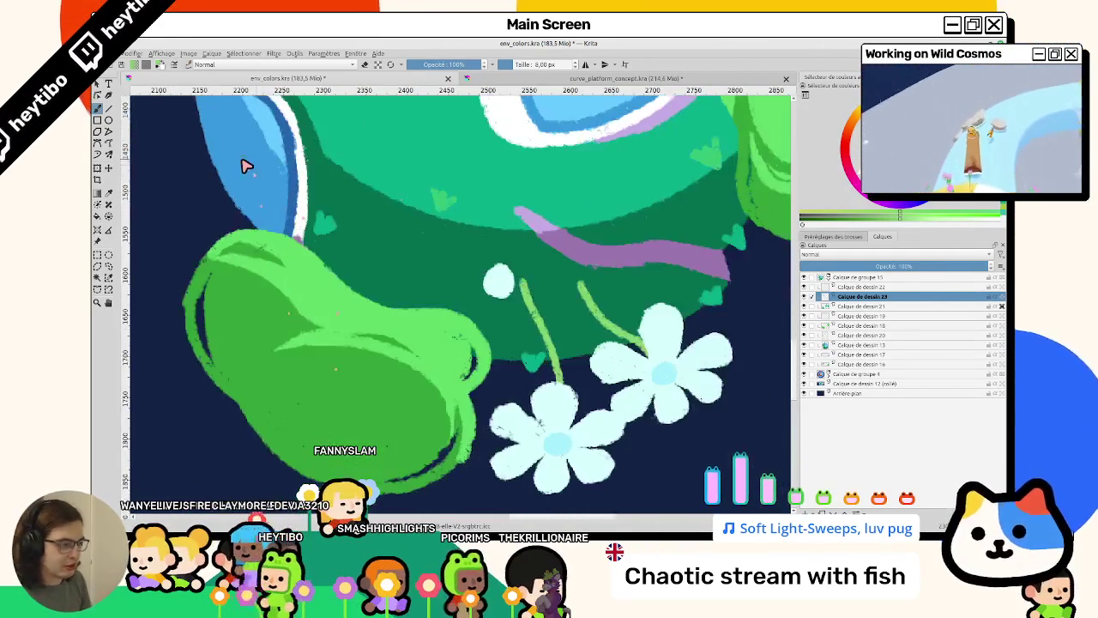
{"action": "scroll", "coordinate": [515, 283], "scroll_direction": "up", "scroll_amount": 3}
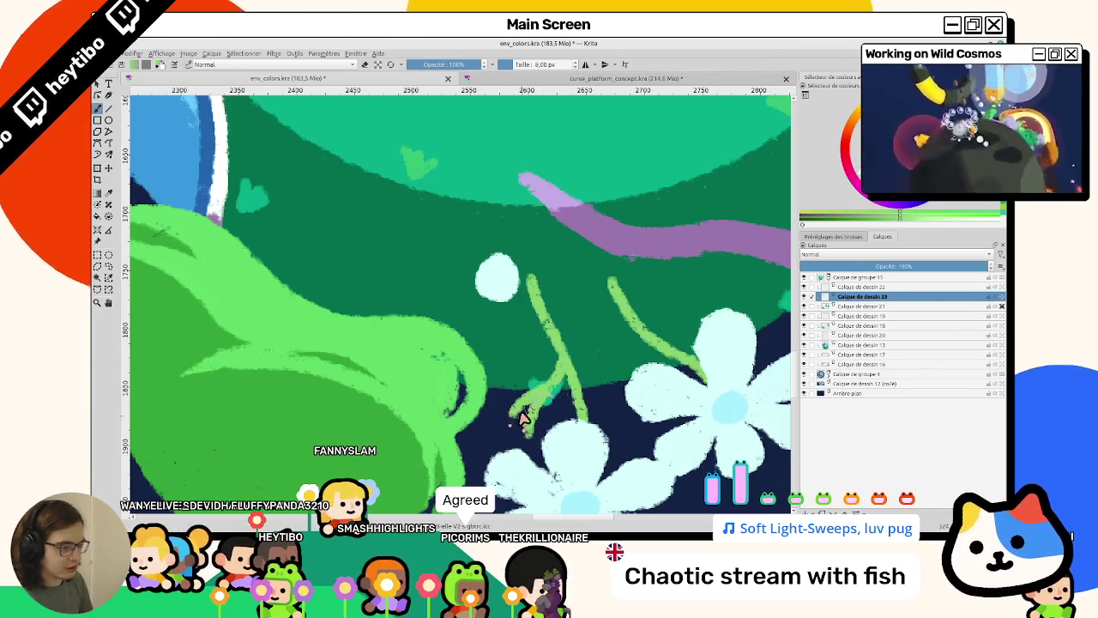
{"action": "scroll", "coordinate": [561, 337], "scroll_direction": "right", "scroll_amount": 3}
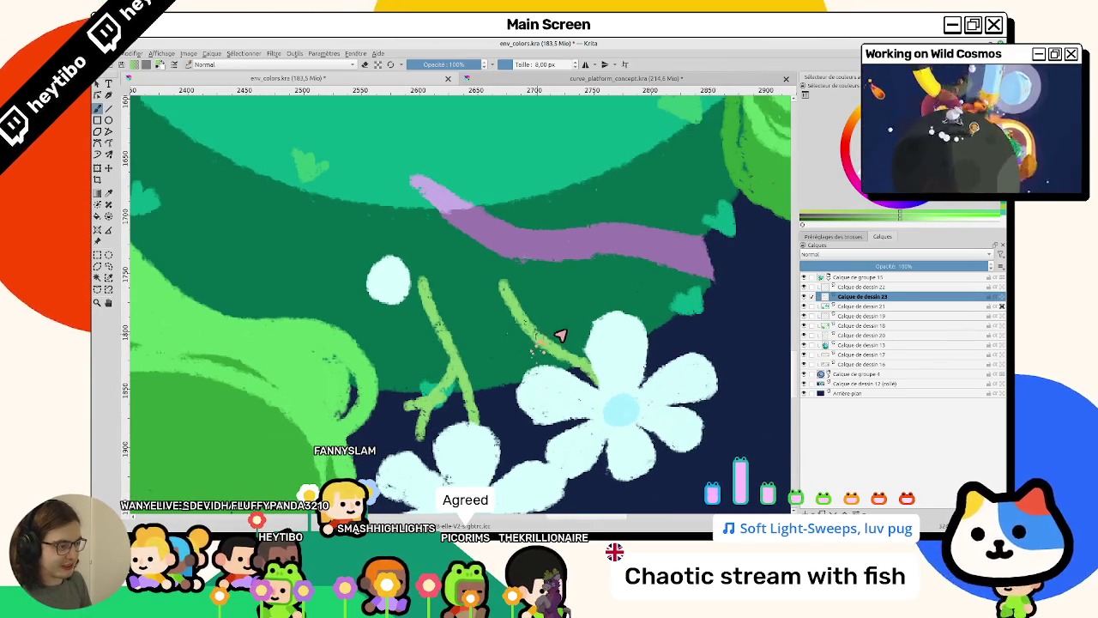
{"action": "left_click_drag", "start_coordinate": [553, 329], "coordinate": [592, 287]}
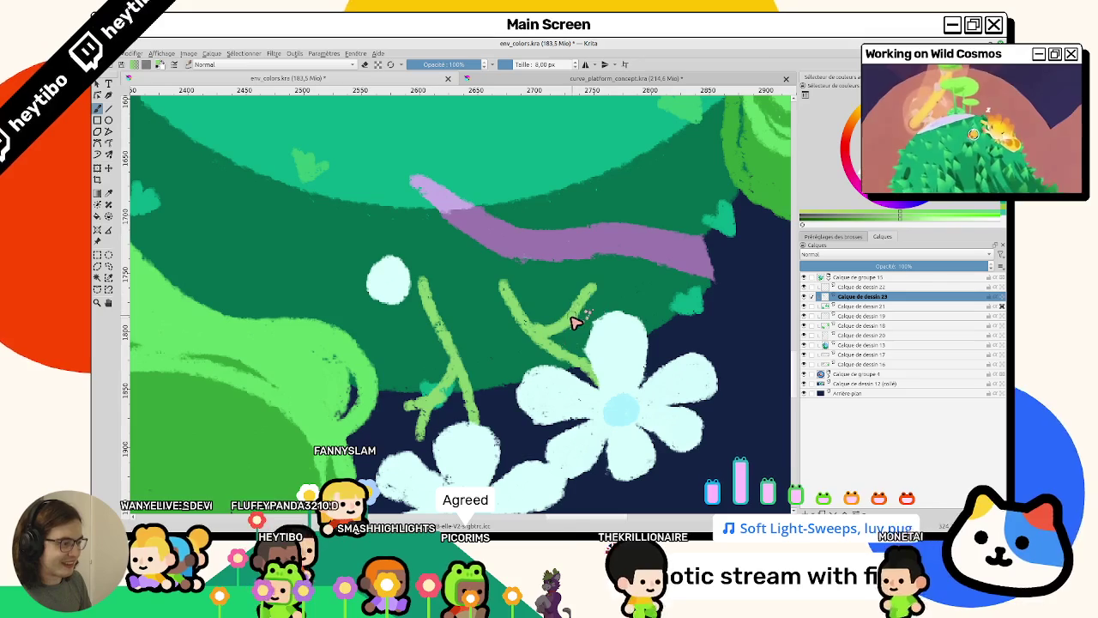
Frame the flowers and stems, and compare them with the curve_platform_concept reference.
{"action": "scroll", "coordinate": [578, 327], "scroll_direction": "up", "scroll_amount": 1}
{"action": "scroll", "coordinate": [570, 360], "scroll_direction": "up", "scroll_amount": 1}
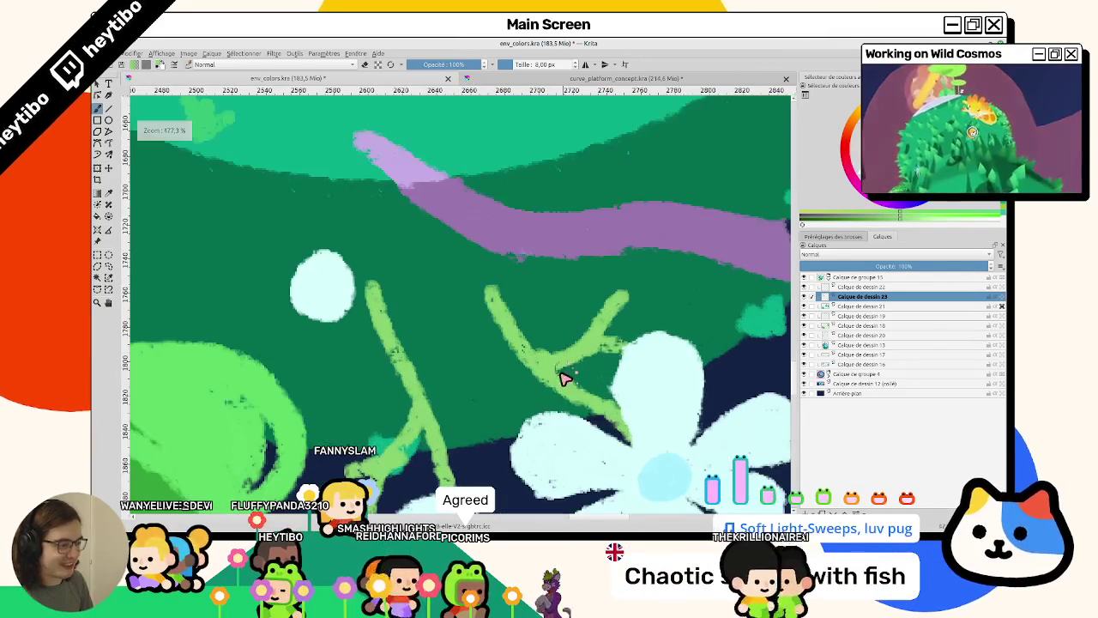
{"action": "scroll", "coordinate": [553, 404], "scroll_direction": "down", "scroll_amount": 2}
{"action": "scroll", "coordinate": [544, 373], "scroll_direction": "down", "scroll_amount": 2}
{"action": "scroll", "coordinate": [507, 331], "scroll_direction": "up", "scroll_amount": 2}
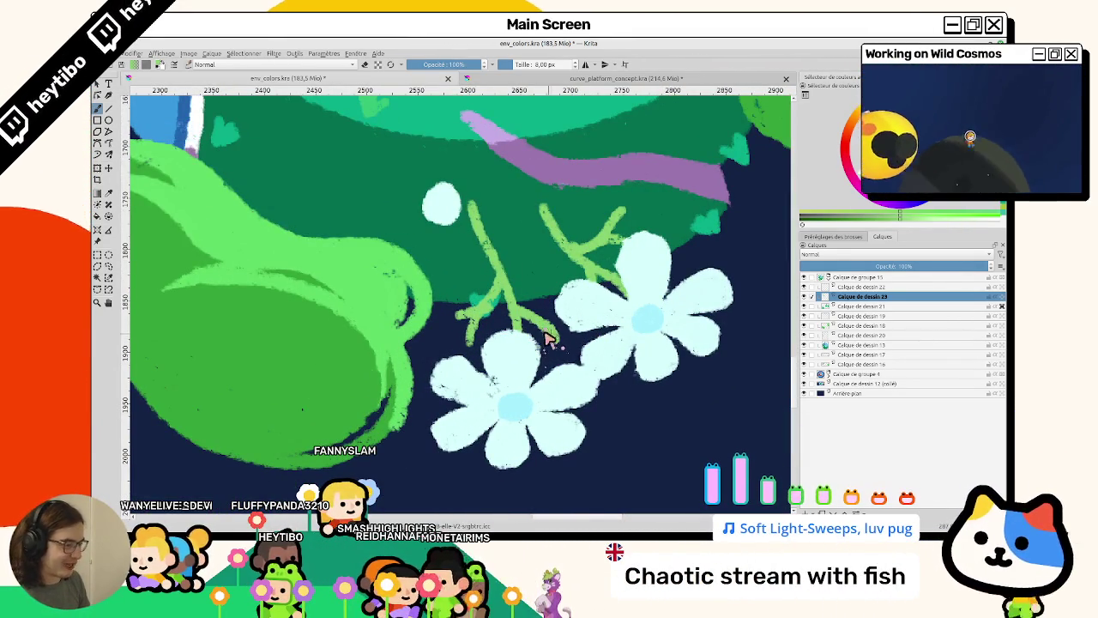
{"action": "scroll", "coordinate": [566, 321], "scroll_direction": "down", "scroll_amount": 5}
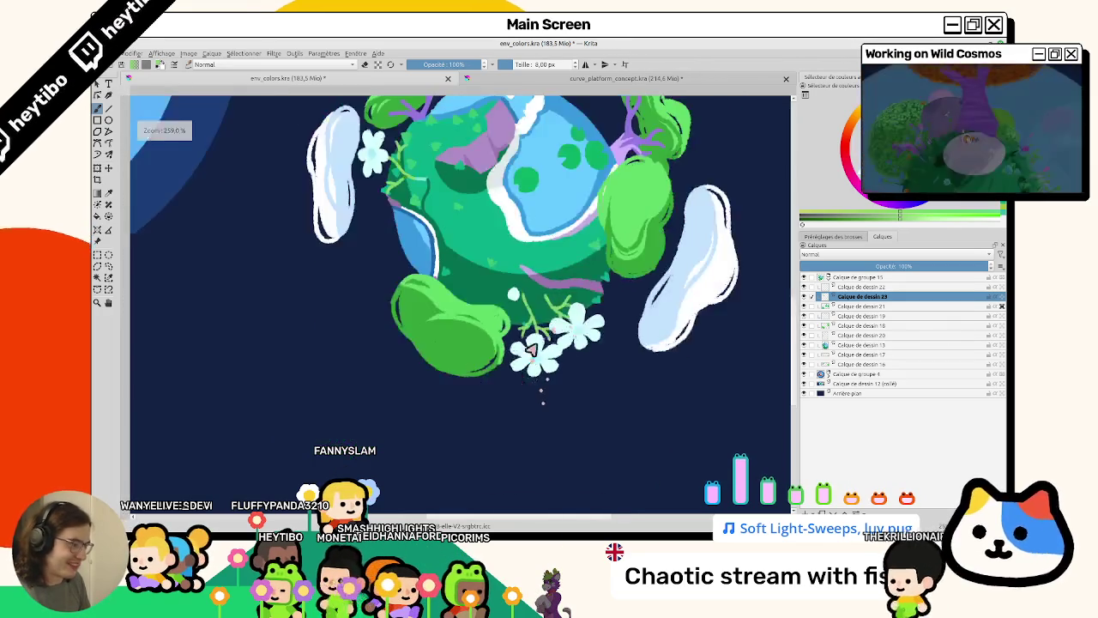
{"action": "scroll", "coordinate": [480, 386], "scroll_direction": "up", "scroll_amount": 2}
{"action": "scroll", "coordinate": [429, 360], "scroll_direction": "up", "scroll_amount": 2}
{"action": "scroll", "coordinate": [390, 341], "scroll_direction": "up", "scroll_amount": 2}
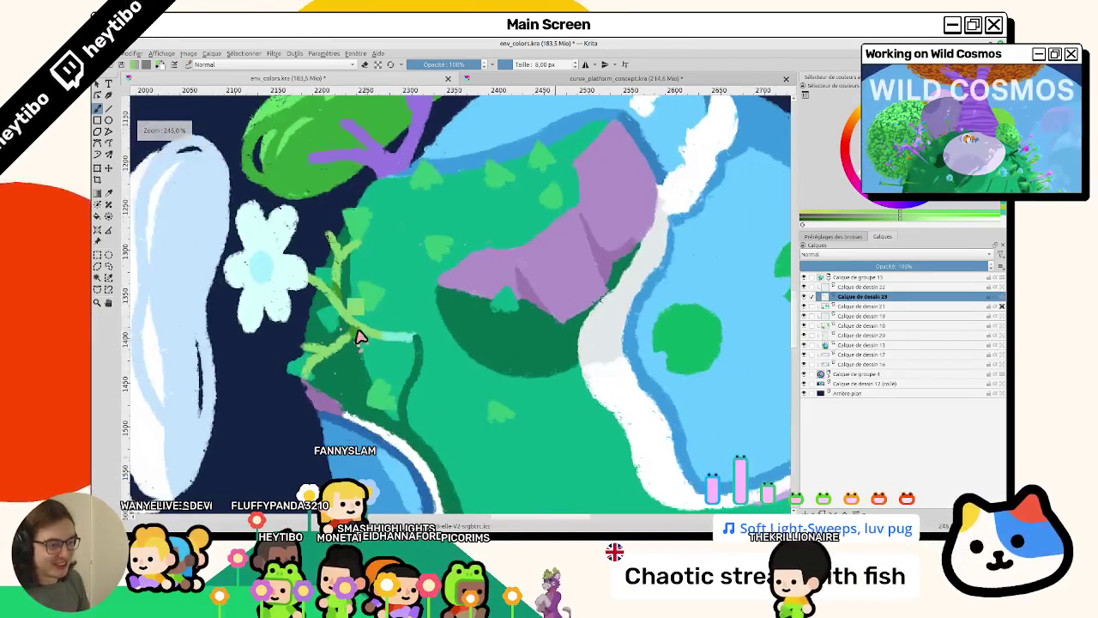
{"action": "left_click_drag", "start_coordinate": [390, 341], "coordinate": [311, 179]}
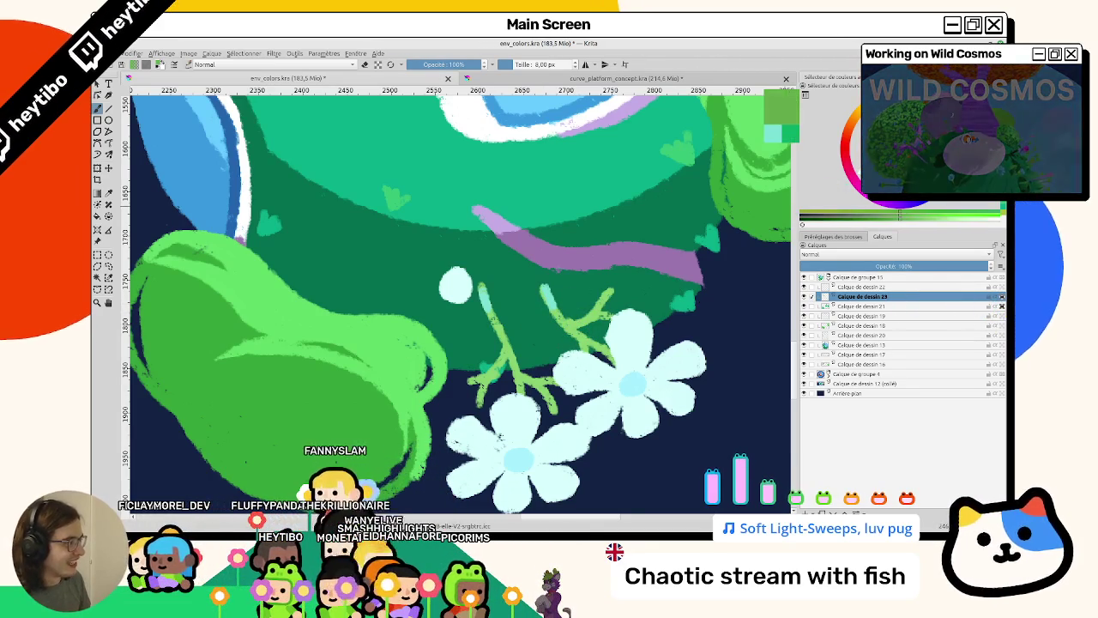
{"action": "left_click", "coordinate": [514, 78]}
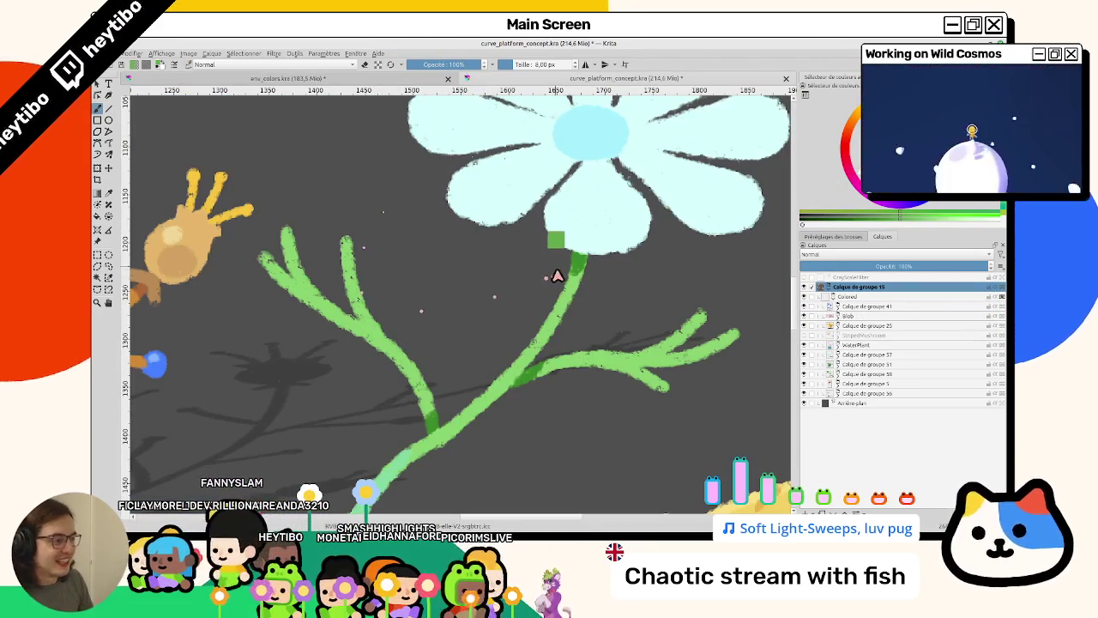
{"action": "key", "text": "ctrl+Tab"}
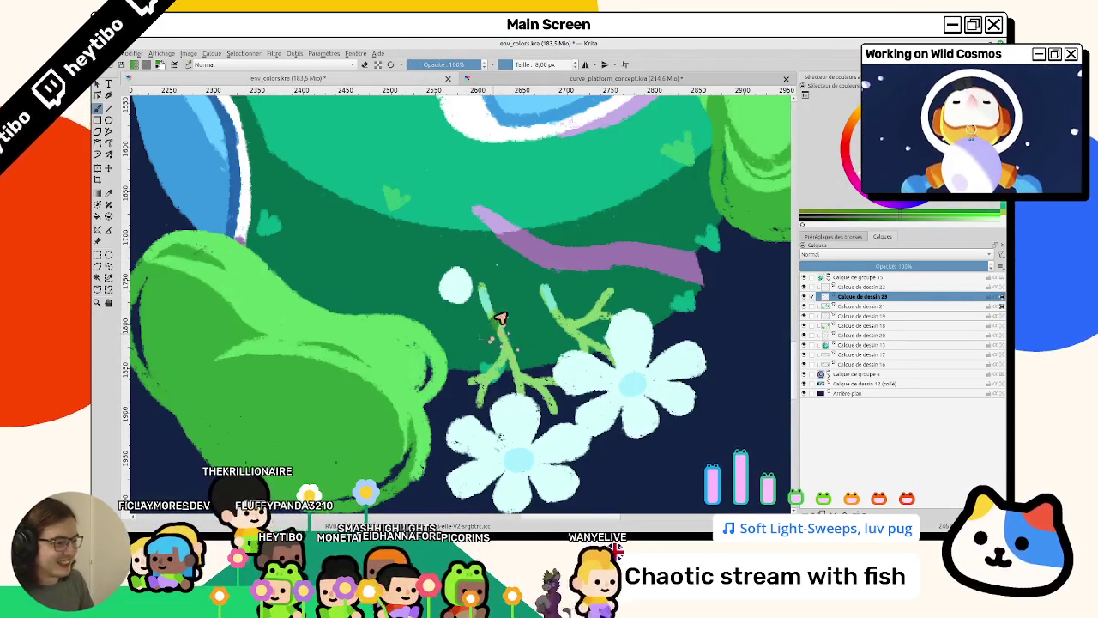
Resize the brush from about 44 px down to 31 px and bring the whole planet into view.
{"action": "left_click_drag", "start_coordinate": [485, 367], "coordinate": [529, 392]}
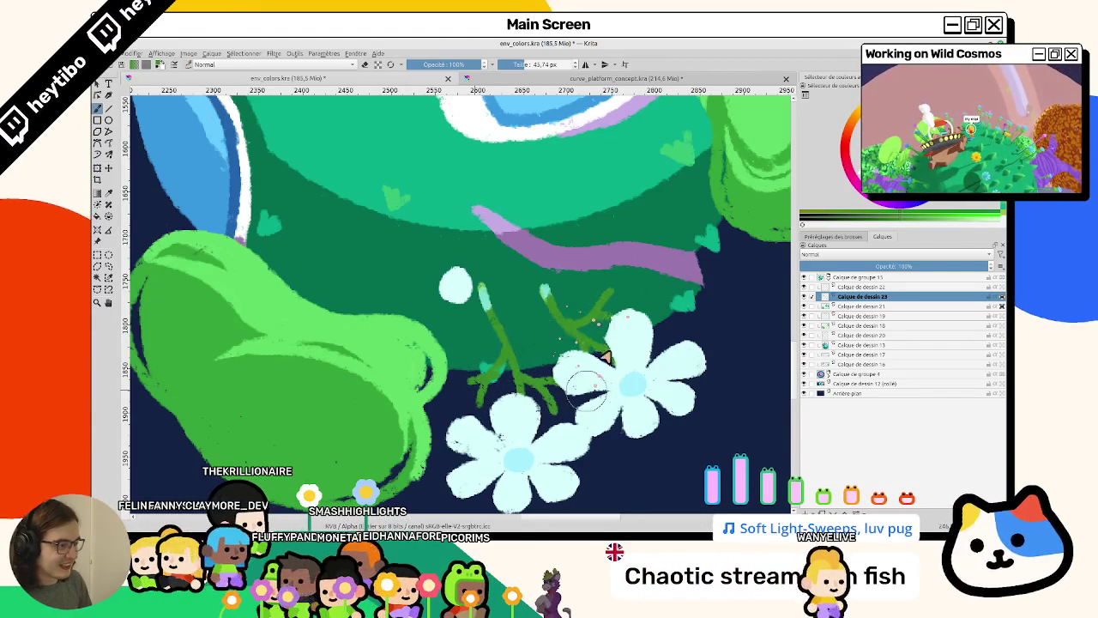
{"action": "left_click_drag", "start_coordinate": [686, 294], "coordinate": [534, 289]}
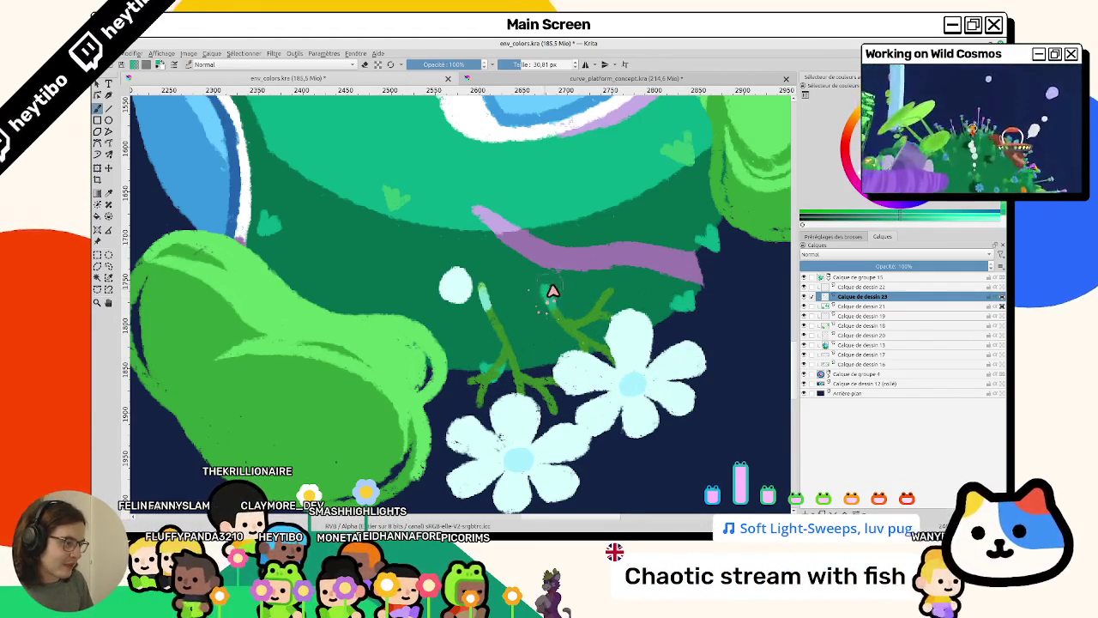
{"action": "scroll", "coordinate": [491, 302], "scroll_direction": "down", "scroll_amount": 5}
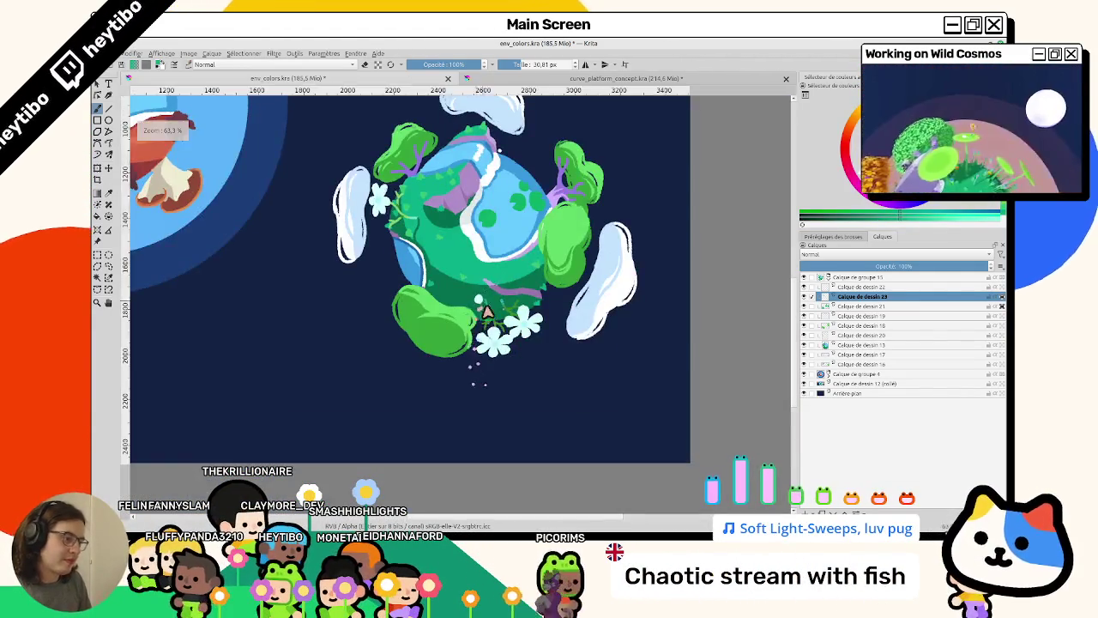
{"action": "scroll", "coordinate": [502, 281], "scroll_direction": "up", "scroll_amount": 2}
{"action": "mouse_move", "coordinate": [501, 280]}
{"action": "left_mouse_down"}
{"action": "mouse_move", "coordinate": [470, 350]}
{"action": "mouse_move", "coordinate": [468, 230]}
{"action": "left_mouse_up"}
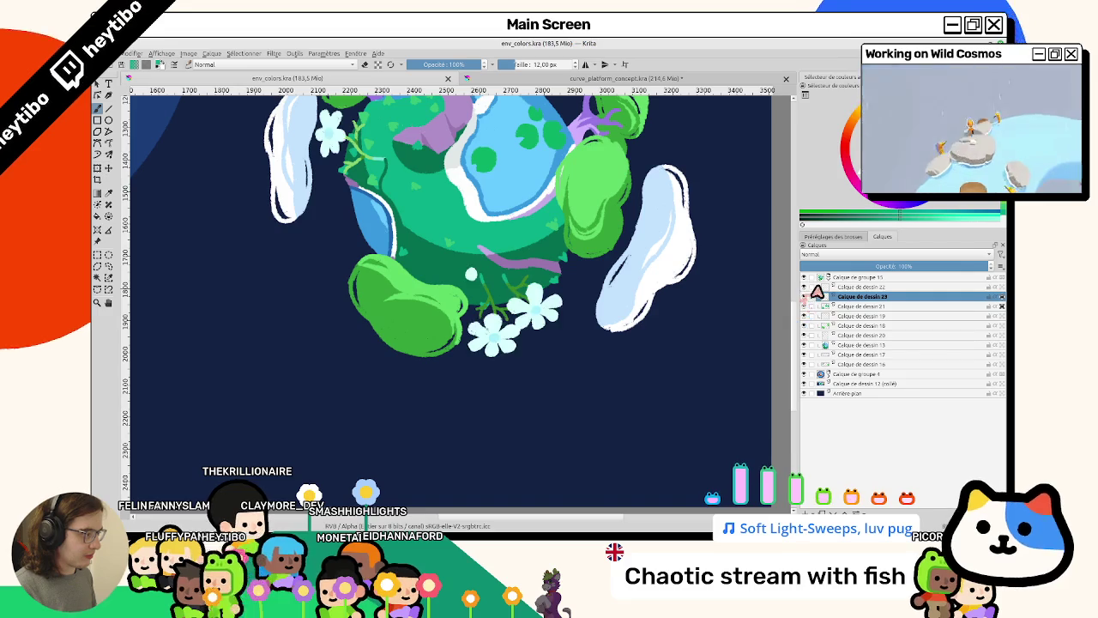
Select Calque de dessin 22 for the white wisp, zoom in, and rotate the view to -45°.
{"action": "left_click", "coordinate": [862, 287]}
{"action": "scroll", "coordinate": [504, 297], "scroll_direction": "up", "scroll_amount": 4}
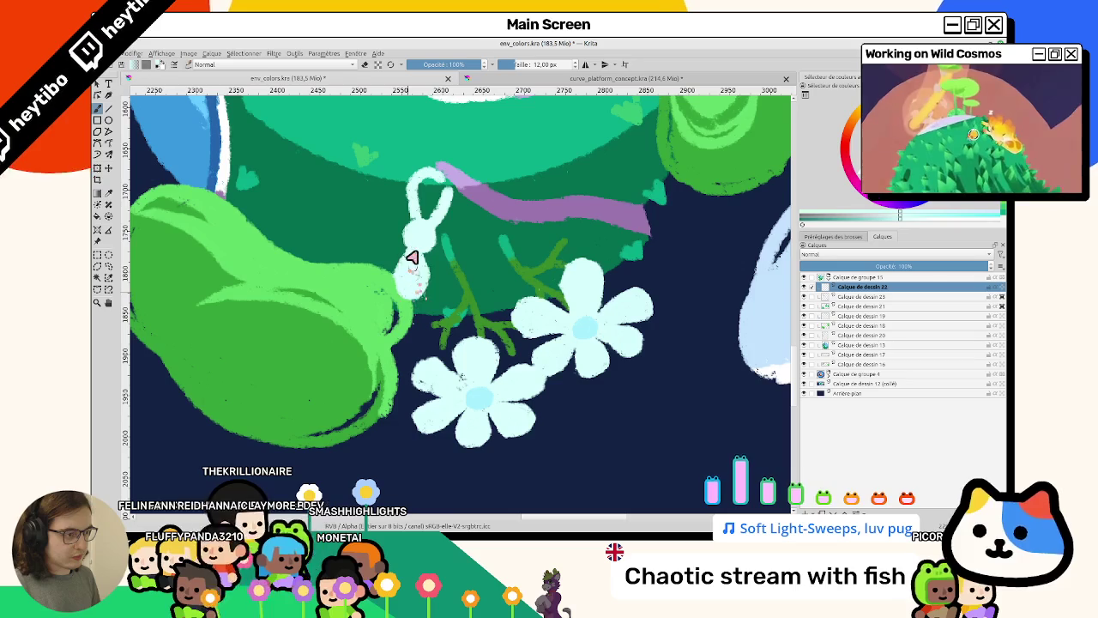
{"action": "key", "text": "4"}
{"action": "key", "text": "4"}
{"action": "key", "text": "4"}
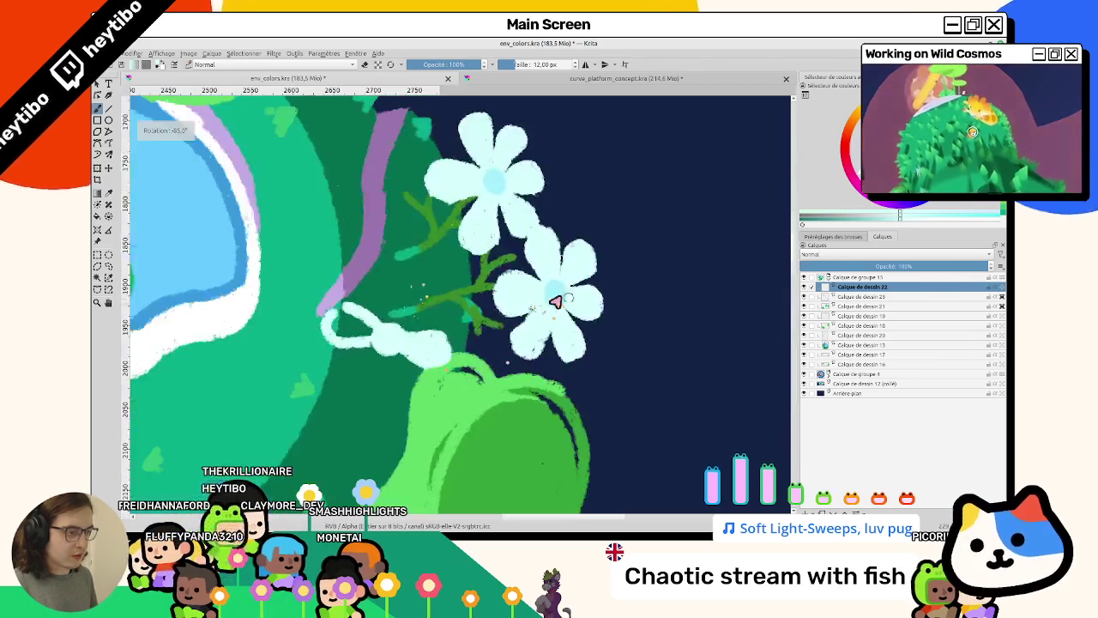